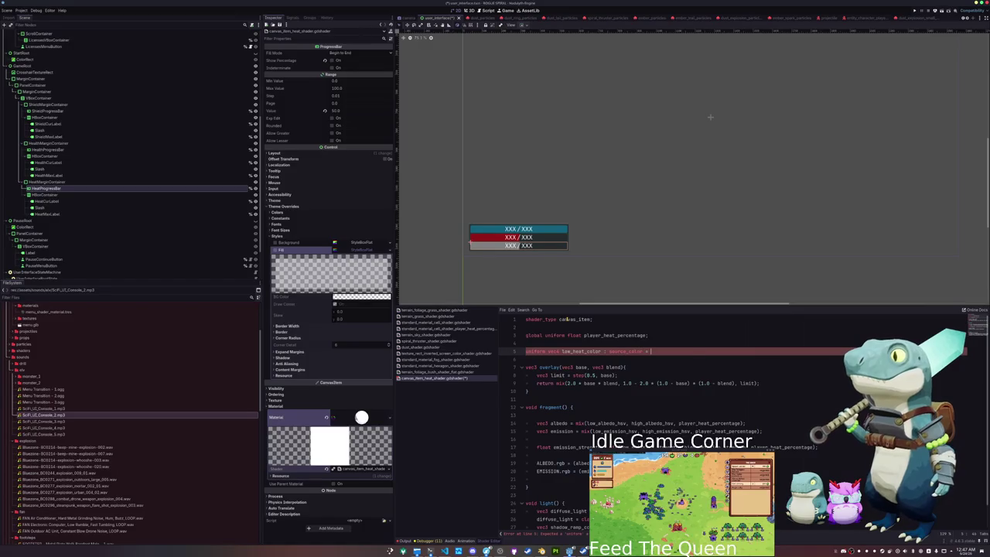
- Copy the heat colour uniforms and fragment function from spiral_thruster_shader
{"action": "type", "text": "vec4("}
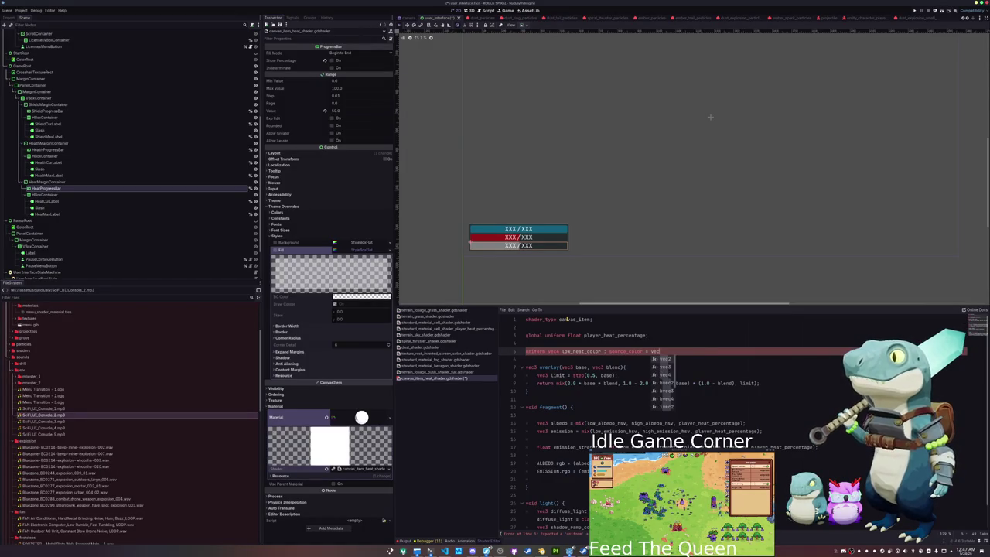
{"action": "key", "text": "Escape"}
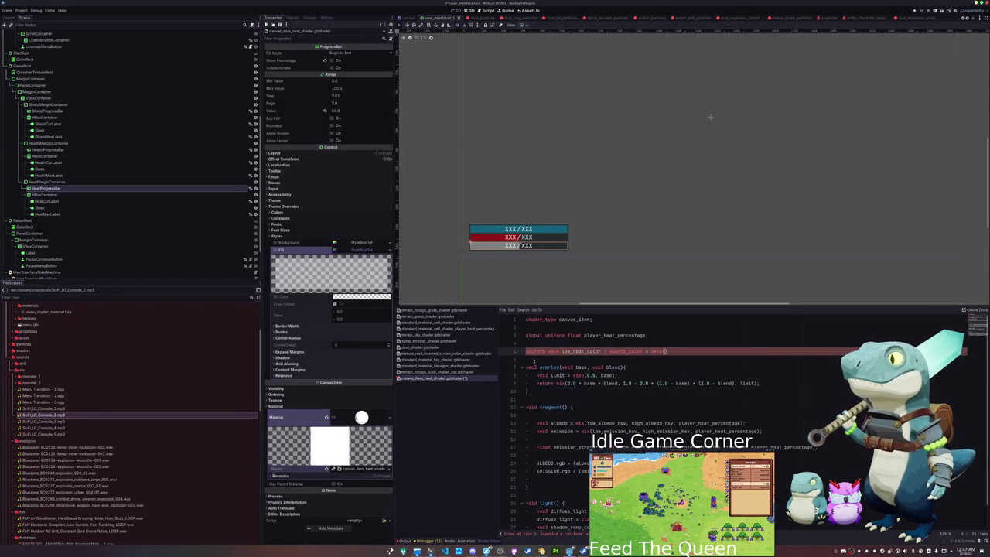
{"action": "left_click", "coordinate": [434, 341]}
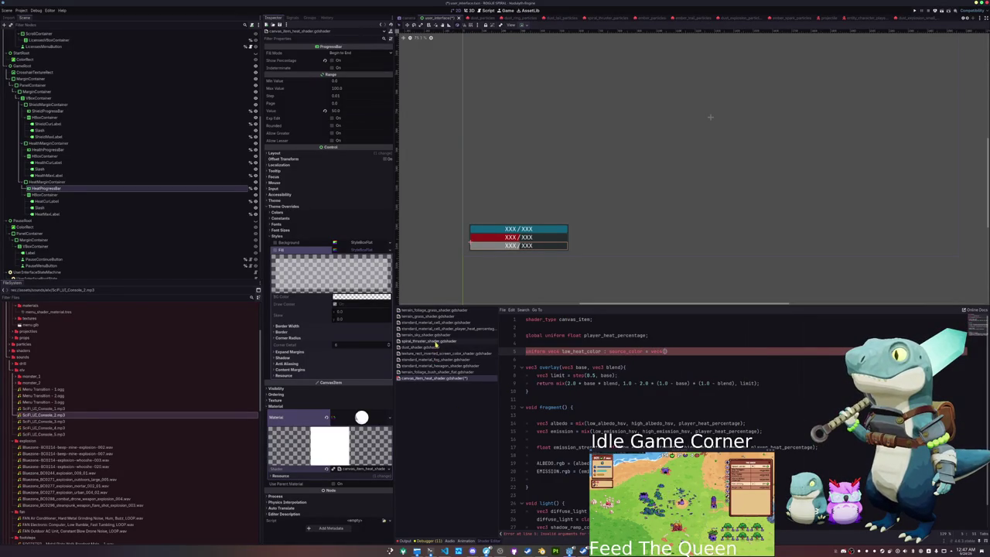
{"action": "left_click_drag", "start_coordinate": [544, 364], "coordinate": [533, 343]}
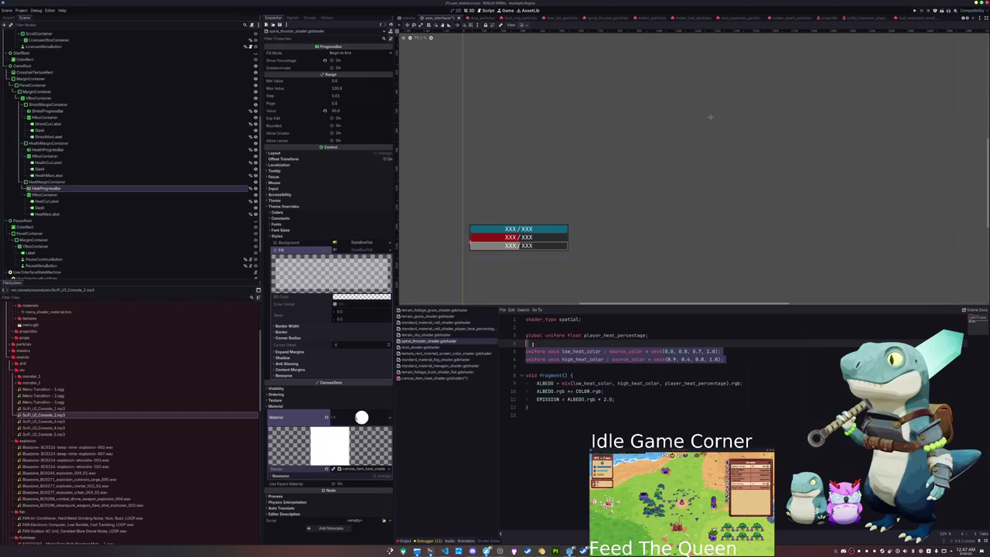
{"action": "mouse_move", "coordinate": [742, 383]}
{"action": "left_mouse_down"}
{"action": "mouse_move", "coordinate": [541, 360]}
{"action": "mouse_move", "coordinate": [528, 344]}
{"action": "left_mouse_up"}
{"action": "left_click", "coordinate": [436, 377]}
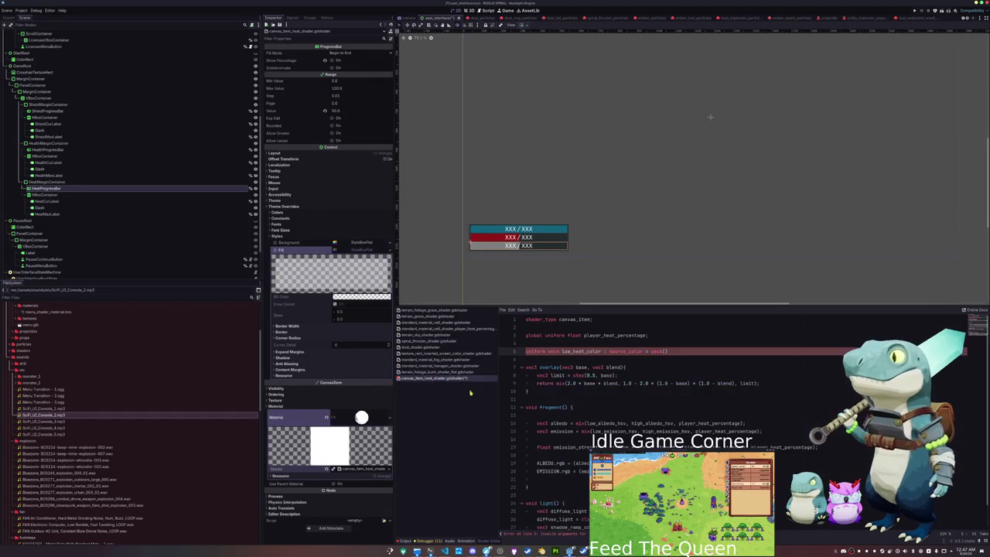
- In canvas_item_heat_shader, replace the old overlay and HSV mixing code with the copied code and delete light()
{"action": "scroll", "coordinate": [534, 416], "scroll_direction": "down", "scroll_amount": 1}
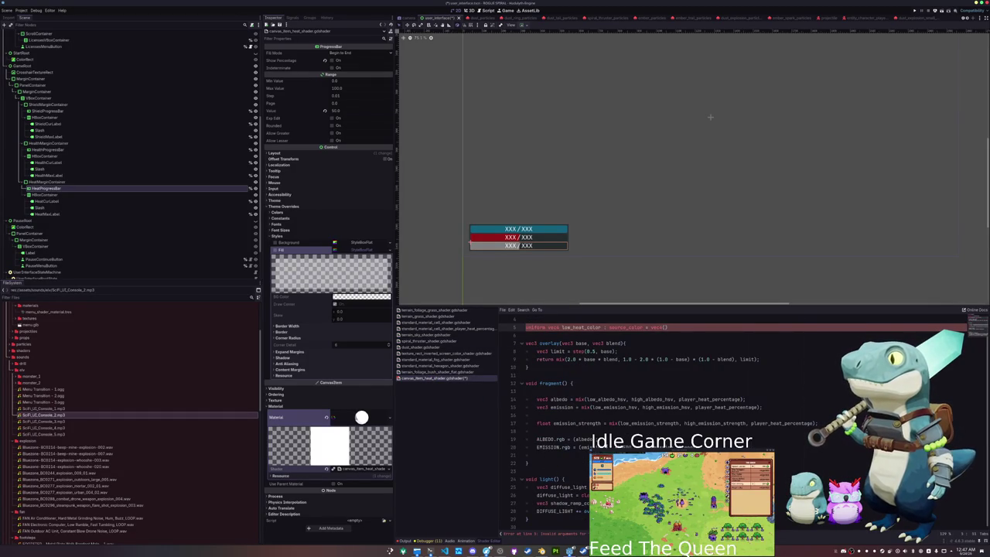
{"action": "mouse_move", "coordinate": [596, 447]}
{"action": "left_mouse_down"}
{"action": "mouse_move", "coordinate": [541, 398]}
{"action": "mouse_move", "coordinate": [526, 328]}
{"action": "left_mouse_up"}
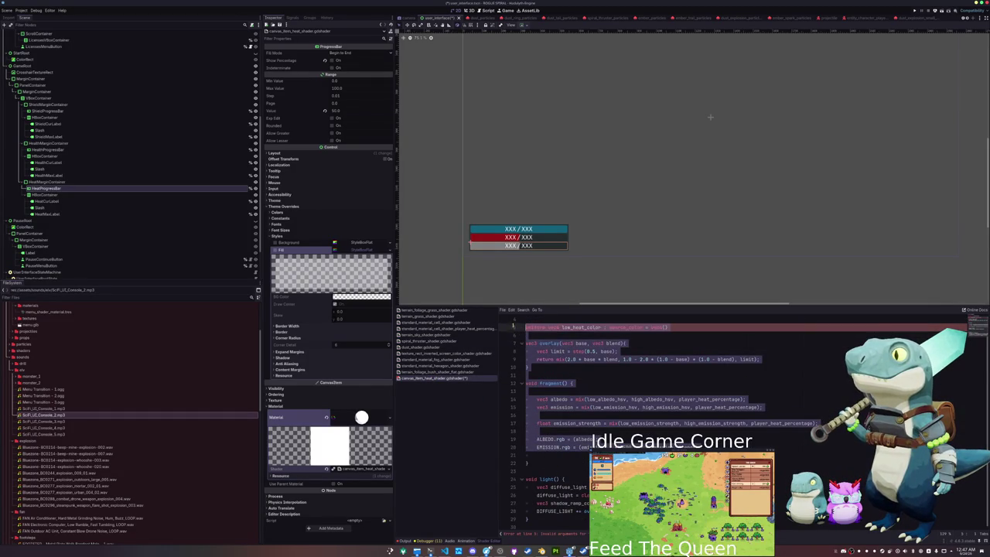
{"action": "key", "text": "ctrl+z"}
{"action": "key", "text": "BackSpace"}
{"action": "left_click_drag", "start_coordinate": [542, 414], "coordinate": [533, 465]}
{"action": "key", "text": "BackSpace"}
- Change the ALBEDO line to COLOR.rgb +=, save the shader, and launch the game with F5
{"action": "left_click", "coordinate": [546, 383]}
{"action": "type", "text": "COLOR.rg"}
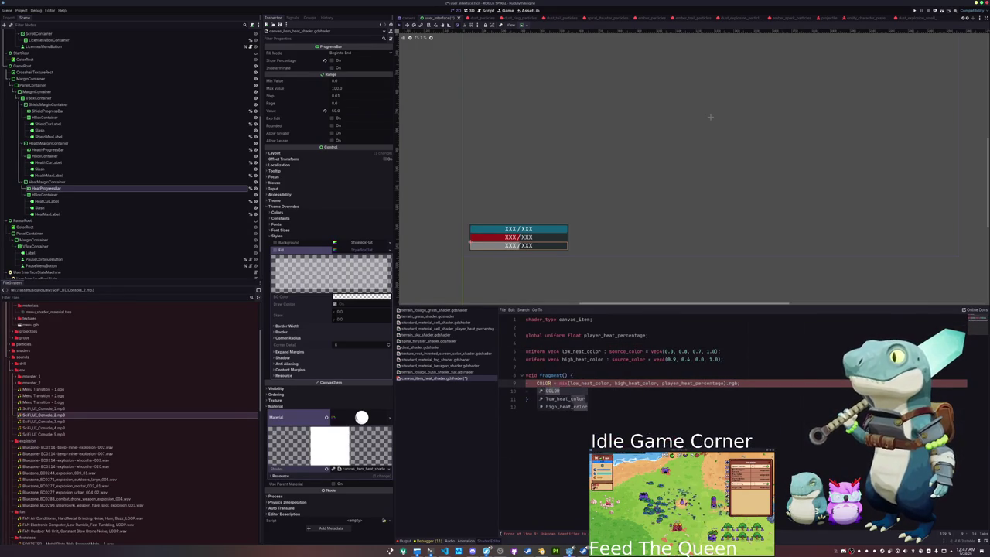
{"action": "type", "text": "b"}
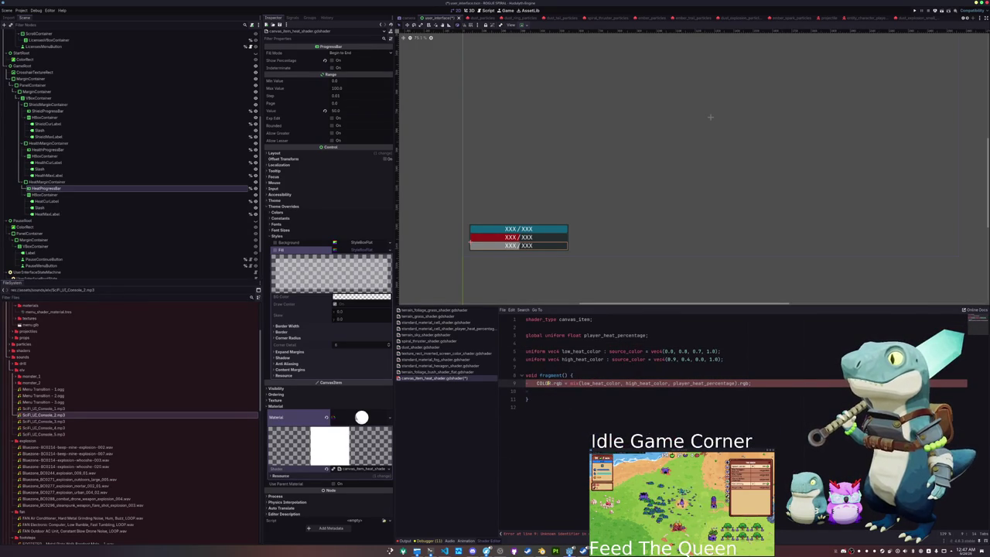
{"action": "type", "text": "+"}
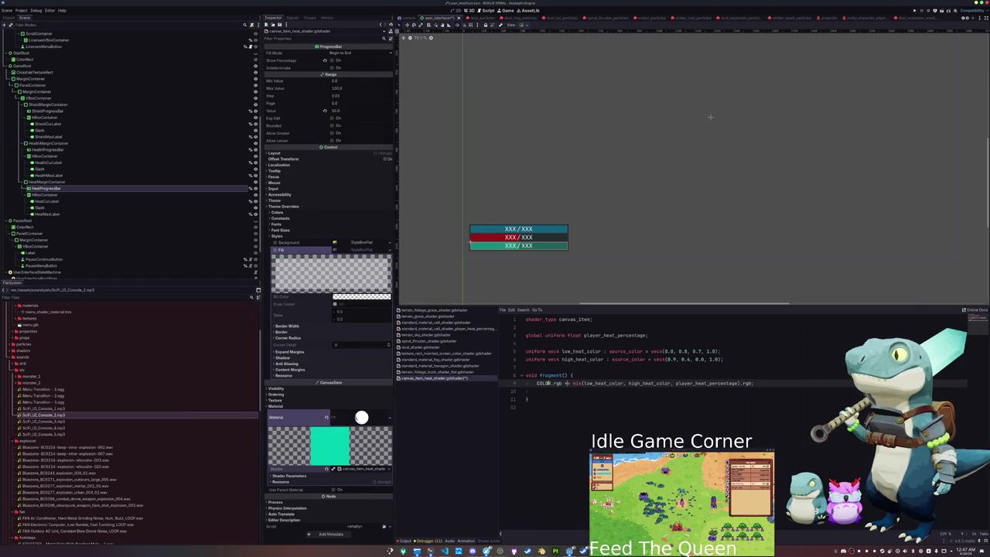
{"action": "type", "text": ";"}
{"action": "key", "text": "Down"}
{"action": "key", "text": "BackSpace"}
{"action": "key", "text": "ctrl+s"}
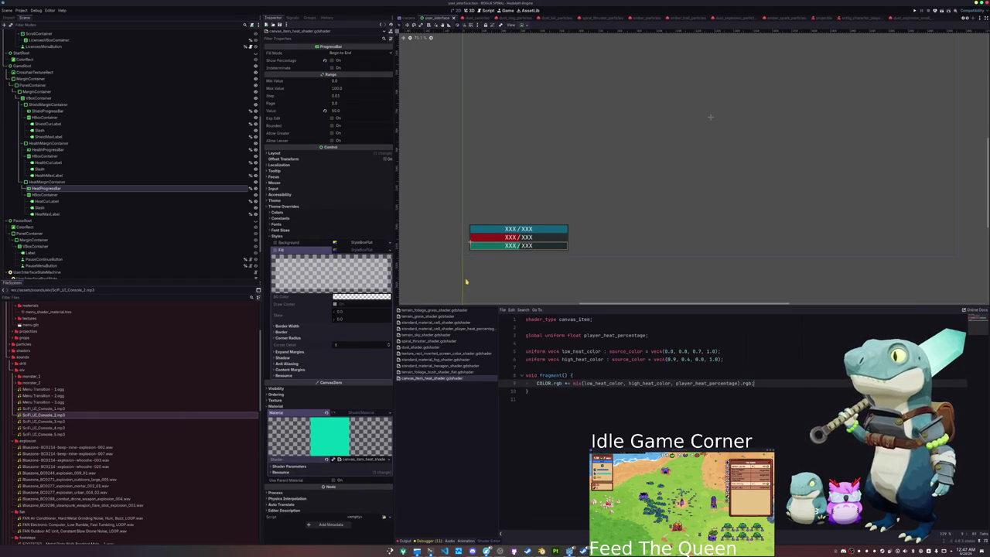
{"action": "left_click_drag", "start_coordinate": [467, 283], "coordinate": [472, 263]}
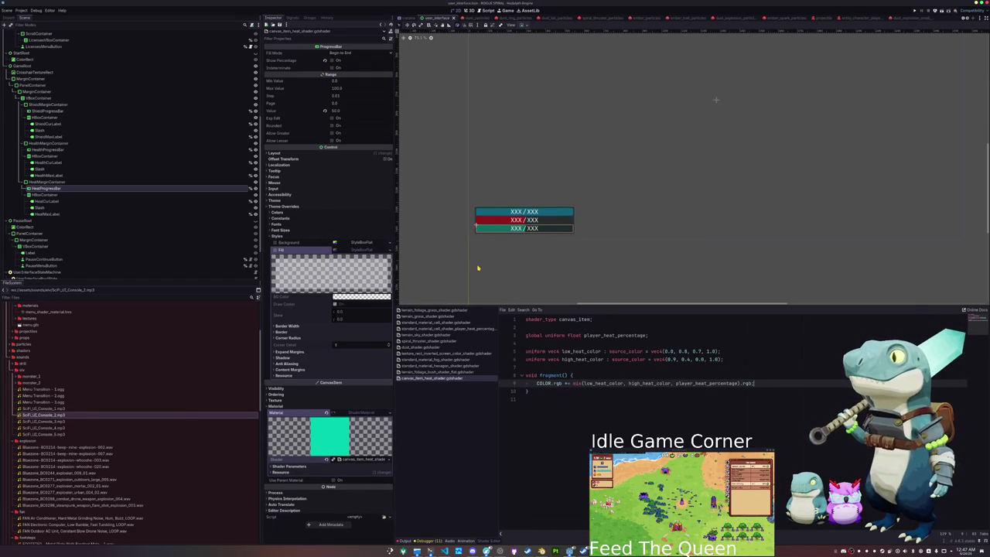
{"action": "key", "text": "F5"}
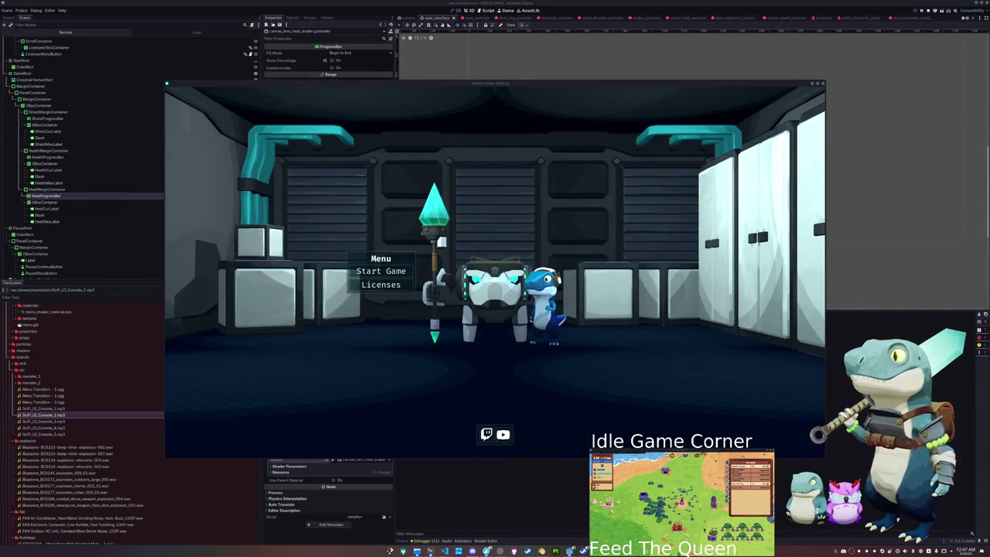
- Start a game and keep dashing around the field until heat drops from 100.0 to 0.0
{"action": "left_click", "coordinate": [395, 273]}
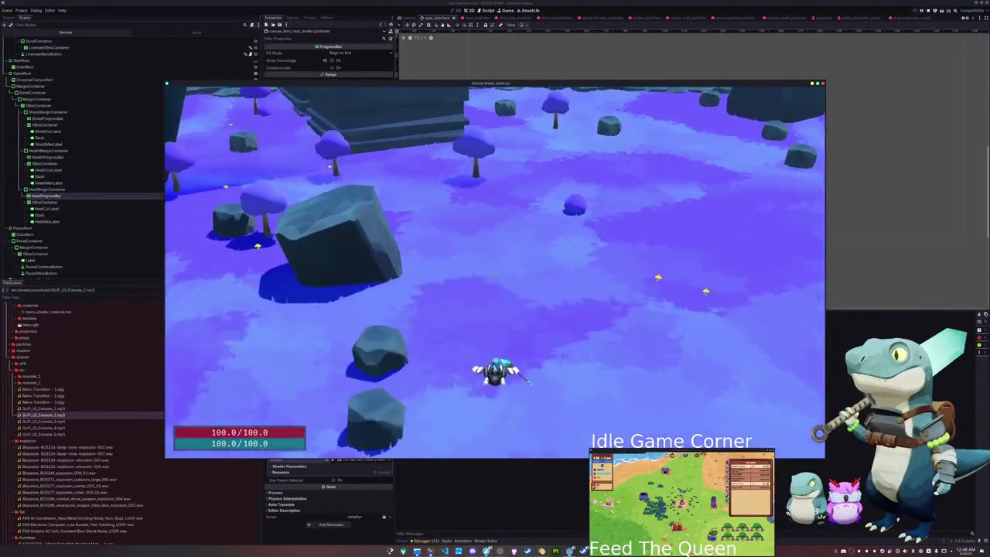
{"action": "key", "text": "a"}
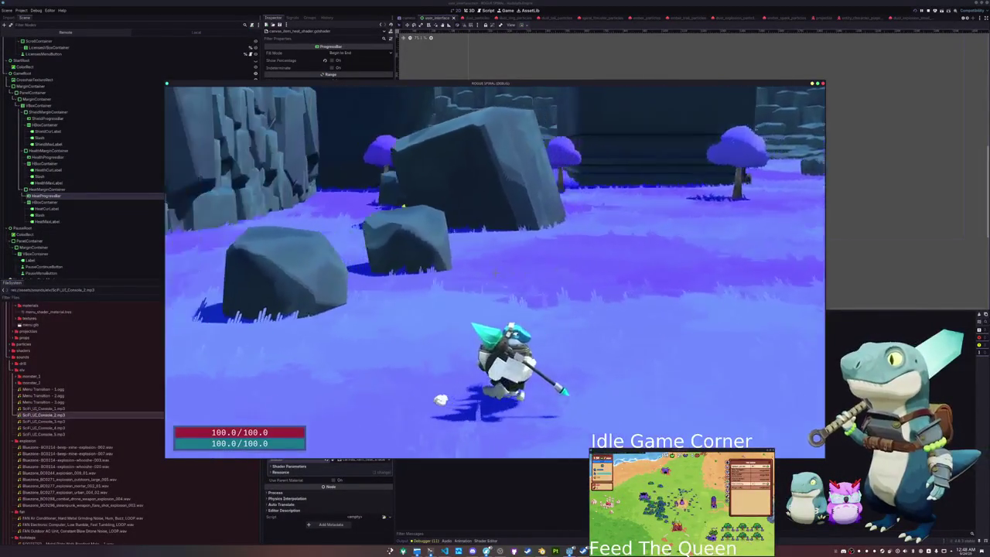
{"action": "key", "text": "space"}
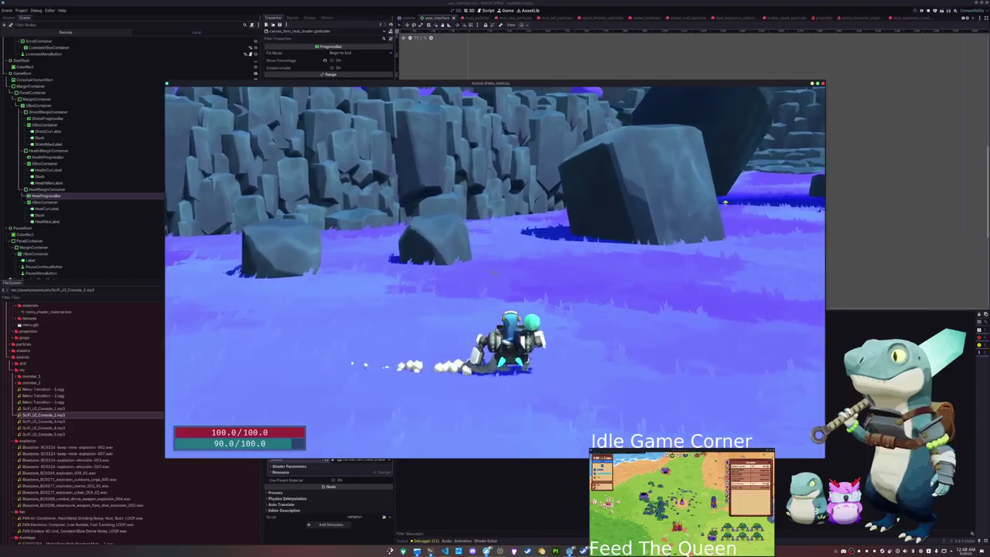
{"action": "key", "text": "space"}
{"action": "key", "text": "space"}
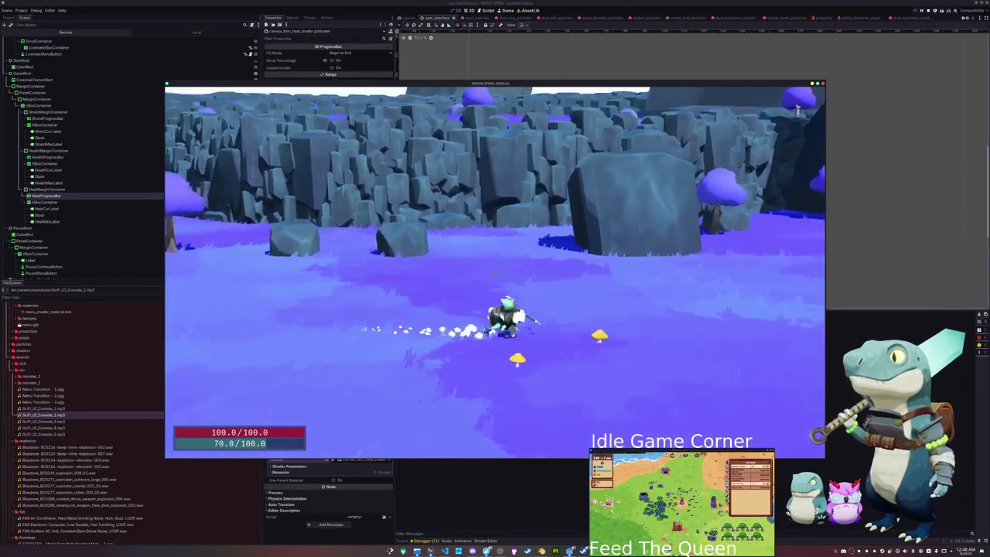
{"action": "key", "text": "space"}
{"action": "key", "text": "space"}
{"action": "key", "text": "space"}
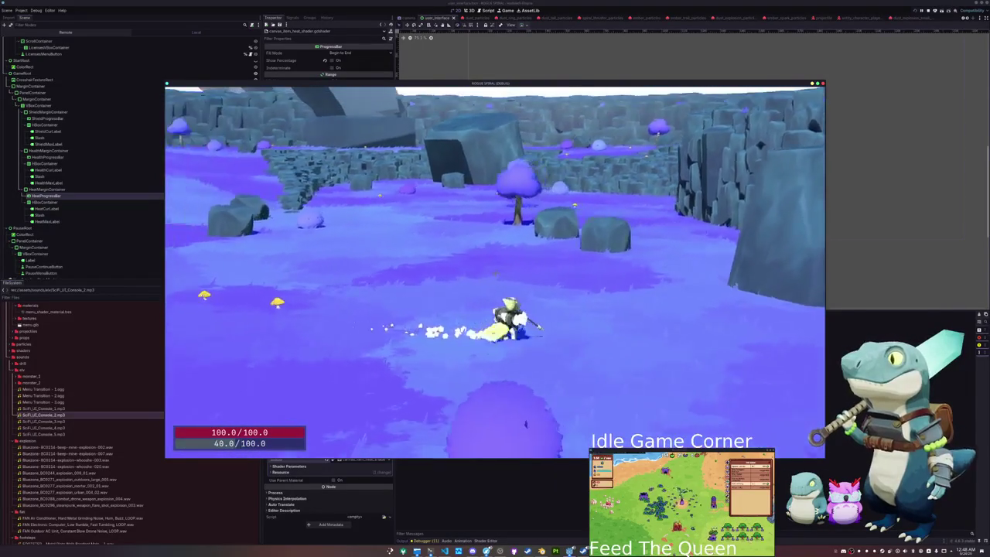
{"action": "key", "text": "w"}
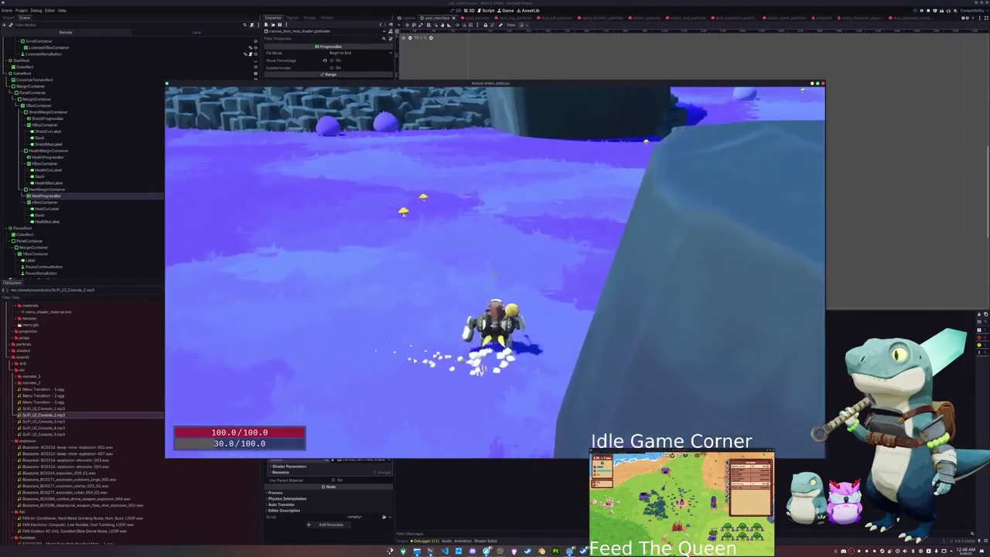
{"action": "key", "text": "w"}
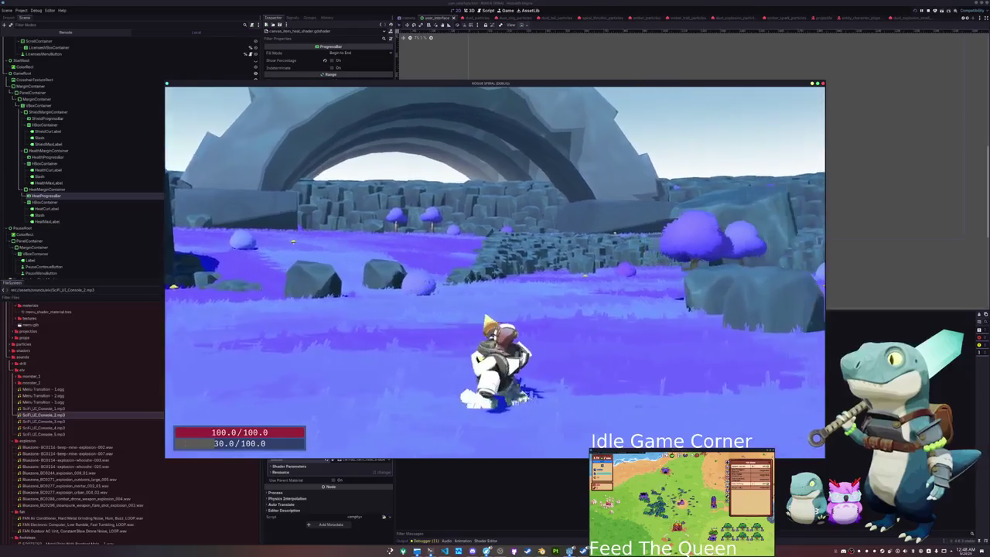
{"action": "key", "text": "w"}
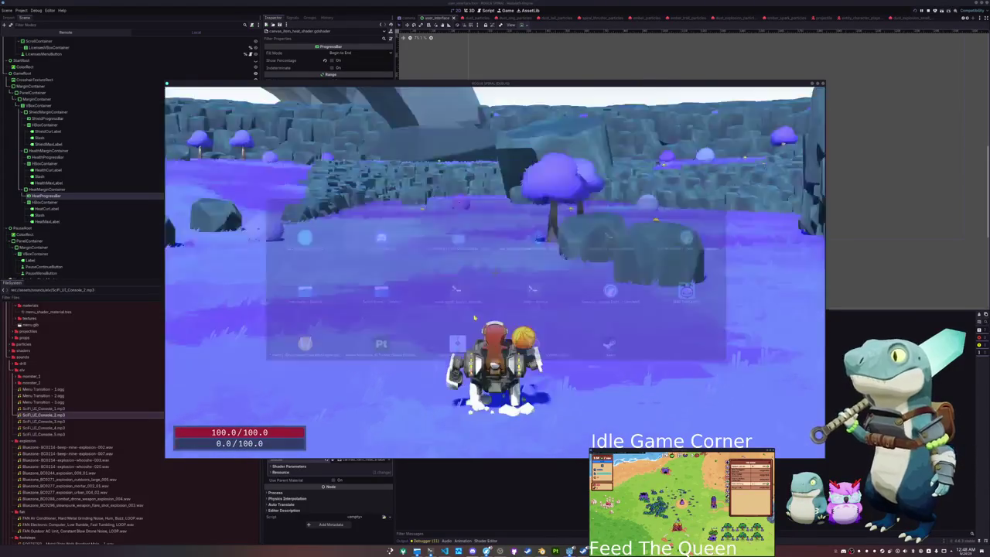
{"action": "key", "text": "alt+Tab"}
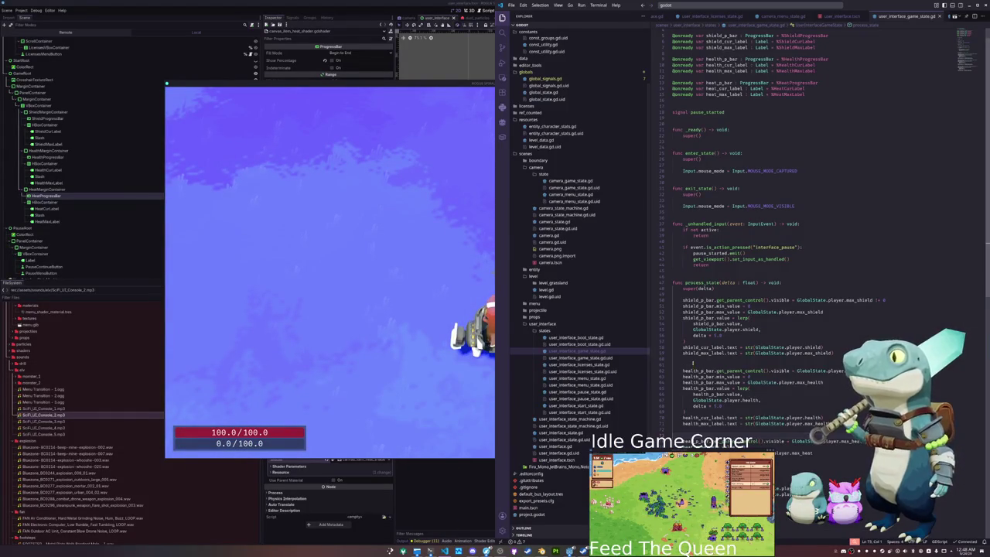
- Add an int( conversion before GlobalState on the health and max health label lines
{"action": "scroll", "coordinate": [726, 372], "scroll_direction": "down", "scroll_amount": 2}
{"action": "left_click", "coordinate": [748, 378]}
{"action": "left_click", "coordinate": [756, 378]}
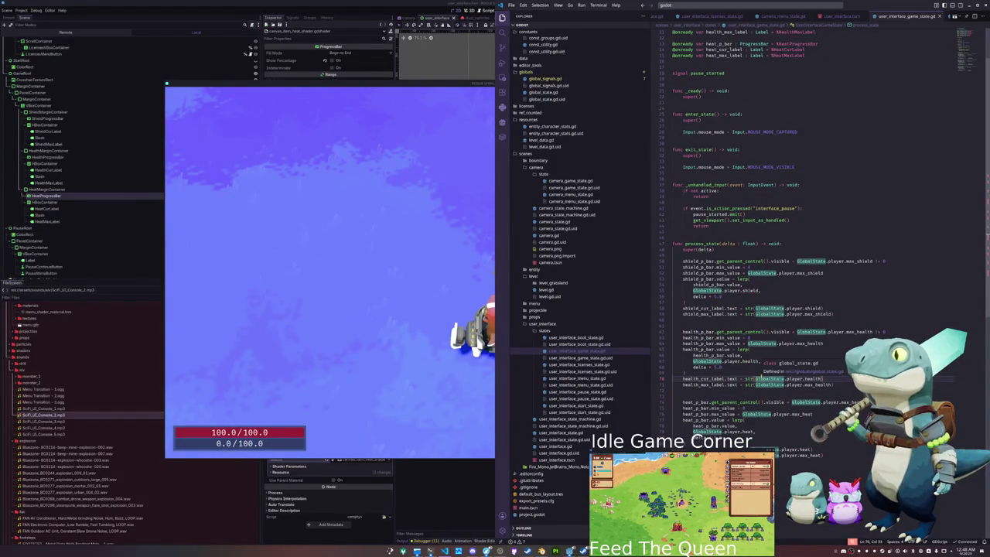
{"action": "type", "text": "In"}
{"action": "key", "text": "BackSpace"}
{"action": "key", "text": "BackSpace"}
{"action": "key", "text": "ctrl+Right"}
{"action": "key", "text": "ctrl+Right"}
{"action": "key", "text": "ctrl+Right"}
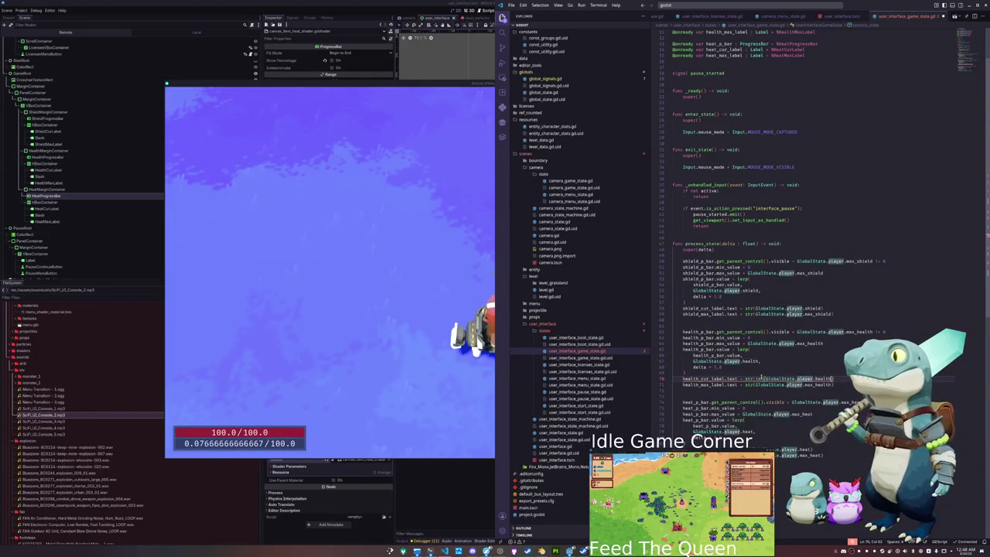
{"action": "left_click", "coordinate": [762, 379]}
{"action": "left_click_drag", "start_coordinate": [759, 379], "coordinate": [756, 379]}
{"action": "key", "text": "ctrl+c"}
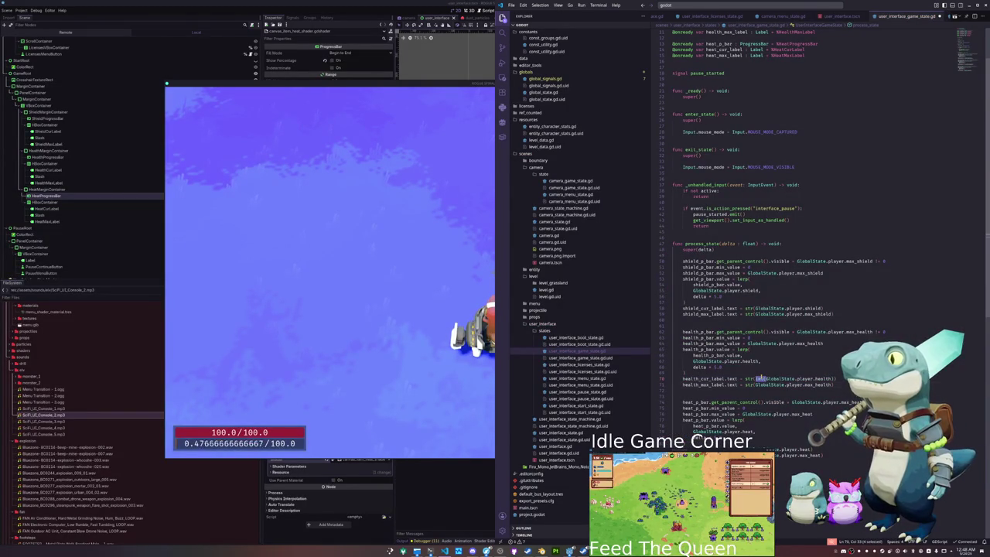
{"action": "key", "text": "Down"}
{"action": "key", "text": "ctrl+v"}
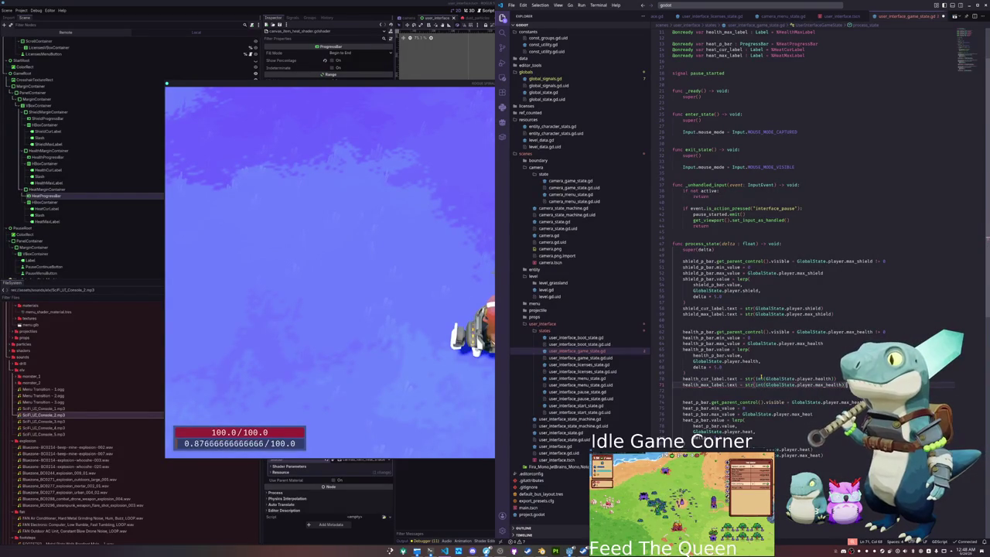
{"action": "key", "text": "Down"}
{"action": "key", "text": "Down"}
{"action": "key", "text": "Down"}
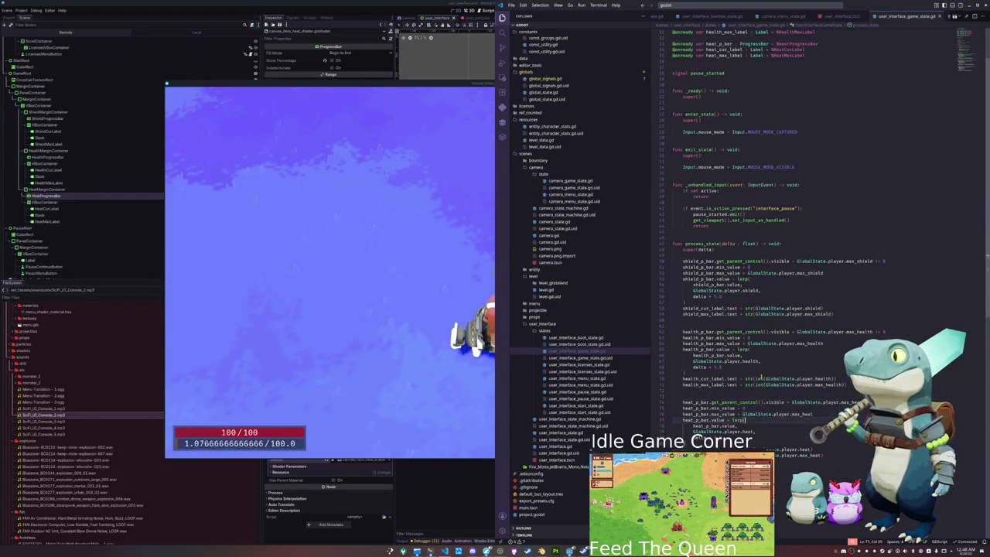
- With multiple cursors, wrap every label's value in int() inside str()
{"action": "left_click", "coordinate": [762, 378]}
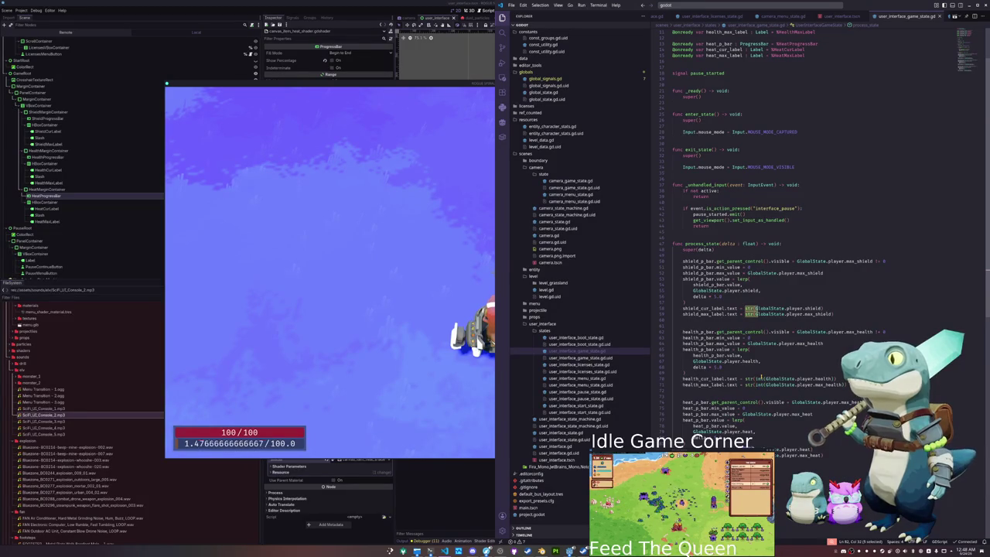
{"action": "key", "text": "Right"}
{"action": "type", "text": "int("}
{"action": "key", "text": "Escape"}
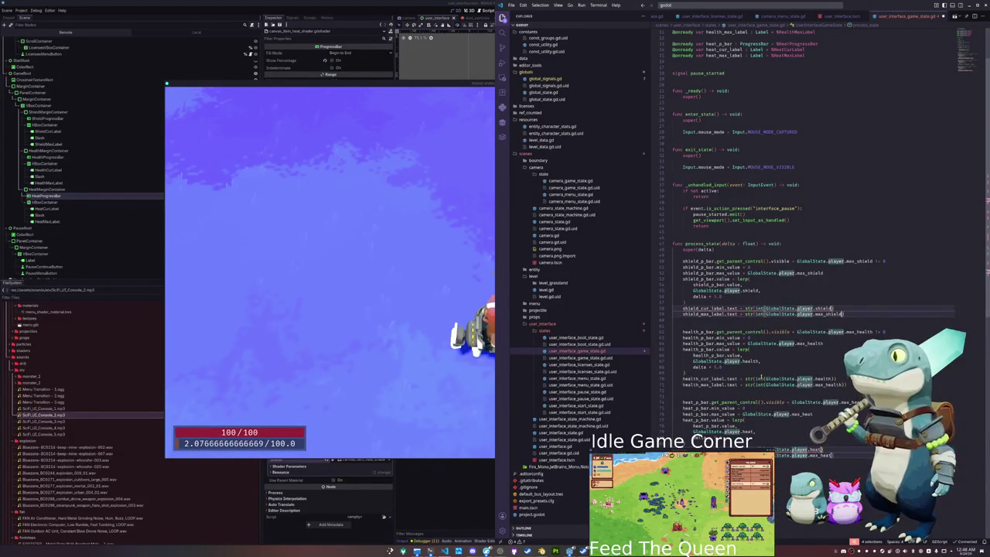
{"action": "type", "text": ")"}
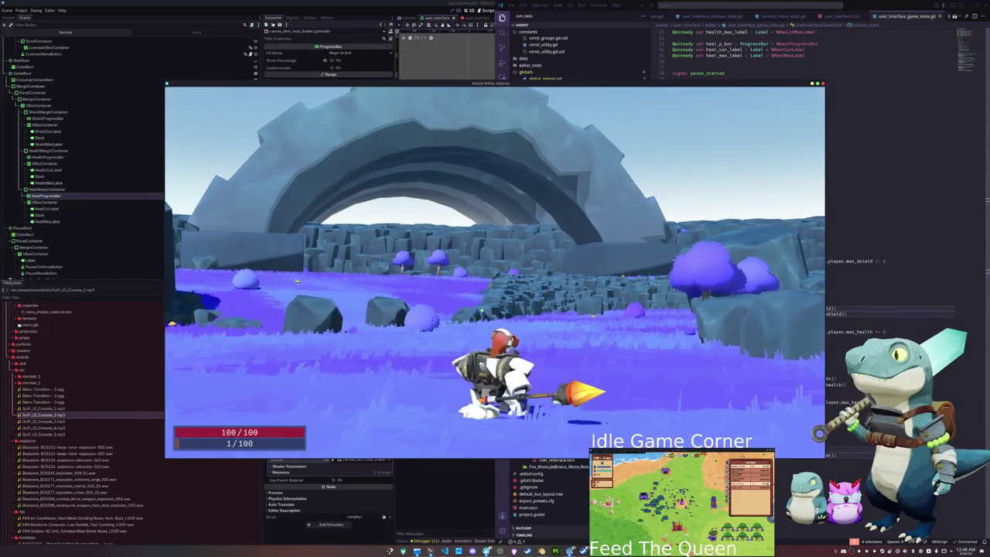
- Pause the game and inspect the live EntityPlayerCharacter under Main in the Remote tree
{"action": "key", "text": "Escape"}
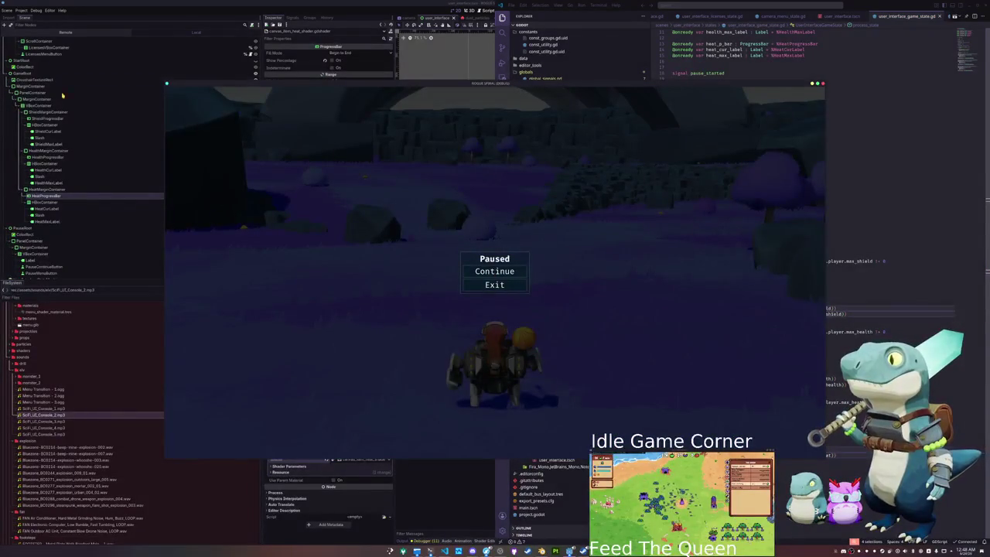
{"action": "key", "text": "F8"}
{"action": "left_click", "coordinate": [18, 60]}
{"action": "left_click", "coordinate": [6, 60]}
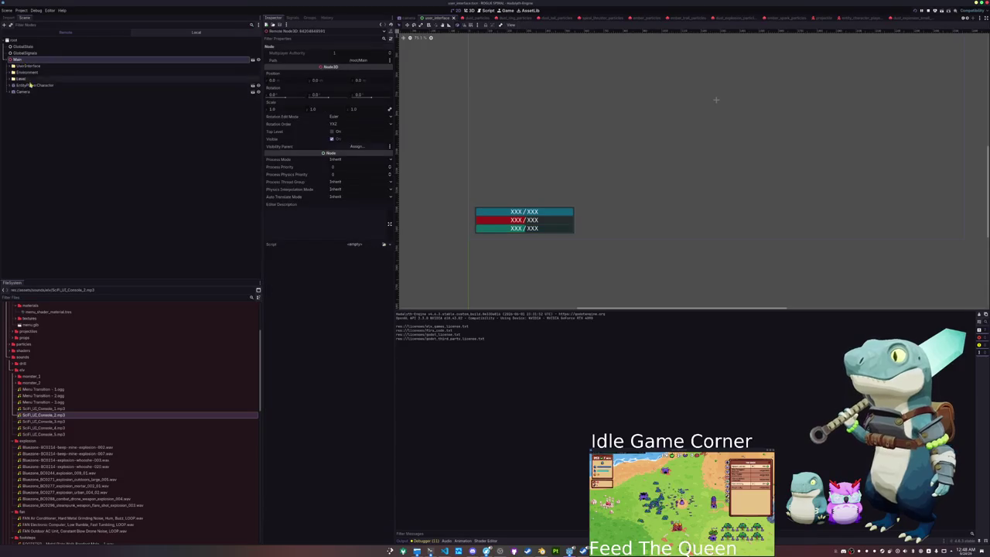
{"action": "left_click", "coordinate": [35, 85]}
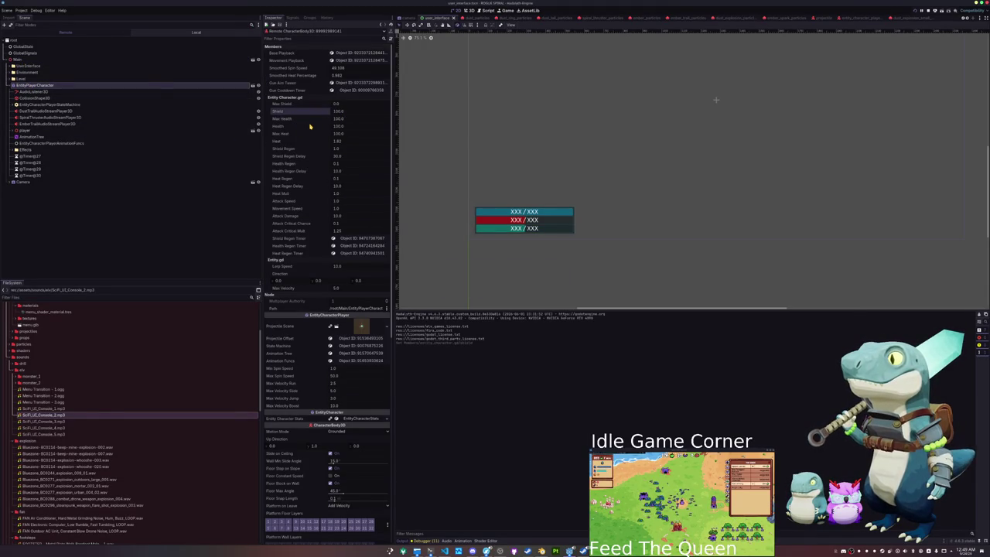
- Resume the game, trigger the player's transformation with Q, then close the game
{"action": "key", "text": "alt+Tab"}
{"action": "left_click", "coordinate": [494, 272]}
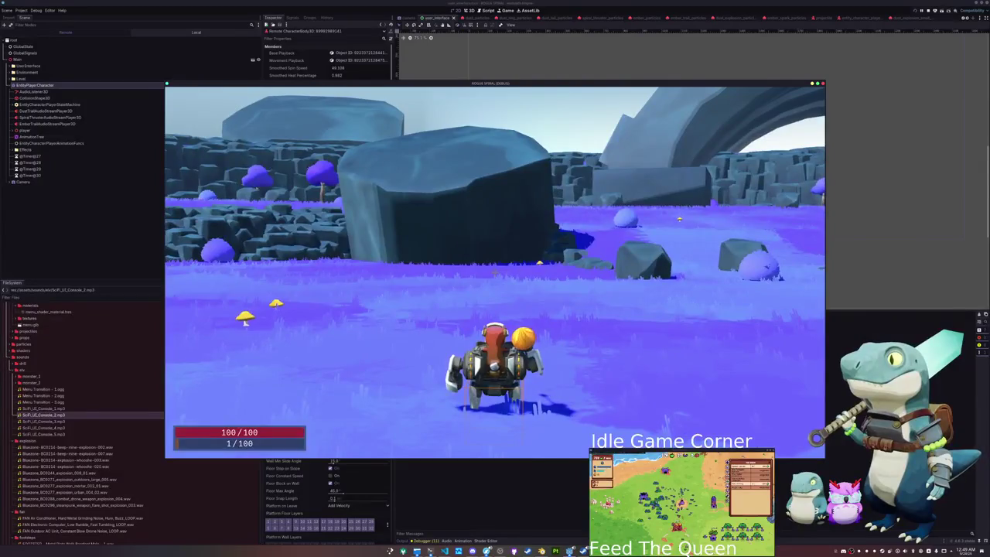
{"action": "key", "text": "alt+Tab"}
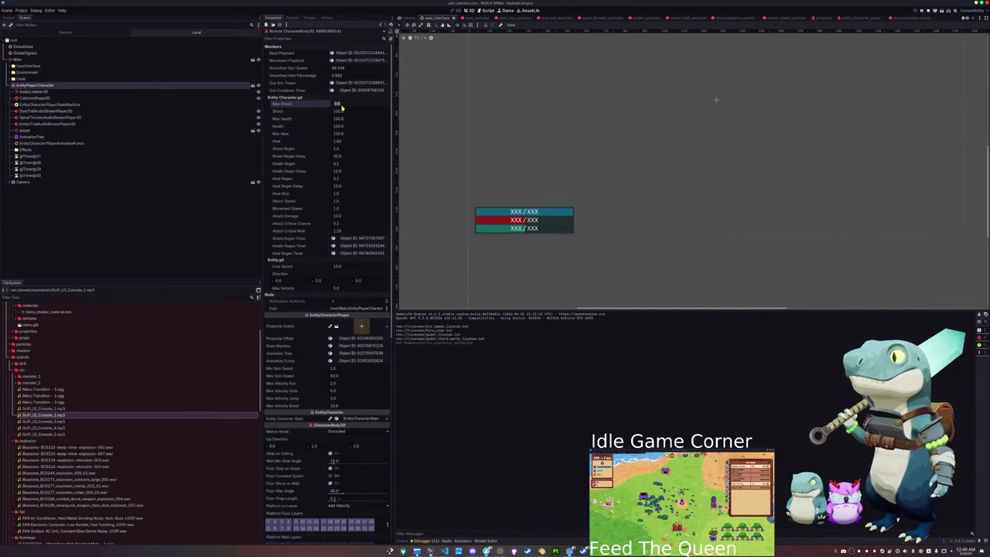
{"action": "key", "text": "alt+Tab"}
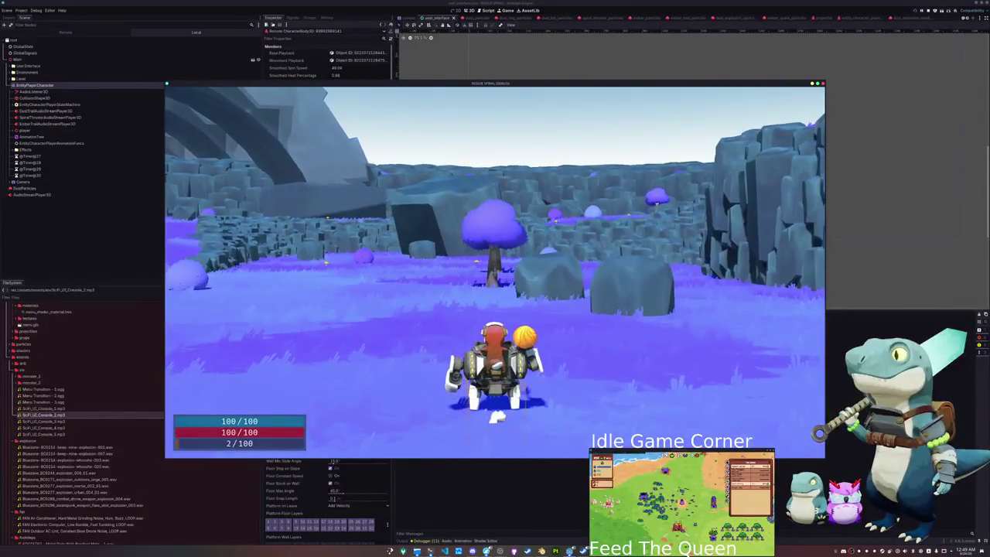
{"action": "key", "text": "q"}
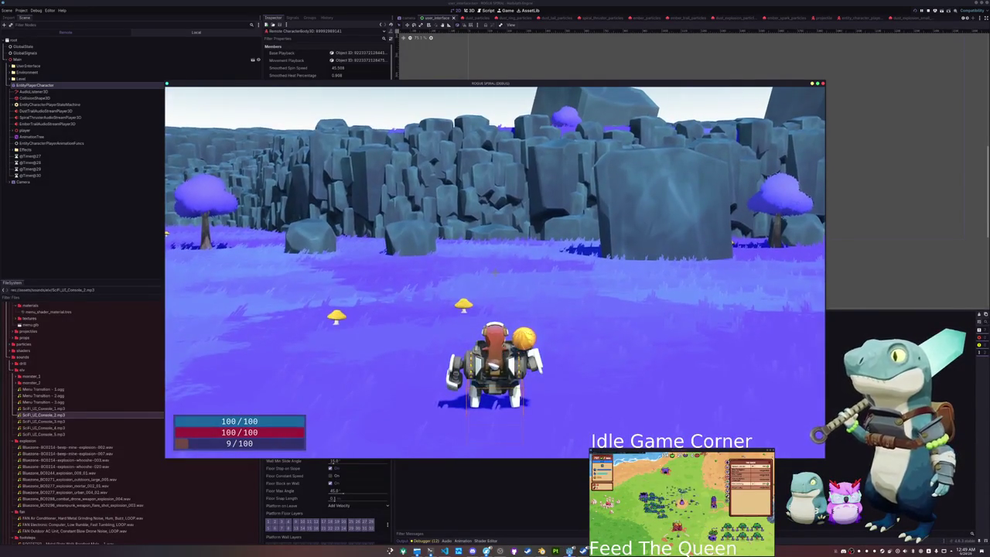
{"action": "key", "text": "alt+Tab"}
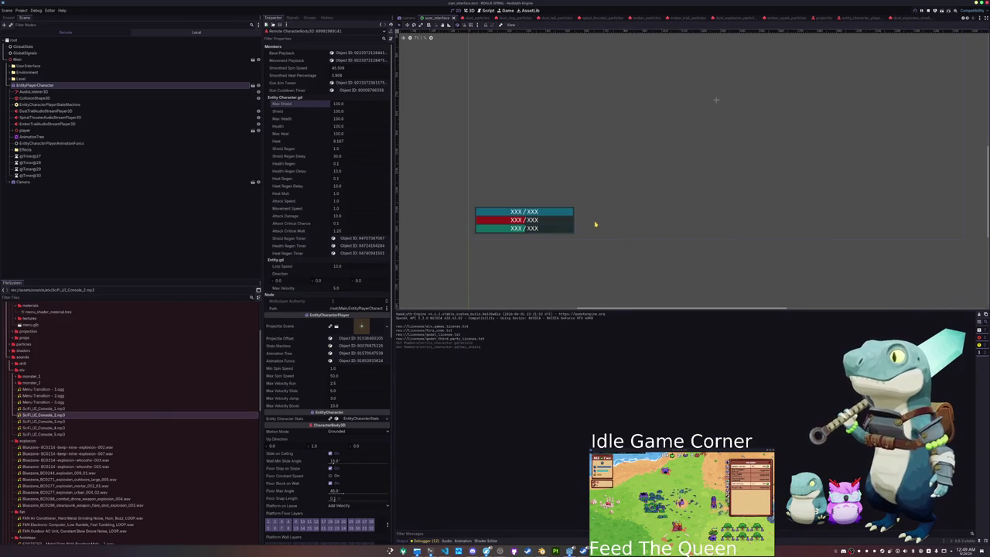
- Inspect the HUD's HBoxContainer, ShieldMarginContainer, VBoxContainer and MarginContainer in the Scene dock
{"action": "left_click", "coordinate": [598, 224]}
{"action": "left_click", "coordinate": [66, 32]}
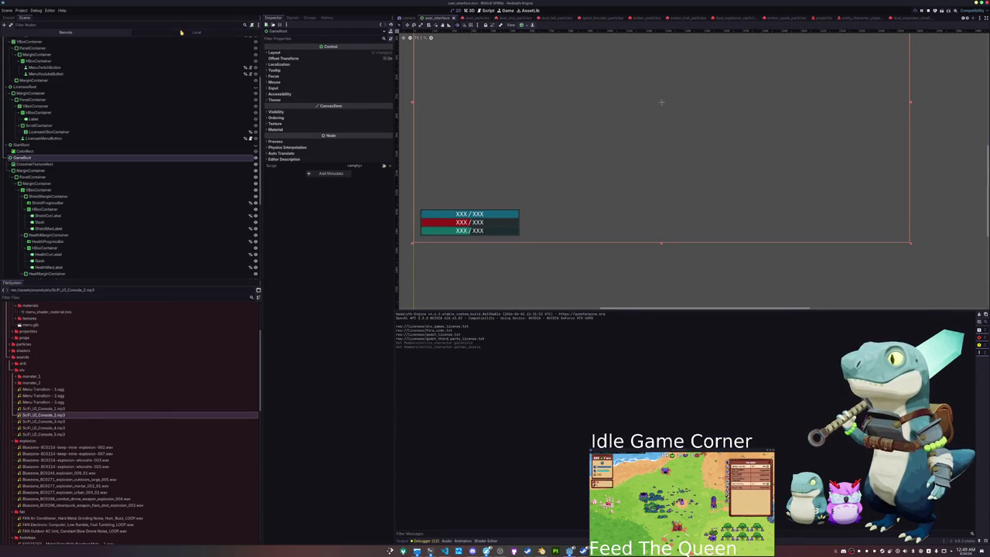
{"action": "scroll", "coordinate": [73, 177], "scroll_direction": "down", "scroll_amount": 5}
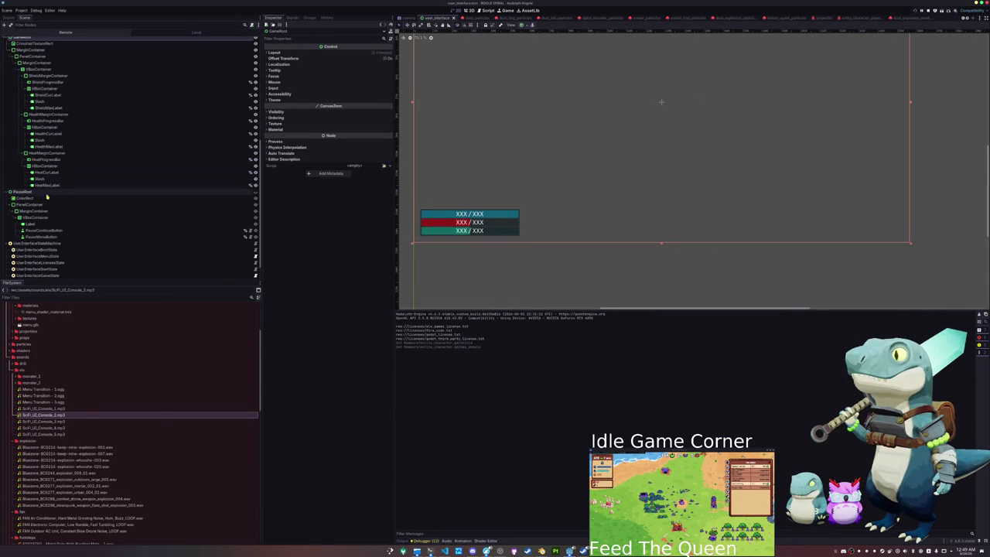
{"action": "scroll", "coordinate": [39, 208], "scroll_direction": "up", "scroll_amount": 3}
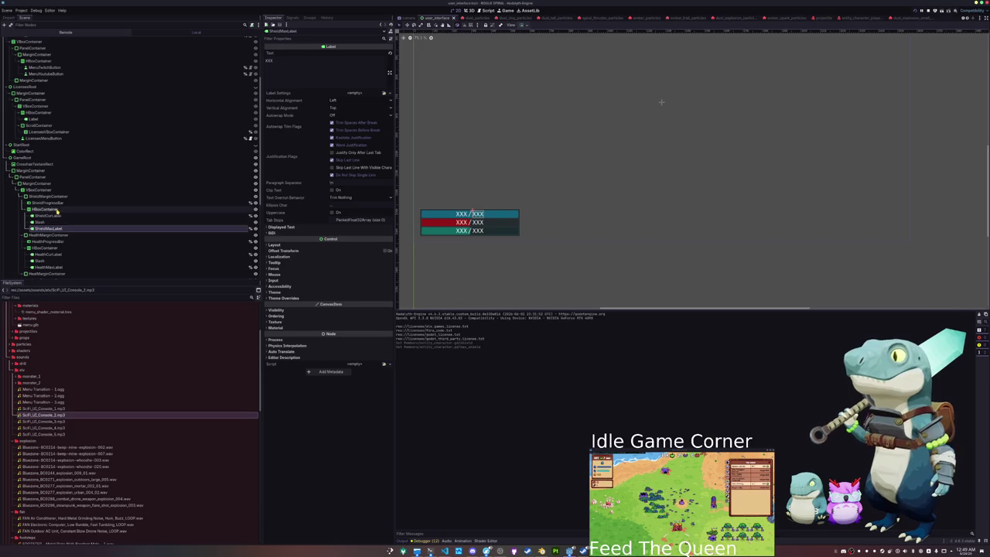
{"action": "left_click", "coordinate": [54, 209]}
{"action": "left_click", "coordinate": [55, 197]}
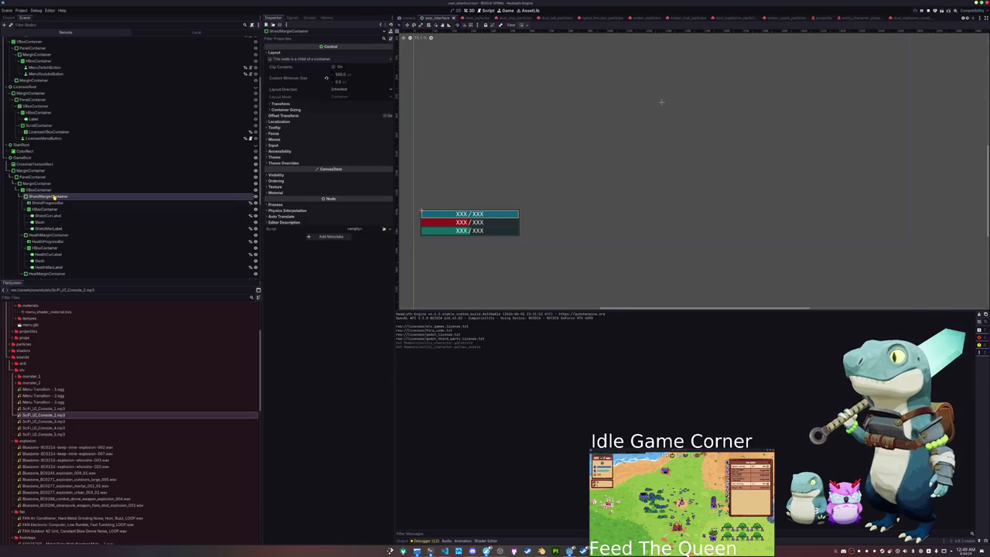
{"action": "left_click", "coordinate": [48, 190]}
{"action": "left_click", "coordinate": [44, 184]}
{"action": "right_click", "coordinate": [45, 184]}
{"action": "left_click", "coordinate": [78, 209]}
- Add an HBoxContainer child to the MarginContainer
{"action": "key", "text": "Escape"}
{"action": "left_click", "coordinate": [24, 171]}
{"action": "right_click", "coordinate": [23, 171]}
{"action": "left_click", "coordinate": [51, 176]}
{"action": "type", "text": "hboxcontainer"}
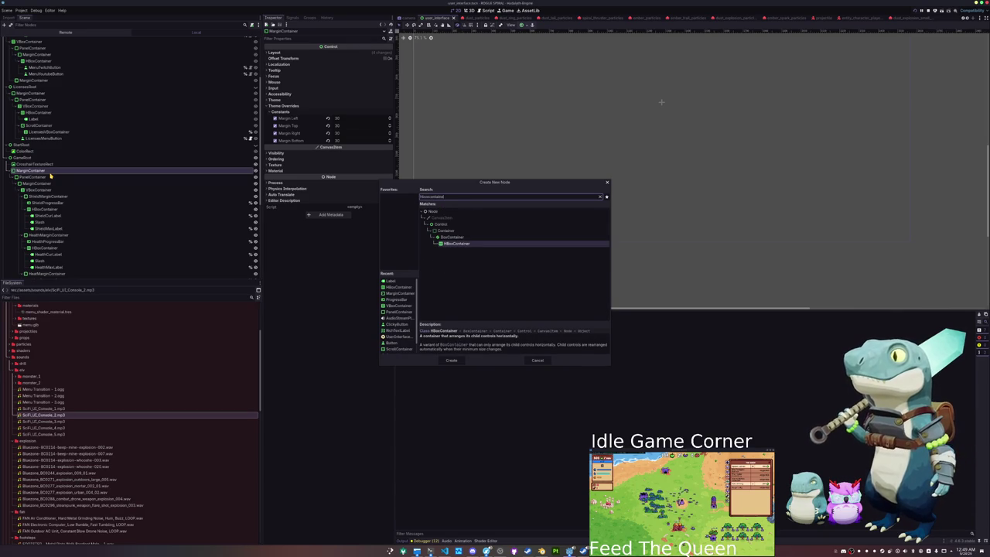
{"action": "key", "text": "Return"}
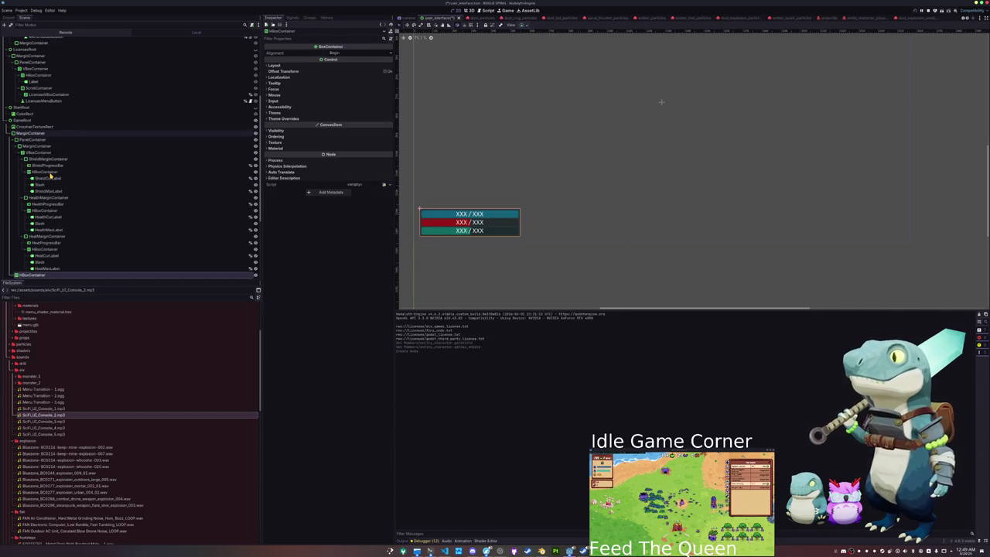
- Drag the PanelContainer into the new HBoxContainer
{"action": "scroll", "coordinate": [50, 177], "scroll_direction": "down", "scroll_amount": 2}
{"action": "mouse_move", "coordinate": [23, 244]}
{"action": "left_mouse_down"}
{"action": "mouse_move", "coordinate": [26, 108]}
{"action": "mouse_move", "coordinate": [40, 112]}
{"action": "left_mouse_up"}
{"action": "left_click", "coordinate": [39, 110]}
{"action": "key", "text": "ctrl+a"}
- Add a PanelContainer ahead of the existing panel and rename it DrillPanelContainer
{"action": "type", "text": "panelcontainer"}
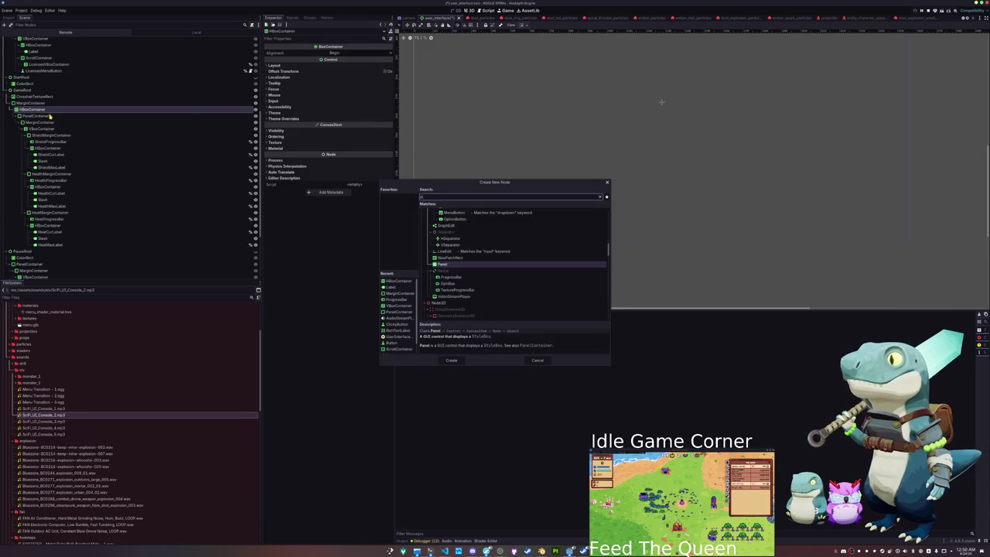
{"action": "key", "text": "Return"}
{"action": "mouse_move", "coordinate": [35, 251]}
{"action": "left_mouse_down"}
{"action": "mouse_move", "coordinate": [44, 127]}
{"action": "mouse_move", "coordinate": [37, 116]}
{"action": "mouse_move", "coordinate": [32, 173]}
{"action": "mouse_move", "coordinate": [33, 115]}
{"action": "left_mouse_up"}
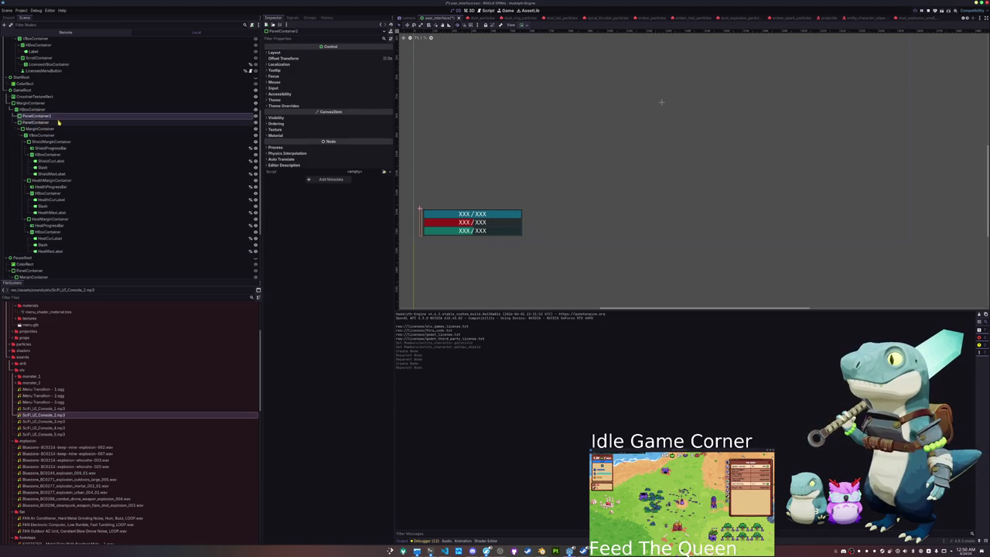
{"action": "left_click", "coordinate": [69, 129]}
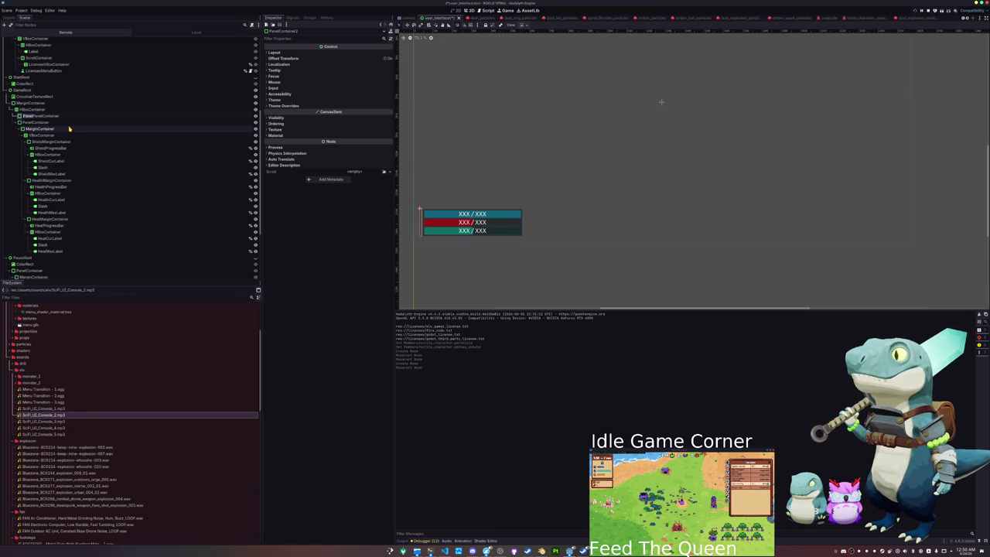
{"action": "key", "text": "Return"}
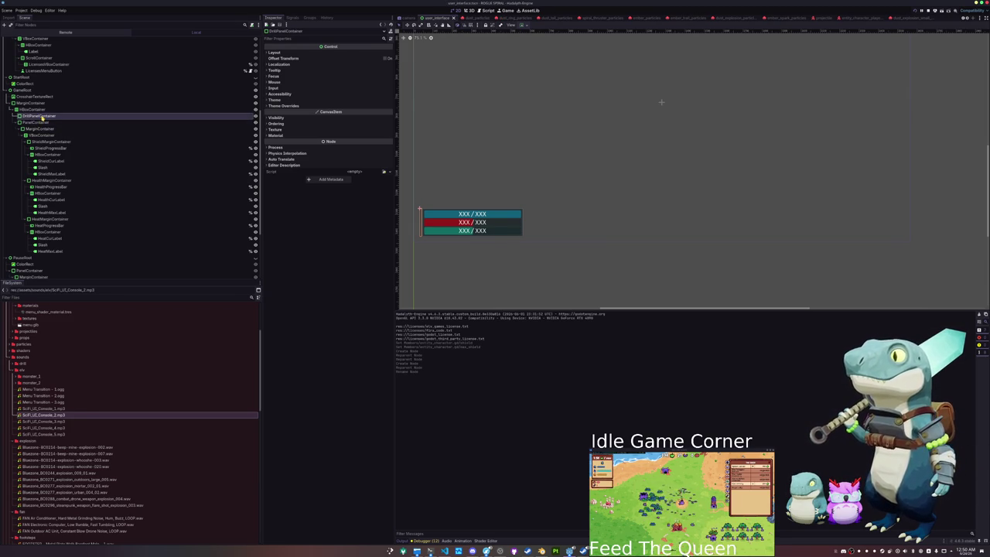
- Add a TextureRect under DrillPanelContainer and assign it the cyan spiral orb texture
{"action": "right_click", "coordinate": [46, 116]}
{"action": "left_click", "coordinate": [67, 120]}
{"action": "type", "text": "texture"}
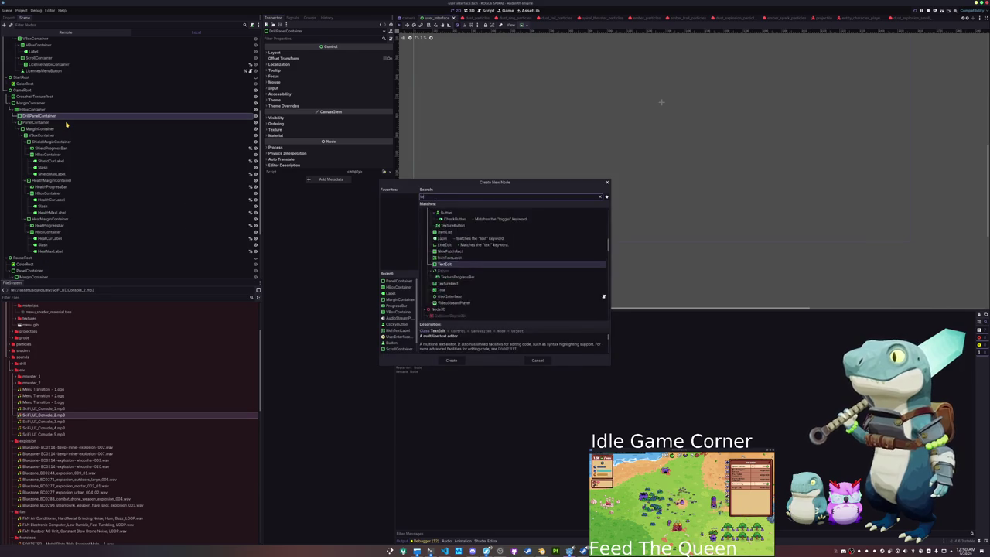
{"action": "key", "text": "Return"}
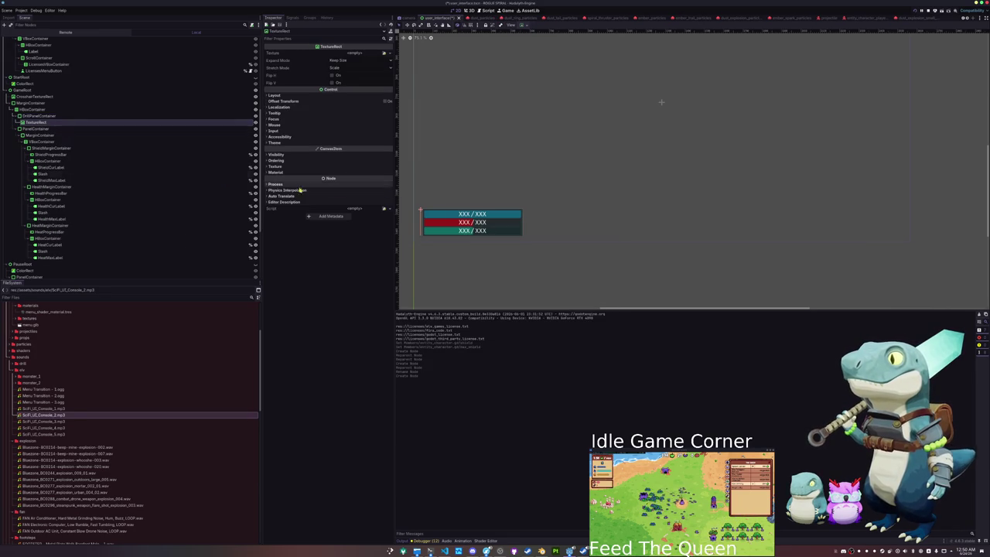
{"action": "left_click", "coordinate": [384, 53]}
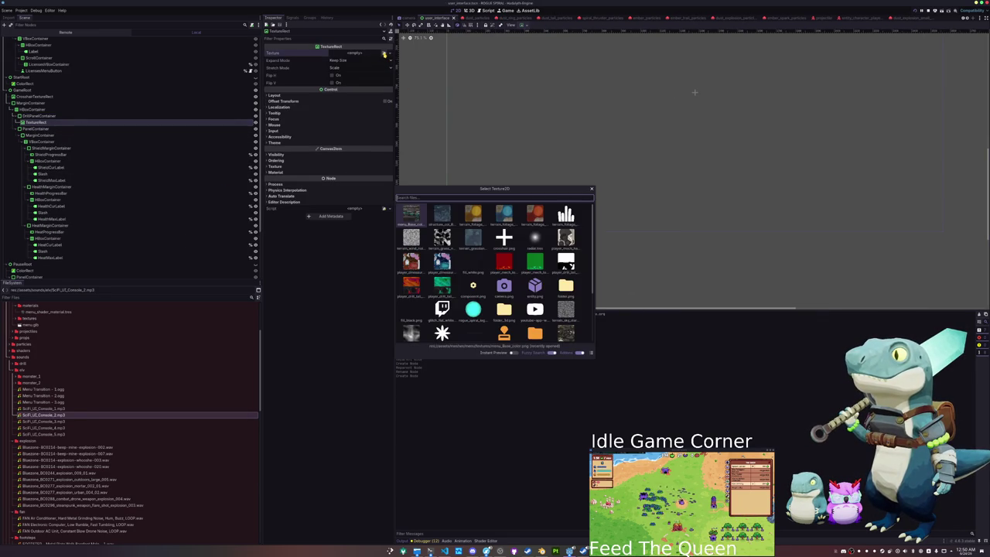
{"action": "left_click", "coordinate": [471, 310]}
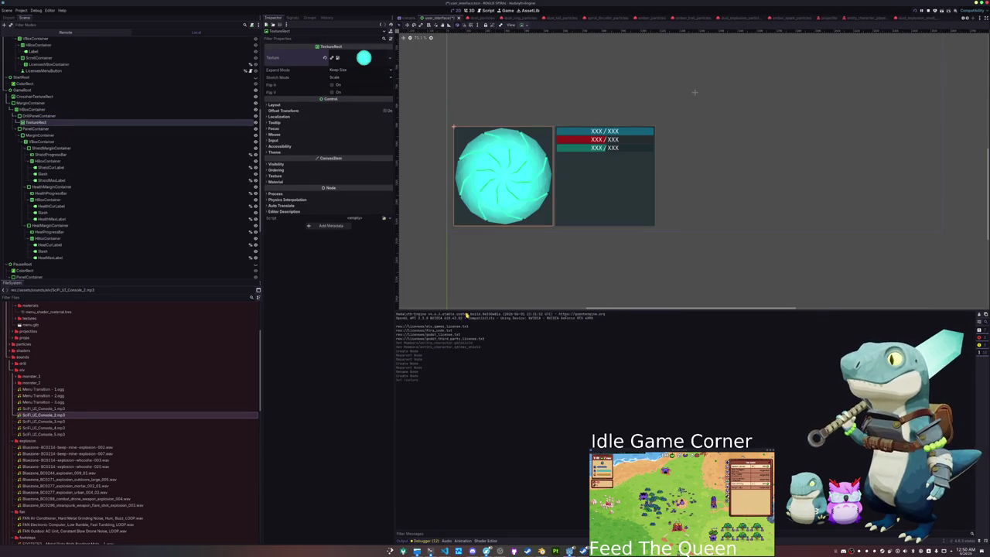
{"action": "left_click_drag", "start_coordinate": [451, 177], "coordinate": [437, 219]}
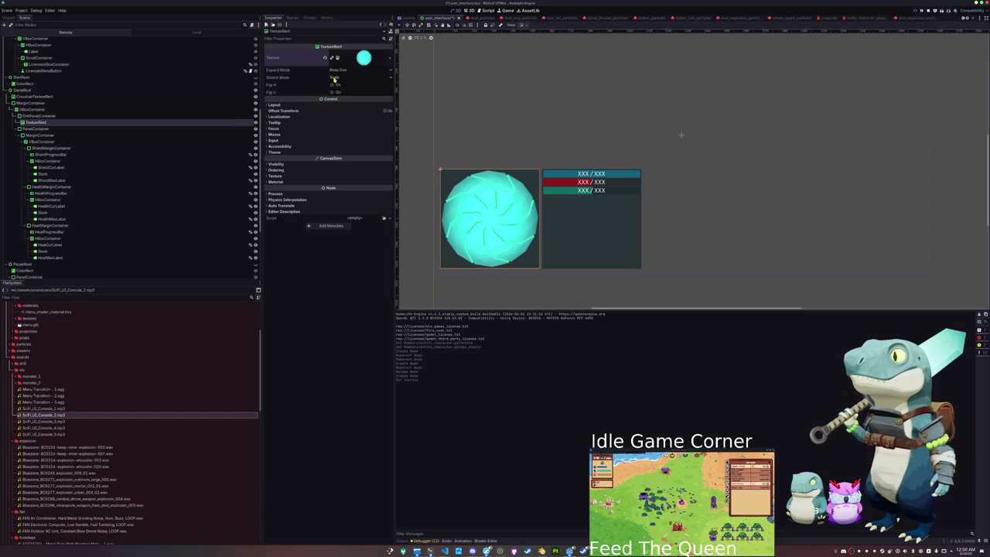
- Set the TextureRect's Expand Mode to Fit Width Proportional and expand its Layout section
{"action": "left_click", "coordinate": [334, 79]}
{"action": "left_click", "coordinate": [338, 69]}
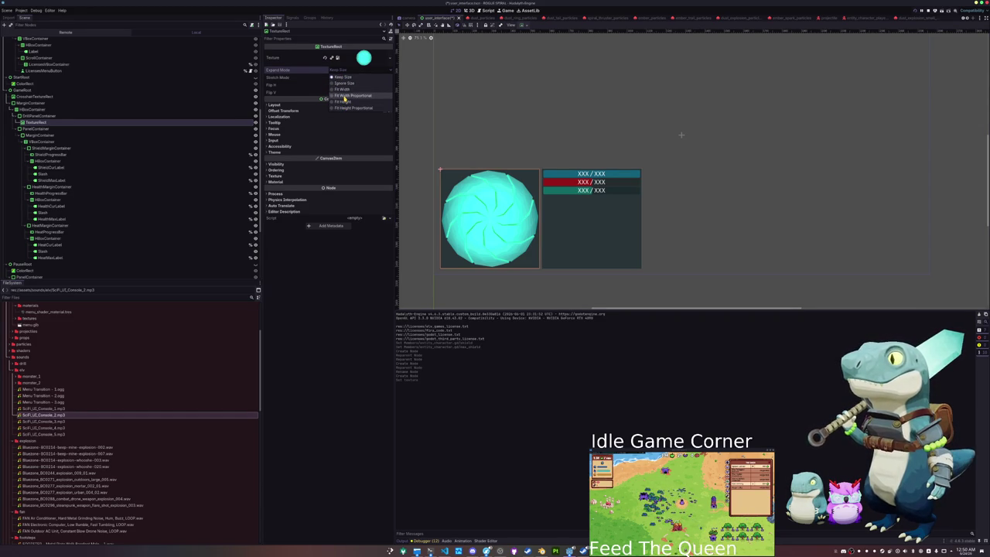
{"action": "left_click", "coordinate": [344, 96]}
{"action": "scroll", "coordinate": [434, 270], "scroll_direction": "up", "scroll_amount": 2}
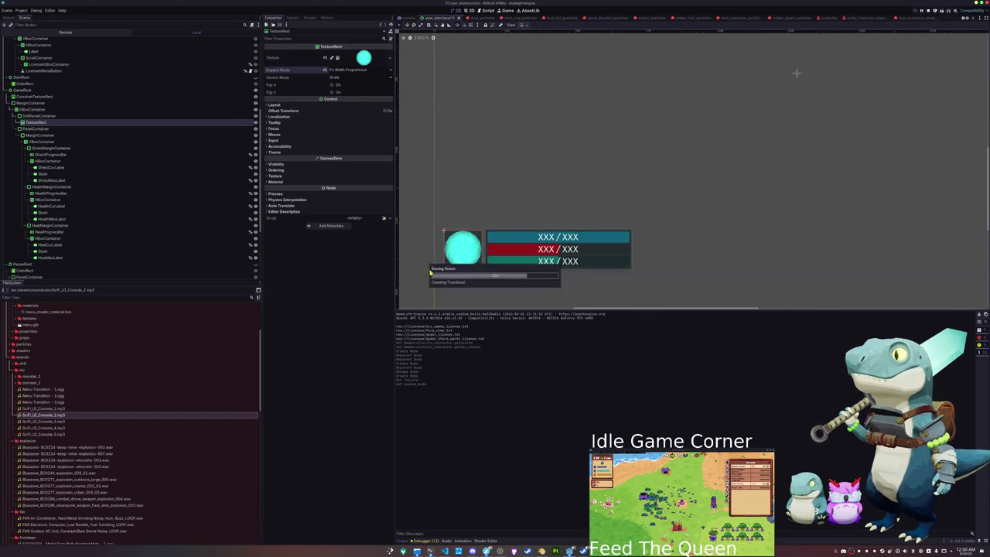
{"action": "left_click", "coordinate": [304, 106]}
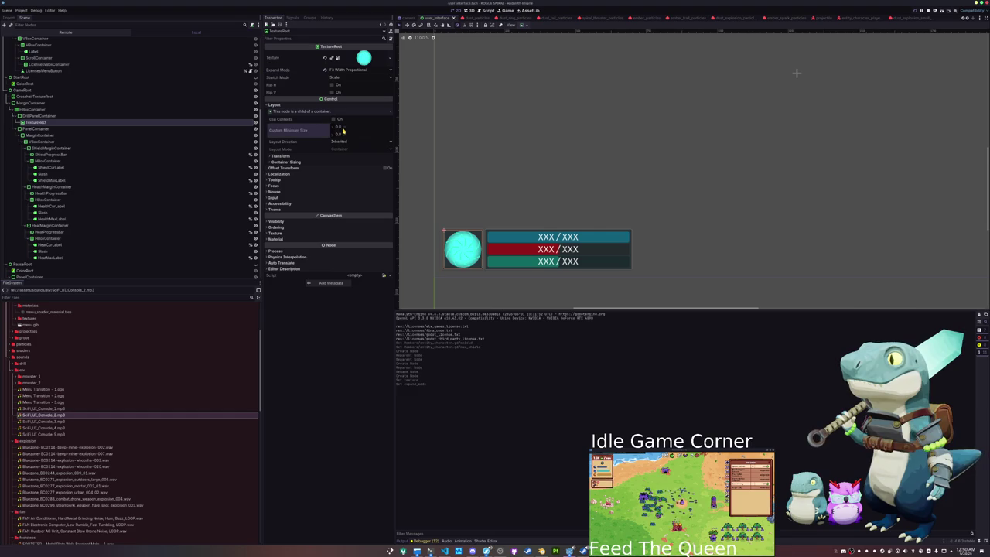
- Set the orb's minimum size to 135 by 135
{"action": "left_click", "coordinate": [301, 157]}
{"action": "left_click", "coordinate": [301, 157]}
{"action": "left_click", "coordinate": [301, 158]}
{"action": "type", "text": "135"}
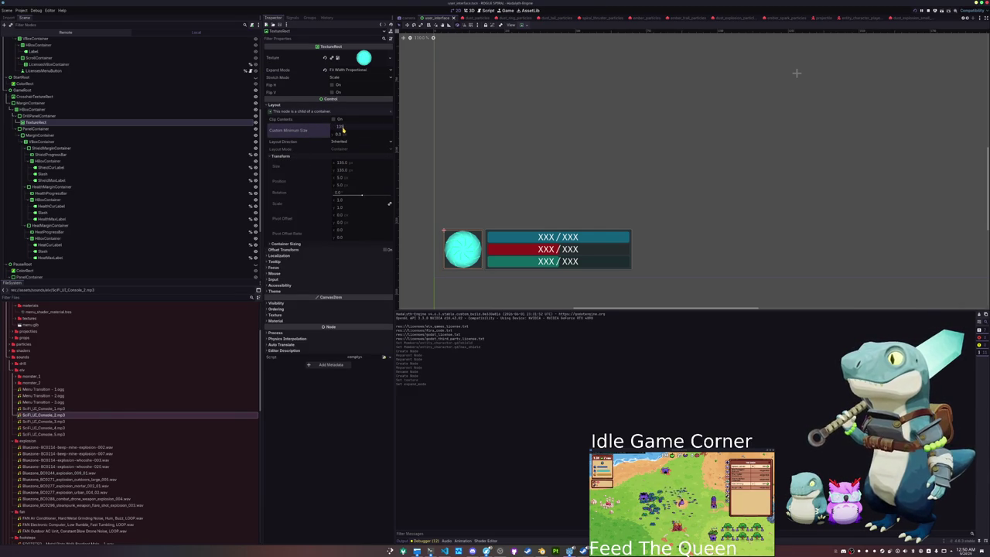
{"action": "left_click", "coordinate": [341, 135]}
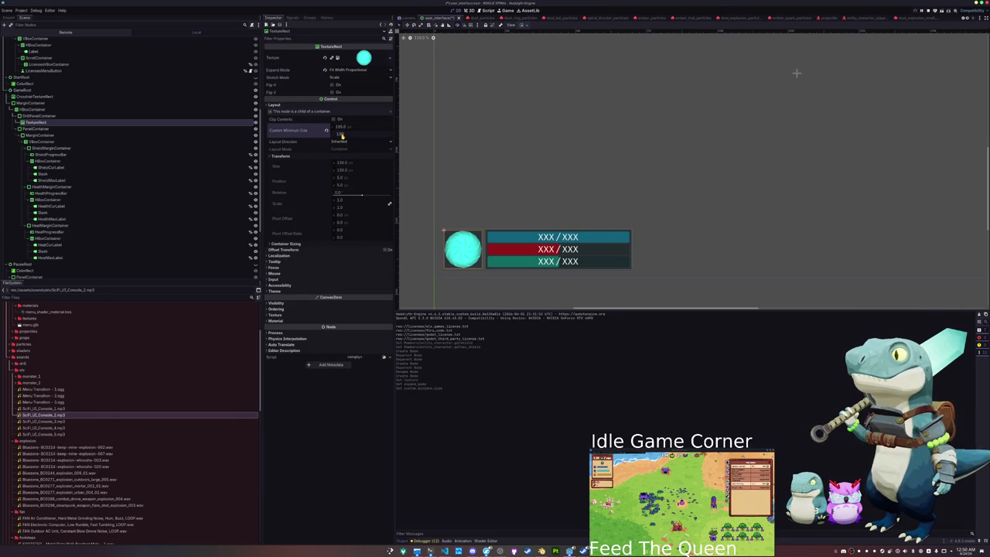
{"action": "key", "text": "Tab"}
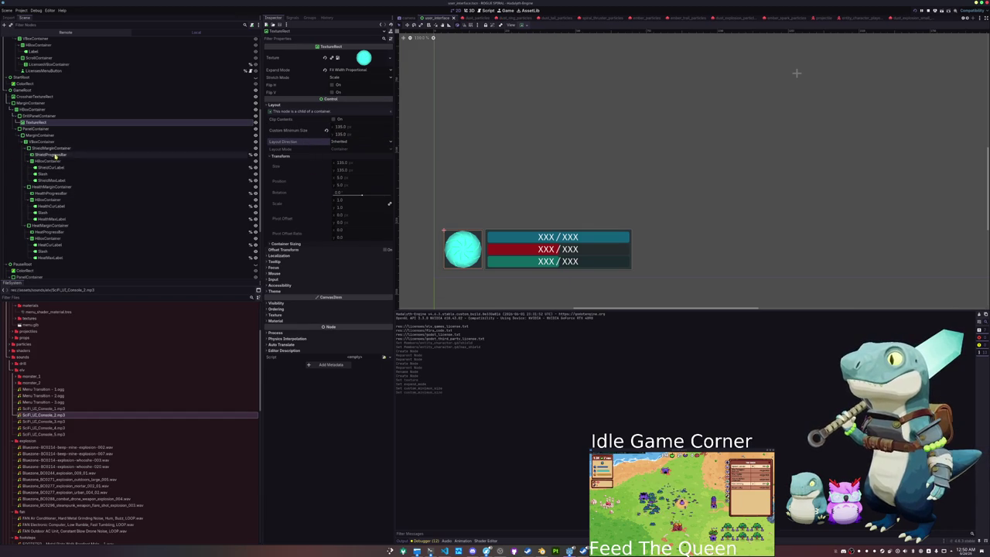
- Toggle the shield bar's visibility, then change the bars VBoxContainer's vertical sizing
{"action": "left_click", "coordinate": [58, 148]}
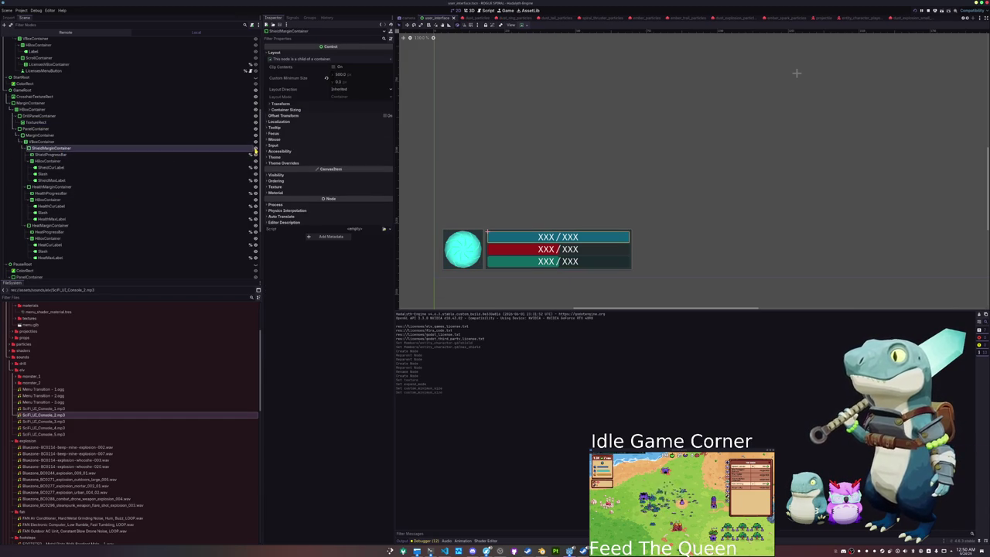
{"action": "left_click", "coordinate": [255, 148]}
{"action": "left_click", "coordinate": [255, 148]}
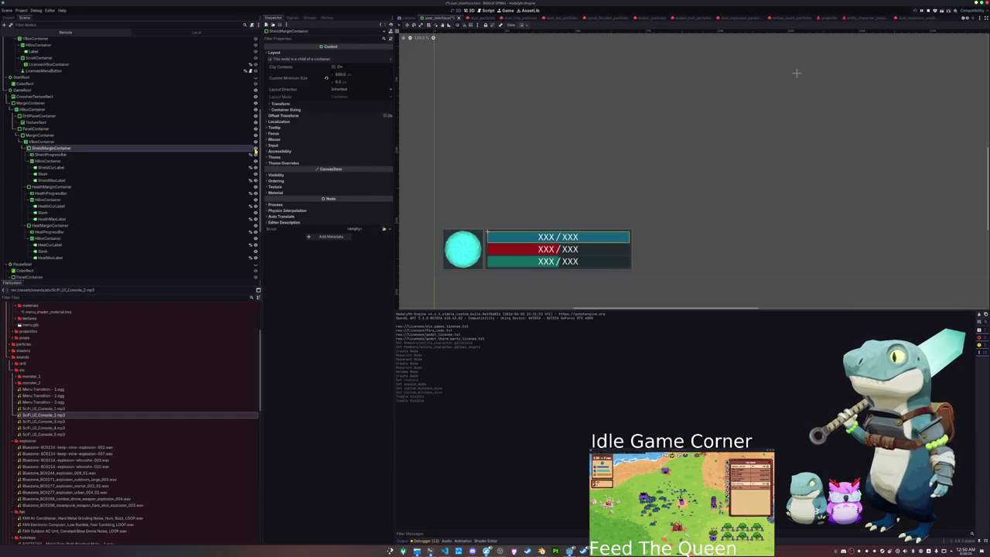
{"action": "left_click", "coordinate": [42, 142]}
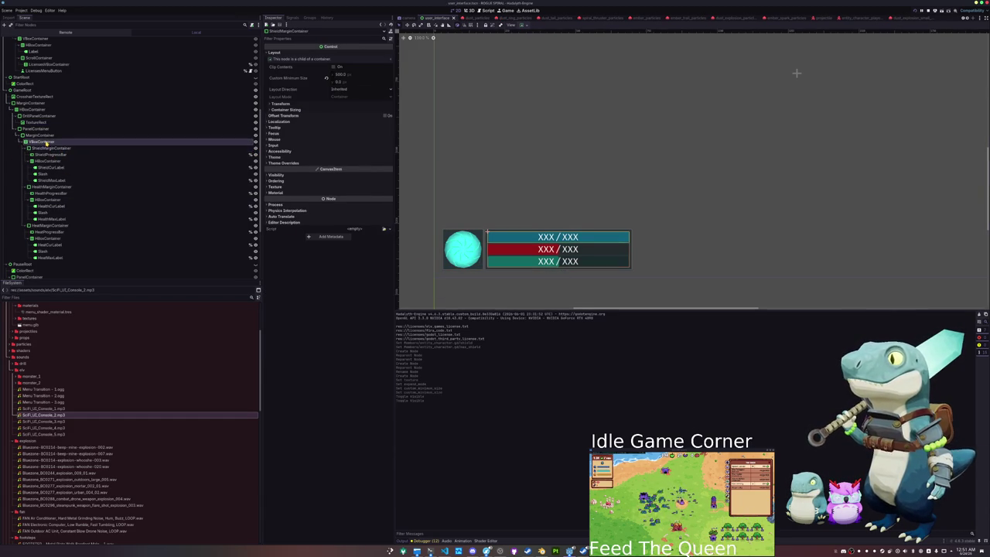
{"action": "left_click", "coordinate": [525, 25]}
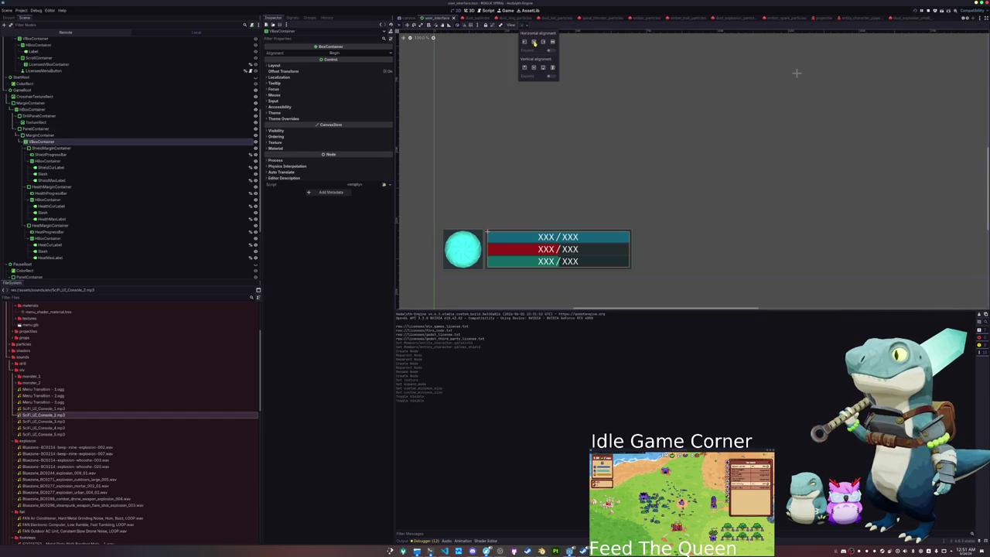
{"action": "left_click", "coordinate": [533, 68]}
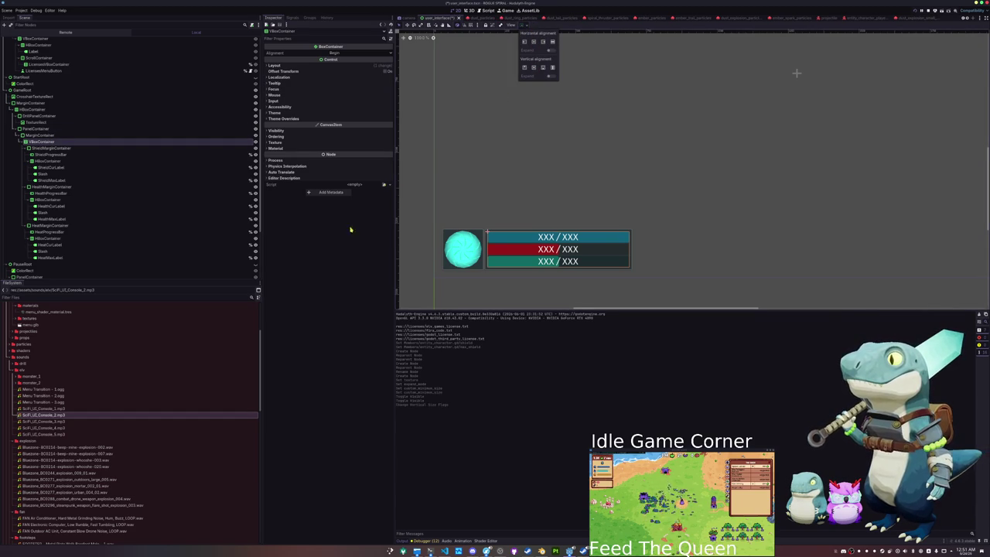
- Centre the outer MarginContainer vertically after testing the shield bar's visibility
{"action": "left_click", "coordinate": [40, 135]}
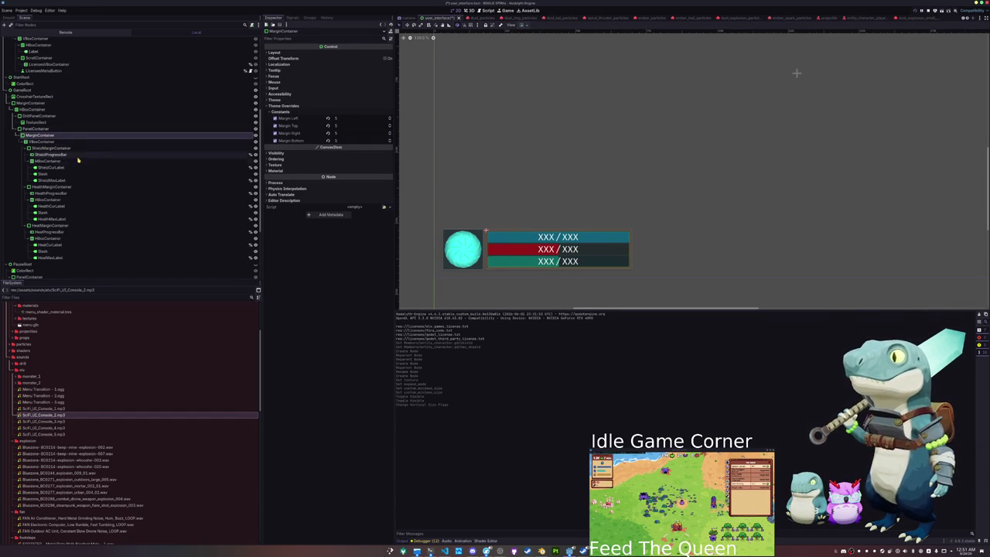
{"action": "left_click", "coordinate": [159, 148]}
{"action": "left_click", "coordinate": [254, 149]}
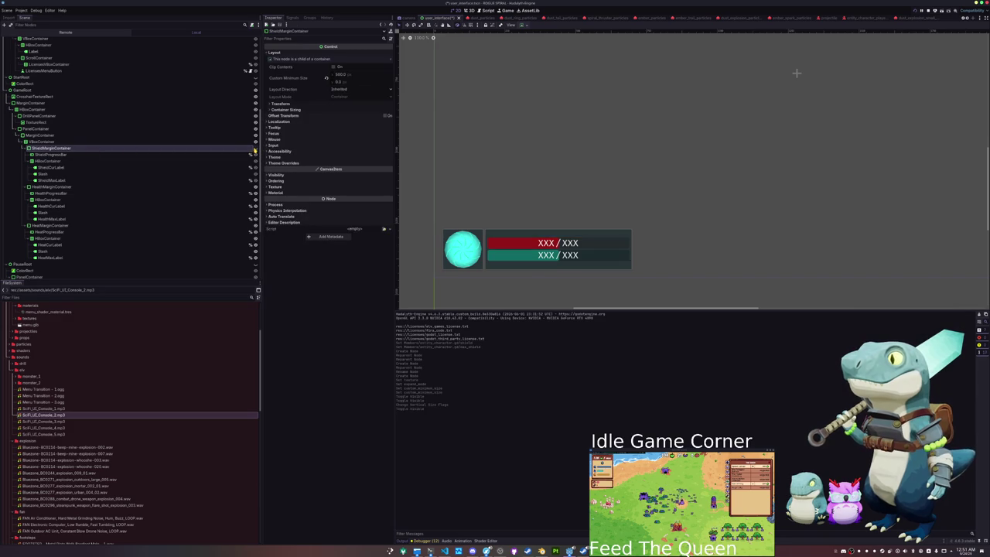
{"action": "left_click", "coordinate": [254, 149]}
{"action": "left_click", "coordinate": [255, 150]}
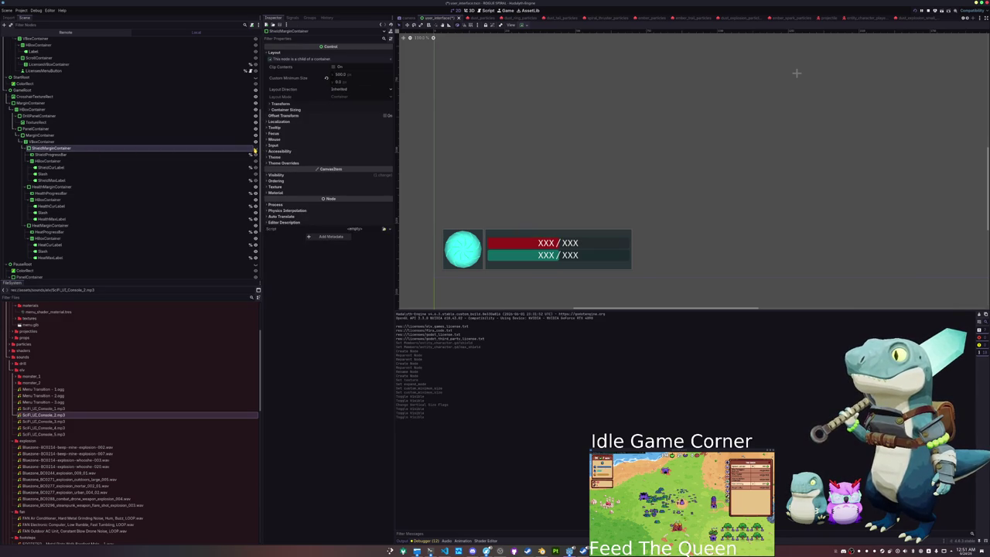
{"action": "left_click", "coordinate": [38, 135]}
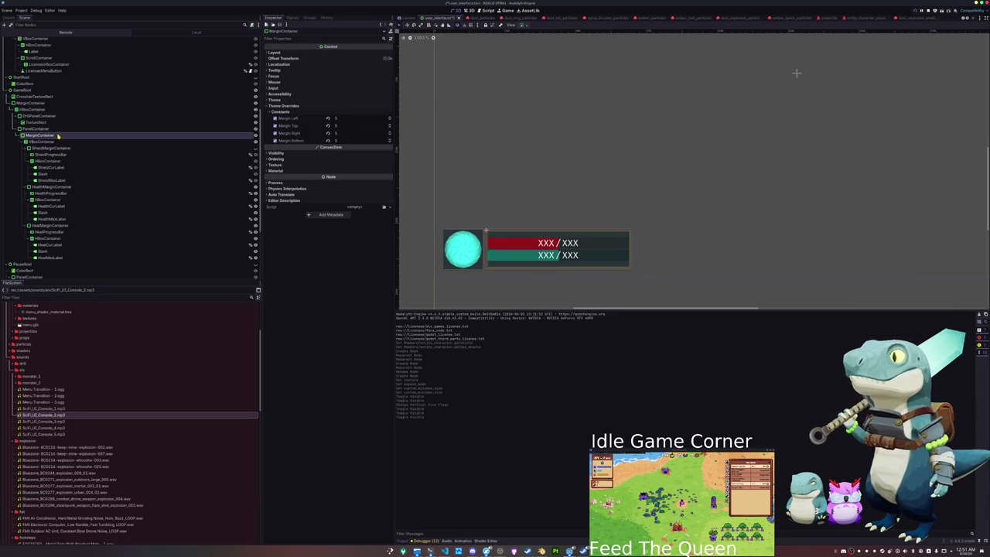
{"action": "left_click", "coordinate": [523, 25]}
{"action": "left_click", "coordinate": [534, 67]}
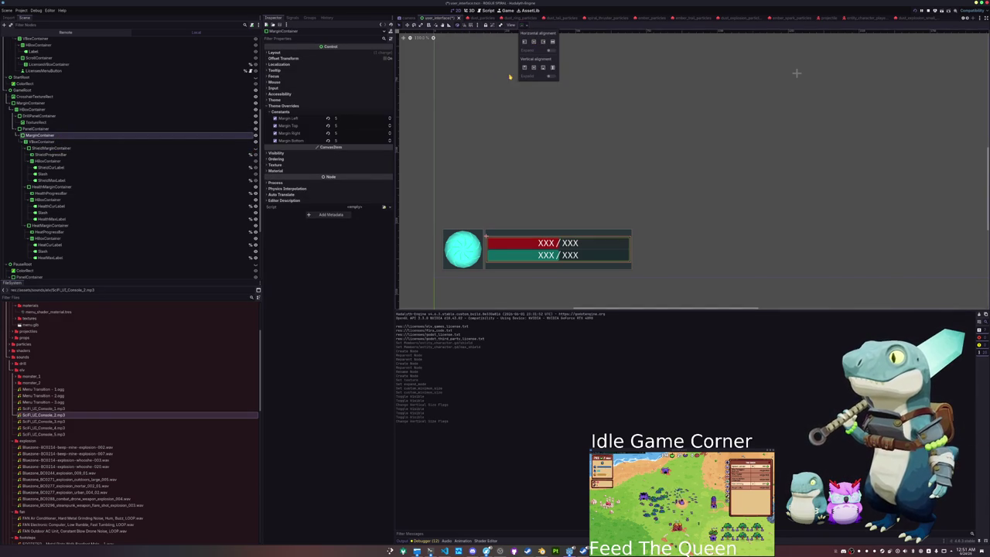
- Set the PanelContainer's vertical alignment, save the scene, and show the shield bar again
{"action": "left_click", "coordinate": [39, 129]}
{"action": "left_click", "coordinate": [524, 26]}
{"action": "left_click", "coordinate": [536, 68]}
{"action": "key", "text": "ctrl+s"}
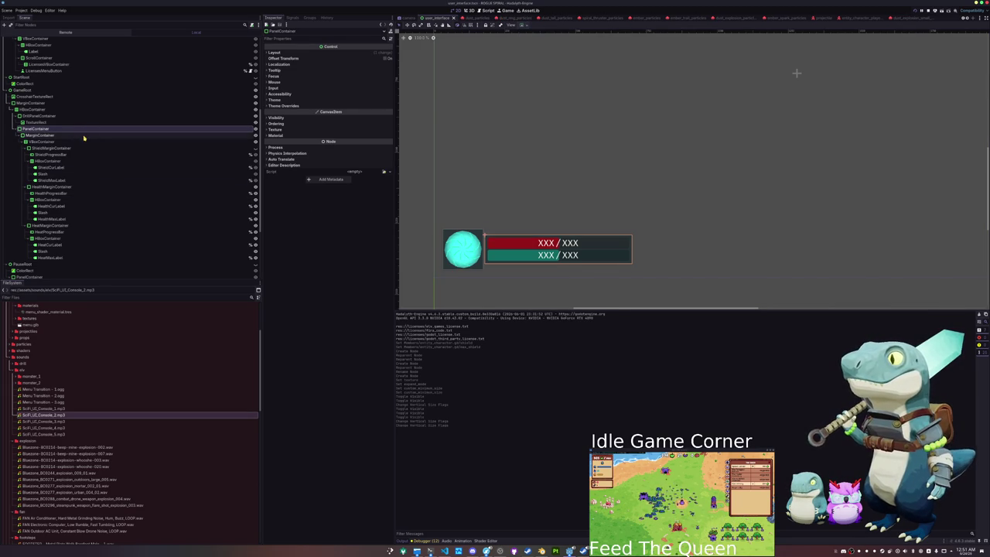
{"action": "left_click", "coordinate": [82, 143]}
{"action": "left_click", "coordinate": [255, 148]}
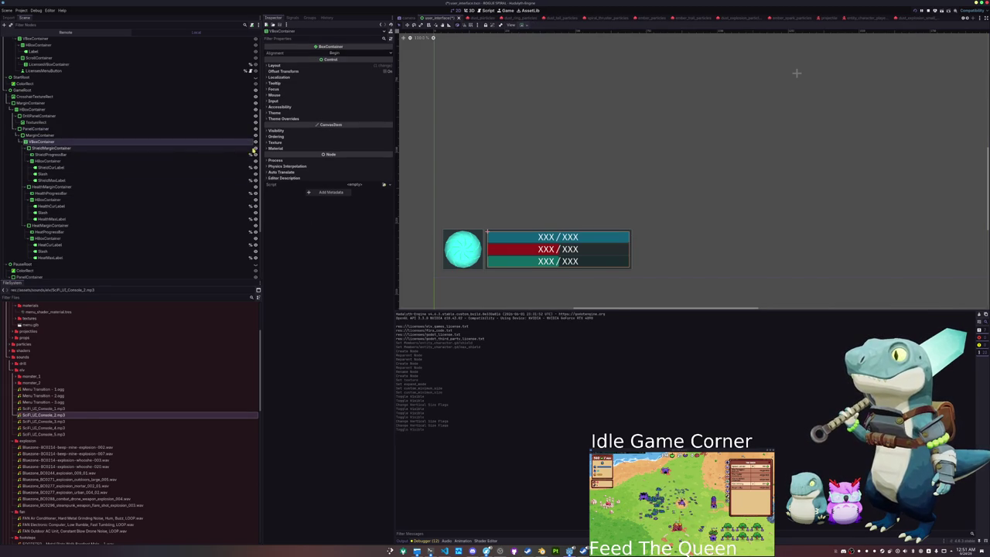
- Make DrillPanelContainer's Theme Overrides Panel style box unique
{"action": "left_click", "coordinate": [43, 116]}
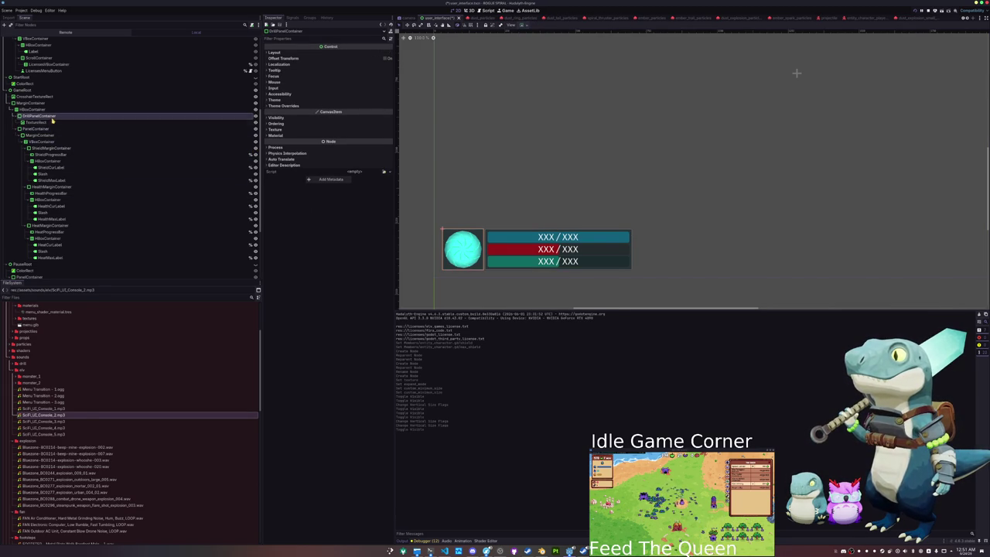
{"action": "left_click", "coordinate": [305, 123]}
{"action": "left_click", "coordinate": [306, 151]}
{"action": "left_click", "coordinate": [303, 117]}
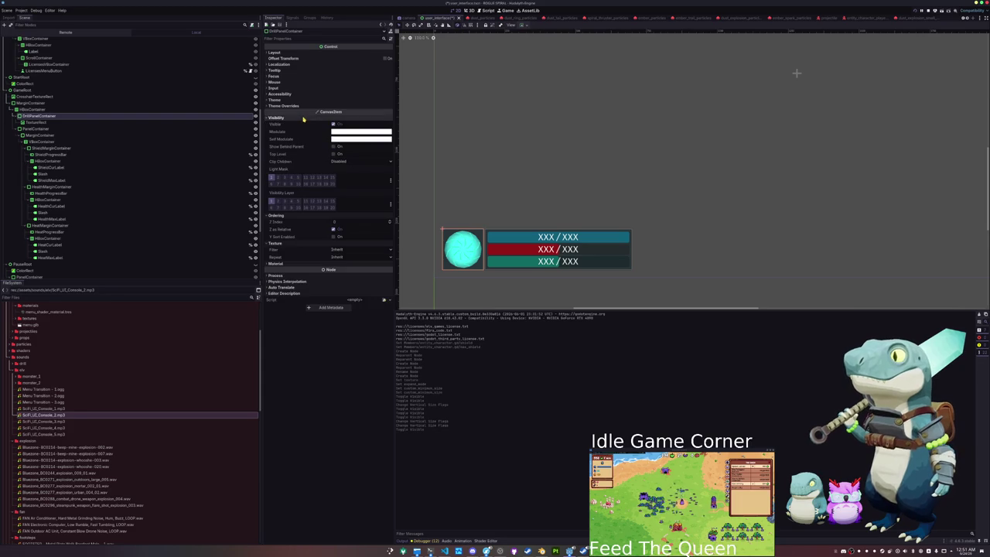
{"action": "left_click", "coordinate": [294, 105]}
{"action": "left_click", "coordinate": [294, 111]}
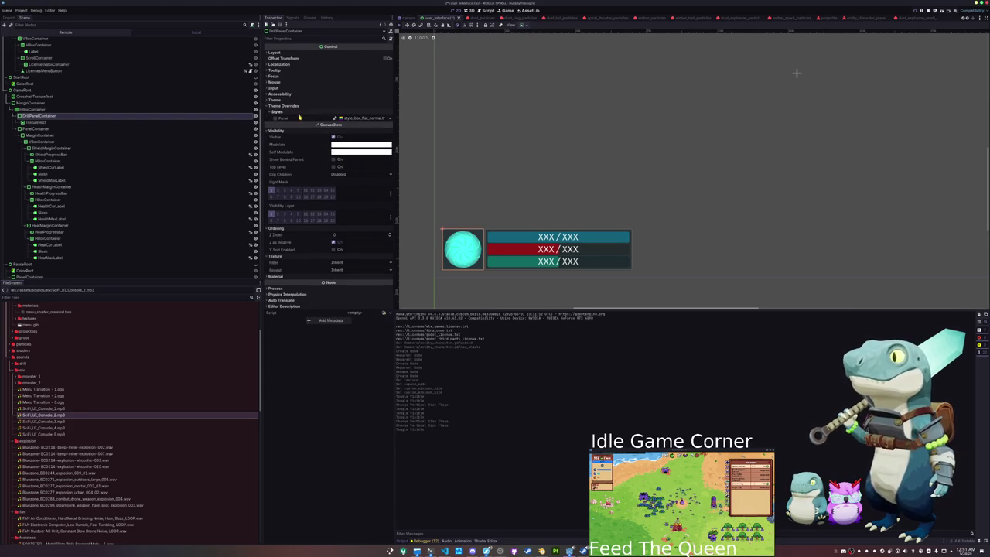
{"action": "right_click", "coordinate": [360, 120]}
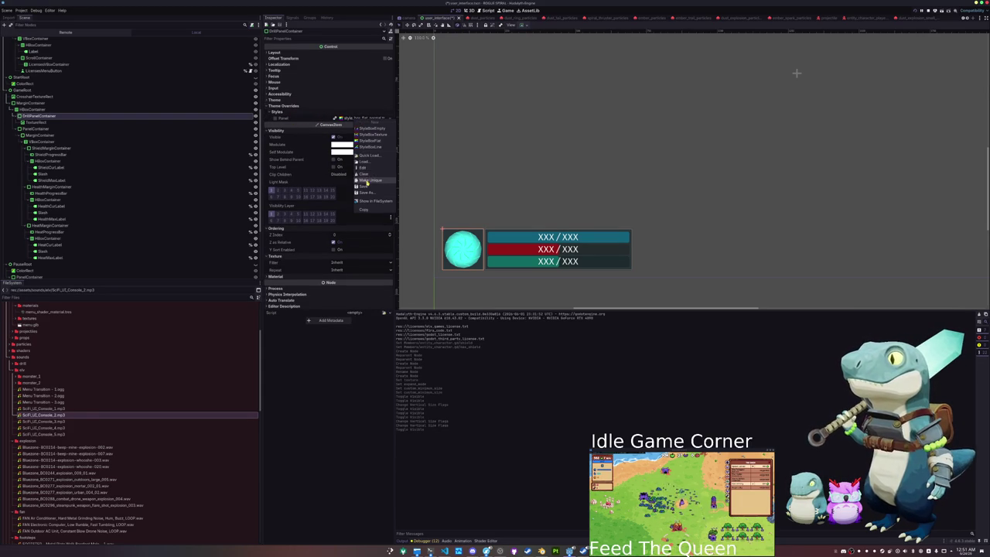
{"action": "left_click", "coordinate": [368, 183]}
- Expand the StyleBoxFlat's border width, colour and content margins; test corner detail 20, then reset it to 8
{"action": "left_click", "coordinate": [355, 118]}
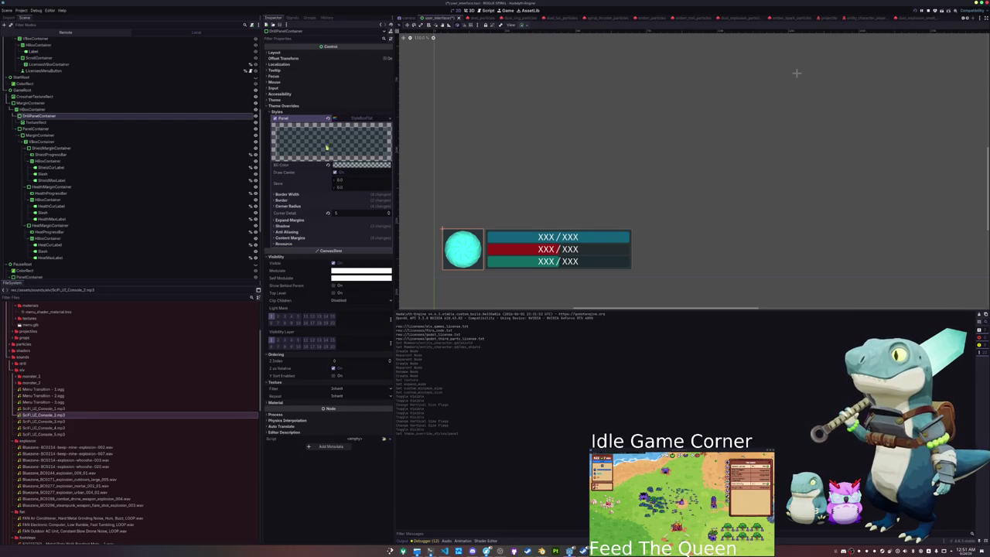
{"action": "left_click", "coordinate": [313, 195]}
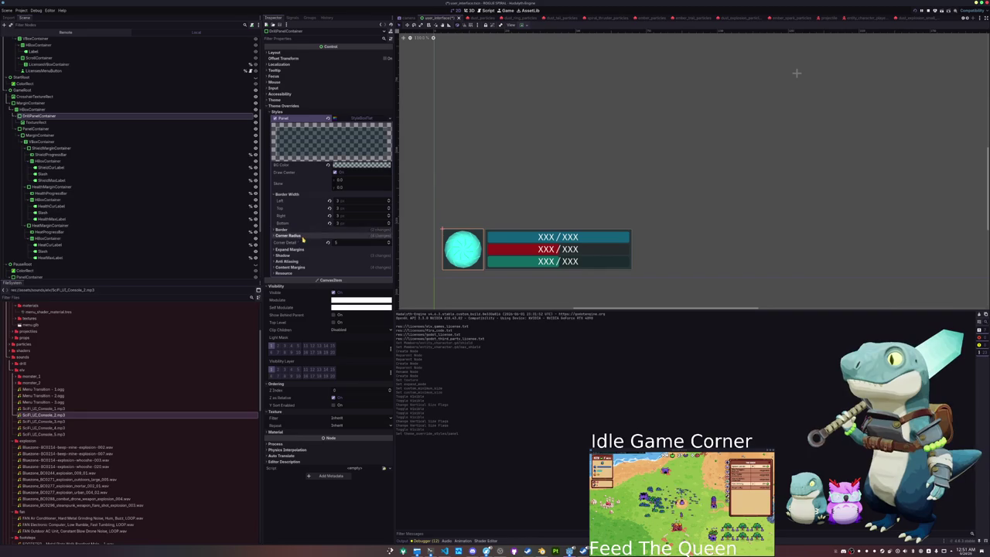
{"action": "left_click", "coordinate": [390, 243]}
{"action": "left_click_drag", "start_coordinate": [387, 243], "coordinate": [388, 232]}
{"action": "key", "text": "shift+f"}
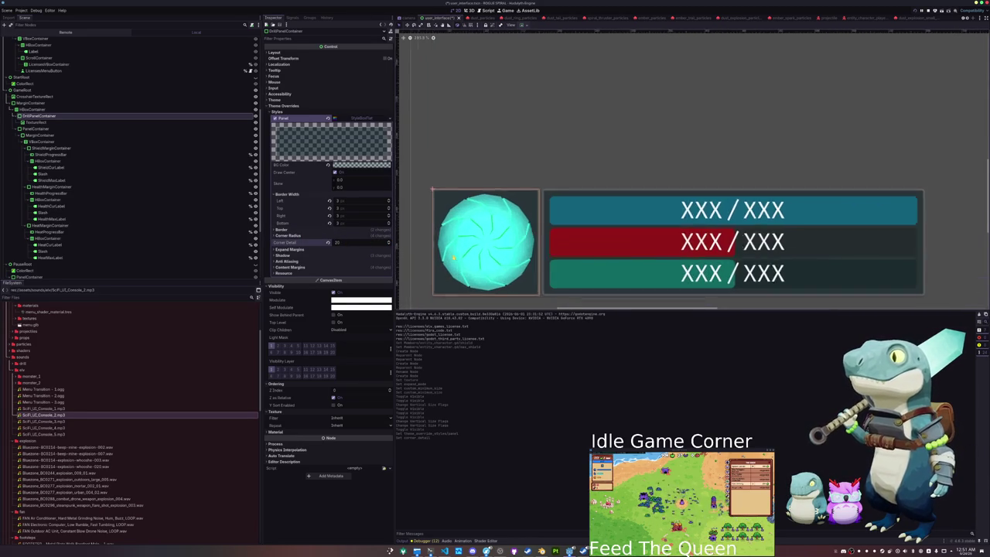
{"action": "left_click", "coordinate": [327, 242]}
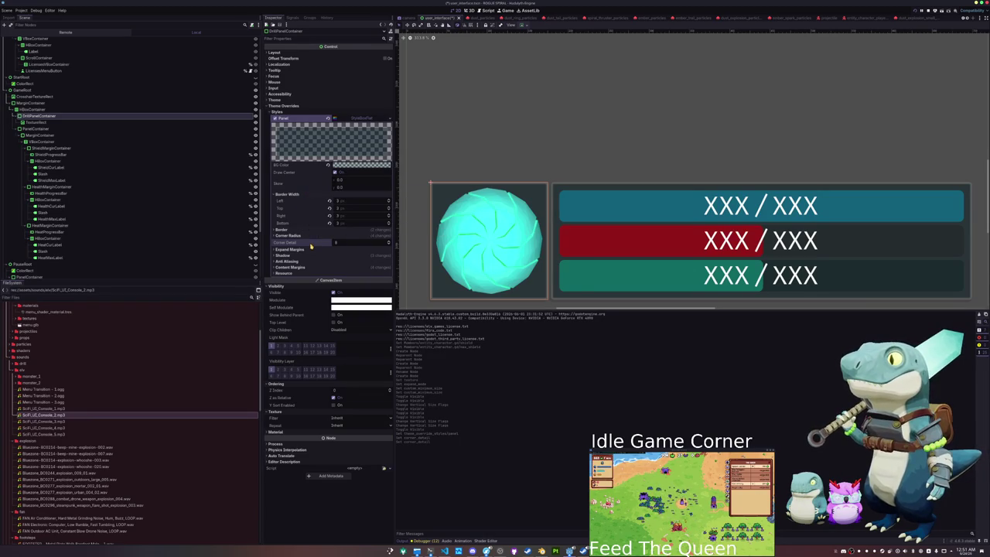
{"action": "left_click", "coordinate": [311, 231]}
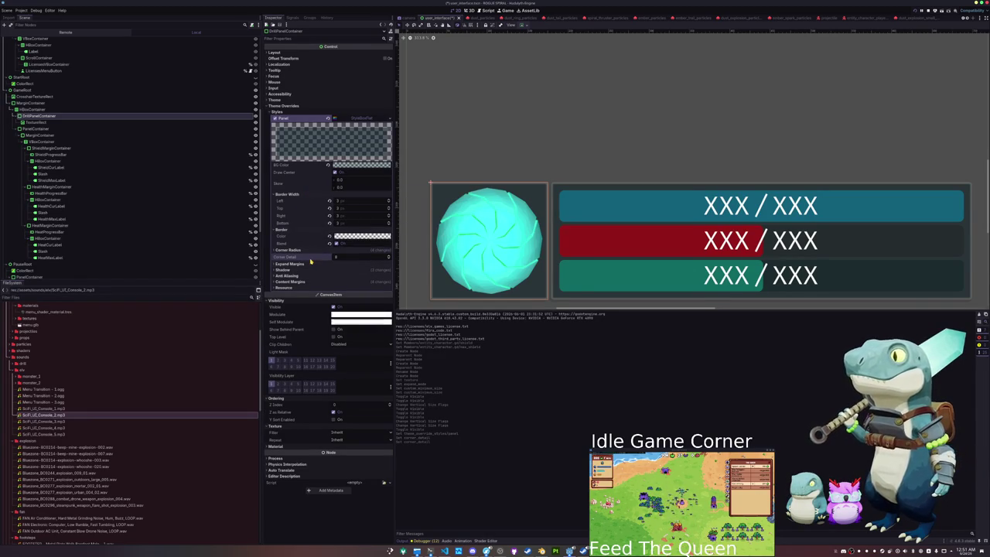
{"action": "left_click", "coordinate": [311, 282]}
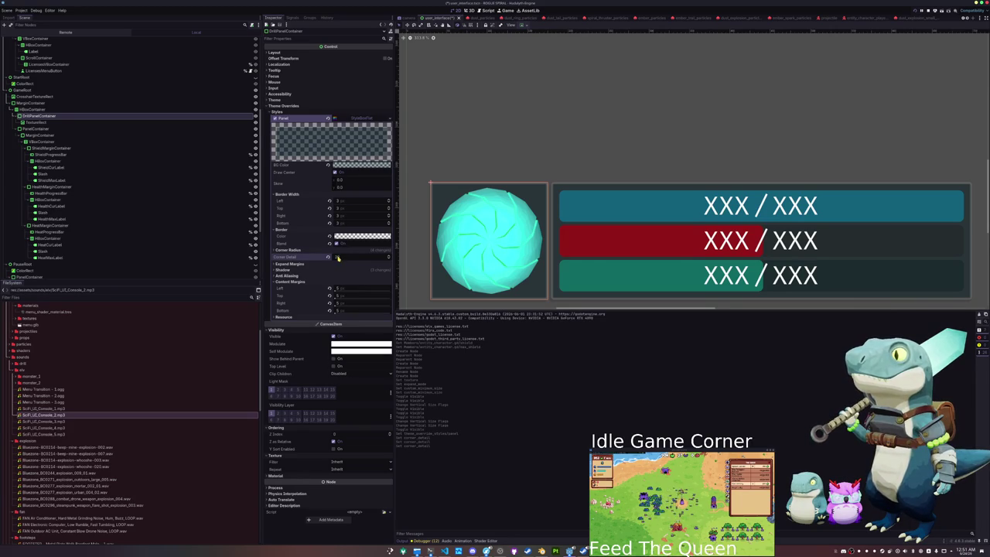
{"action": "mouse_move", "coordinate": [295, 258]}
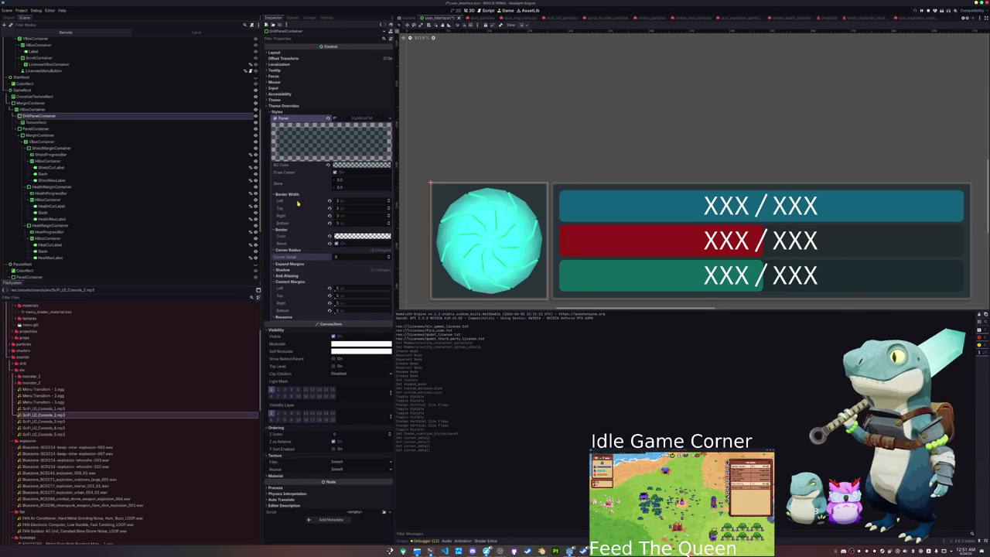
- Open the panel's theme style box and set all four Corner Radius values to 70 px
{"action": "left_click", "coordinate": [287, 275]}
{"action": "left_click", "coordinate": [286, 269]}
{"action": "left_click", "coordinate": [288, 264]}
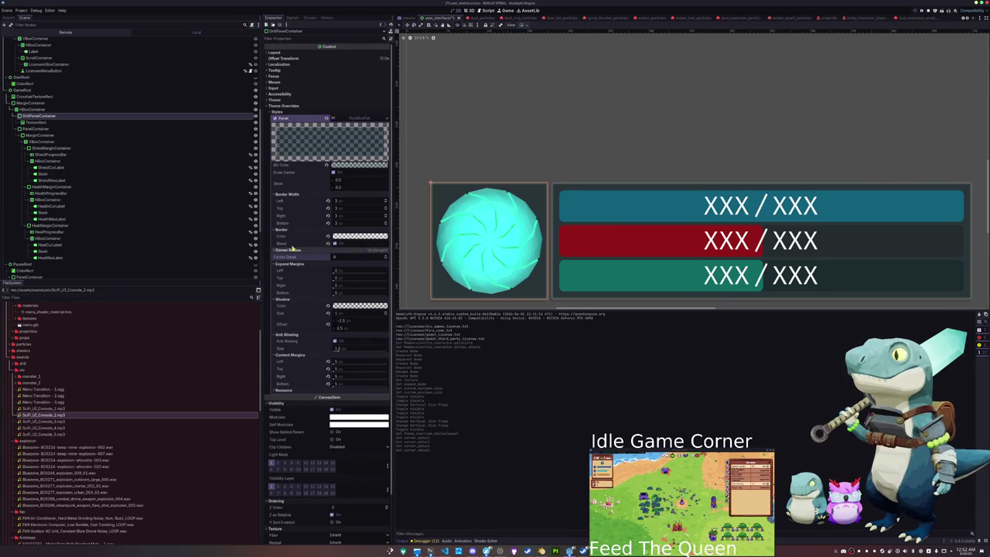
{"action": "left_click", "coordinate": [277, 100]}
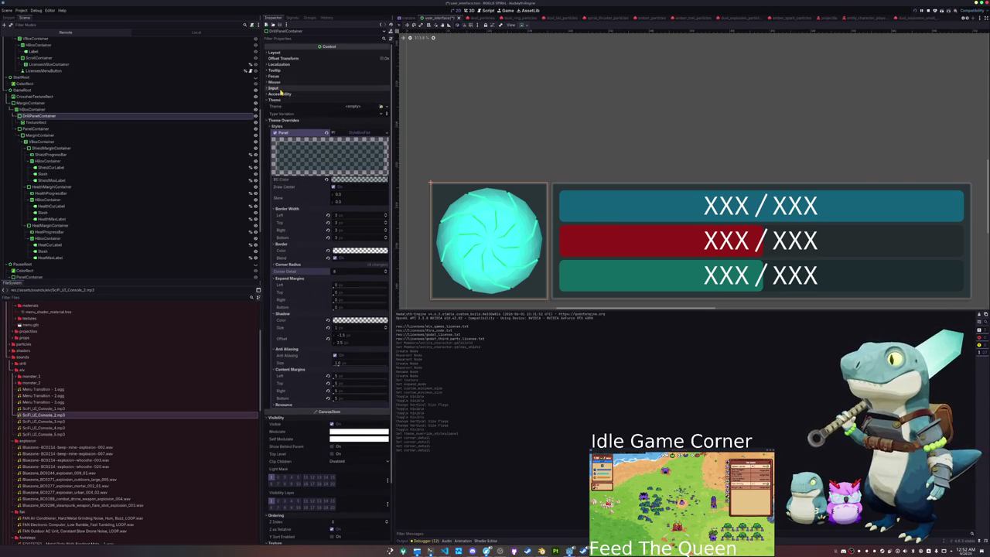
{"action": "scroll", "coordinate": [307, 309], "scroll_direction": "down", "scroll_amount": 3}
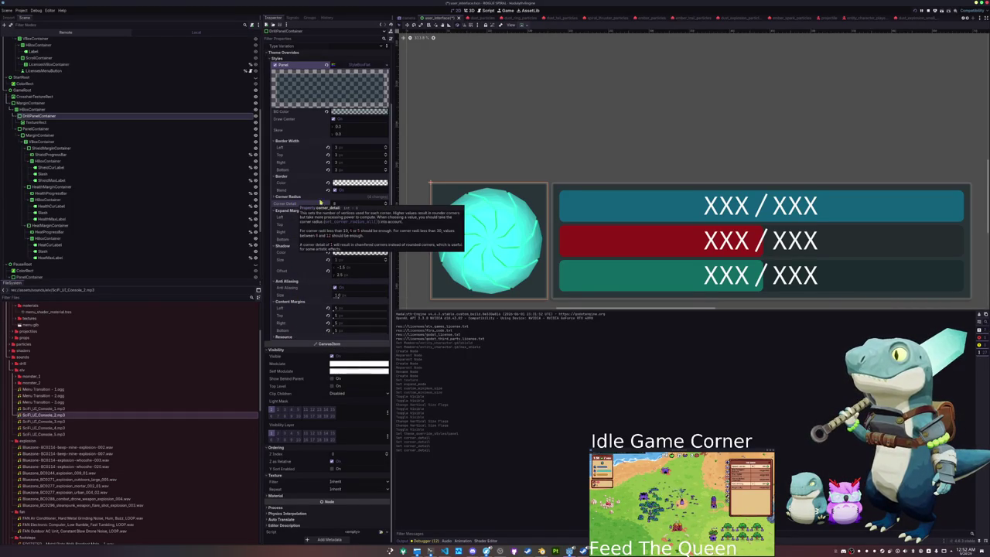
{"action": "left_click", "coordinate": [325, 197]}
{"action": "mouse_move", "coordinate": [342, 207]}
{"action": "left_mouse_down"}
{"action": "mouse_move", "coordinate": [383, 207]}
{"action": "mouse_move", "coordinate": [356, 205]}
{"action": "mouse_move", "coordinate": [360, 221]}
{"action": "left_mouse_up"}
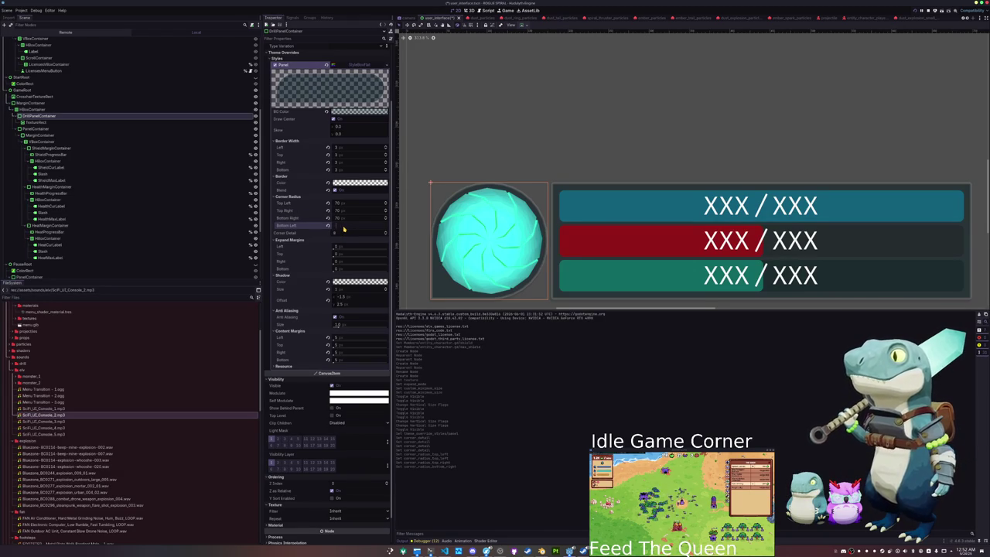
{"action": "type", "text": "70"}
{"action": "key", "text": "Return"}
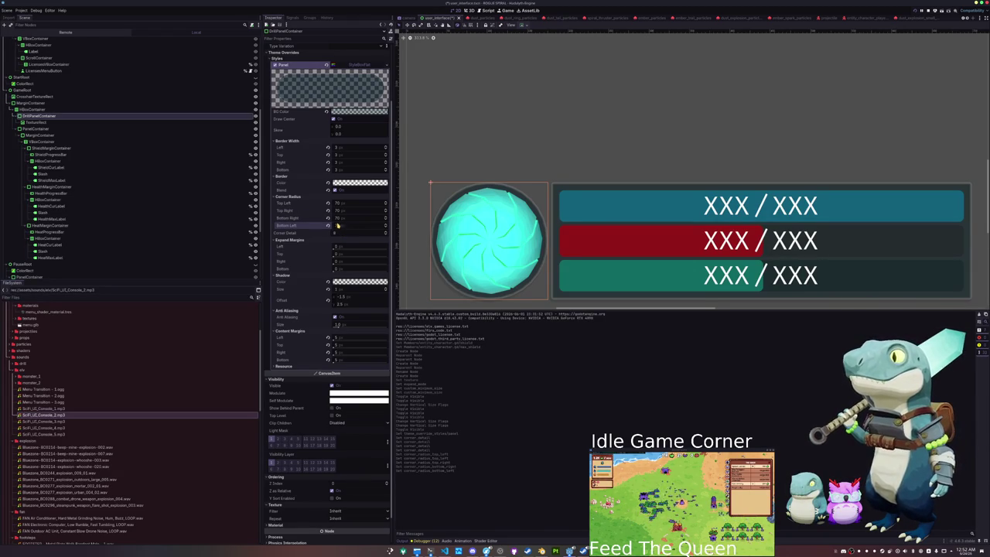
- Add a TextureRect and a Label as children of DrillPanelContainer
{"action": "right_click", "coordinate": [47, 116]}
{"action": "left_click", "coordinate": [70, 128]}
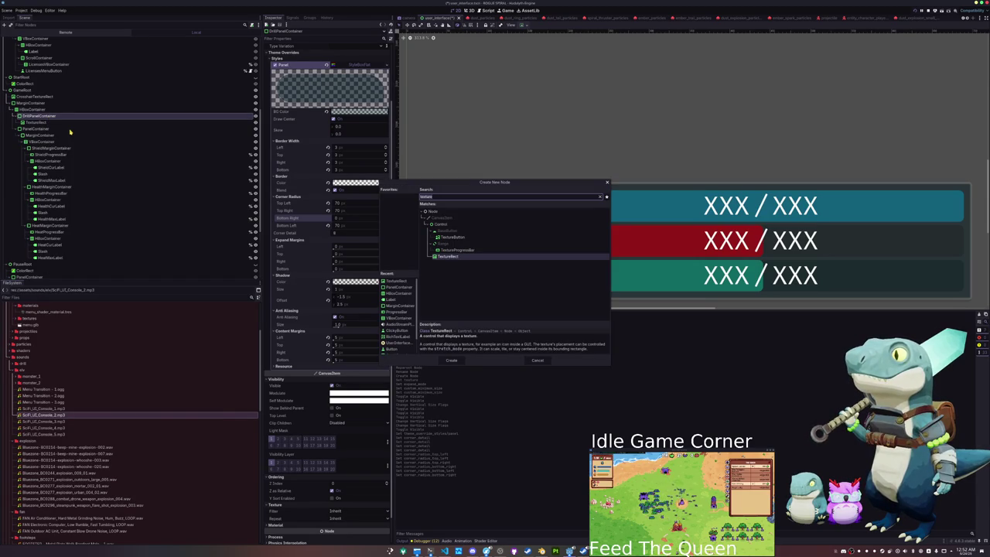
{"action": "key", "text": "Return"}
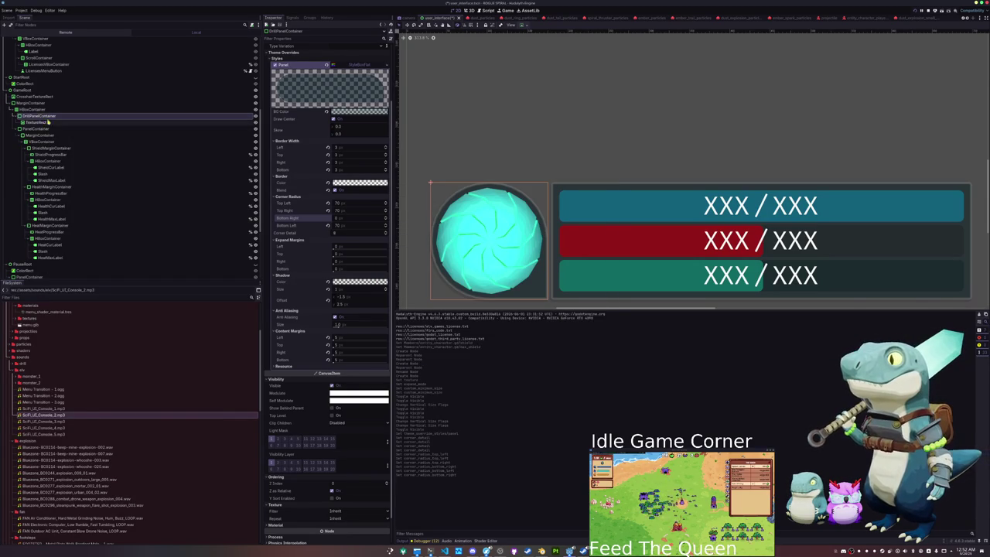
{"action": "right_click", "coordinate": [45, 123]}
{"action": "left_click", "coordinate": [74, 128]}
{"action": "type", "text": "abel"}
{"action": "key", "text": "Return"}
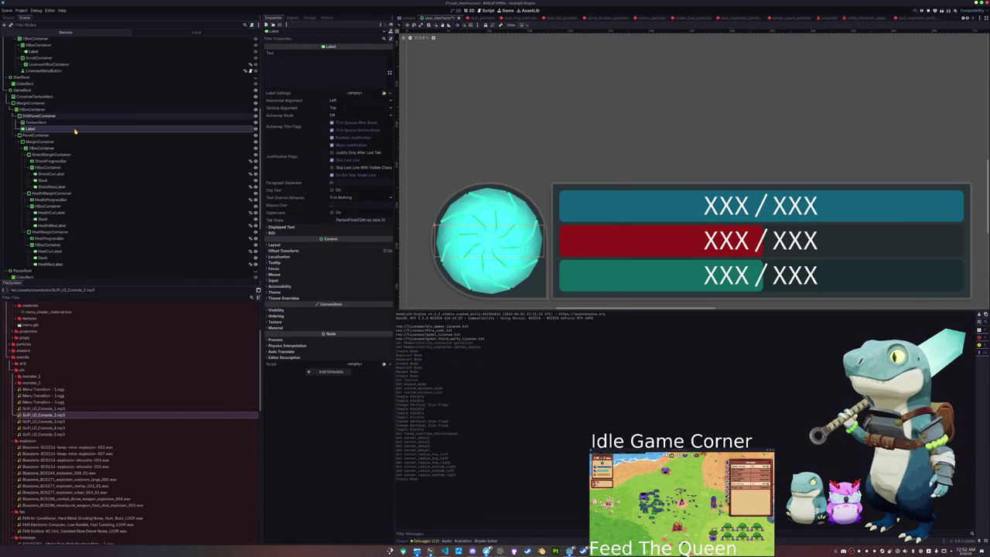
- Anchor the new label to the panel's right edge and set its text to 'X'
{"action": "left_click", "coordinate": [523, 26]}
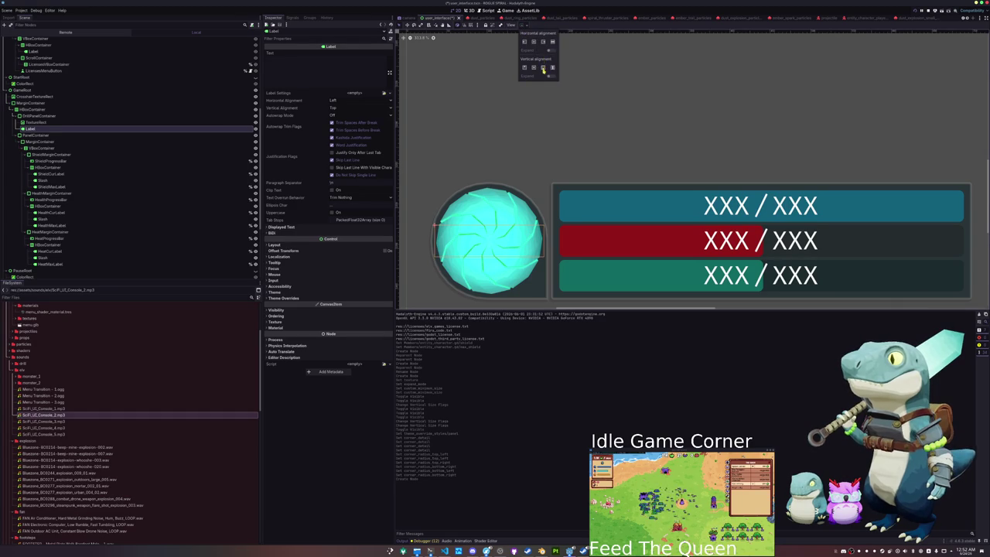
{"action": "left_click", "coordinate": [543, 43]}
{"action": "left_click", "coordinate": [320, 79]}
{"action": "type", "text": "X"}
{"action": "scroll", "coordinate": [460, 186], "scroll_direction": "down", "scroll_amount": 2}
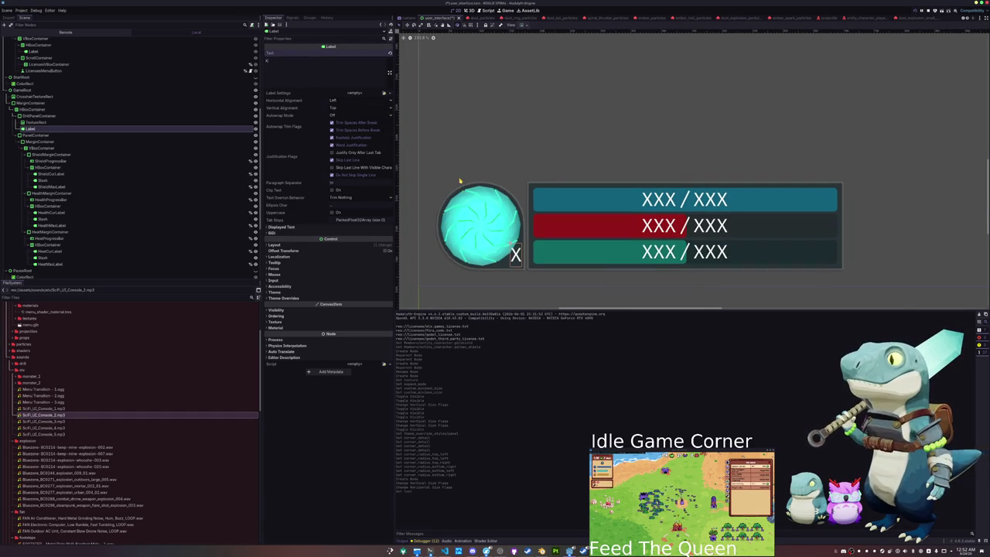
{"action": "left_click_drag", "start_coordinate": [459, 182], "coordinate": [467, 203]}
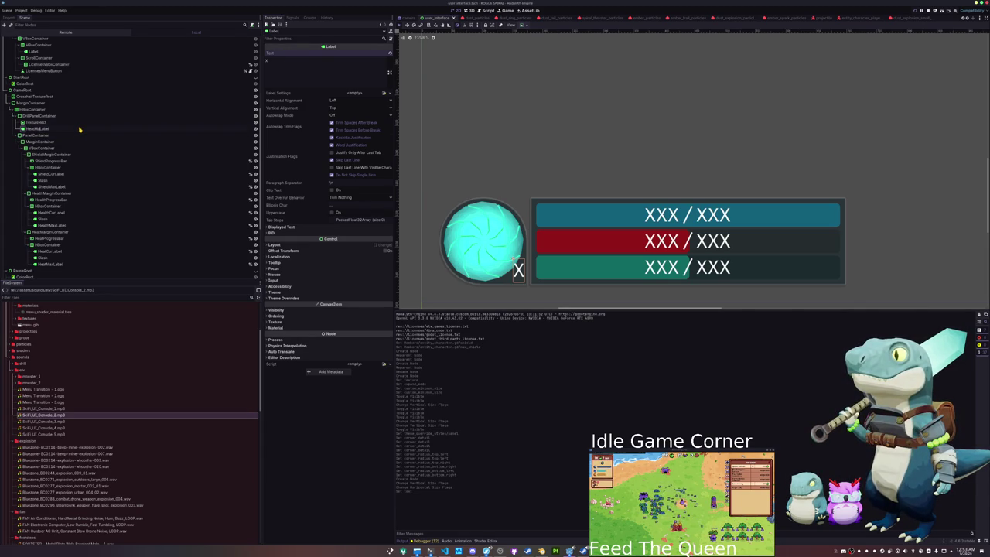
- Rename the orb's TextureRect node to HeatTextureRect, then switch to Blender
{"action": "key", "text": "Up"}
{"action": "key", "text": "Up"}
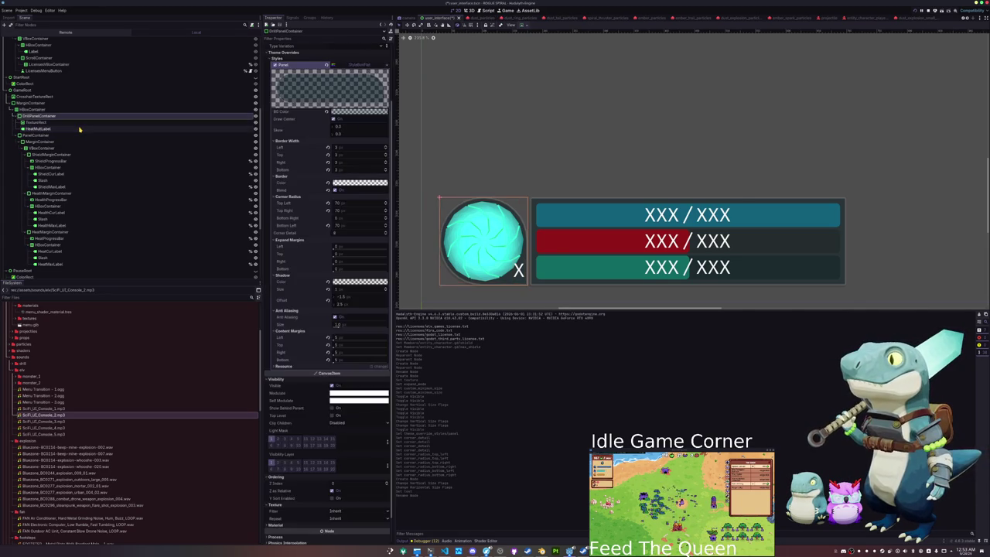
{"action": "key", "text": "Down"}
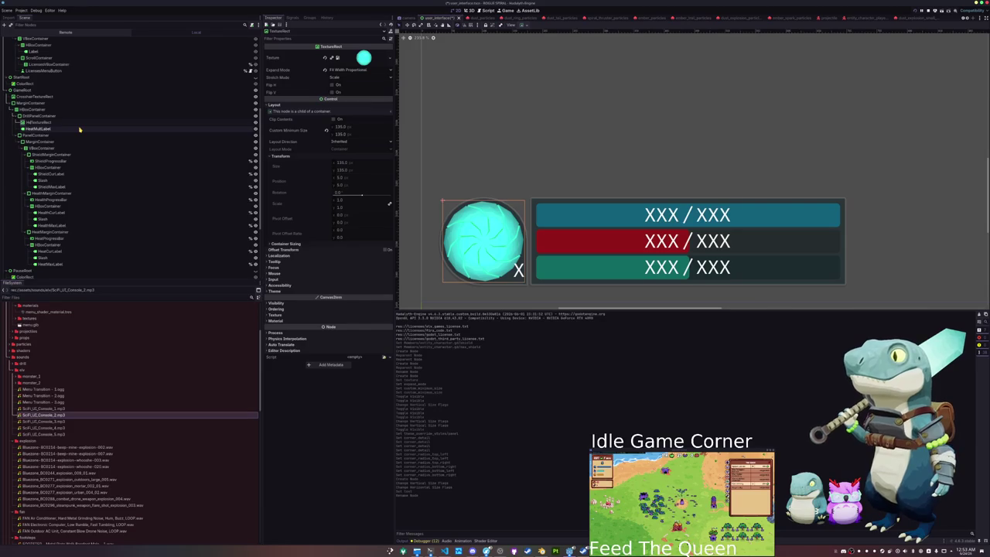
{"action": "key", "text": "Return"}
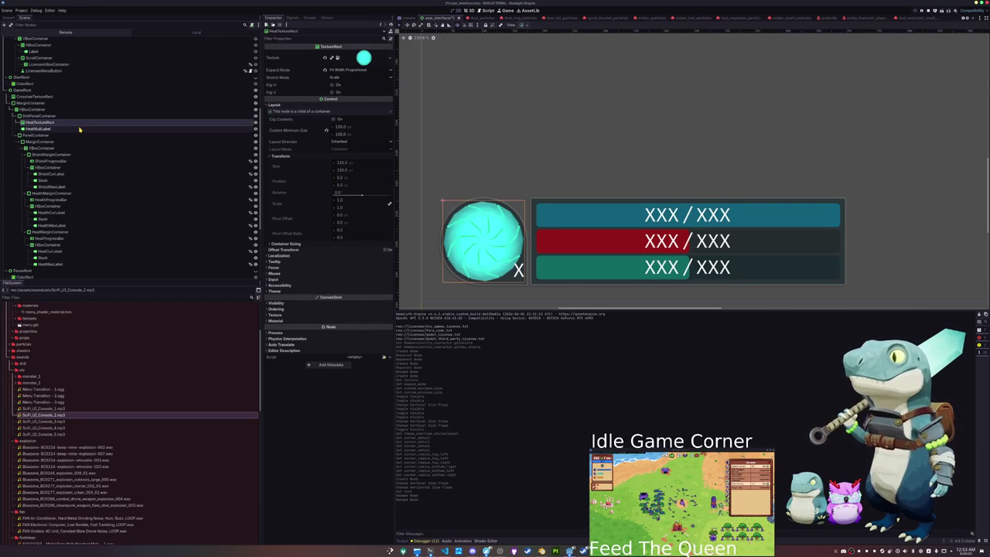
{"action": "left_click", "coordinate": [541, 551]}
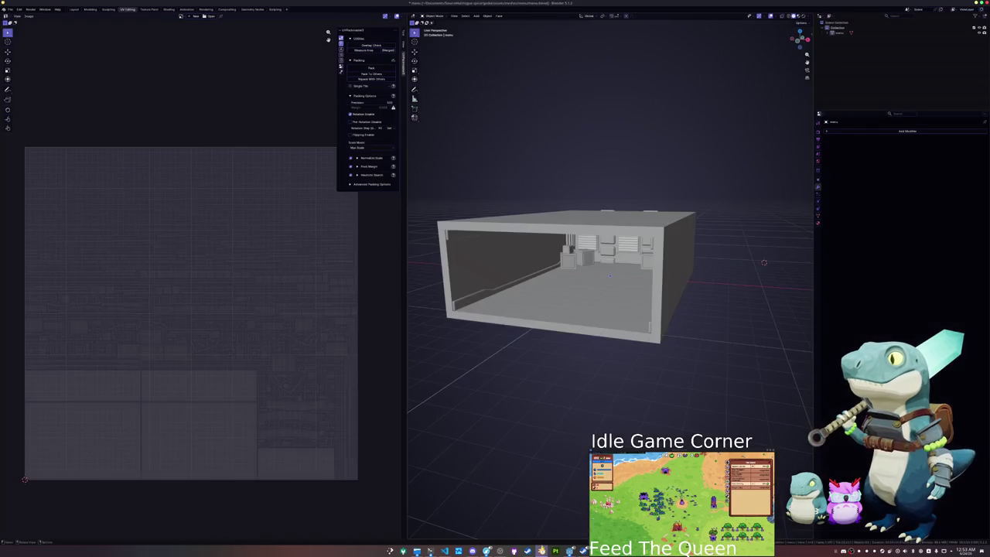
- Open player.blend from the recent files, saving the current file first
{"action": "left_click", "coordinate": [10, 9]}
{"action": "mouse_move", "coordinate": [35, 30]}
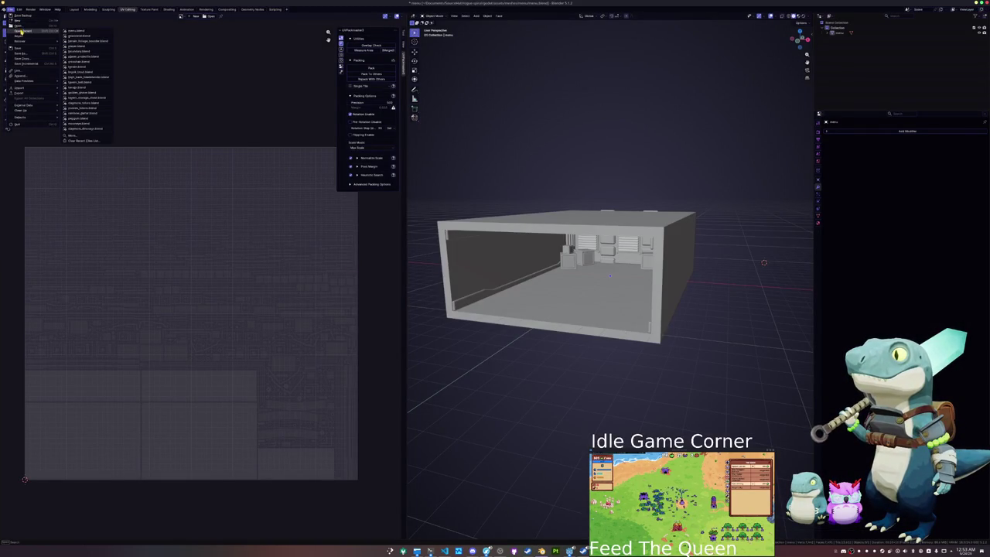
{"action": "left_click", "coordinate": [94, 58]}
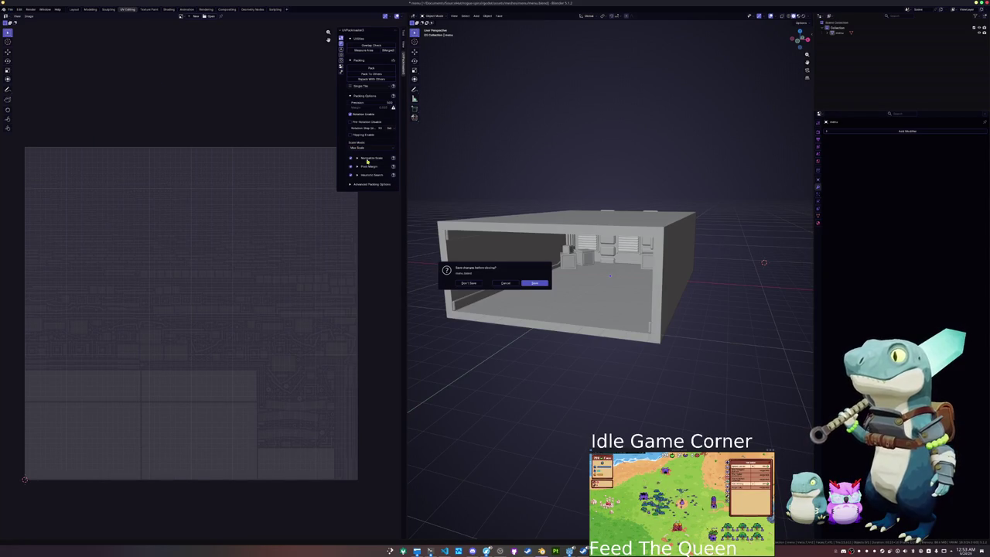
{"action": "left_click", "coordinate": [528, 283]}
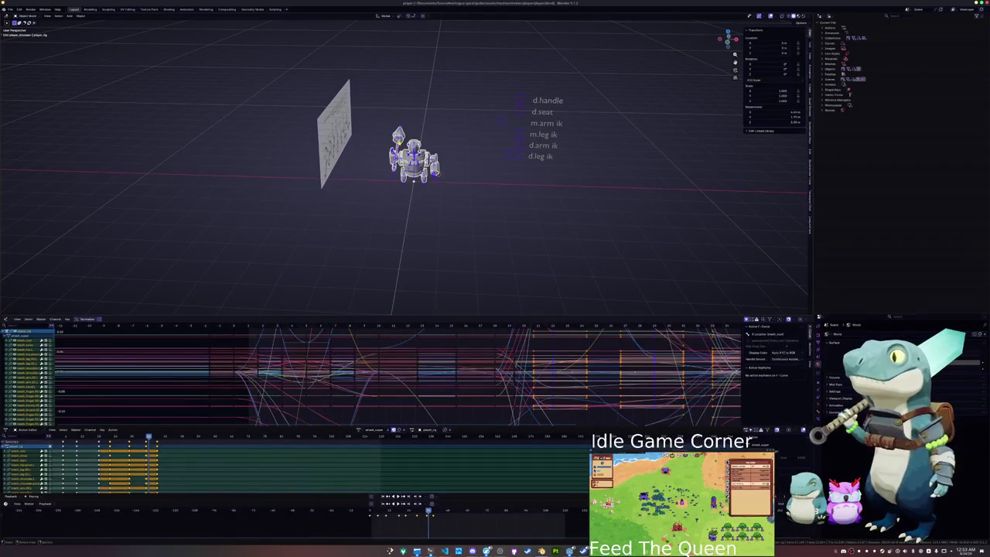
- Duplicate the drill head in place, clear its parent, move it along X and rotate 90° on X
{"action": "key", "text": "shift+d"}
{"action": "right_click", "coordinate": [438, 134]}
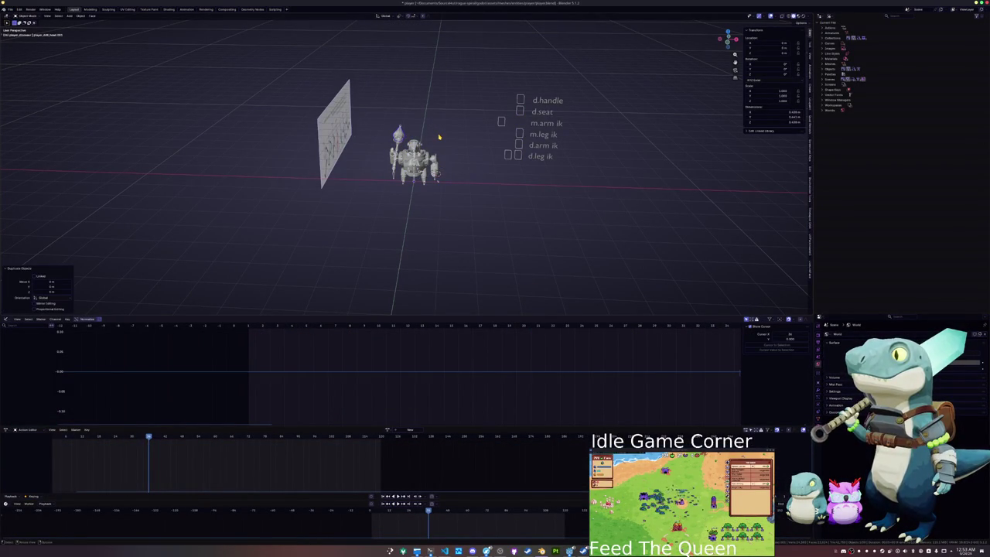
{"action": "key", "text": "alt+p"}
{"action": "left_click", "coordinate": [439, 138]}
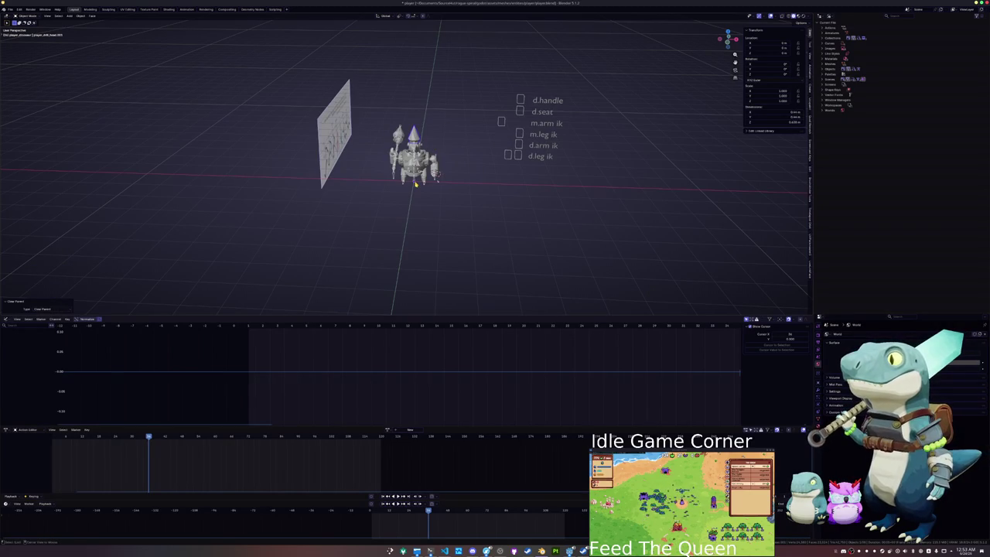
{"action": "key", "text": "g"}
{"action": "key", "text": "x"}
{"action": "left_click", "coordinate": [499, 180]}
{"action": "type", "text": "rx90"}
{"action": "key", "text": "Return"}
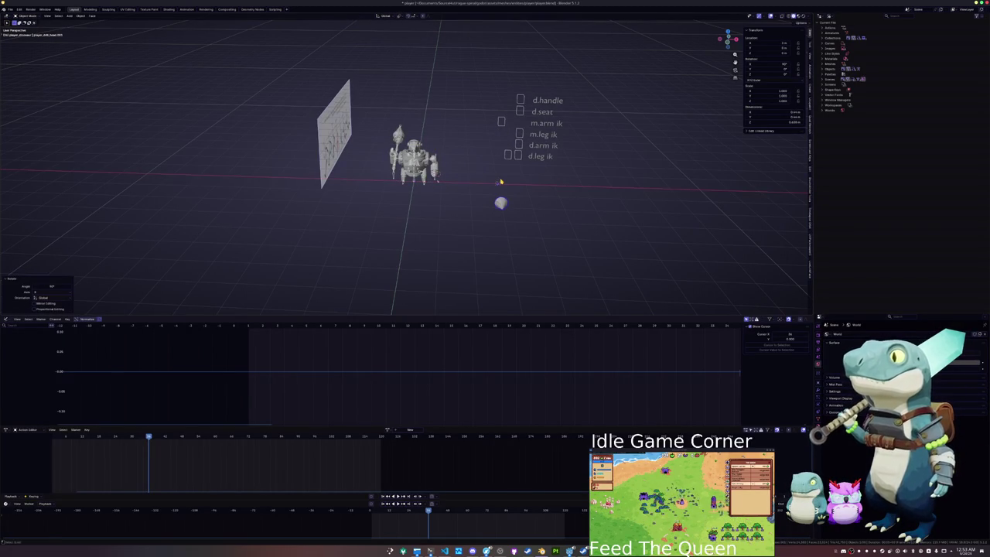
- Add a camera rotated 90° on X and move it along Z
{"action": "key", "text": "shift+a"}
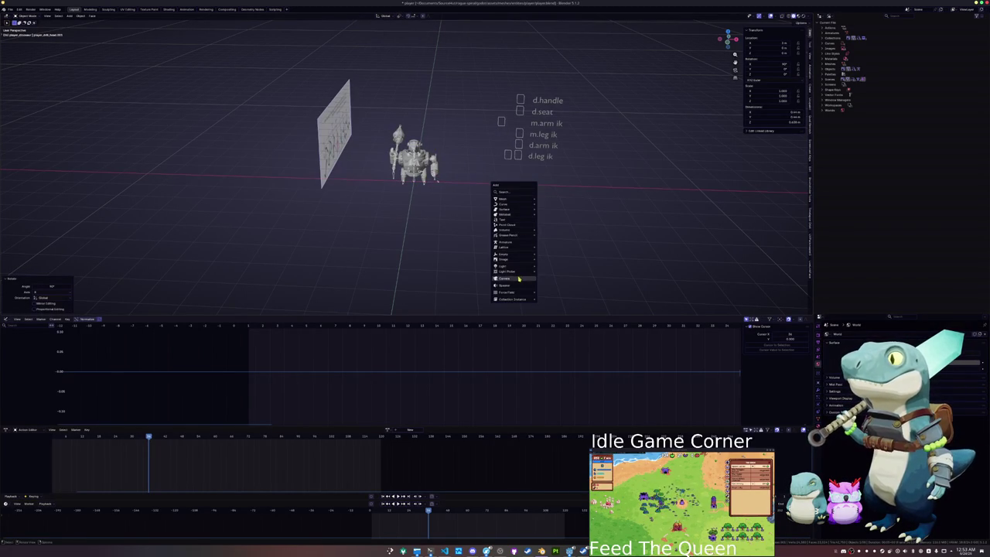
{"action": "left_click", "coordinate": [511, 278]}
{"action": "type", "text": "rx90"}
{"action": "key", "text": "Return"}
{"action": "key", "text": "g"}
{"action": "key", "text": "z"}
{"action": "left_click", "coordinate": [604, 221]}
- View through the camera in Material Preview and make it orthographic to frame the orb
{"action": "key", "text": "KP_0"}
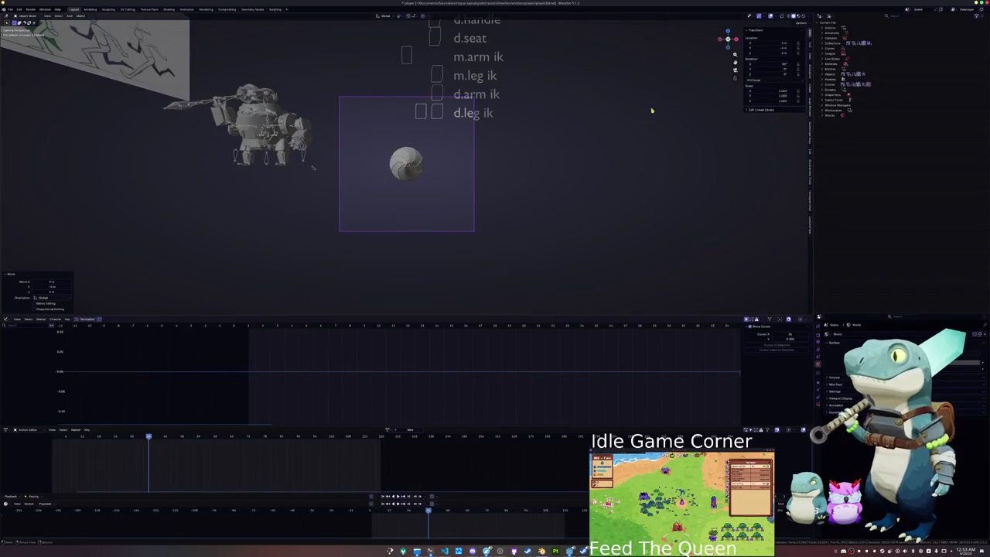
{"action": "left_click", "coordinate": [801, 16]}
{"action": "scroll", "coordinate": [472, 184], "scroll_direction": "up", "scroll_amount": 2}
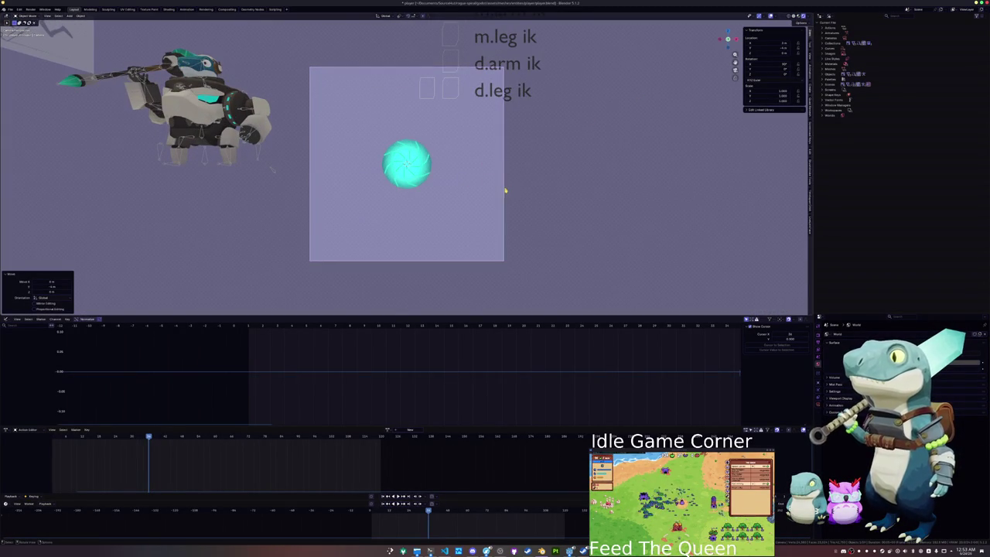
{"action": "left_click", "coordinate": [506, 189]}
{"action": "left_click", "coordinate": [469, 228]}
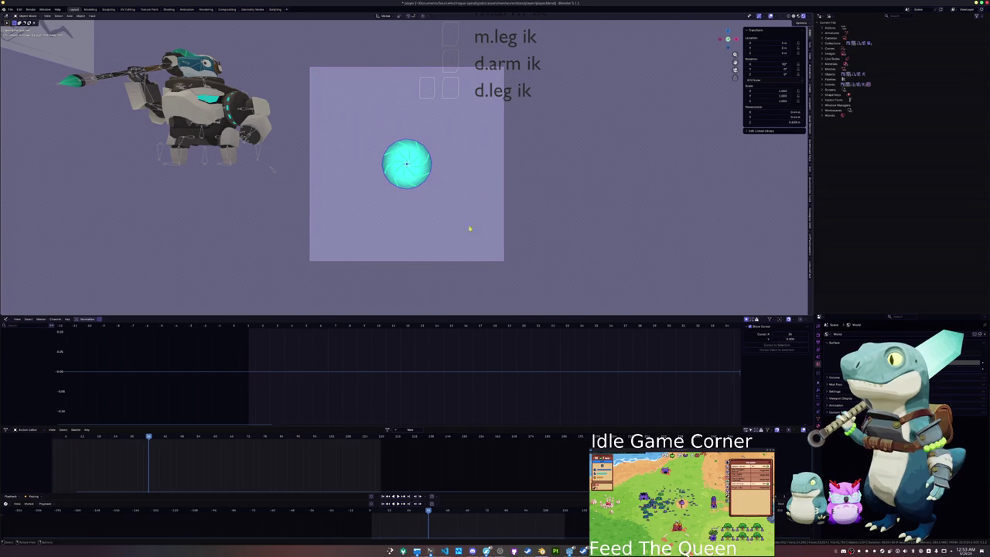
{"action": "left_click", "coordinate": [492, 262]}
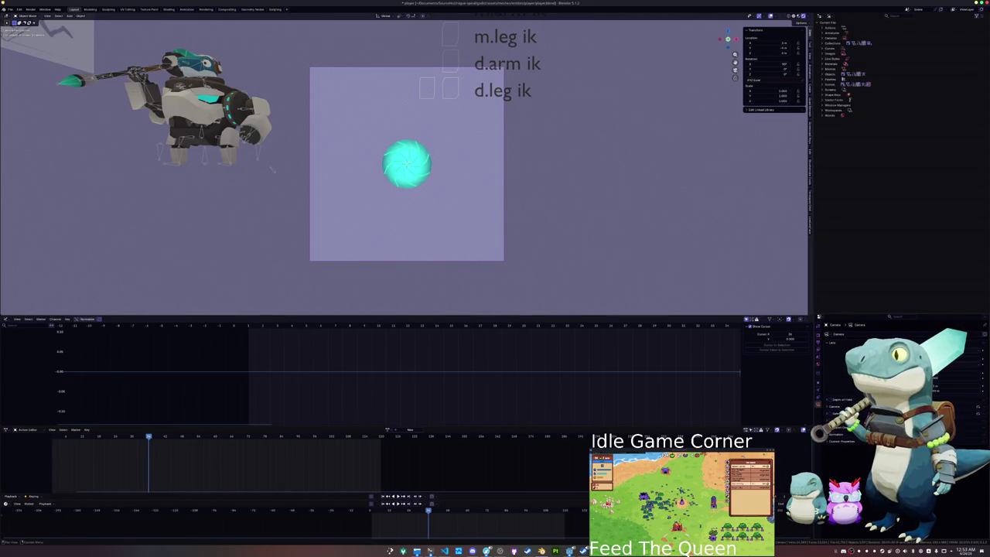
{"action": "key", "text": "KP_0"}
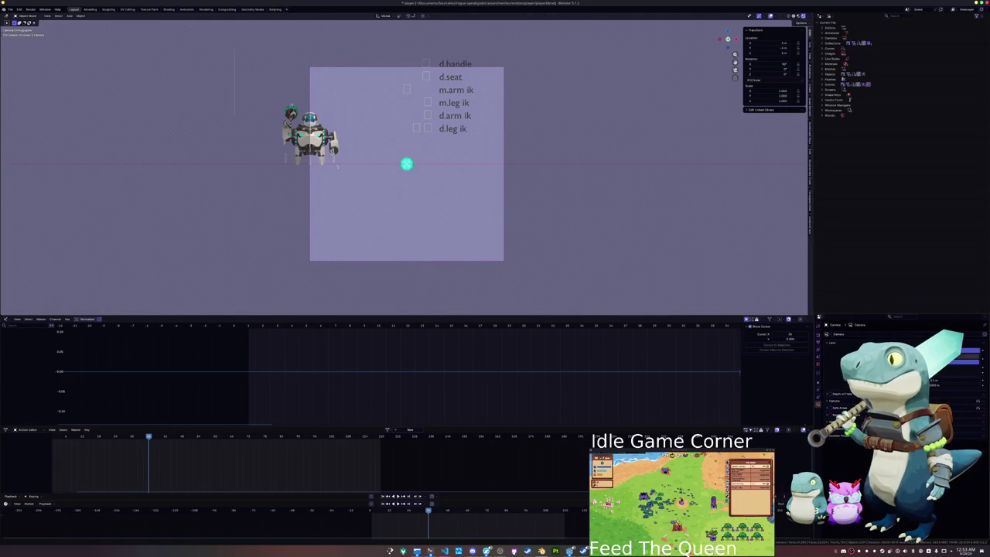
{"action": "scroll", "coordinate": [406, 164], "scroll_direction": "up", "scroll_amount": 6}
{"action": "scroll", "coordinate": [407, 164], "scroll_direction": "up", "scroll_amount": 3}
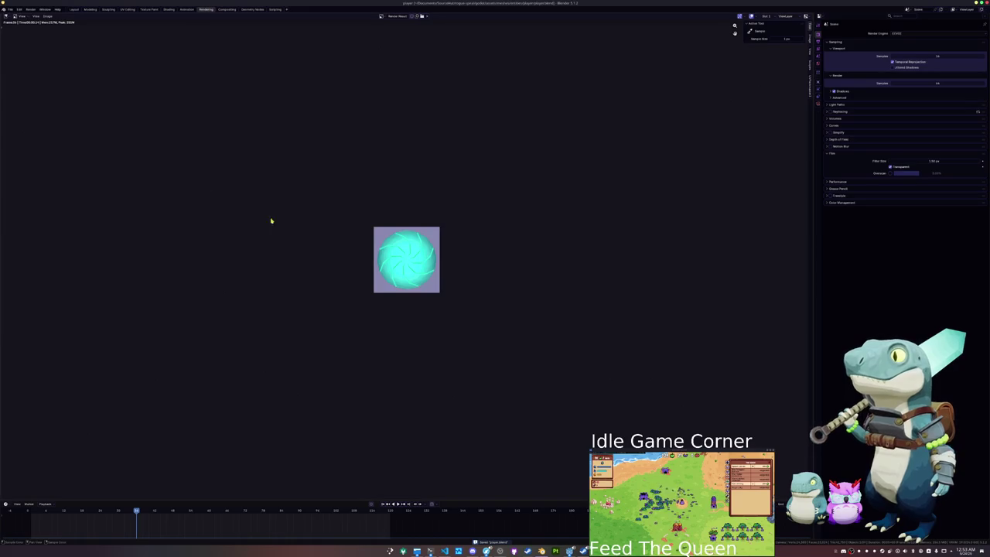
- Save the render result as an image in the assets icons folder
{"action": "scroll", "coordinate": [278, 223], "scroll_direction": "up", "scroll_amount": 2}
{"action": "left_click", "coordinate": [47, 16]}
{"action": "left_click", "coordinate": [59, 64]}
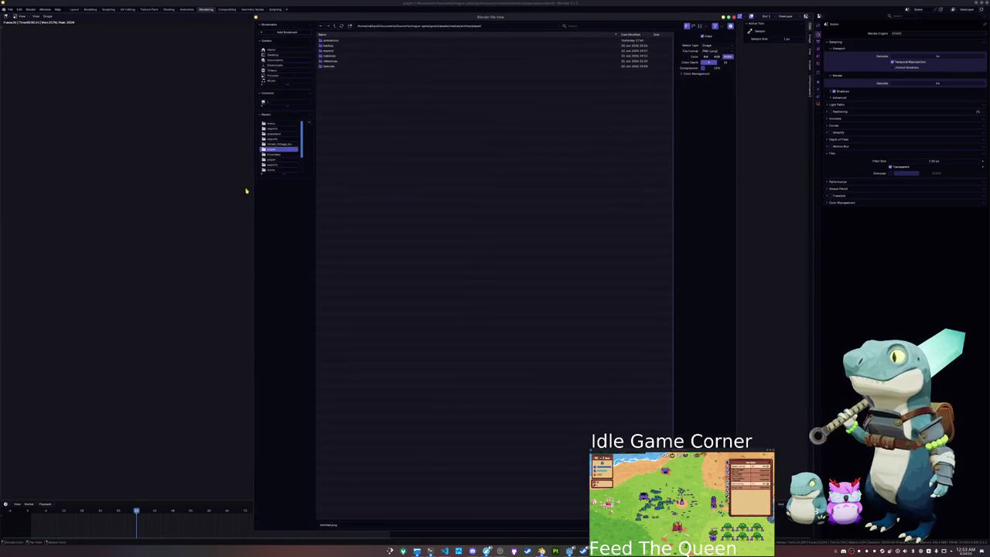
{"action": "left_click", "coordinate": [335, 26]}
{"action": "left_click", "coordinate": [335, 27]}
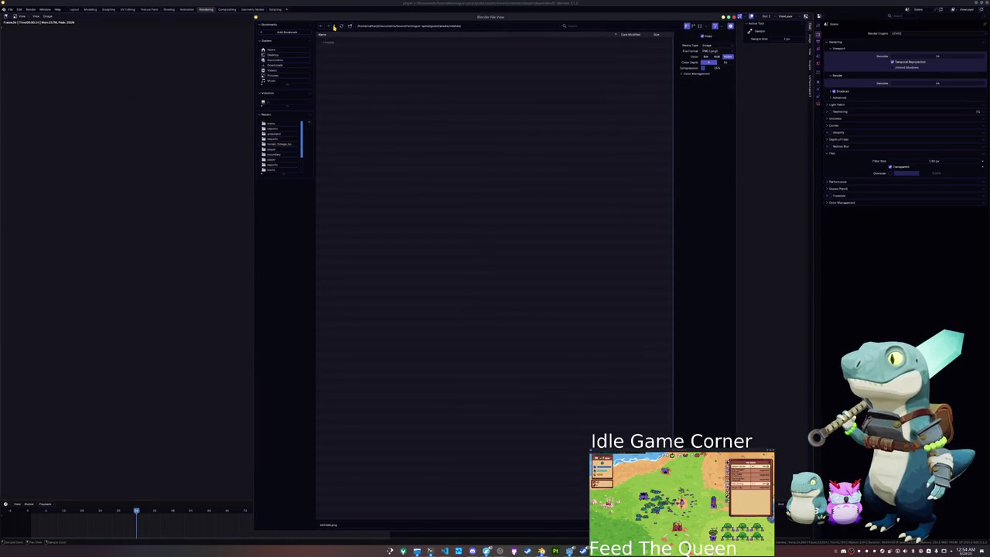
{"action": "left_click", "coordinate": [335, 27]}
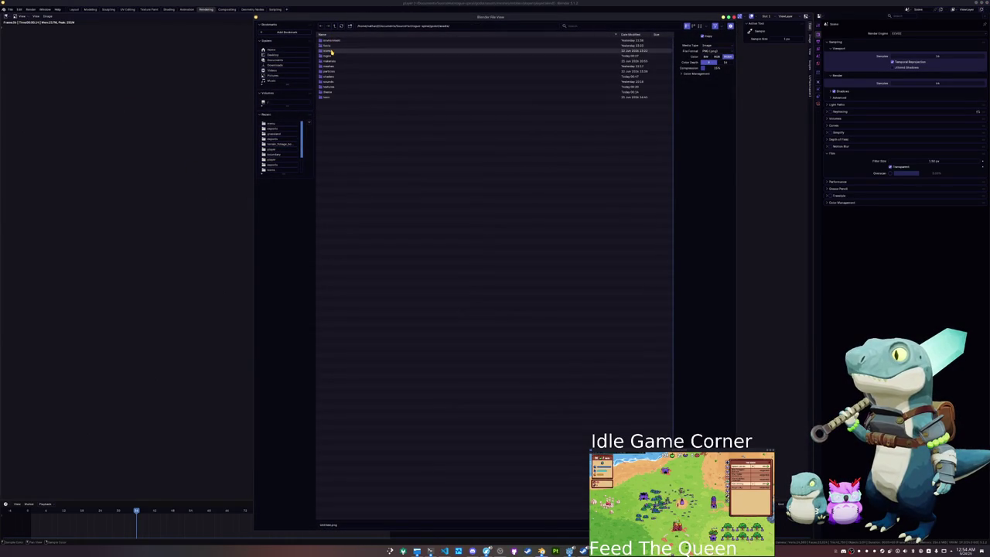
{"action": "left_click", "coordinate": [333, 51]}
{"action": "left_click", "coordinate": [362, 525]}
{"action": "key", "text": "BackSpace"}
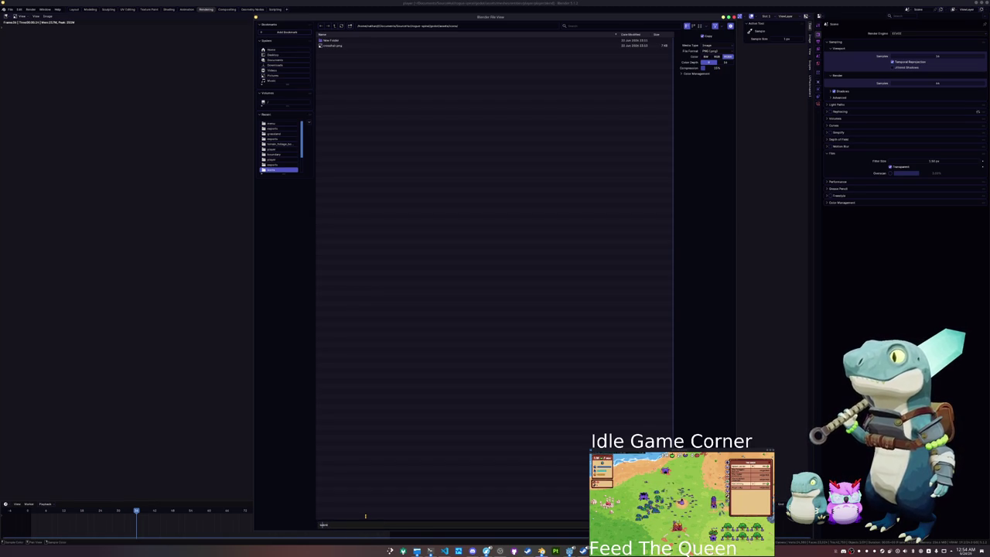
{"action": "key", "text": "Return"}
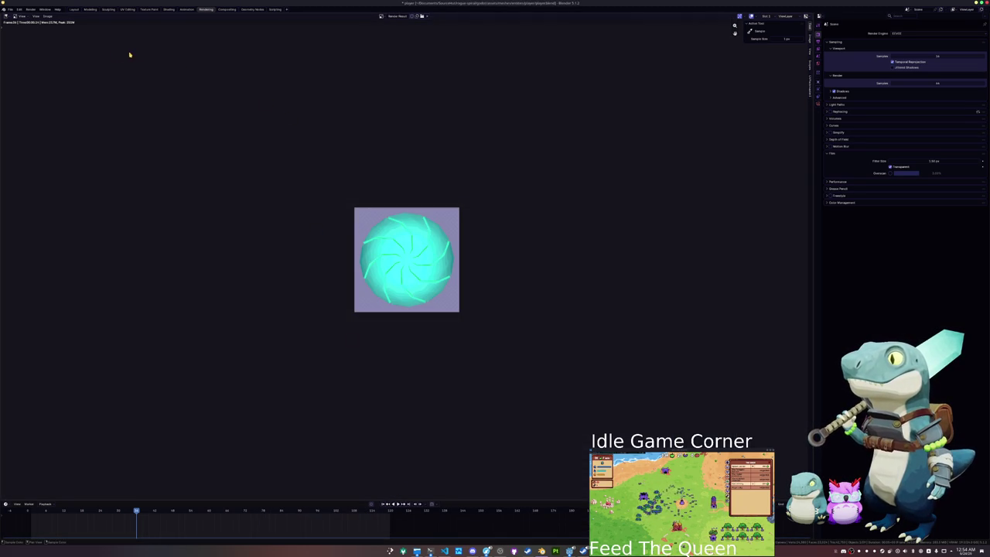
- In the Shading workspace, select the drill head and view the orange orb through the camera
{"action": "left_click", "coordinate": [75, 9]}
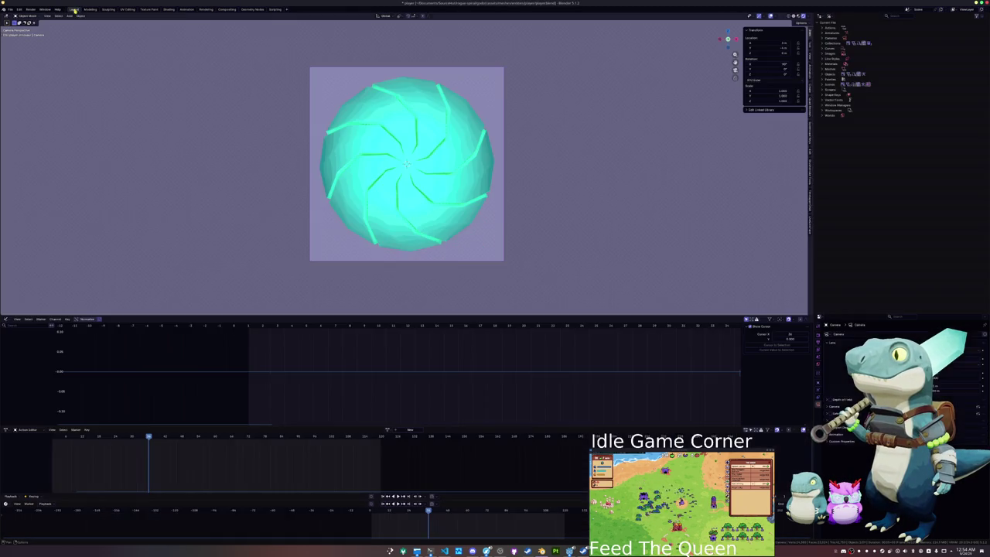
{"action": "left_click", "coordinate": [167, 9]}
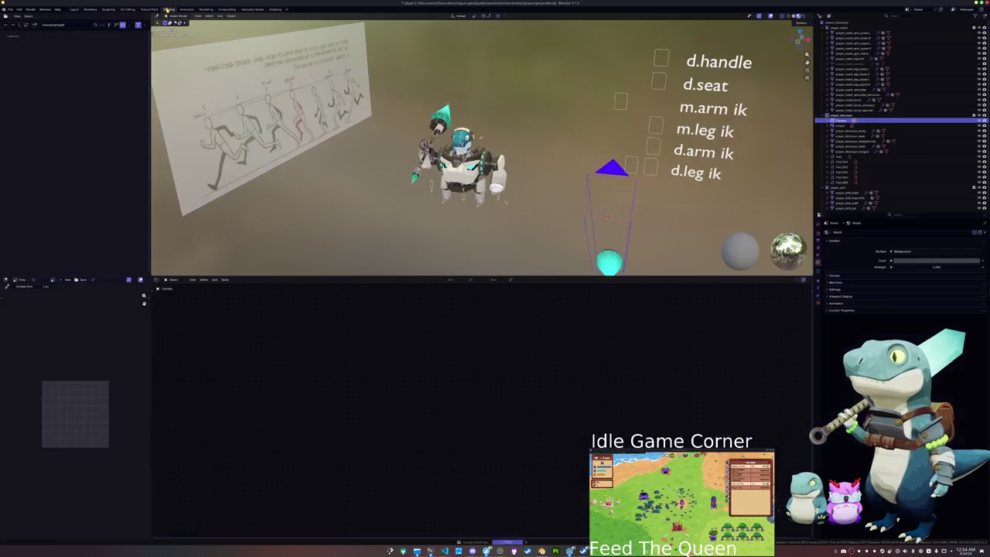
{"action": "left_click_drag", "start_coordinate": [525, 185], "coordinate": [483, 174]}
{"action": "left_click", "coordinate": [519, 200]}
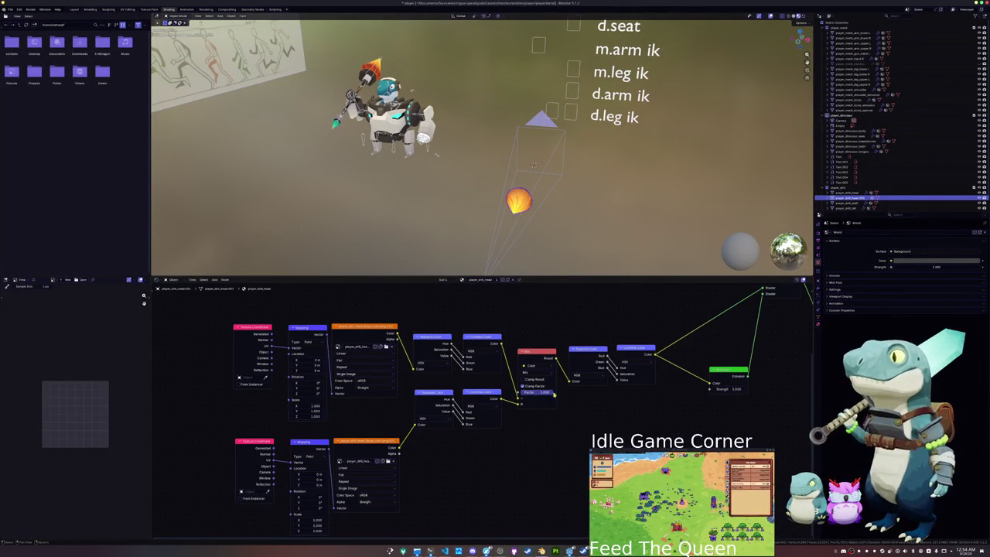
{"action": "left_click", "coordinate": [512, 245]}
{"action": "key", "text": "KP_0"}
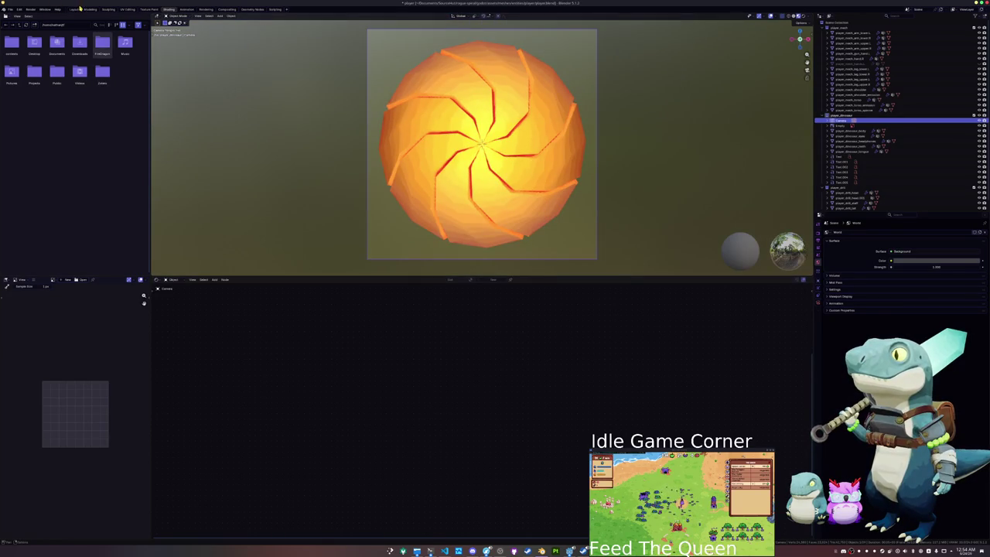
- Show the Render Result in the image panel and save it as a PNG
{"action": "left_click", "coordinate": [52, 280]}
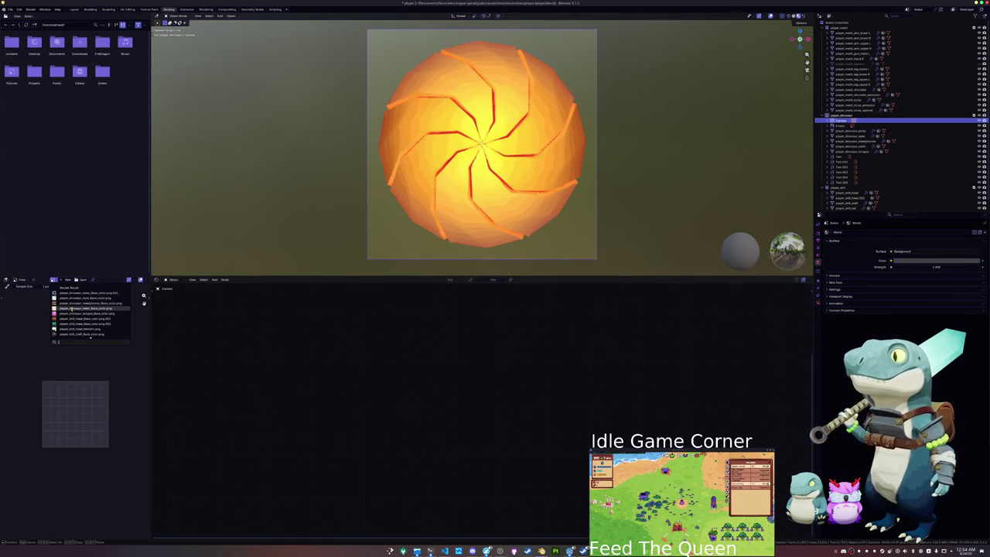
{"action": "left_click", "coordinate": [74, 287]}
{"action": "left_click", "coordinate": [34, 280]}
{"action": "mouse_move", "coordinate": [47, 291]}
{"action": "left_click", "coordinate": [97, 333]}
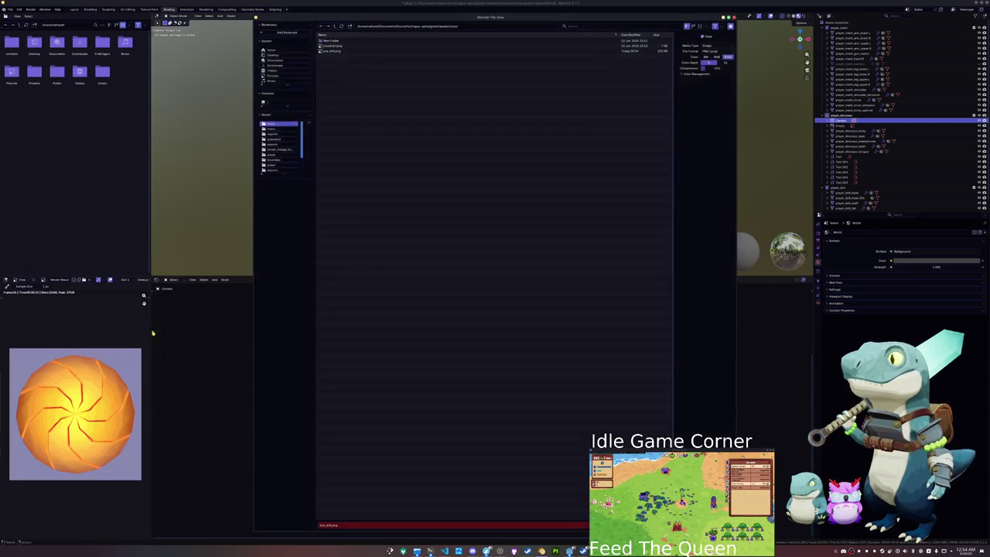
{"action": "key", "text": "BackSpace"}
{"action": "key", "text": "Return"}
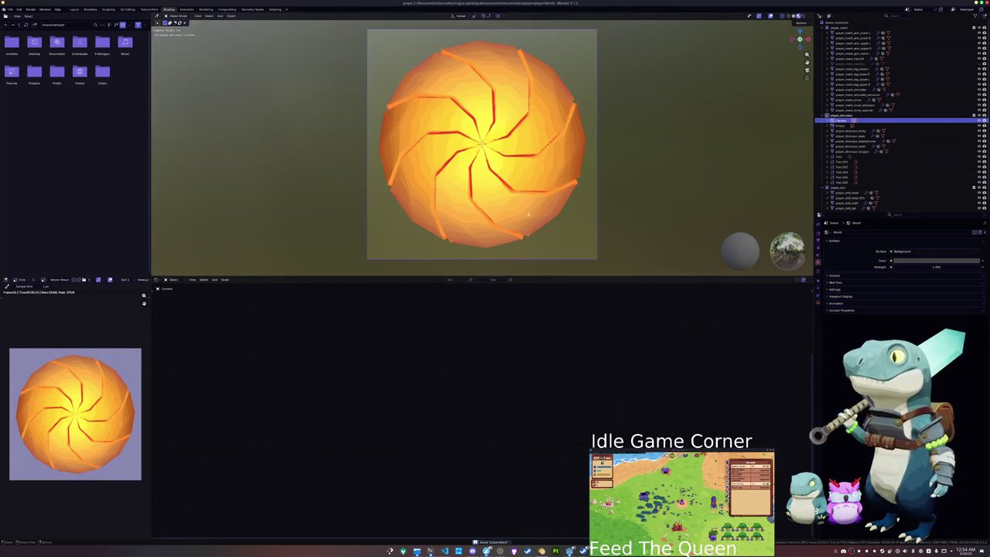
- Select the orange drill head sphere and shift its colour mix from orange toward cyan
{"action": "key", "text": "KP_0"}
{"action": "scroll", "coordinate": [384, 182], "scroll_direction": "down", "scroll_amount": 3}
{"action": "left_click", "coordinate": [590, 179]}
{"action": "left_click_drag", "start_coordinate": [545, 392], "coordinate": [540, 394]}
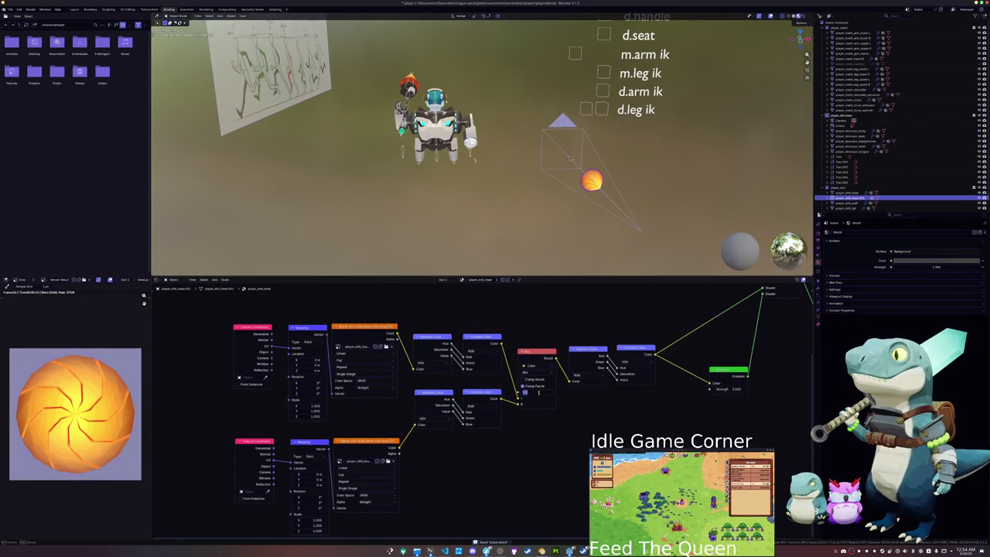
- Back in Redot, Quick Load the new cyan swirl texture into the orb's Texture
{"action": "left_click", "coordinate": [570, 551]}
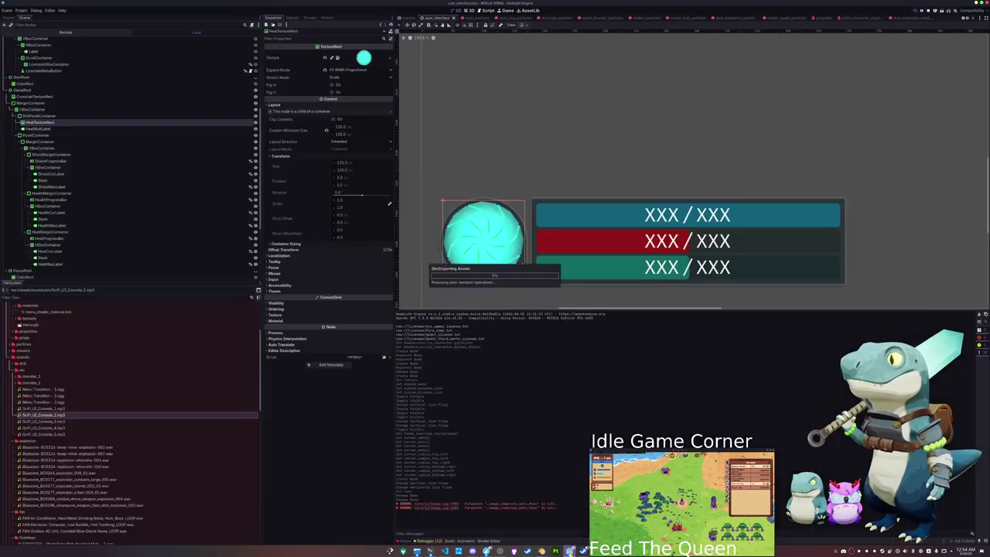
{"action": "scroll", "coordinate": [502, 202], "scroll_direction": "down", "scroll_amount": 2}
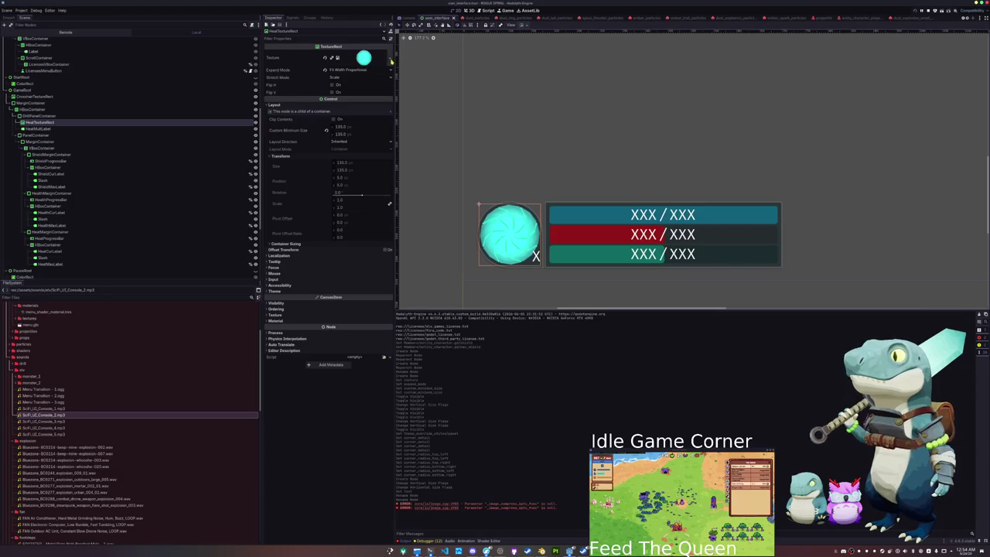
{"action": "right_click", "coordinate": [335, 58]}
{"action": "left_click", "coordinate": [341, 194]}
{"action": "scroll", "coordinate": [495, 272], "scroll_direction": "down", "scroll_amount": 2}
{"action": "double_click", "coordinate": [442, 212]}
- Expand the CanvasItem Material section and open the Material type dropdown
{"action": "scroll", "coordinate": [474, 203], "scroll_direction": "down", "scroll_amount": 1}
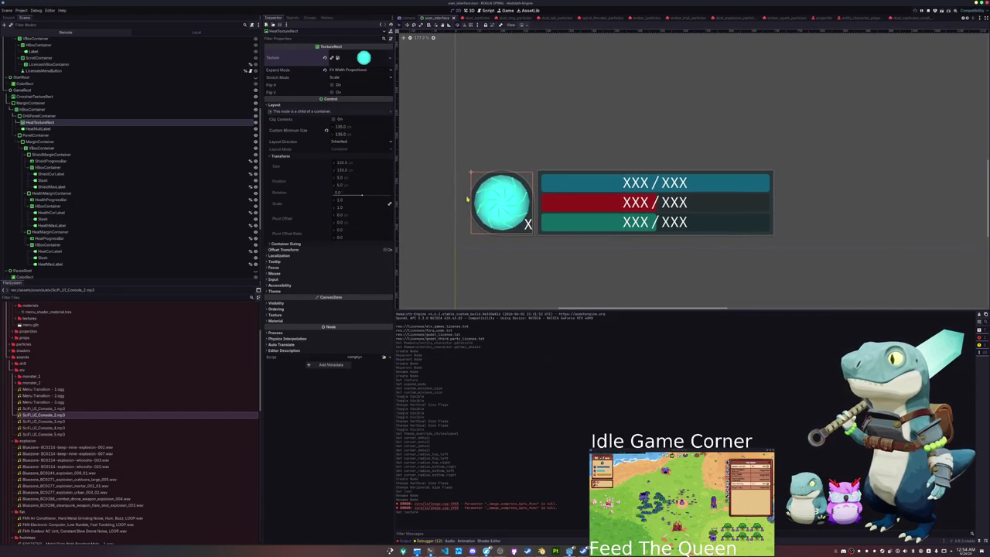
{"action": "left_click", "coordinate": [292, 321]}
{"action": "left_click", "coordinate": [291, 321]}
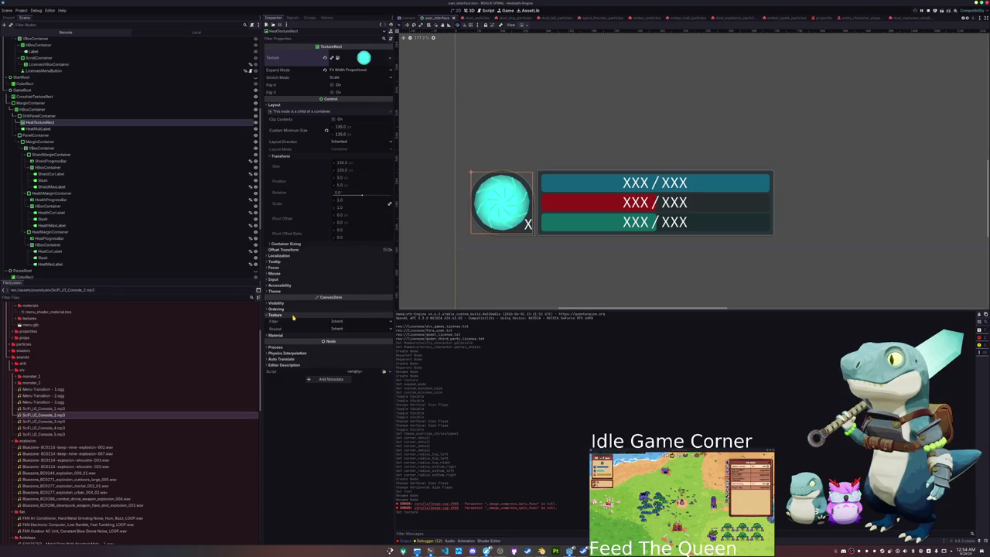
{"action": "left_click", "coordinate": [295, 309]}
{"action": "left_click", "coordinate": [295, 309]}
{"action": "left_click", "coordinate": [325, 321]}
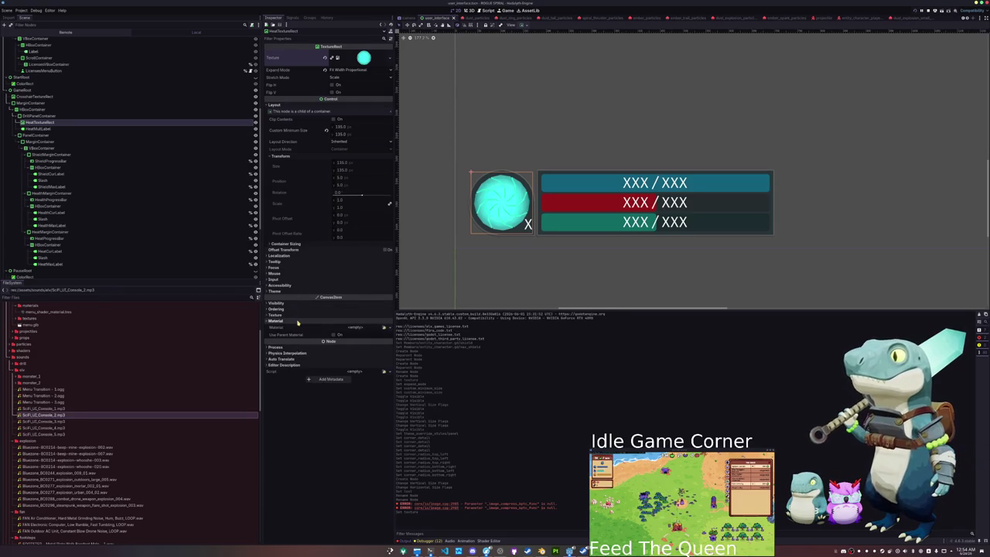
{"action": "left_click", "coordinate": [385, 327]}
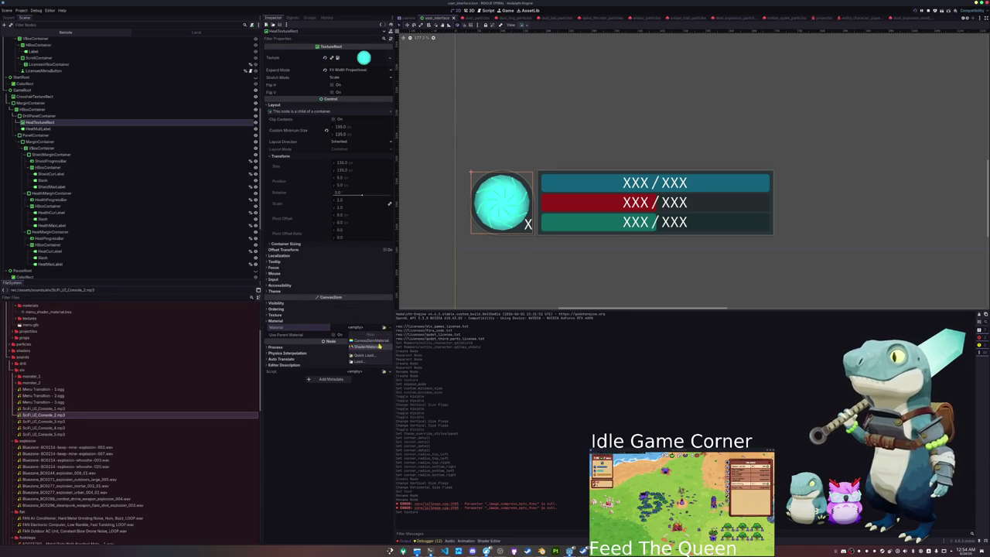
- Assign a new ShaderMaterial and start a New Shader, editing its path
{"action": "left_click", "coordinate": [375, 347]}
{"action": "left_click", "coordinate": [385, 383]}
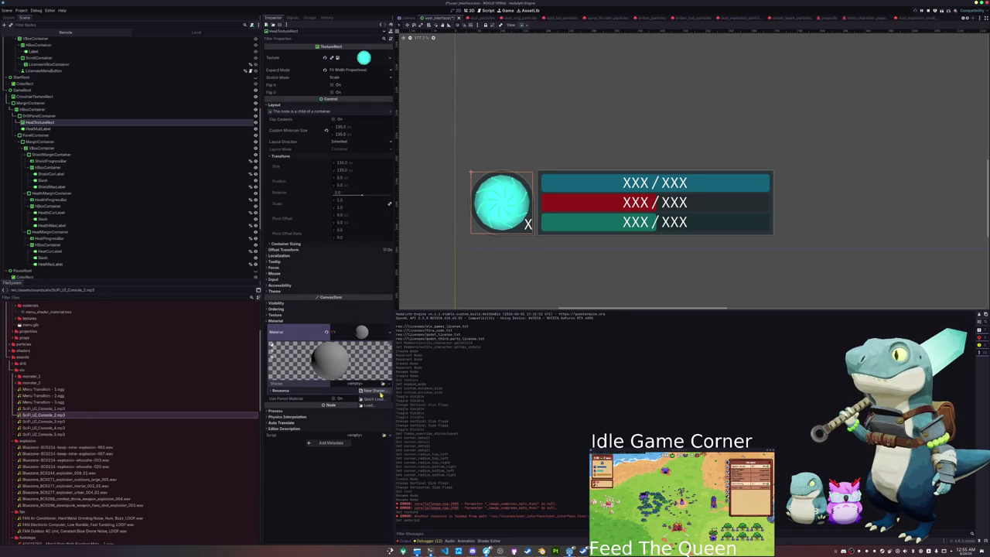
{"action": "left_click", "coordinate": [373, 394]}
{"action": "key", "text": "Home"}
{"action": "key", "text": "Right"}
{"action": "key", "text": "Right"}
{"action": "key", "text": "Right"}
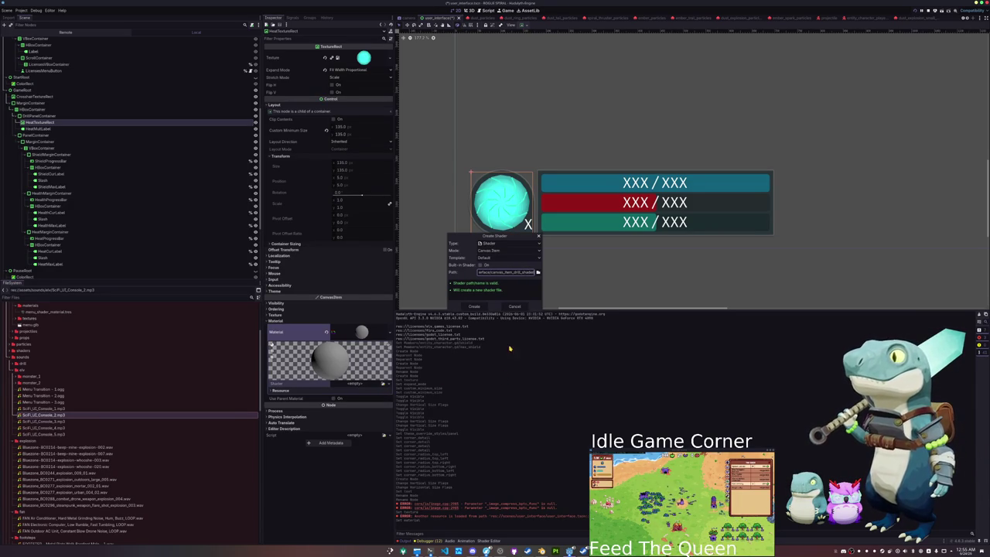
- Save the shader as canvas_item_drill_shader in the shaders folder and create it
{"action": "left_click", "coordinate": [537, 273]}
{"action": "left_click", "coordinate": [374, 284]}
{"action": "left_click", "coordinate": [445, 360]}
{"action": "left_click", "coordinate": [474, 307]}
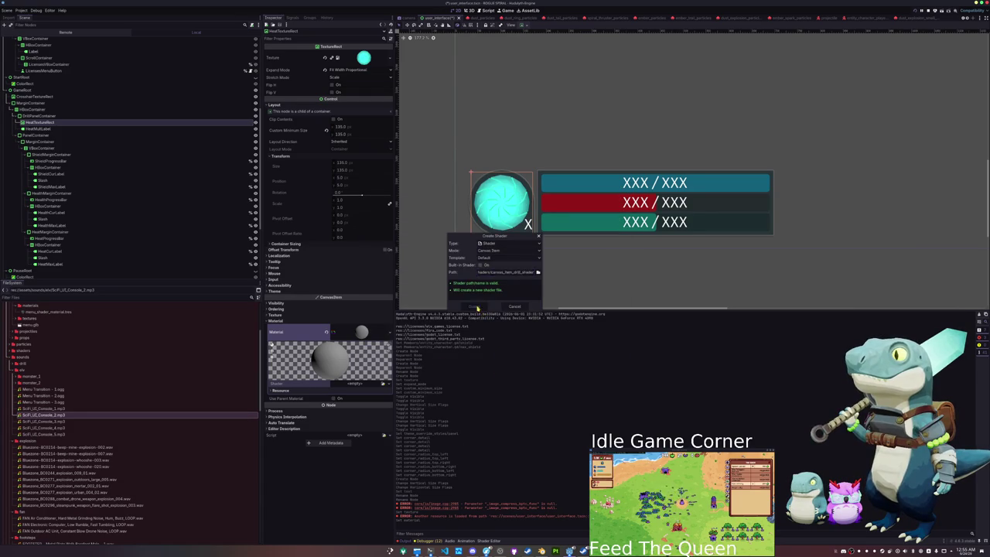
{"action": "left_click", "coordinate": [485, 541]}
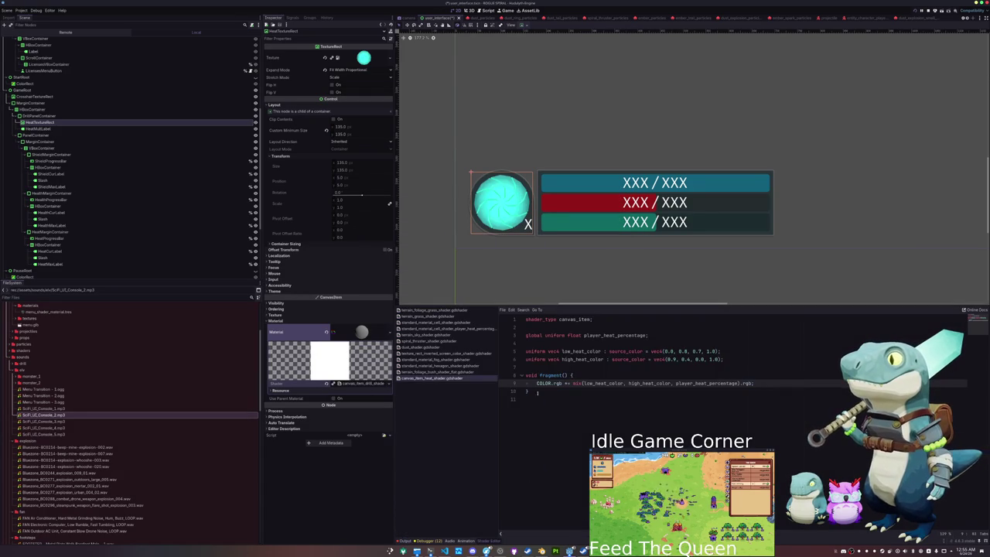
- Clear the orb's texture and undo a partly typed uniform line in the shader
{"action": "left_click", "coordinate": [544, 327]}
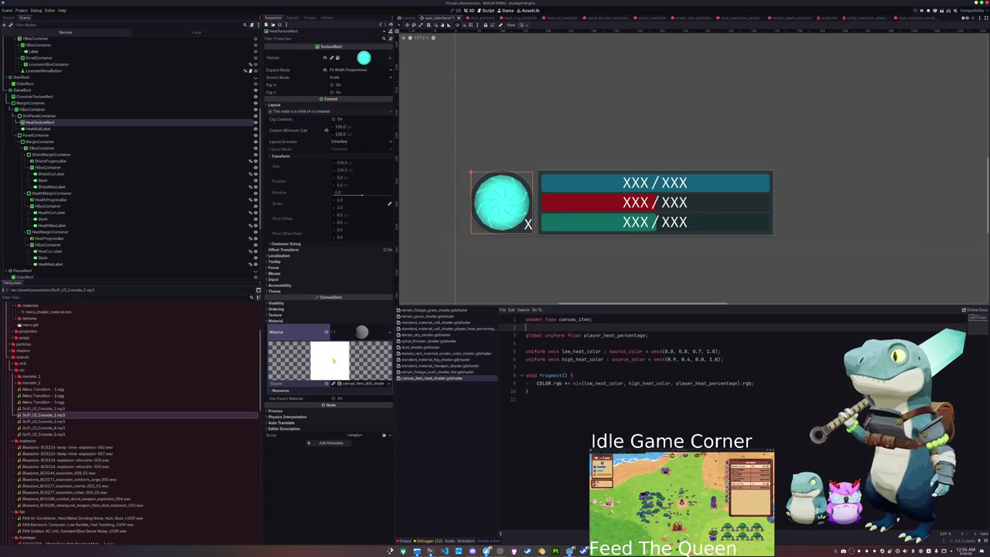
{"action": "left_click", "coordinate": [325, 57]}
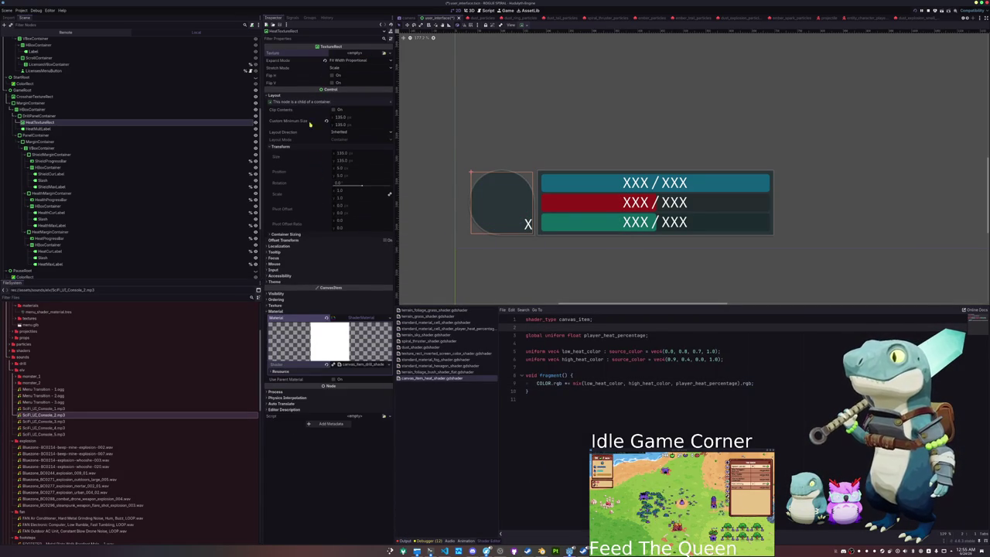
{"action": "key", "text": "Return"}
{"action": "key", "text": "Return"}
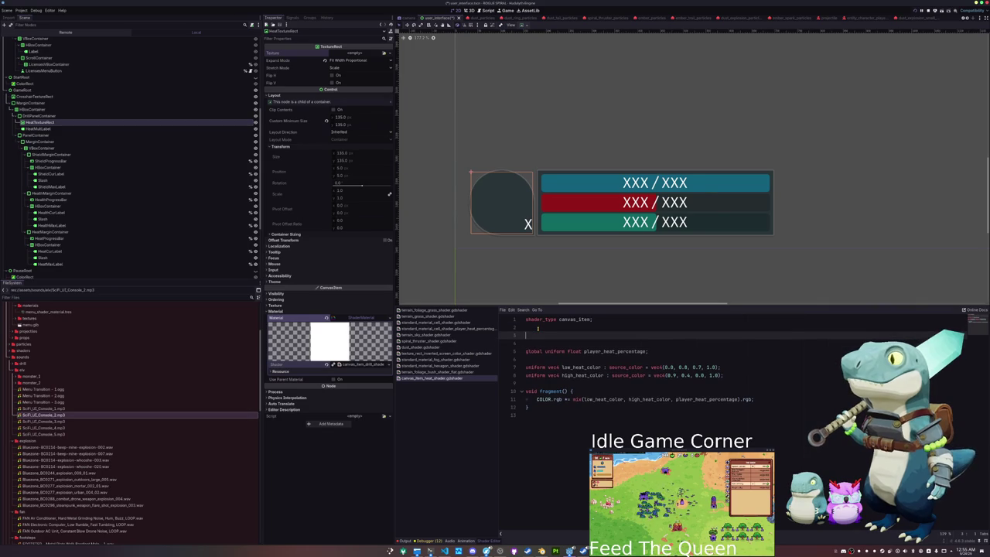
{"action": "type", "text": "global"}
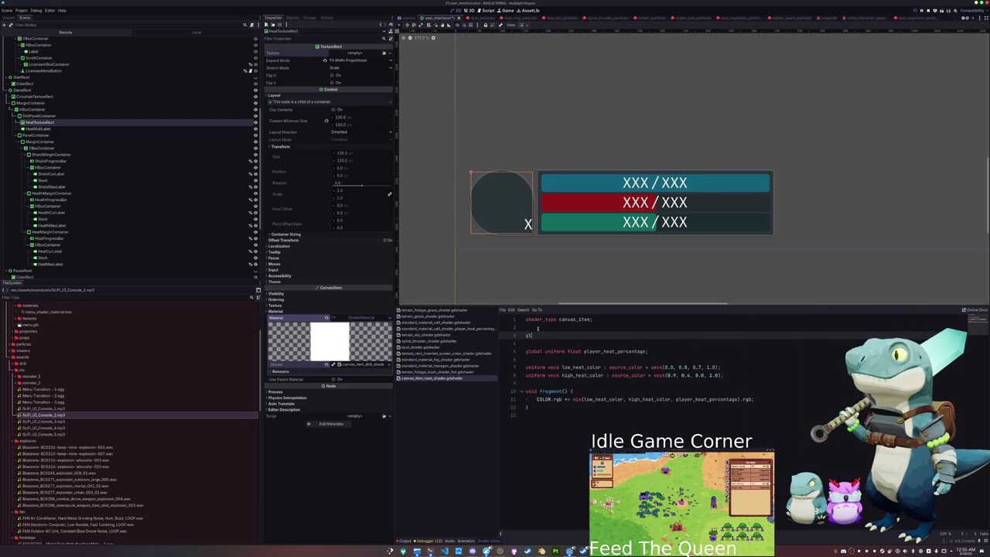
{"action": "type", "text": "iform sa"}
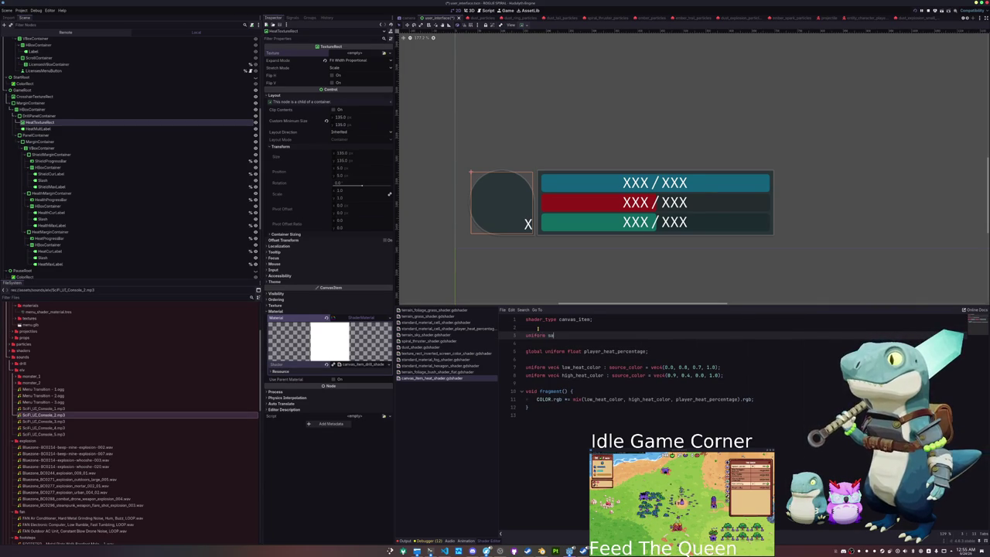
{"action": "key", "text": "BackSpace"}
{"action": "key", "text": "BackSpace"}
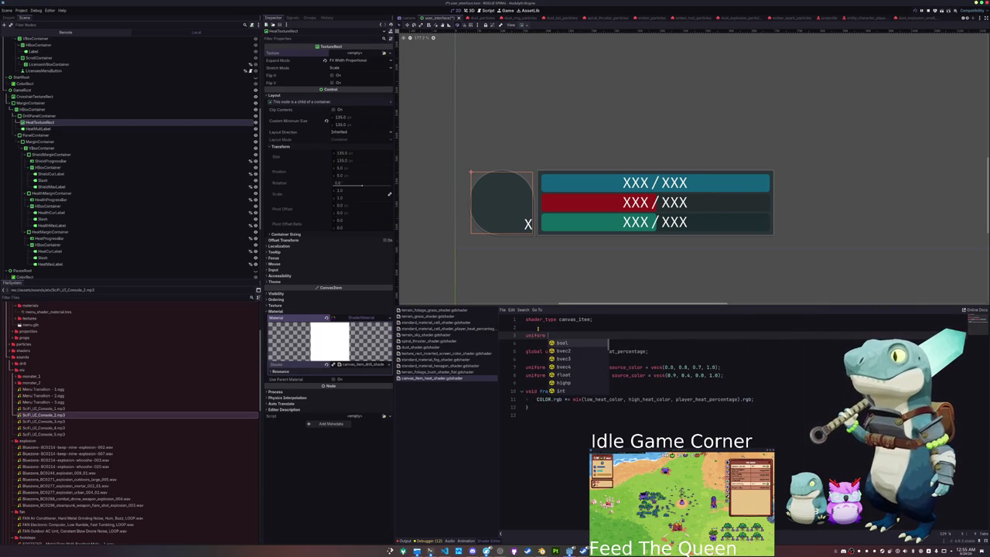
{"action": "key", "text": "ctrl+z"}
{"action": "key", "text": "ctrl+z"}
{"action": "key", "text": "ctrl+z"}
- Copy the heat shader code into canvas_item_drill_shader and delete the duplicate shader_type line
{"action": "key", "text": "ctrl+a"}
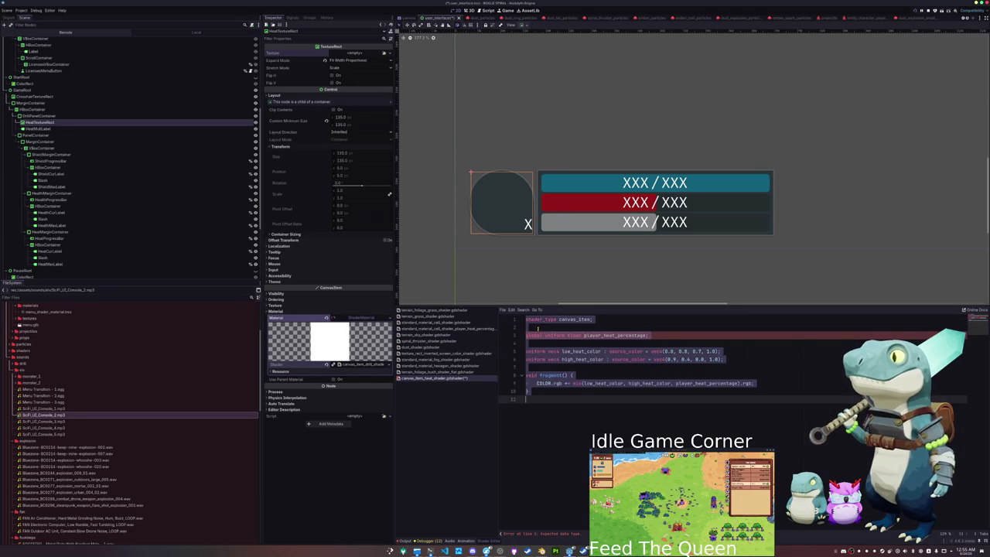
{"action": "key", "text": "ctrl+z"}
{"action": "left_click", "coordinate": [360, 365]}
{"action": "left_click", "coordinate": [537, 327]}
{"action": "type", "text": "shader_type canvas_item;  global uniform float player_heat_percentage;  uniform vec4 low_heat_color : source_color = vec4(0.0, 0.8, 0.7, 1.0); uniform vec4 high_heat_color : source_color = vec4(0.9, 0.4, 0.0, 1.0);  void fragment() { \tCOLOR.rgb *= mix(low_heat_color, high_heat_color, player_heat_percentage).rgb; }"}
{"action": "key", "text": "Up"}
{"action": "key", "text": "Up"}
{"action": "key", "text": "Up"}
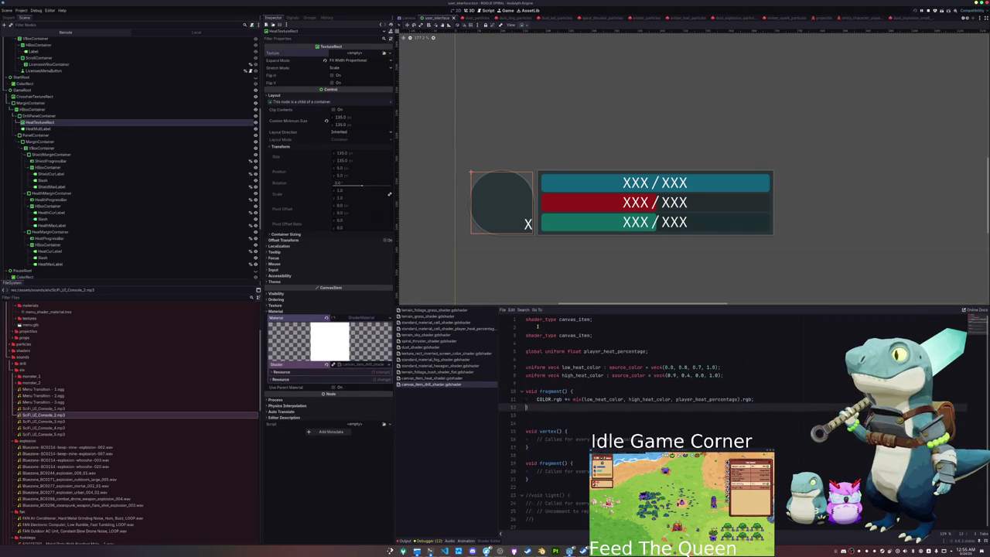
{"action": "key", "text": "Up"}
{"action": "key", "text": "Up"}
{"action": "key", "text": "ctrl+shift+k"}
{"action": "key", "text": "ctrl+shift+k"}
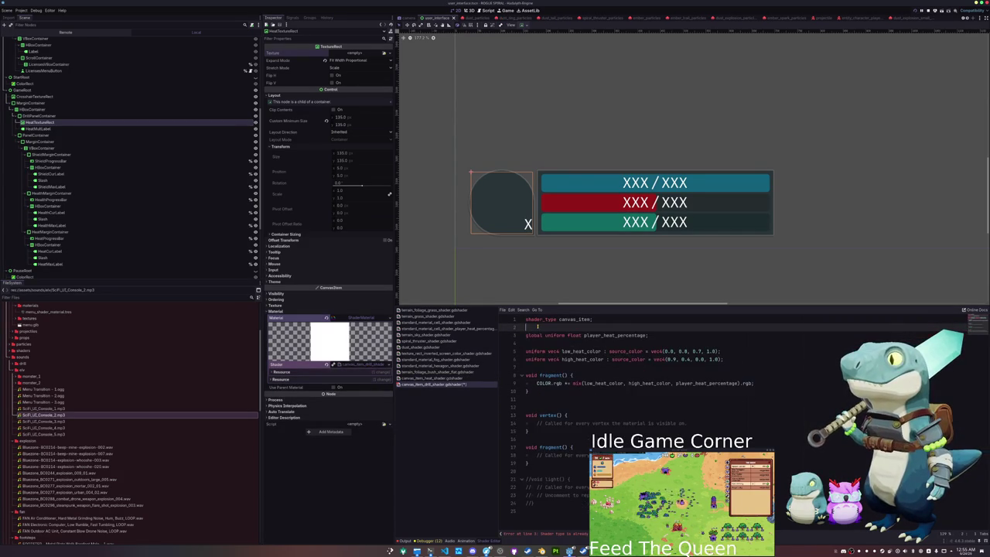
- Open space above the colour uniforms and begin a sampler2D low_heat_texture uniform
{"action": "key", "text": "Down"}
{"action": "key", "text": "Down"}
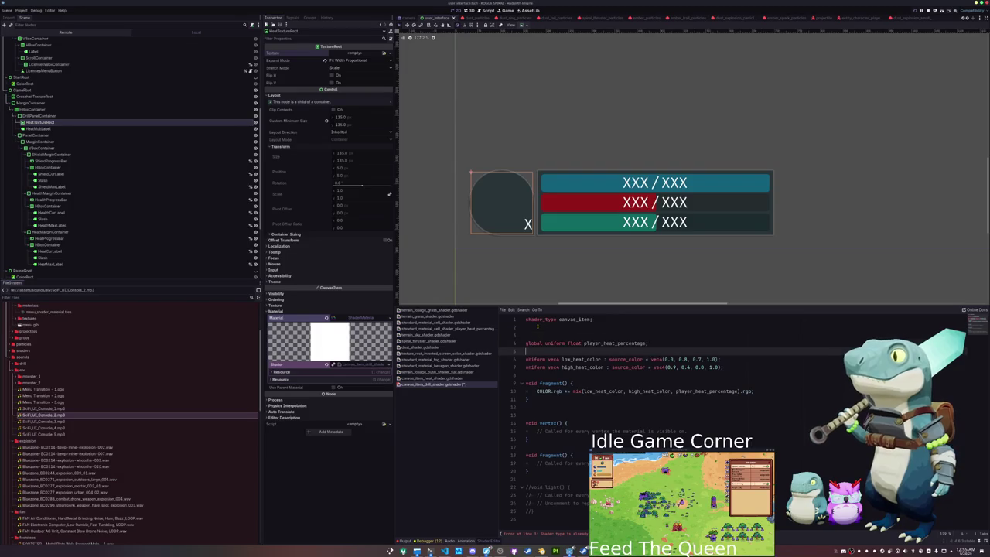
{"action": "key", "text": "Return"}
{"action": "key", "text": "Return"}
{"action": "key", "text": "Up"}
{"action": "key", "text": "Up"}
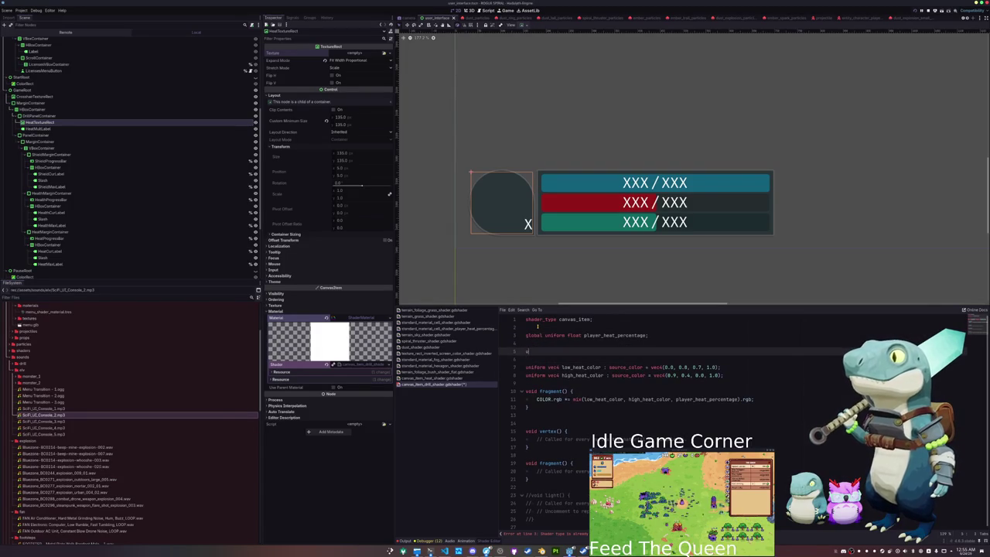
{"action": "type", "text": "orm D t_texture : so"}
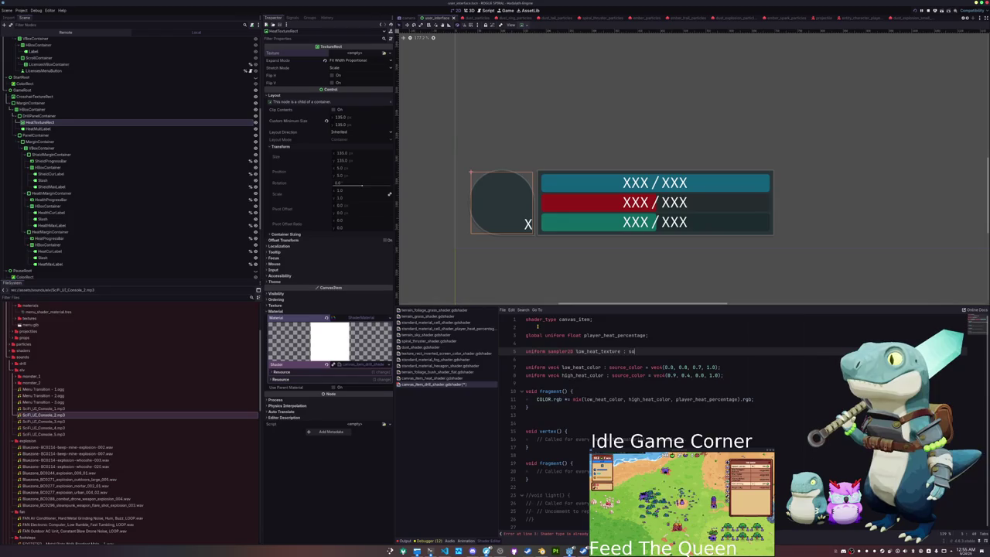
{"action": "type", "text": "lor"}
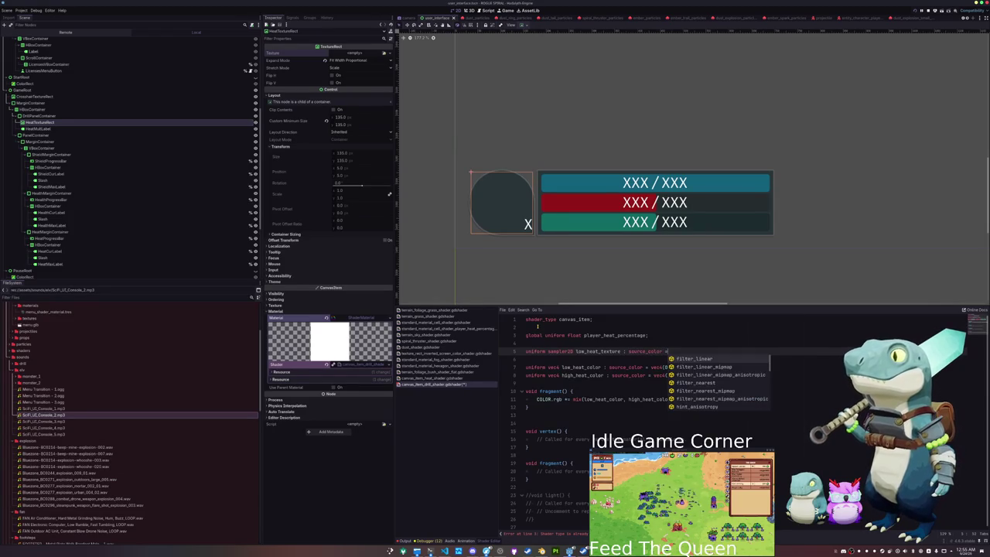
{"action": "type", "text": ";"}
- Declare the sampler2D high_heat_texture uniform on a new line
{"action": "key", "text": "Return"}
{"action": "type", "text": "u"}
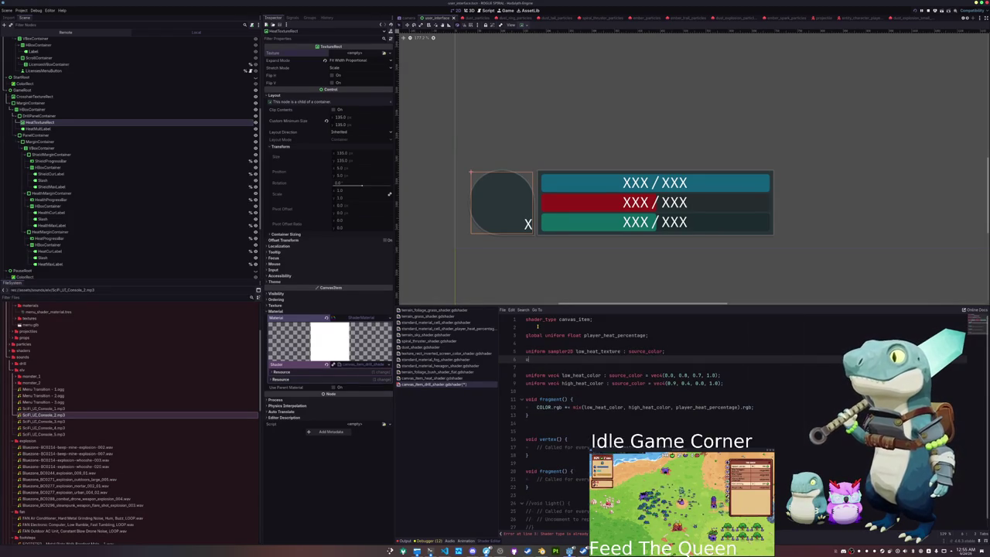
{"action": "type", "text": "2D "}
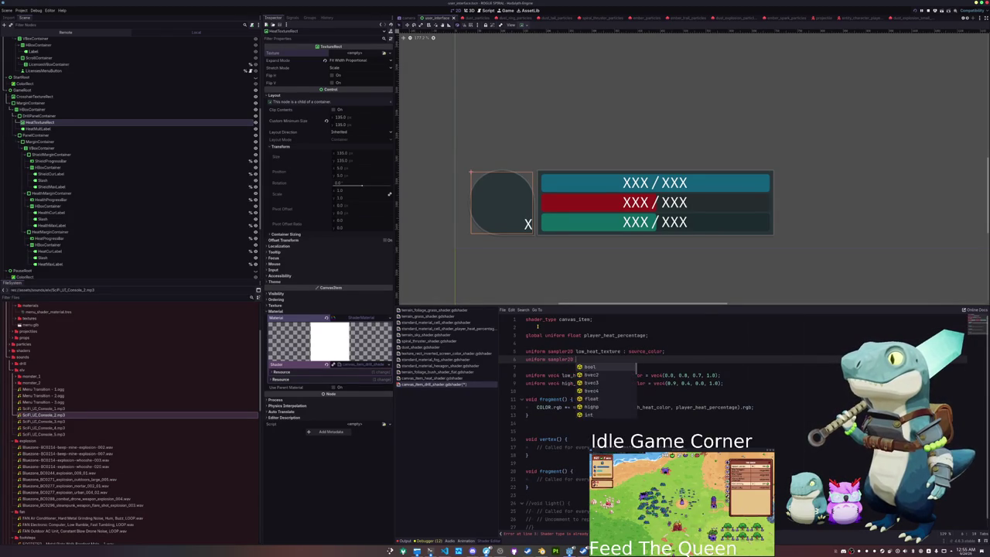
{"action": "type", "text": "high_hture : sour"}
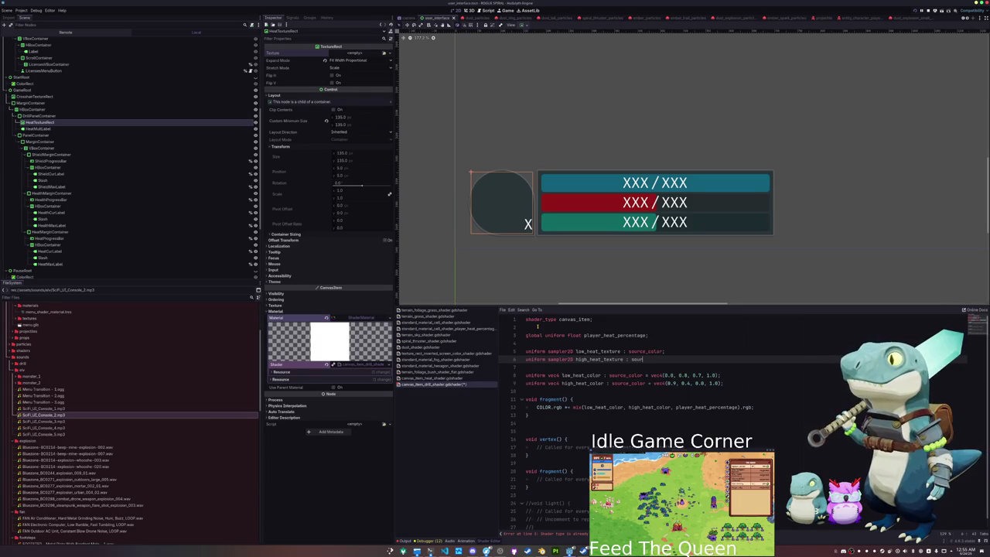
{"action": "type", "text": "or;"}
{"action": "key", "text": "Down"}
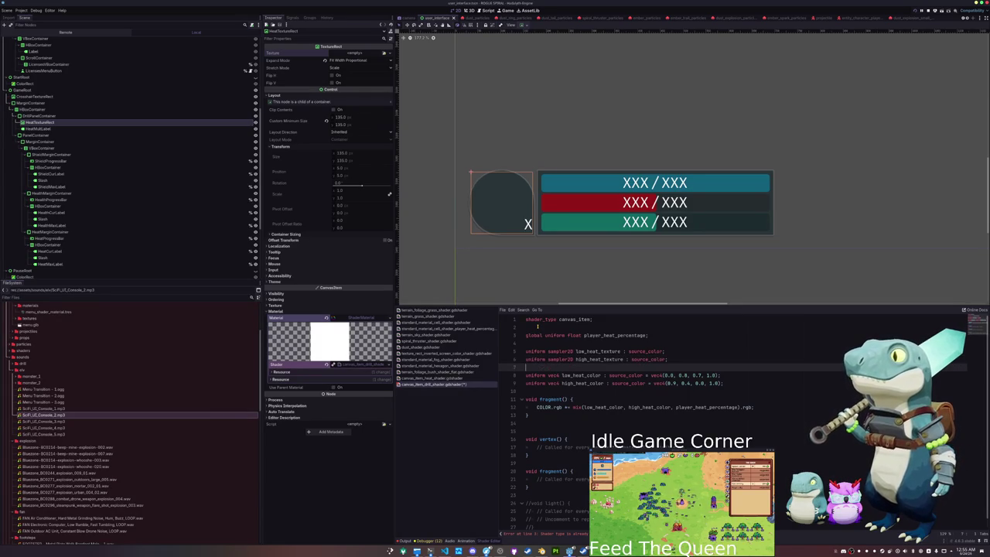
- Delete the duplicate fragment block and leftover code at the end of the shader
{"action": "key", "text": "Down"}
{"action": "key", "text": "Down"}
{"action": "key", "text": "Down"}
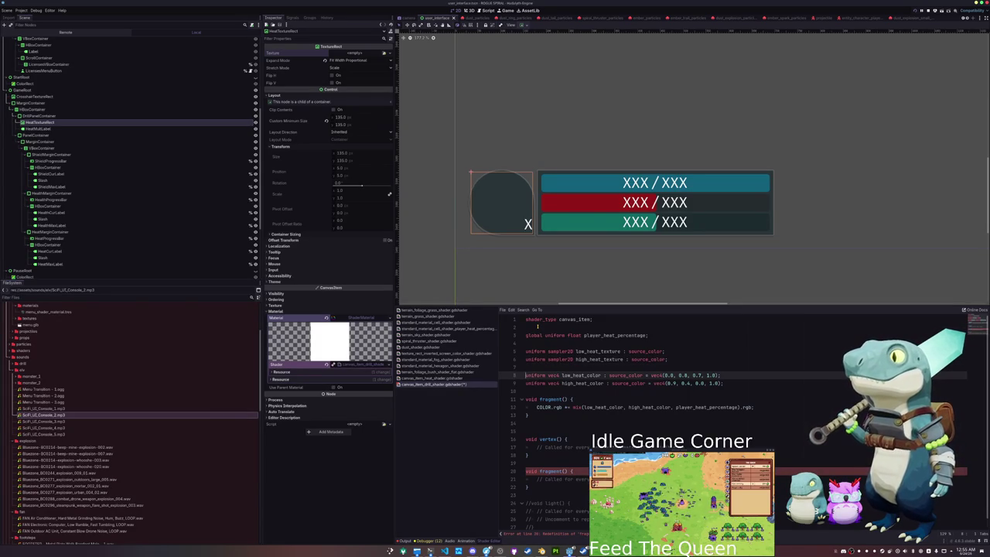
{"action": "key", "text": "shift+Down"}
{"action": "key", "text": "shift+Down"}
{"action": "key", "text": "shift+Down"}
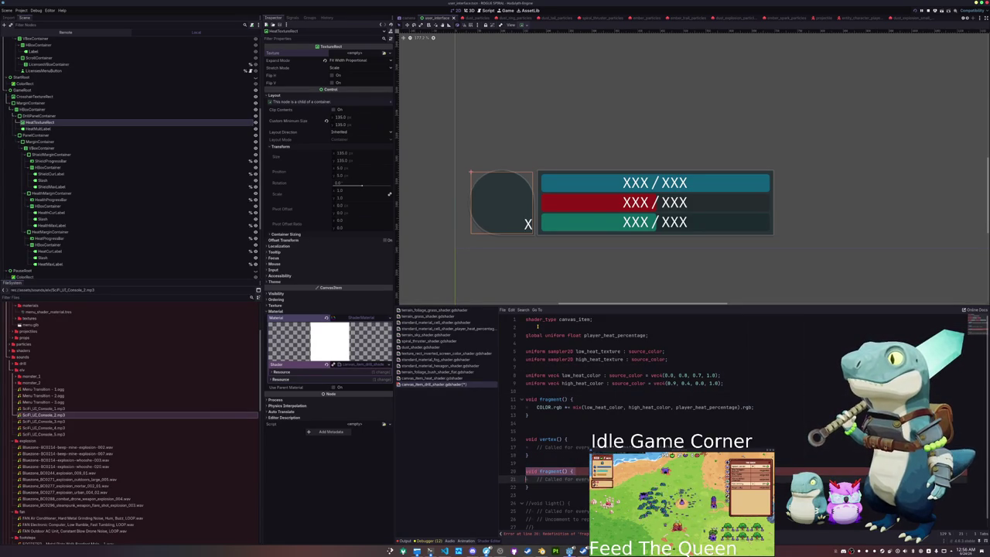
{"action": "key", "text": "shift+Down"}
{"action": "key", "text": "shift+Down"}
{"action": "key", "text": "shift+Down"}
{"action": "key", "text": "BackSpace"}
{"action": "key", "text": "shift+Up"}
{"action": "key", "text": "shift+Up"}
{"action": "key", "text": "BackSpace"}
- Insert blank spacing lines in the shader, including one above the COLOR line
{"action": "key", "text": "Down"}
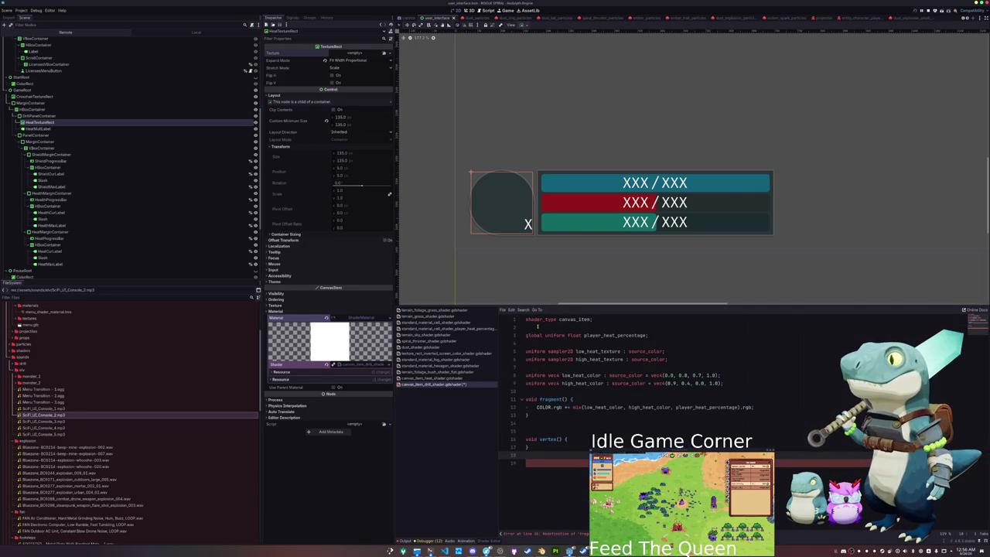
{"action": "key", "text": "Up"}
{"action": "key", "text": "Return"}
{"action": "key", "text": "Up"}
{"action": "key", "text": "Up"}
{"action": "key", "text": "Up"}
{"action": "key", "text": "Return"}
{"action": "key", "text": "Up"}
{"action": "key", "text": "Up"}
{"action": "key", "text": "Return"}
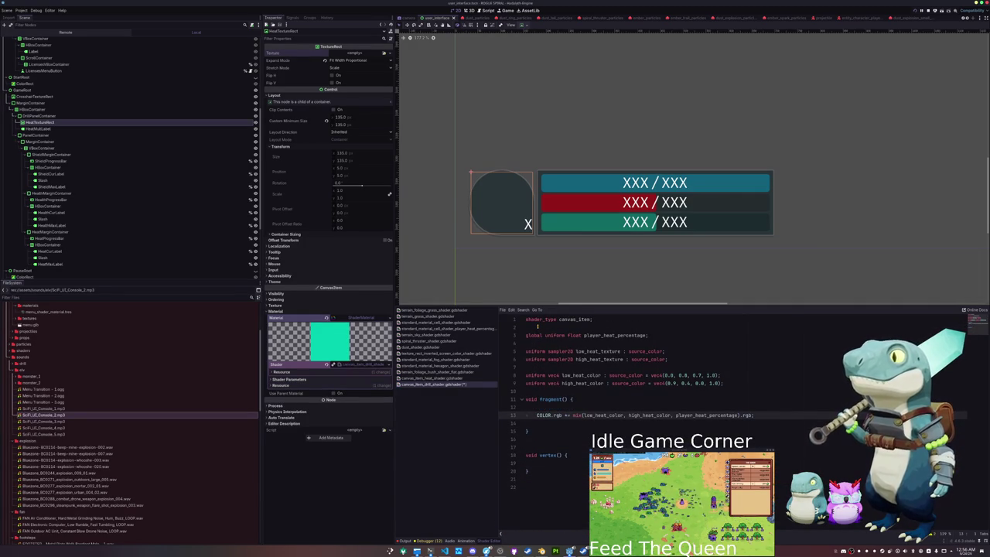
{"action": "key", "text": "Down"}
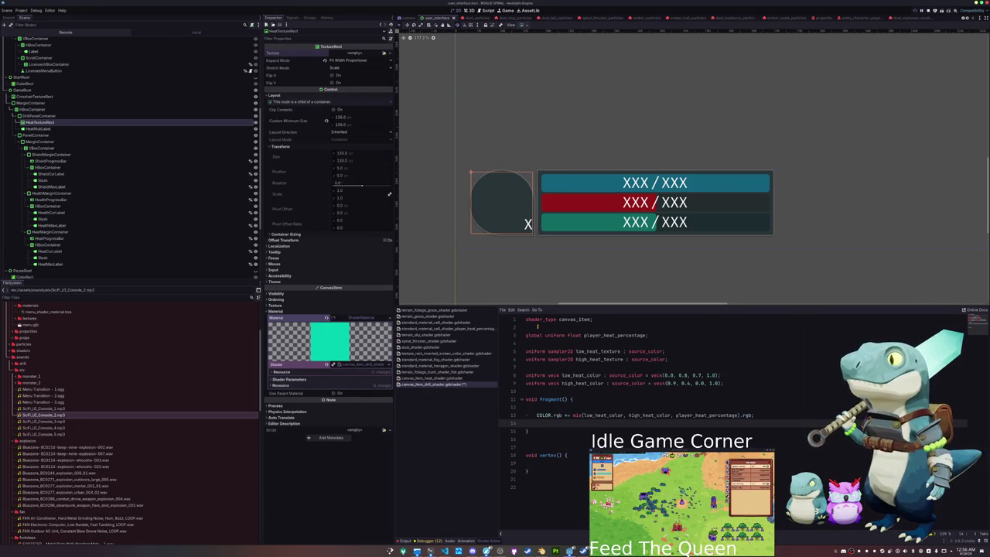
- Start the mix call with texture(low_heat_texture, UV).rgb as its first argument
{"action": "key", "text": "Return"}
{"action": "key", "text": "Return"}
{"action": "type", "text": "COLOR.rgb ="}
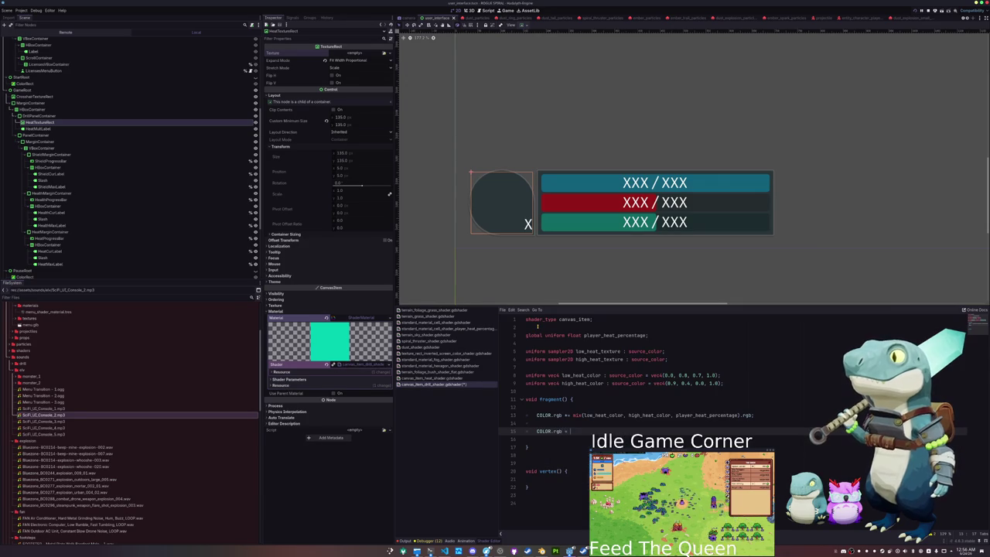
{"action": "key", "text": "ctrl+z"}
{"action": "key", "text": "ctrl+z"}
{"action": "key", "text": "ctrl+z"}
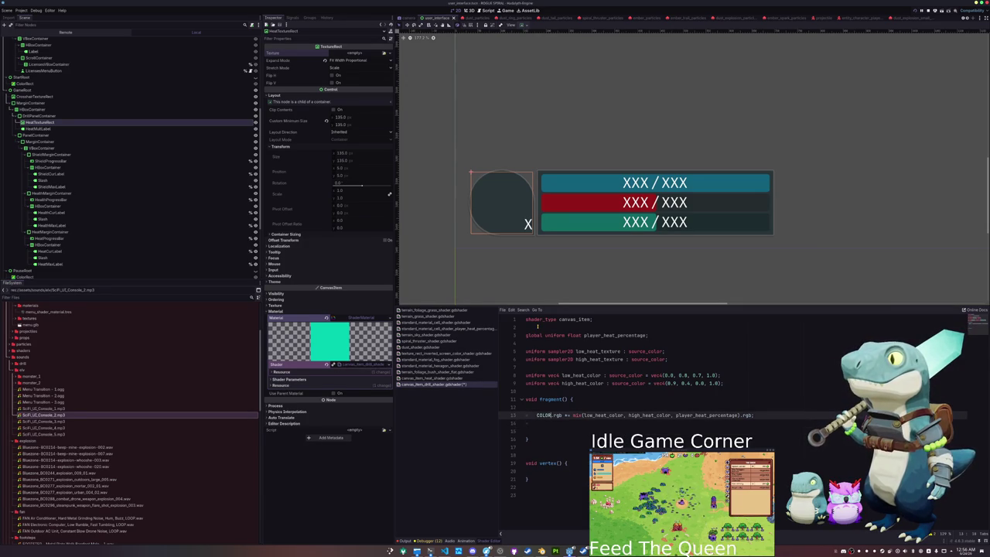
{"action": "key", "text": "Return"}
{"action": "type", "text": "sample"}
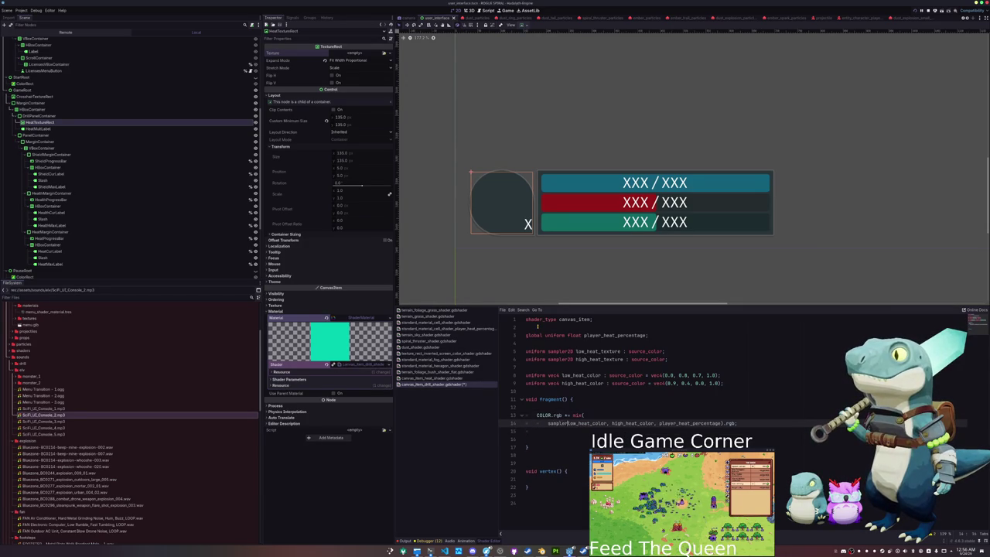
{"action": "key", "text": "BackSpace"}
{"action": "key", "text": "BackSpace"}
{"action": "key", "text": "BackSpace"}
{"action": "type", "text": "texture"}
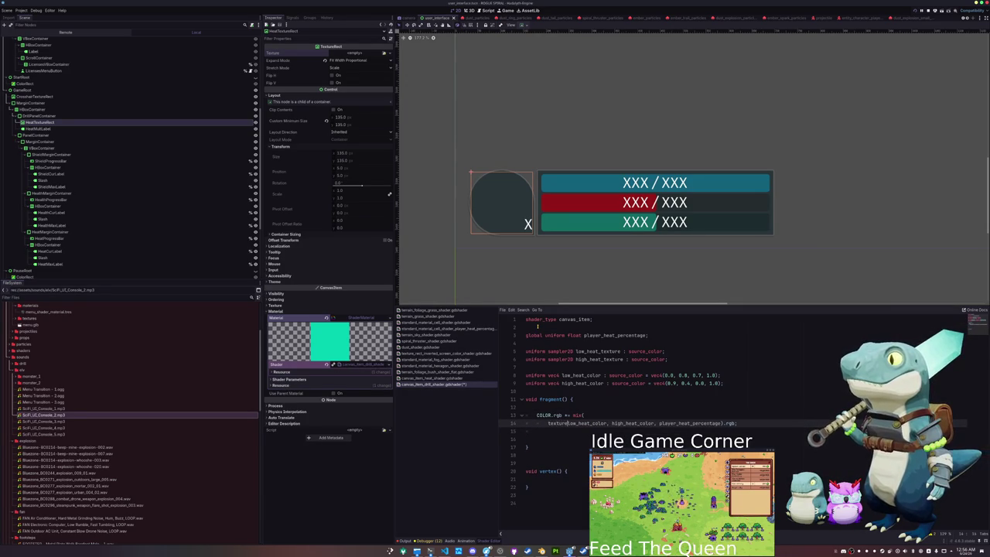
{"action": "key", "text": "Right"}
{"action": "key", "text": "BackSpace"}
{"action": "key", "text": "BackSpace"}
{"action": "key", "text": "BackSpace"}
{"action": "type", "text": "texture"}
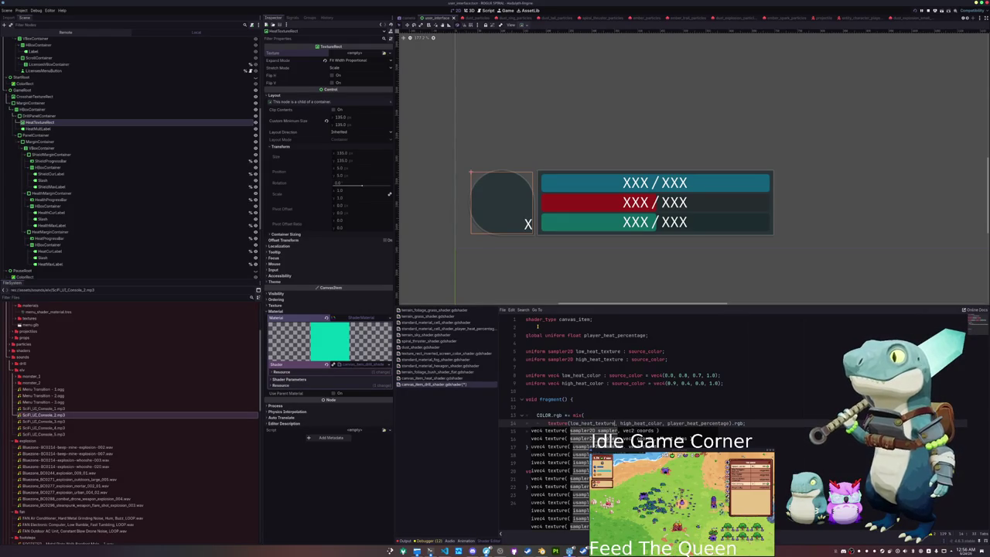
{"action": "key", "text": "ctrl+shift+Right"}
{"action": "key", "text": "ctrl+shift+Right"}
{"action": "key", "text": "ctrl+shift+Right"}
{"action": "type", "text": "uv"}
{"action": "key", "text": "BackSpace"}
{"action": "key", "text": "BackSpace"}
{"action": "type", "text": "UV"}
{"action": "key", "text": "Delete"}
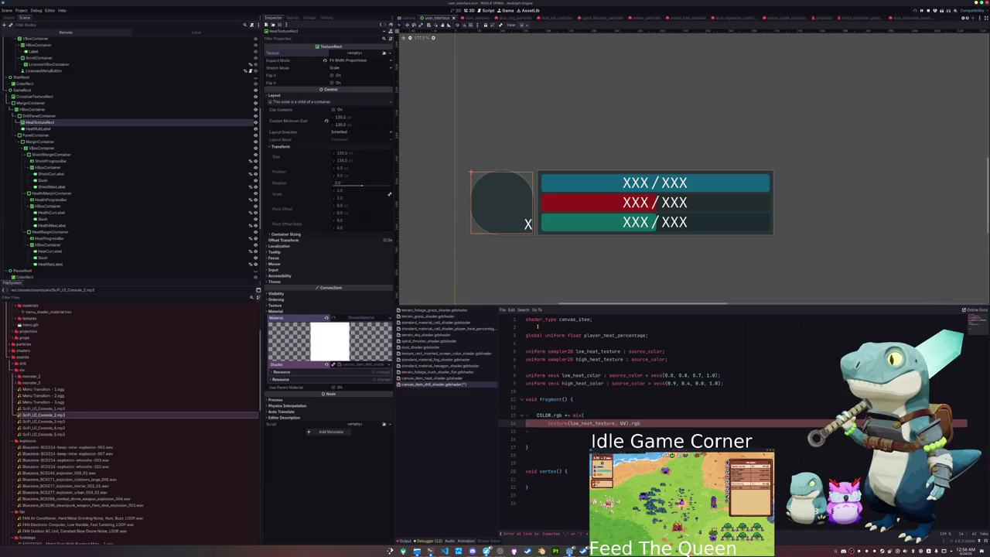
{"action": "type", "text": ","}
- Add the high_heat_texture sample and player_heat_percentage as blend factor, then save the shader
{"action": "key", "text": "Return"}
{"action": "type", "text": "texture(low_heat_texture, UV).rgb,"}
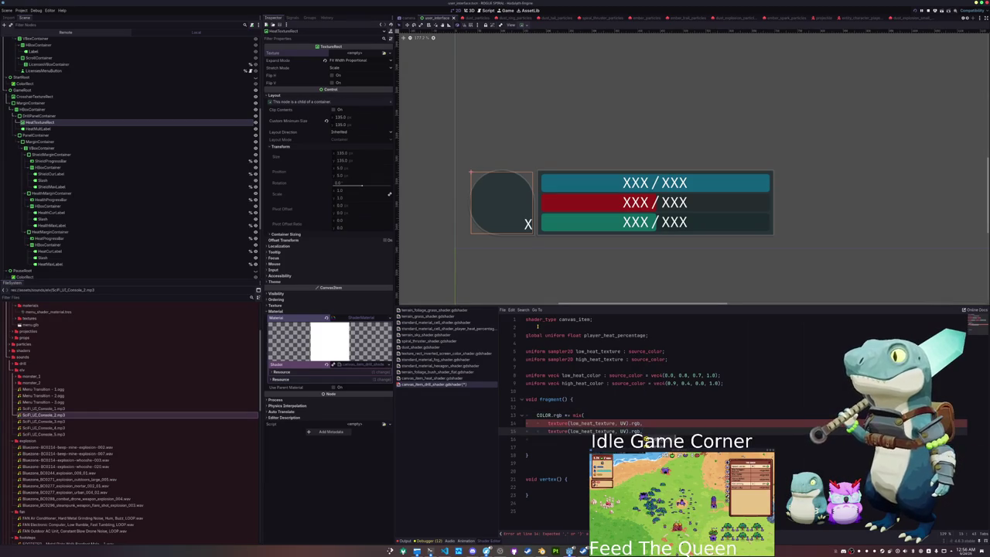
{"action": "key", "text": "ctrl+BackSpace"}
{"action": "type", "text": "high_heat_texture"}
{"action": "key", "text": "Down"}
{"action": "type", "text": ")"}
{"action": "key", "text": "Delete"}
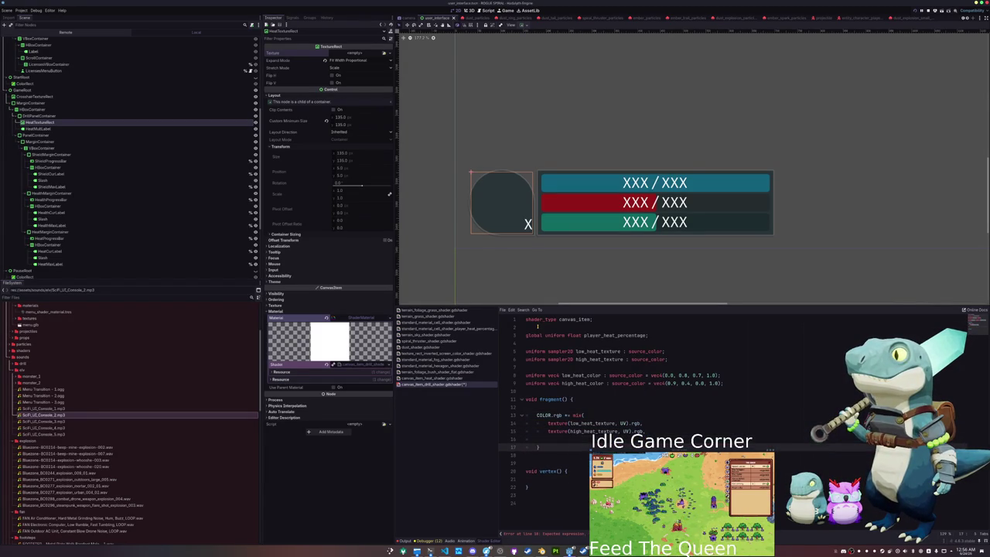
{"action": "key", "text": "Return"}
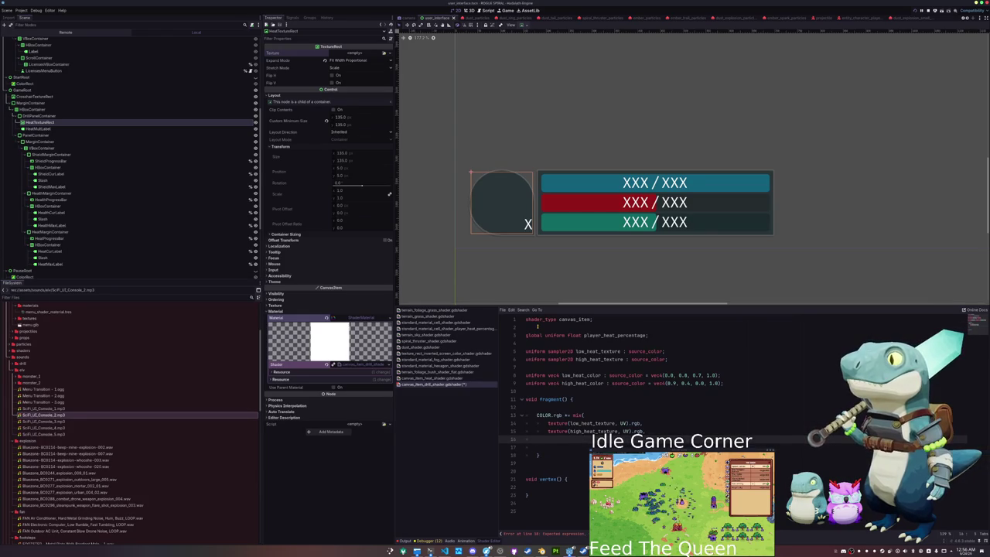
{"action": "key", "text": "Return"}
{"action": "type", "text": "ayer_heat_perc"}
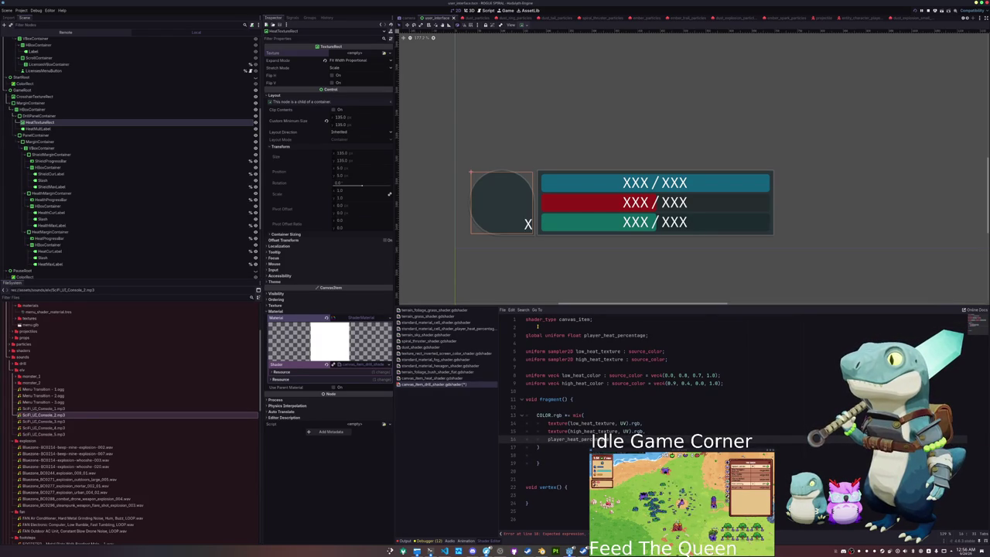
{"action": "key", "text": "Down"}
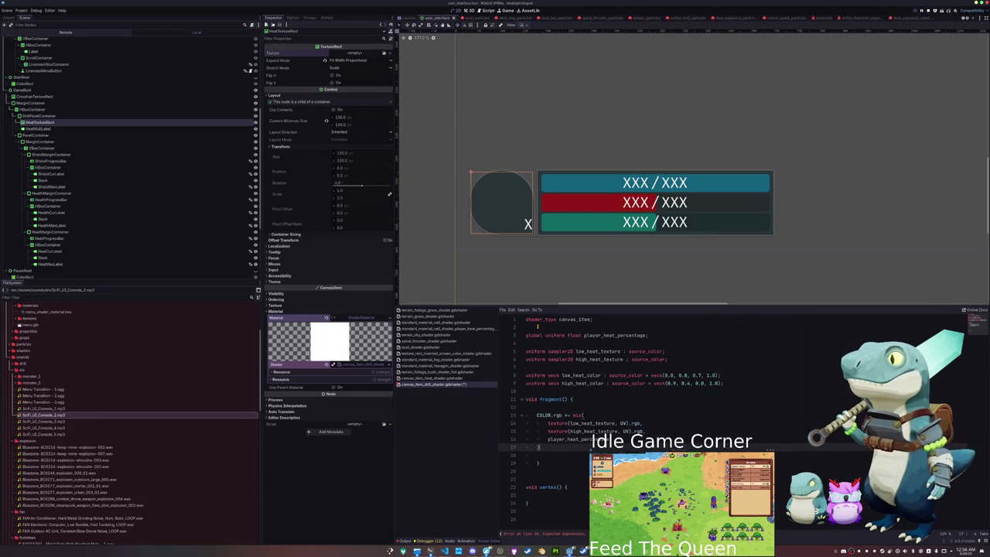
{"action": "key", "text": "ctrl+s"}
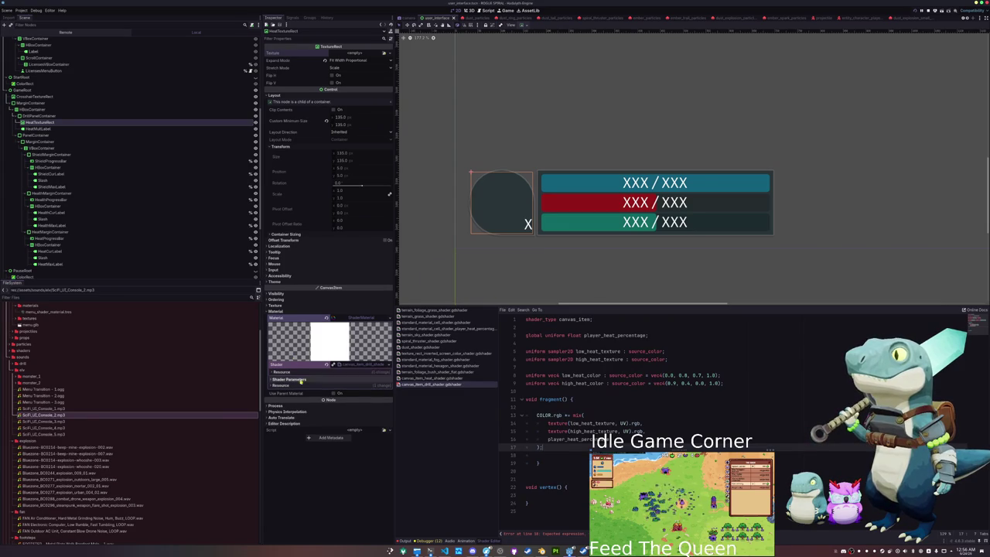
- Load low_drill.png as Low Heat Texture and the orange texture as High Heat Texture
{"action": "left_click", "coordinate": [296, 379]}
{"action": "left_click", "coordinate": [383, 386]}
{"action": "type", "text": "low"}
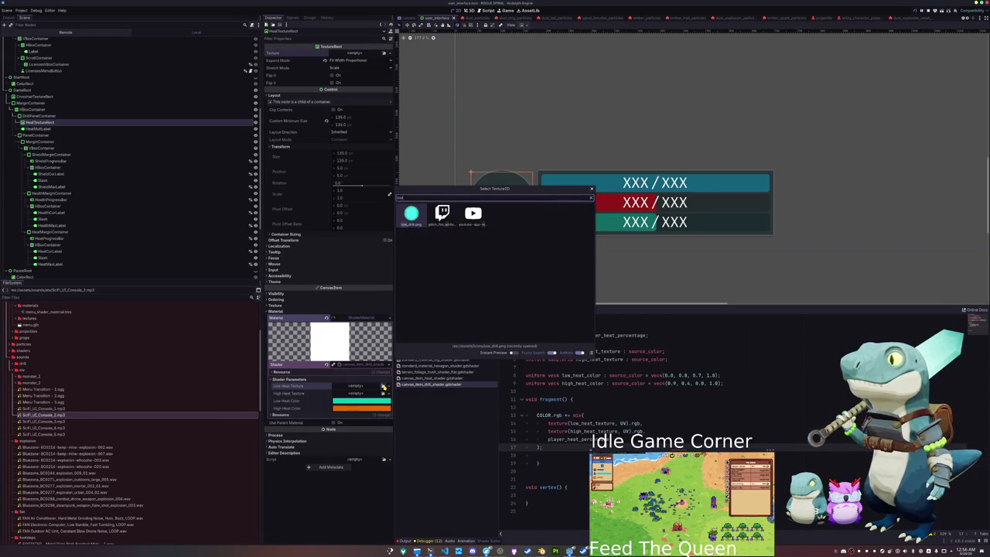
{"action": "key", "text": "Return"}
{"action": "left_click", "coordinate": [384, 403]}
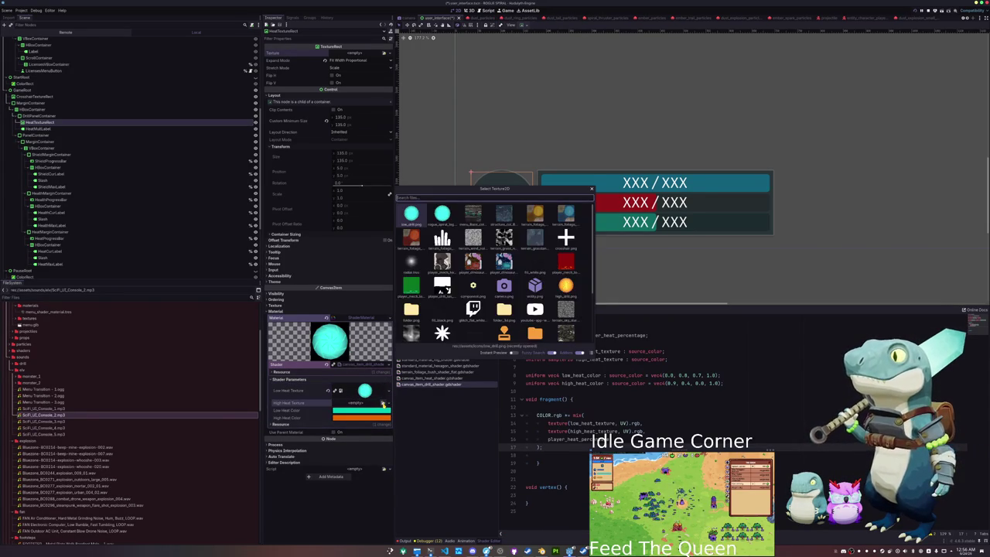
{"action": "type", "text": "high"}
{"action": "key", "text": "Return"}
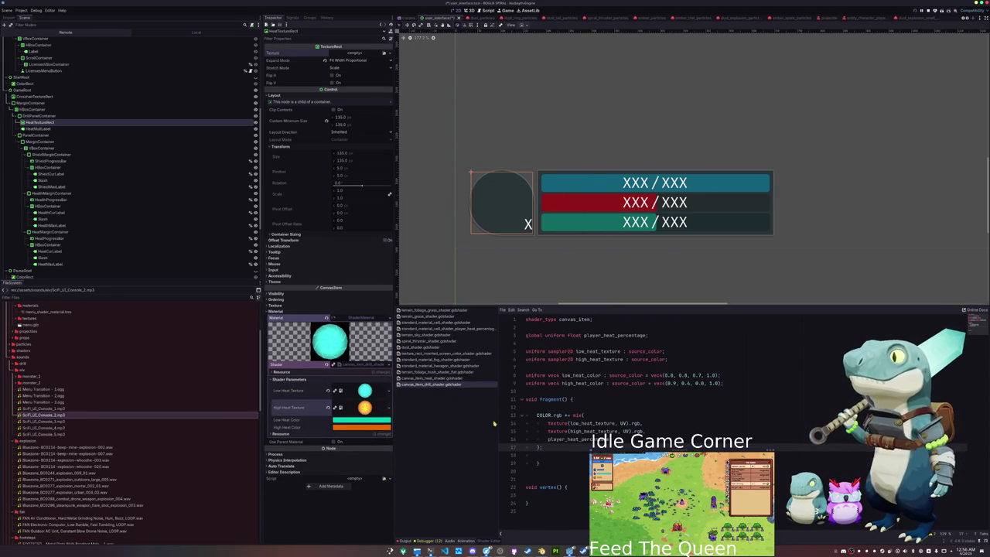
- Change the COLOR assignment and texture samples from .rgb to .rgba, and save the shader
{"action": "left_click", "coordinate": [543, 455]}
{"action": "left_click", "coordinate": [546, 405]}
{"action": "left_click", "coordinate": [549, 452]}
{"action": "key", "text": "Up"}
{"action": "key", "text": "Up"}
{"action": "key", "text": "Up"}
{"action": "key", "text": "Right"}
{"action": "key", "text": "Right"}
{"action": "key", "text": "Right"}
{"action": "type", "text": "a"}
{"action": "key", "text": "Down"}
{"action": "type", "text": "a"}
{"action": "key", "text": "Down"}
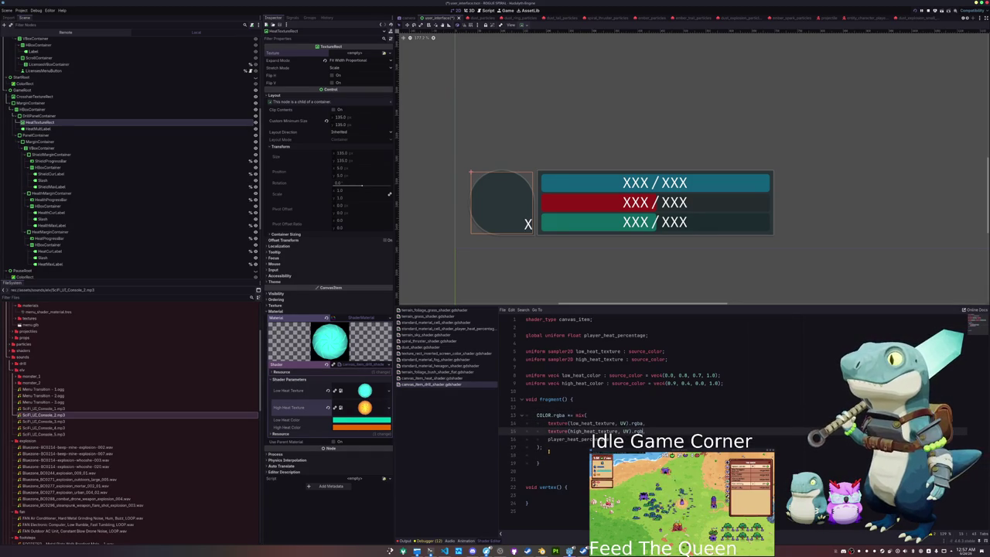
{"action": "key", "text": "Down"}
{"action": "key", "text": "ctrl+s"}
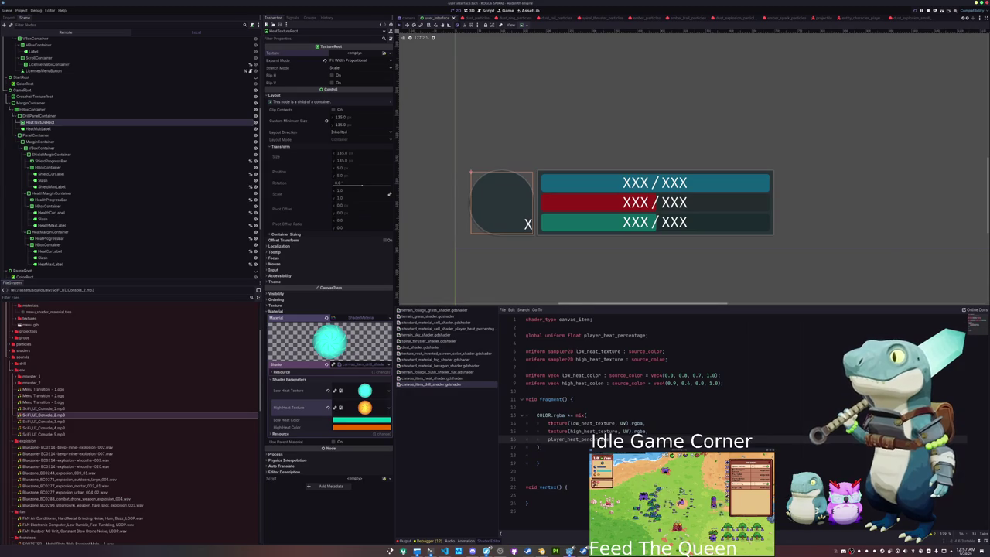
- Assign the cyan drill texture to the TextureRect's Texture
{"action": "left_click", "coordinate": [385, 54]}
{"action": "key", "text": "Return"}
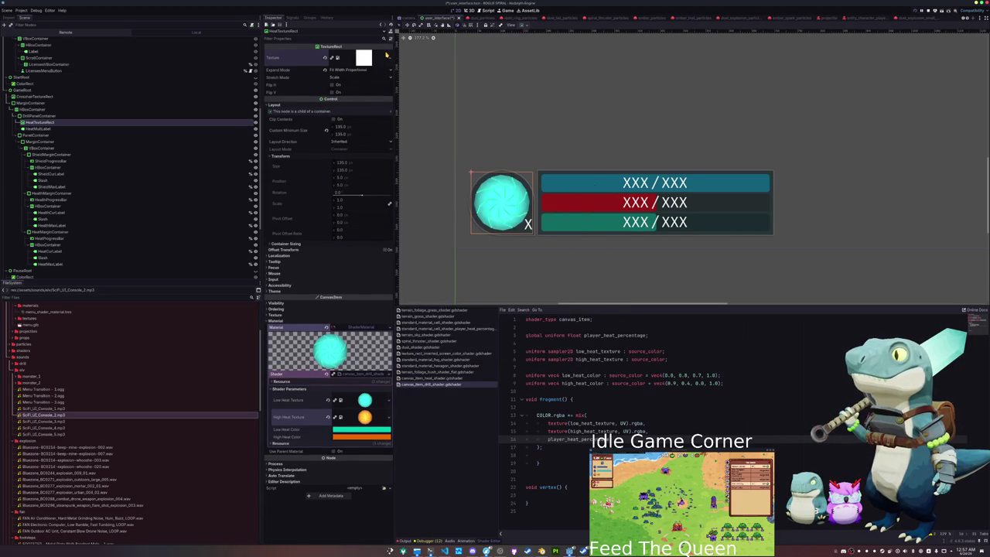
{"action": "left_click", "coordinate": [543, 392]}
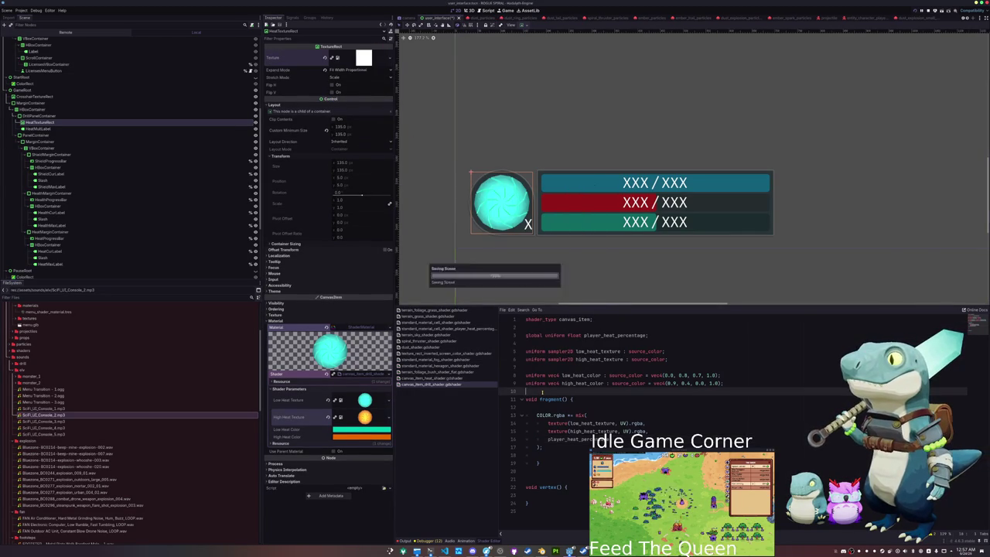
{"action": "left_click", "coordinate": [527, 472]}
- Delete the empty vertex() function from the drill shader
{"action": "key", "text": "ctrl+shift+End"}
{"action": "key", "text": "Delete"}
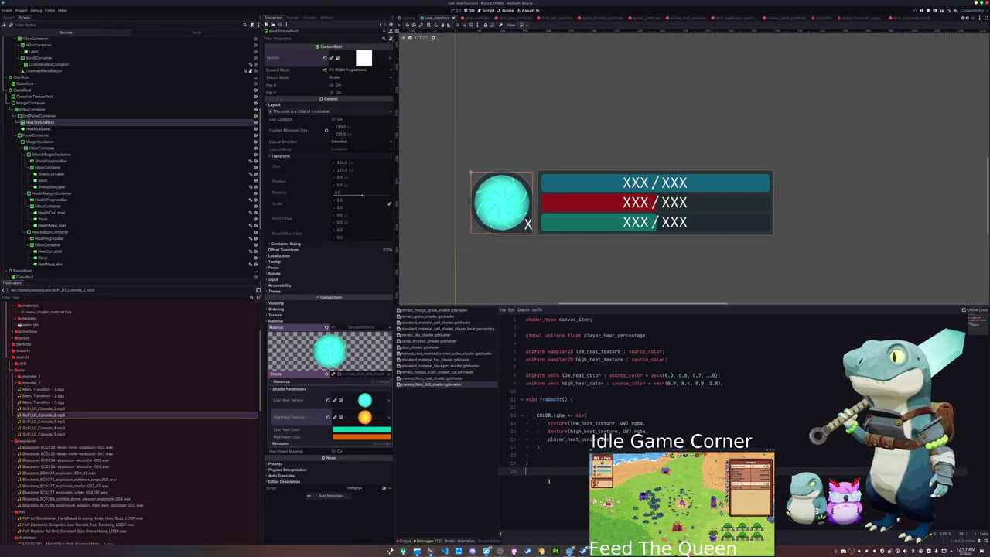
{"action": "left_click", "coordinate": [551, 345]}
- Declare uniform float low_spin_speed = 0.1 and high_spin_speed = 1.0 above the samplers
{"action": "key", "text": "Return"}
{"action": "key", "text": "Return"}
{"action": "type", "text": "uniform low"}
{"action": "key", "text": "BackSpace"}
{"action": "key", "text": "BackSpace"}
{"action": "key", "text": "BackSpace"}
{"action": "type", "text": "float low_spin_speed "}
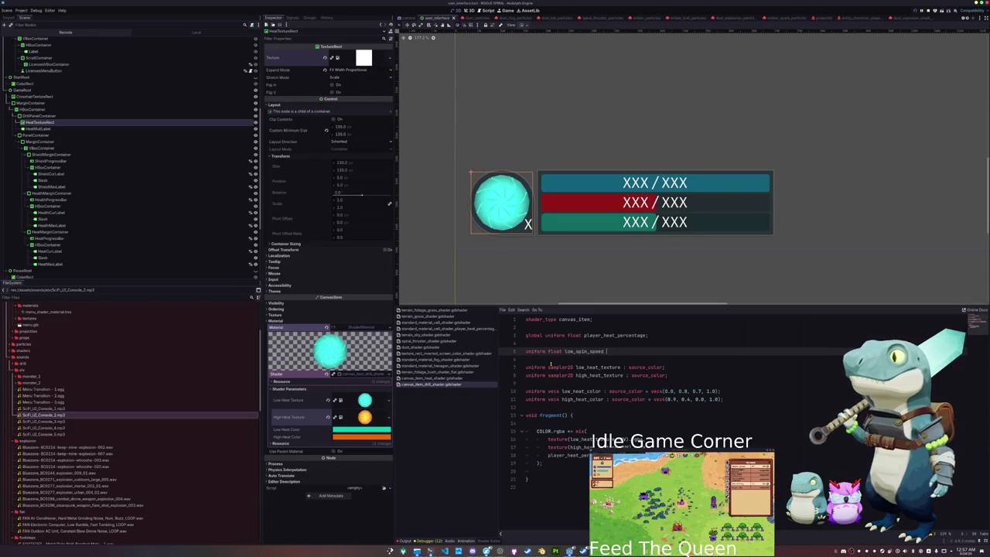
{"action": "type", "text": "= 0.1;"}
{"action": "key", "text": "Return"}
{"action": "type", "text": "niform float high_spin_speed = 1.0"}
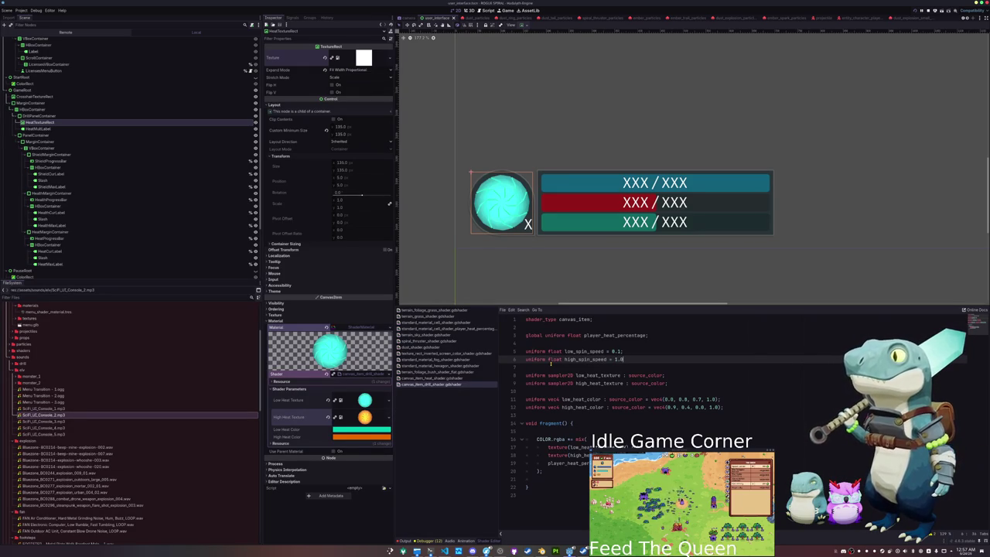
{"action": "type", "text": ";"}
{"action": "key", "text": "Down"}
{"action": "key", "text": "Down"}
{"action": "key", "text": "Down"}
{"action": "key", "text": "Down"}
{"action": "key", "text": "Down"}
{"action": "key", "text": "Down"}
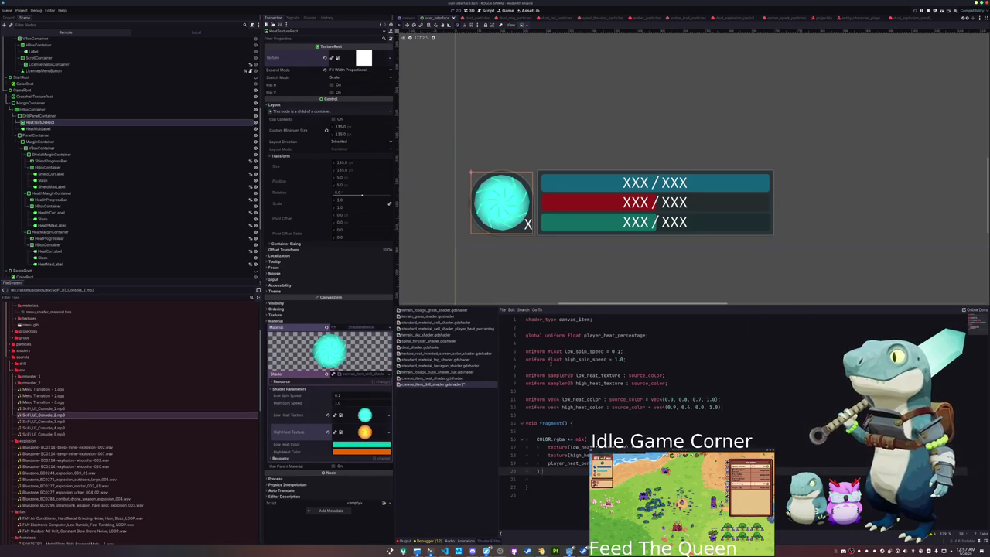
{"action": "key", "text": "Up"}
{"action": "key", "text": "Up"}
{"action": "key", "text": "Up"}
- Declare a vec2 uv centred from UV at the top of fragment()
{"action": "key", "text": "Return"}
{"action": "key", "text": "Return"}
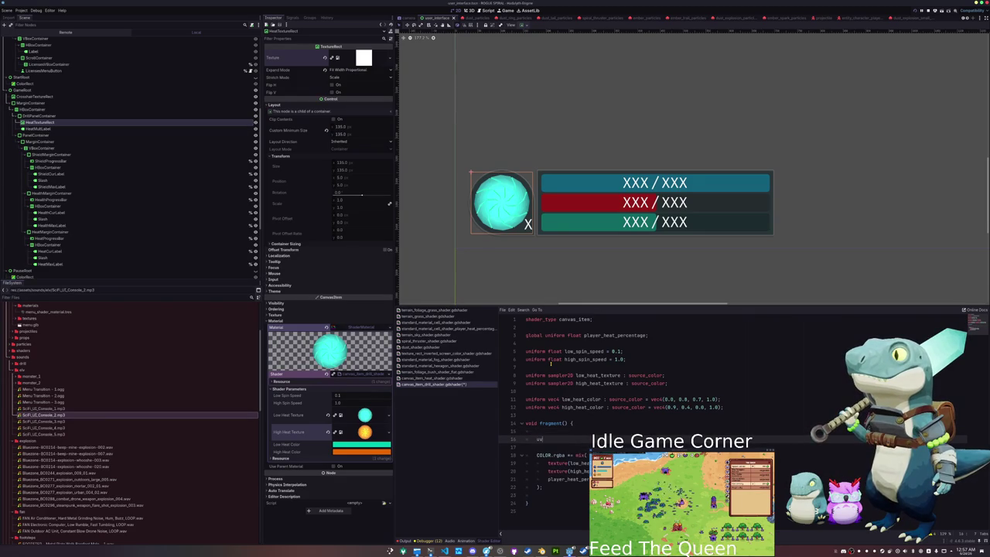
{"action": "type", "text": "v"}
{"action": "key", "text": "BackSpace"}
{"action": "key", "text": "BackSpace"}
{"action": "type", "text": "vec2 uv = UV - 0.5"}
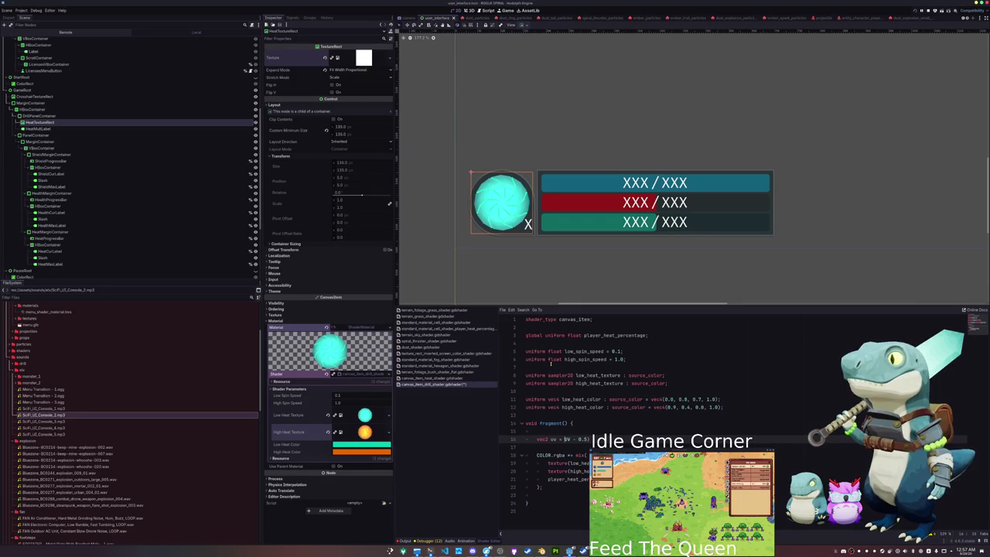
{"action": "type", "text": "("}
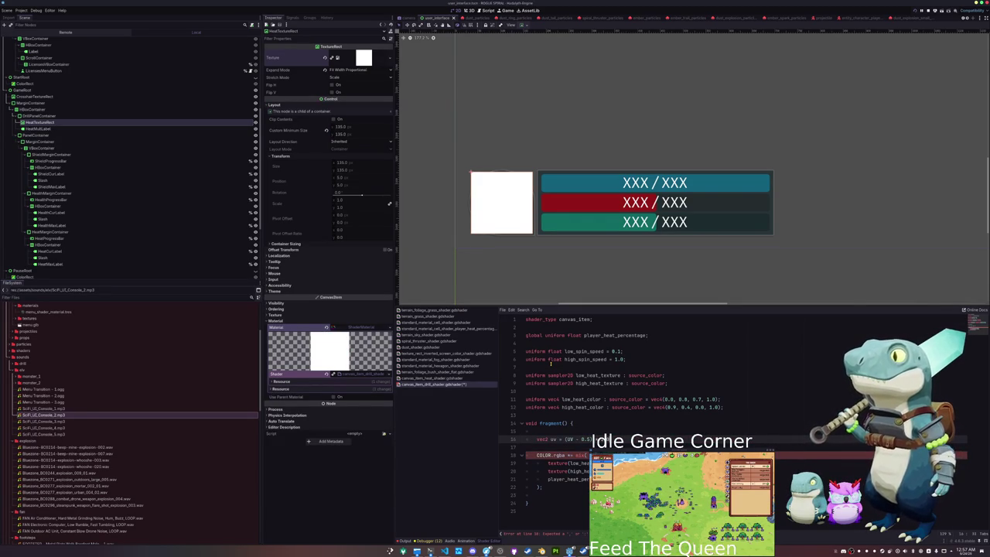
- Begin uv = uv * mat2( with two vec2 rows on separate lines
{"action": "key", "text": "Return"}
{"action": "type", "text": "uv"}
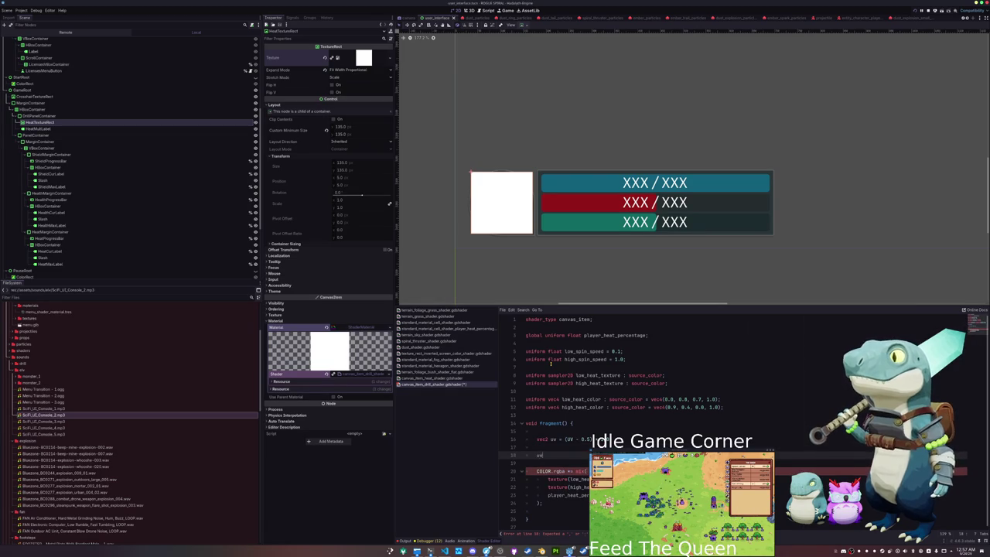
{"action": "type", "text": " = "}
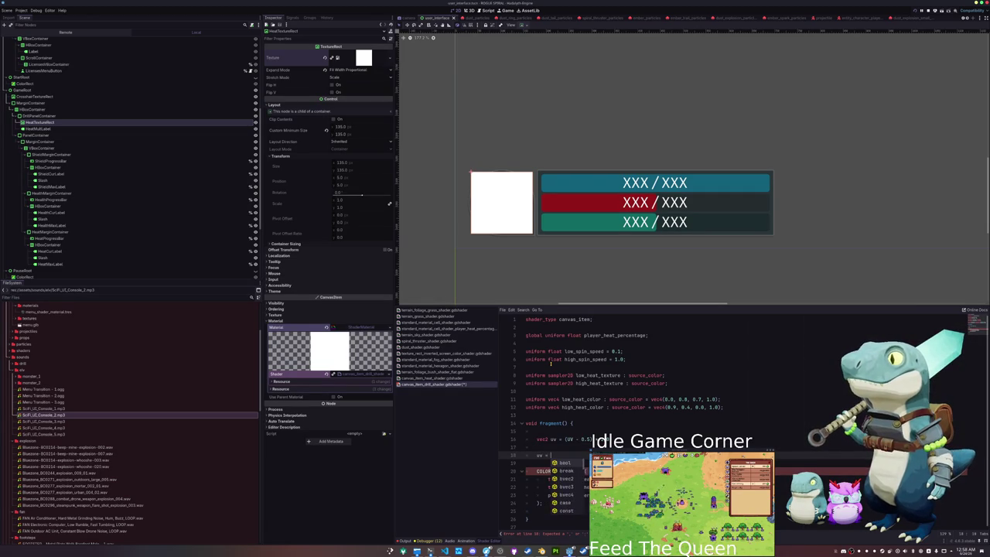
{"action": "type", "text": "uv * mat2("}
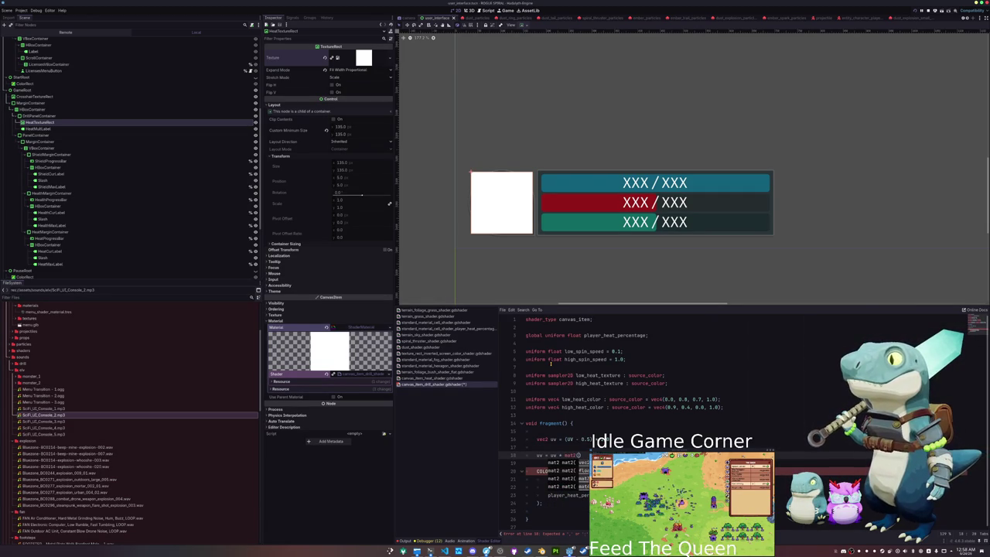
{"action": "key", "text": "Return"}
{"action": "type", "text": "vec2"}
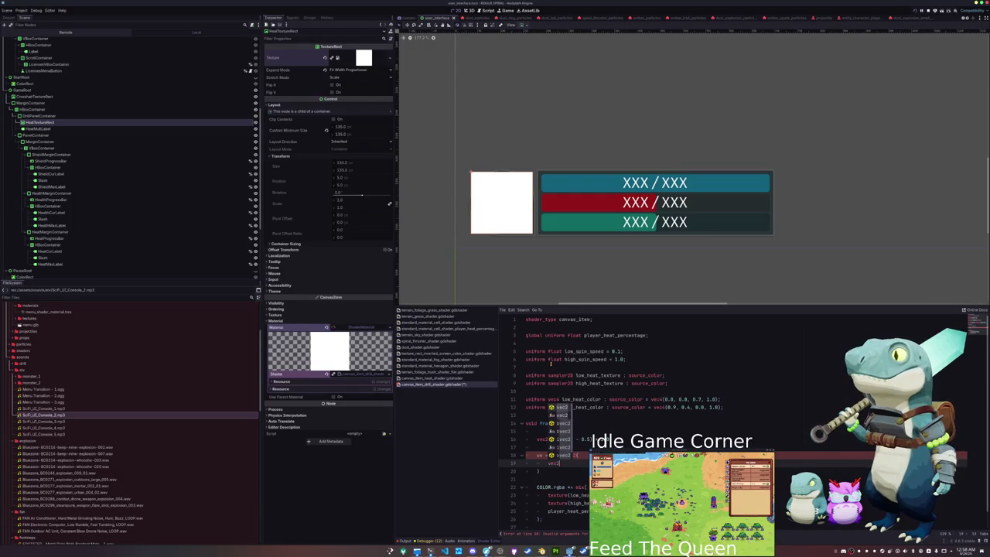
{"action": "key", "text": "Return"}
{"action": "type", "text": "("}
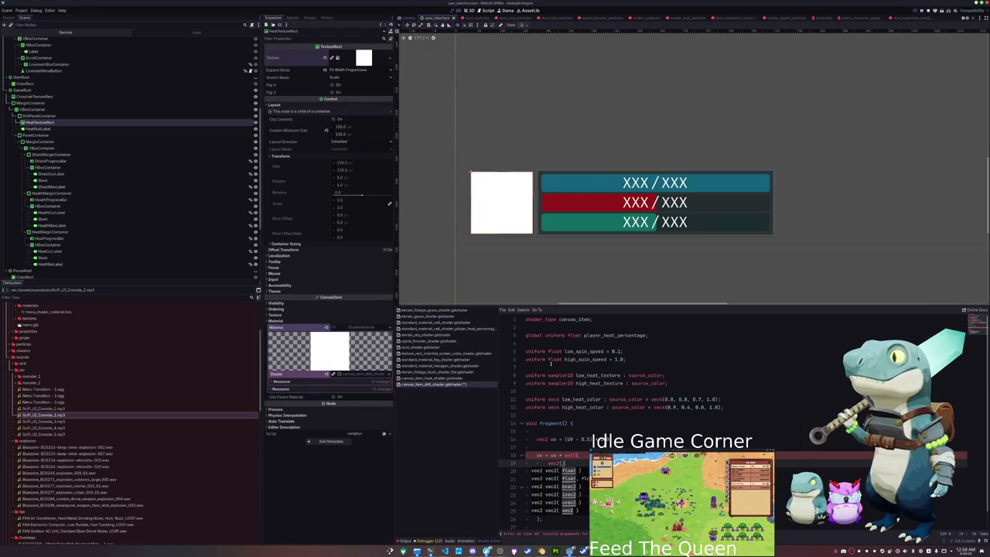
{"action": "key", "text": "Return"}
{"action": "key", "text": "ctrl+z"}
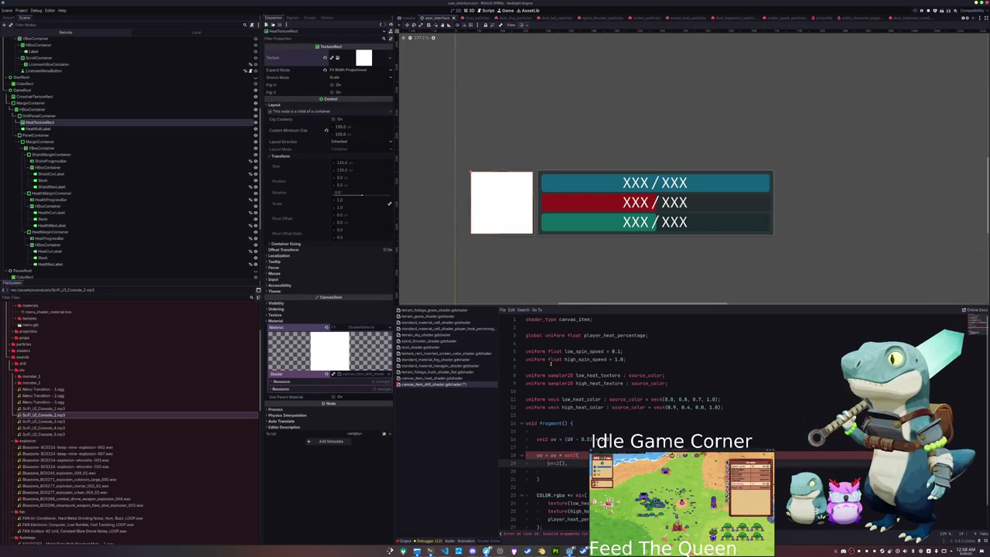
{"action": "type", "text": " vec2"}
{"action": "key", "text": "Return"}
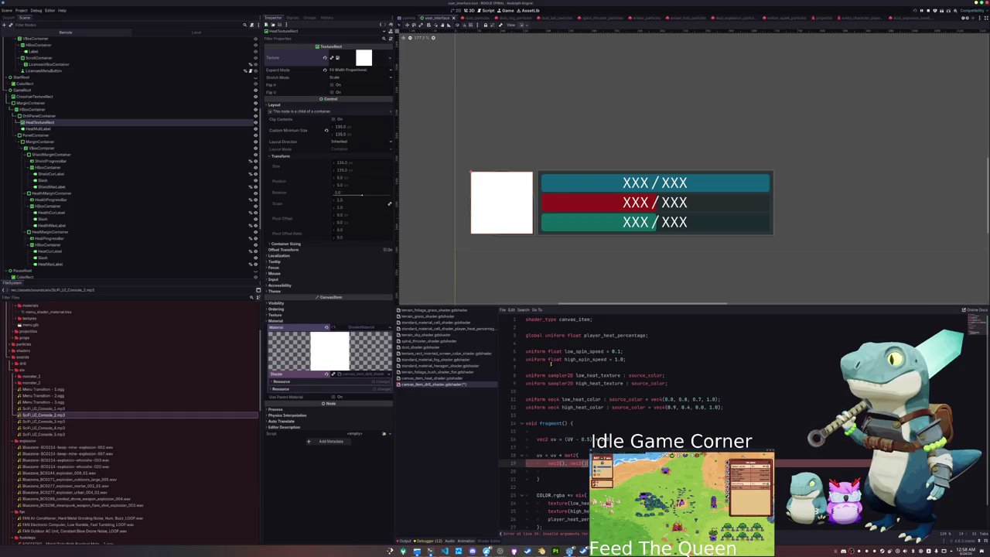
{"action": "key", "text": "BackSpace"}
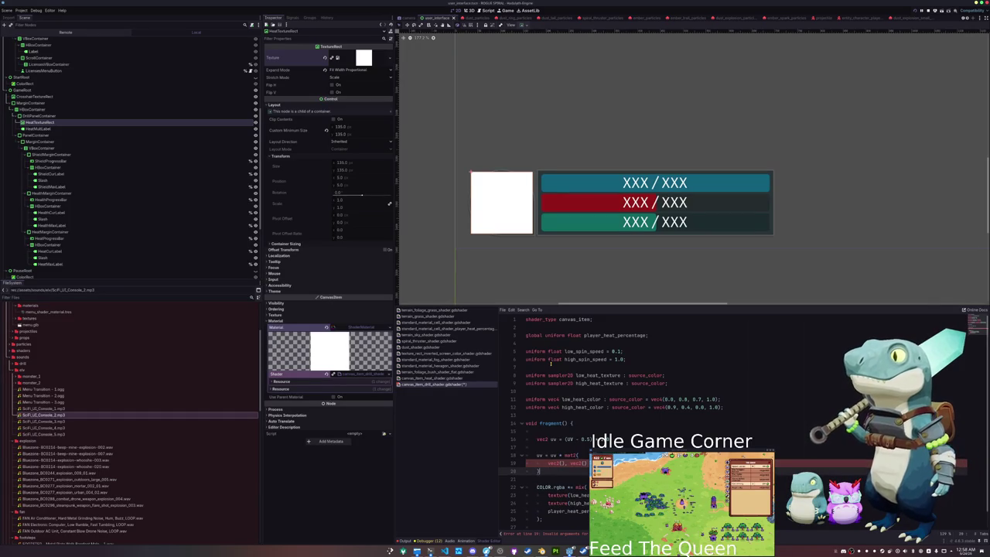
{"action": "type", "text": "0"}
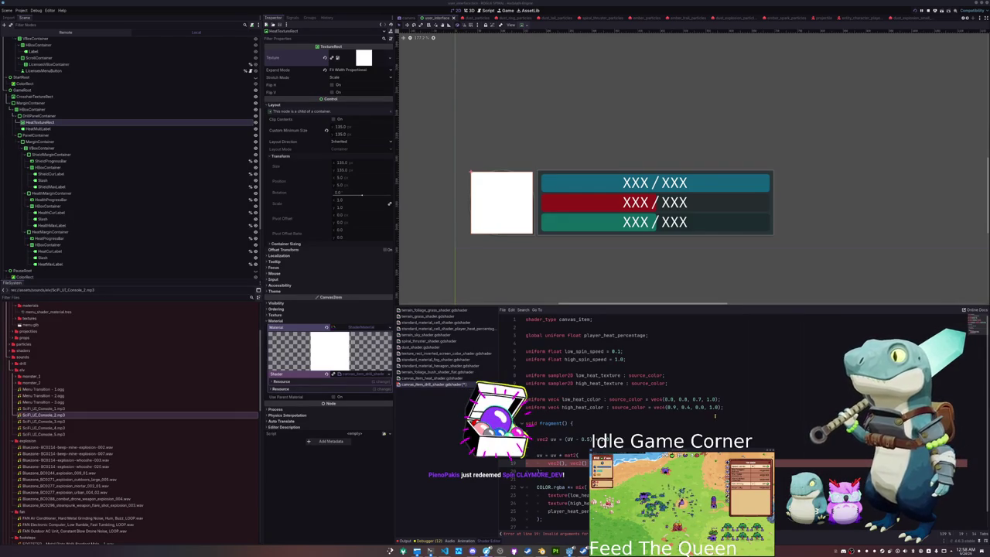
- Add a heat-scaled TIME-based float angle, begin the first mat2 row with cos(angle), and save
{"action": "type", "text": "uv"}
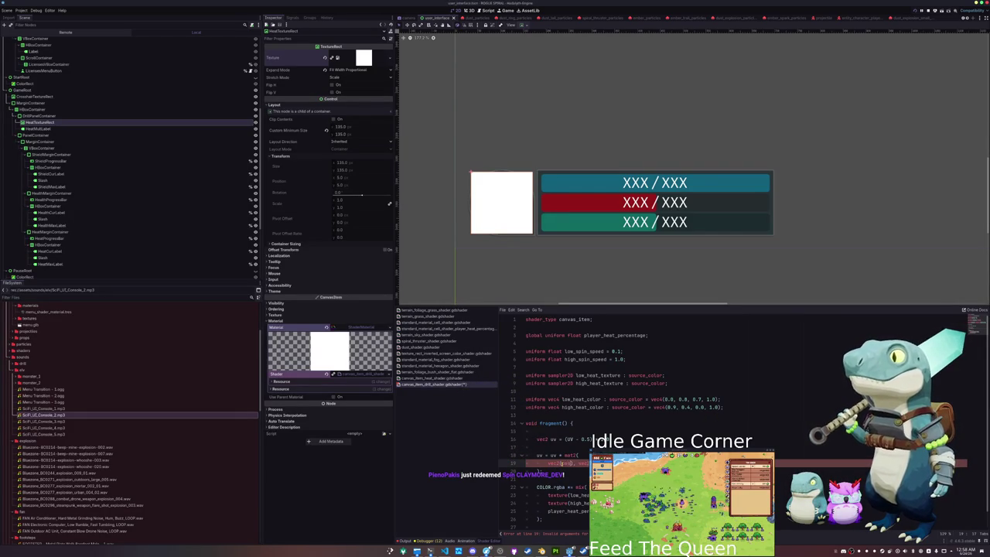
{"action": "key", "text": "ctrl+shift+Return"}
{"action": "left_click", "coordinate": [537, 447]}
{"action": "key", "text": "Return"}
{"action": "type", "text": "float angle = TIME"}
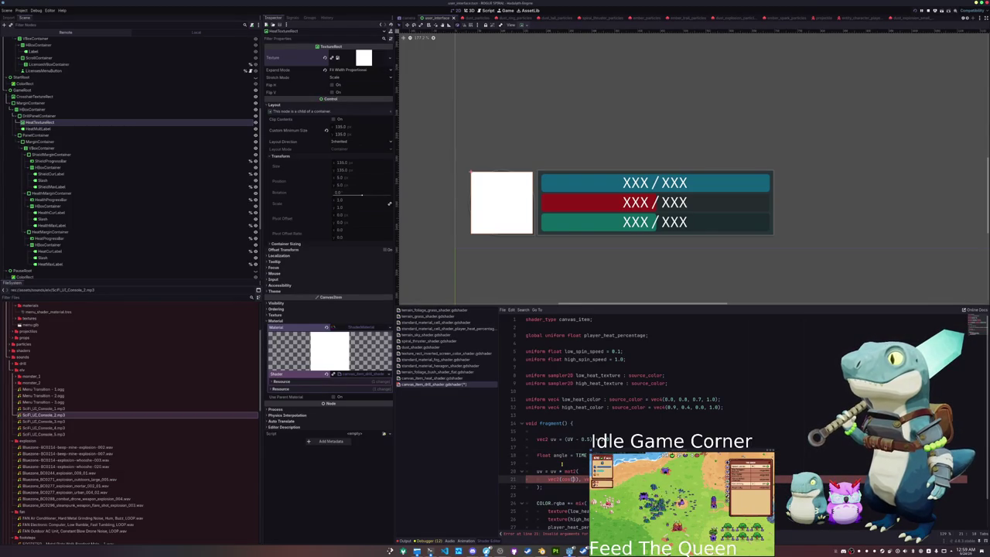
{"action": "type", "text": "n"}
{"action": "key", "text": "Return"}
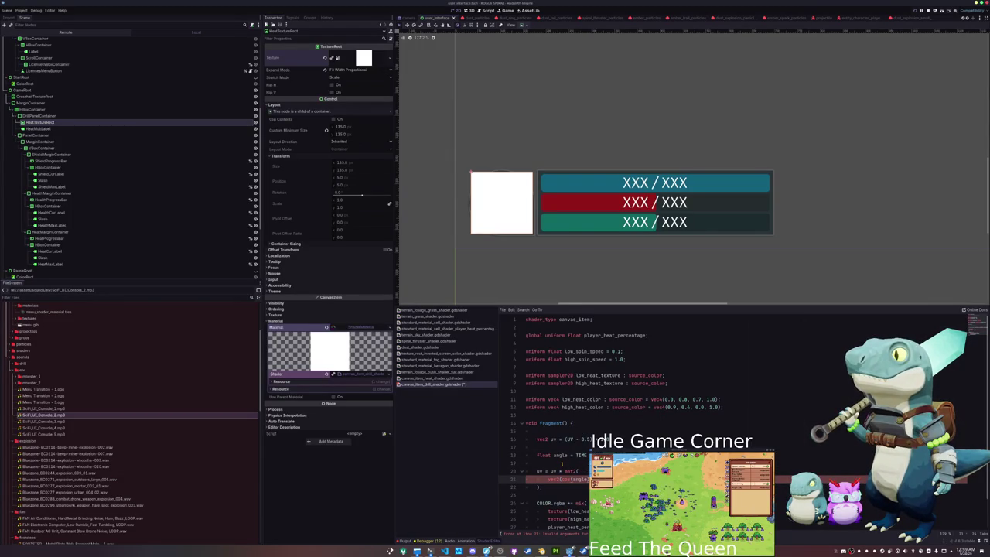
{"action": "key", "text": "Escape"}
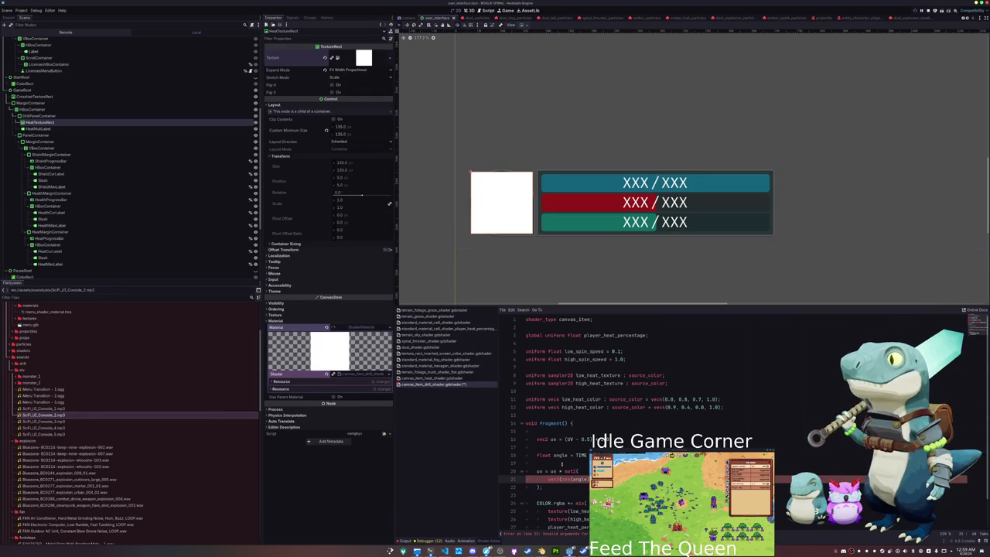
{"action": "key", "text": "ctrl+s"}
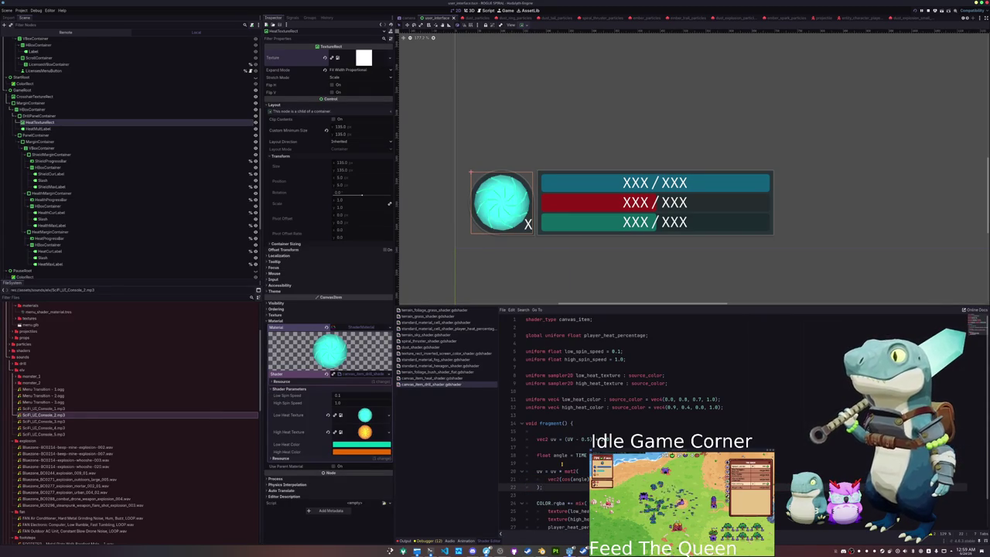
- Add uv /= 2.0; and uv += 0.5; below the rotation block
{"action": "key", "text": "Return"}
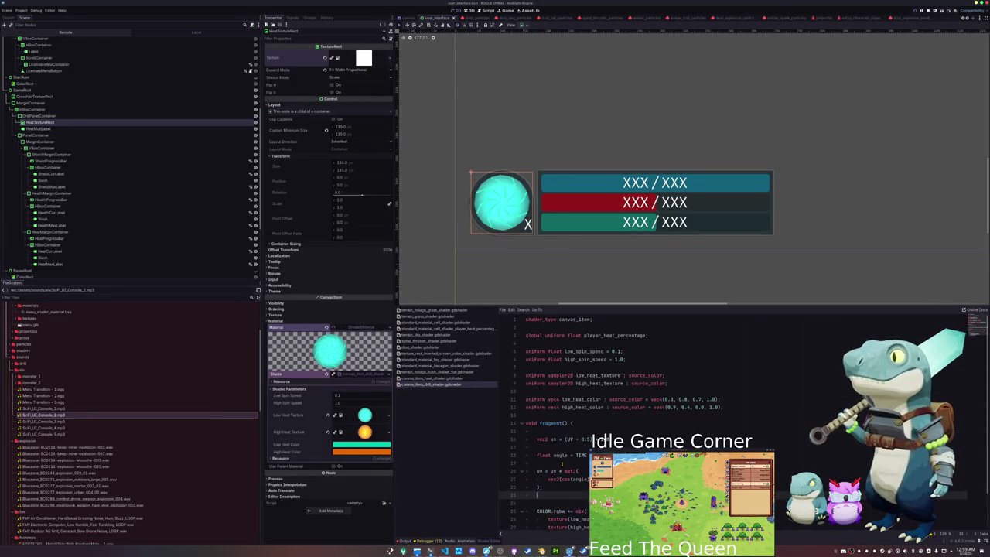
{"action": "scroll", "coordinate": [565, 461], "scroll_direction": "down", "scroll_amount": 2}
{"action": "key", "text": "Return"}
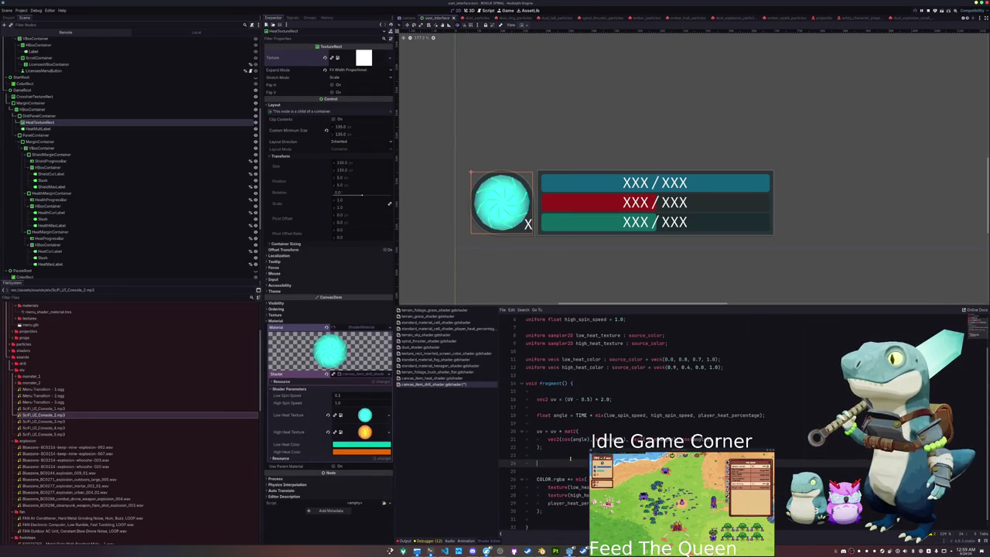
{"action": "type", "text": "uv "}
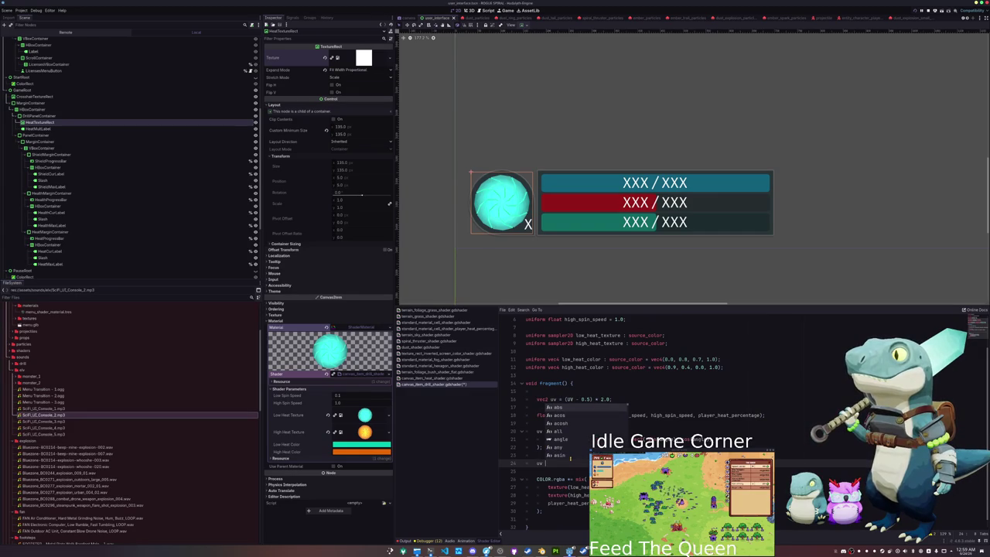
{"action": "type", "text": "/"}
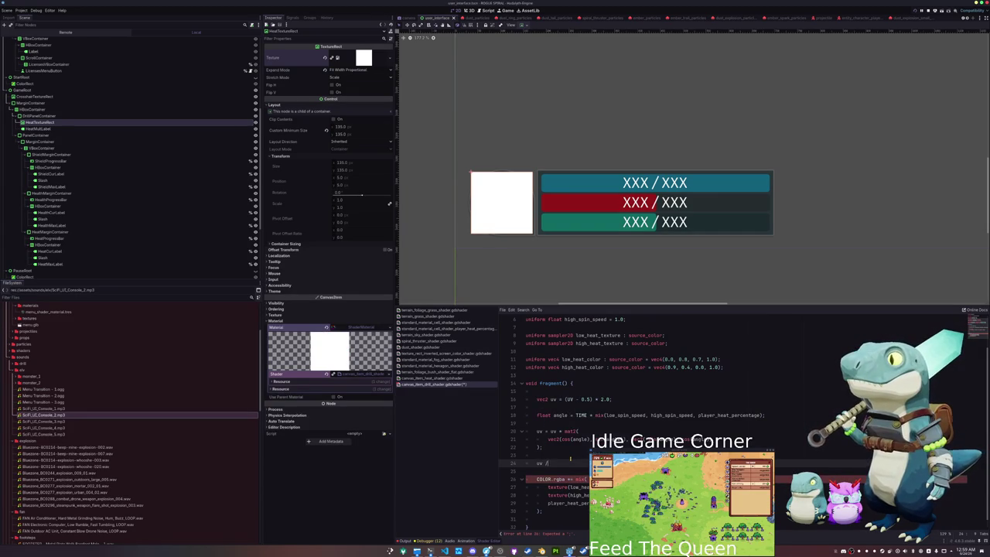
{"action": "type", "text": " 0."}
{"action": "key", "text": "BackSpace"}
{"action": "key", "text": "BackSpace"}
{"action": "key", "text": "BackSpace"}
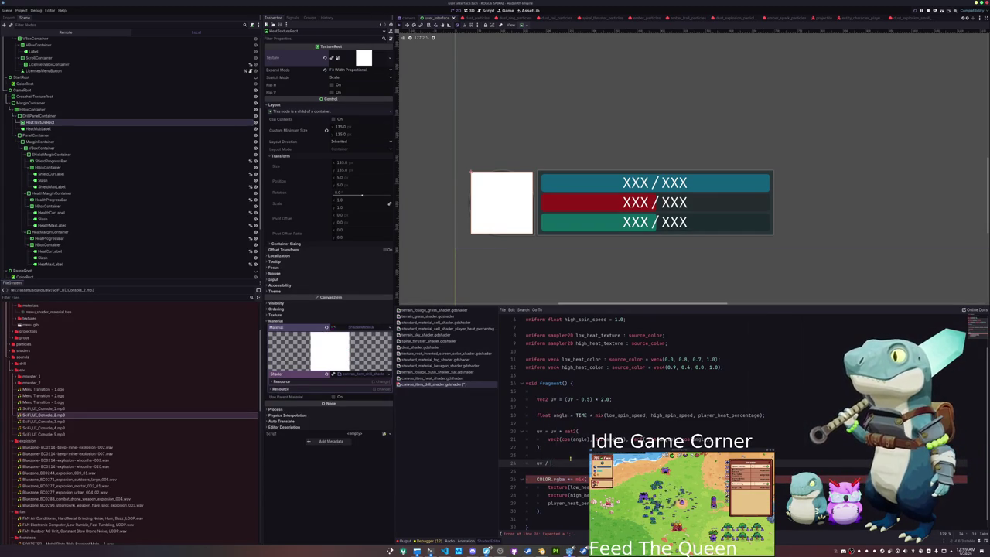
{"action": "type", "text": "= 2.0"}
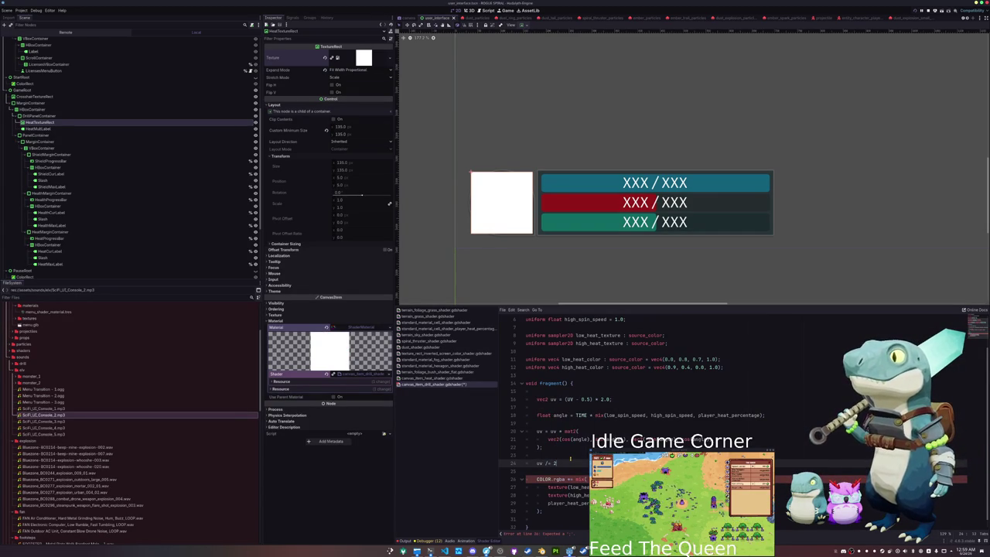
{"action": "key", "text": "Return"}
{"action": "type", "text": "v += 0."}
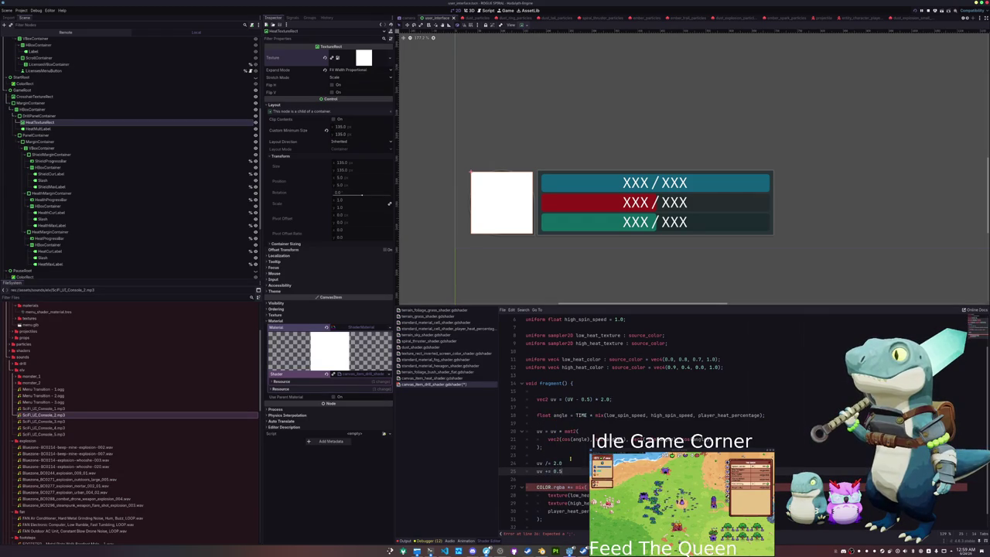
{"action": "type", "text": "5;"}
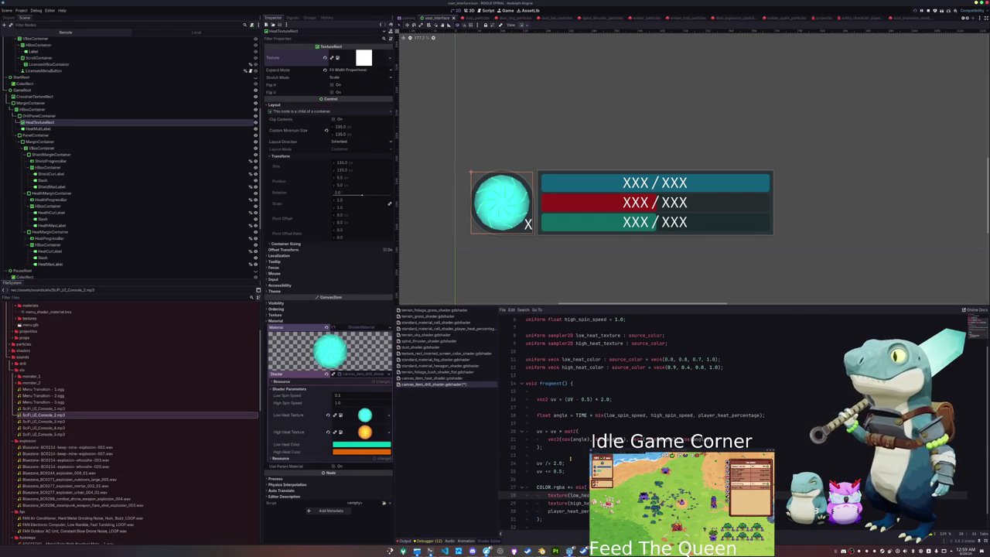
{"action": "key", "text": "Down"}
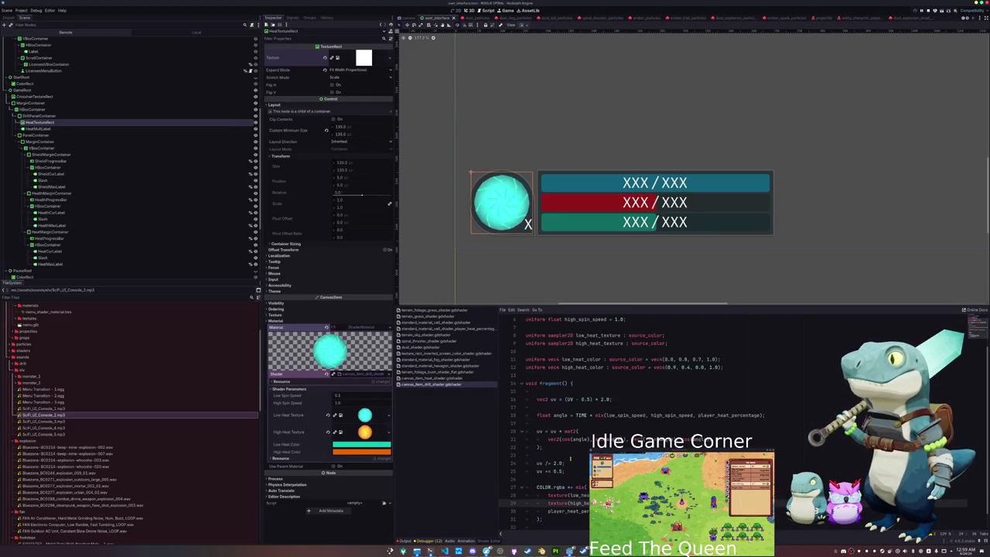
- In Project Settings' Shader Globals, raise player_heat_percentage to test the hot orb, then reset it to 0
{"action": "left_click", "coordinate": [549, 479]}
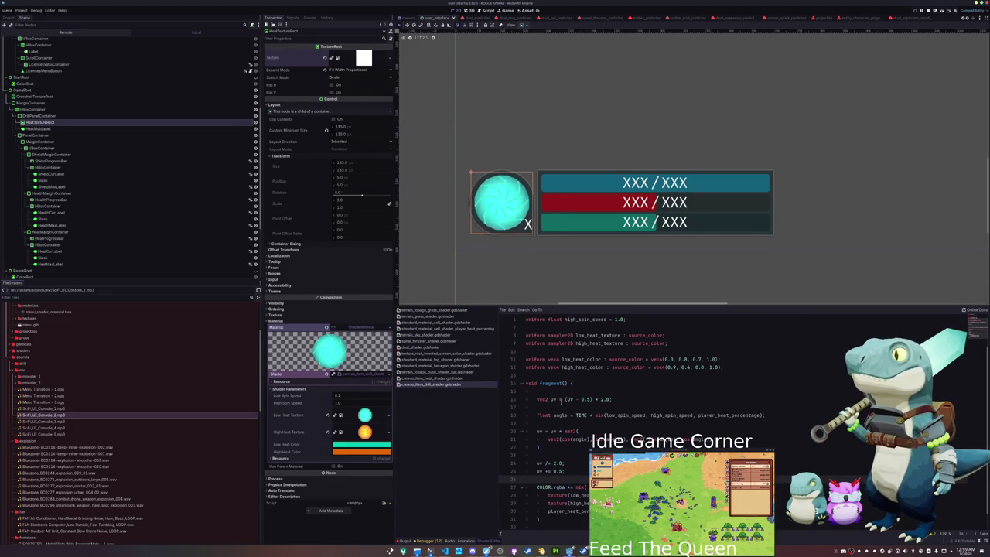
{"action": "left_click", "coordinate": [21, 10]}
{"action": "left_click", "coordinate": [45, 44]}
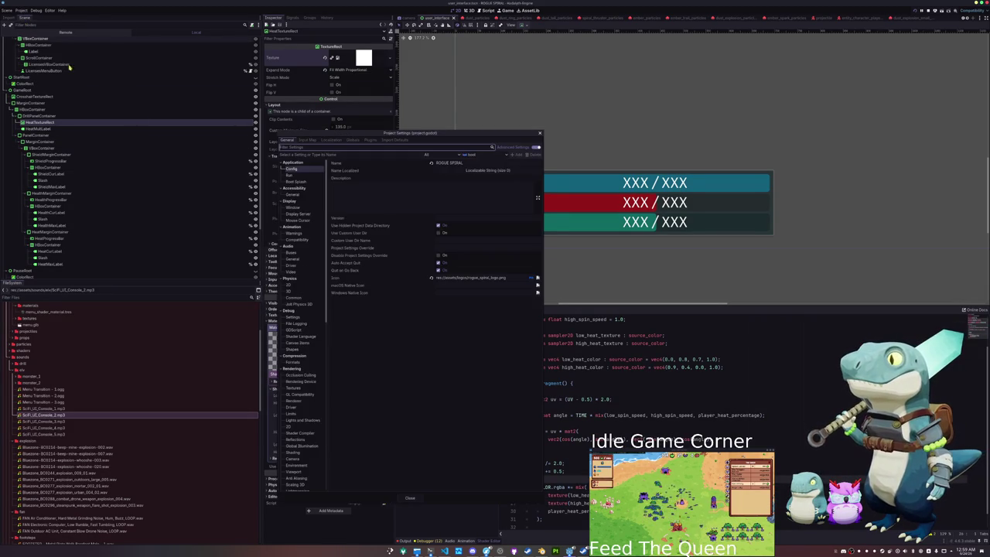
{"action": "left_click", "coordinate": [146, 151]}
{"action": "left_click", "coordinate": [191, 151]}
{"action": "left_click", "coordinate": [152, 157]}
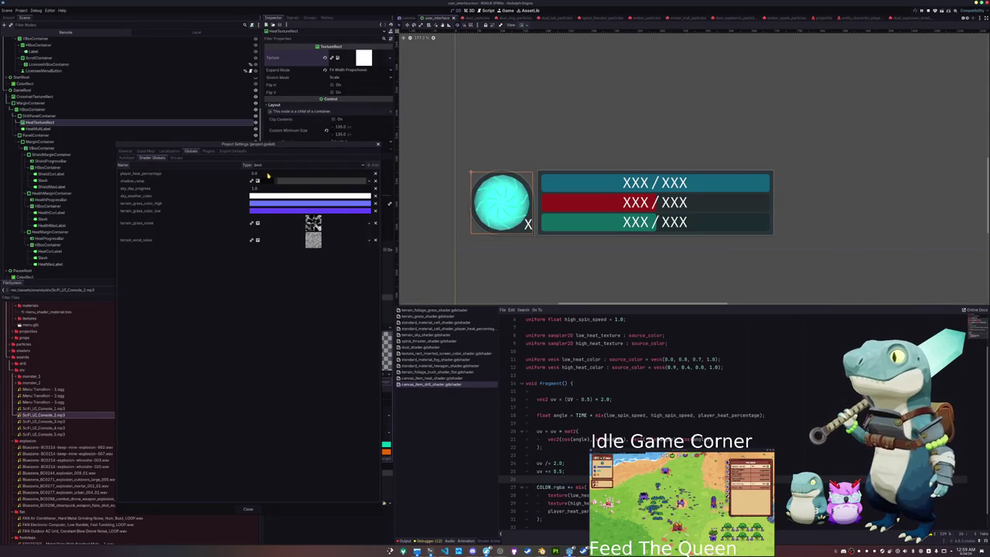
{"action": "left_click_drag", "start_coordinate": [259, 175], "coordinate": [325, 175]}
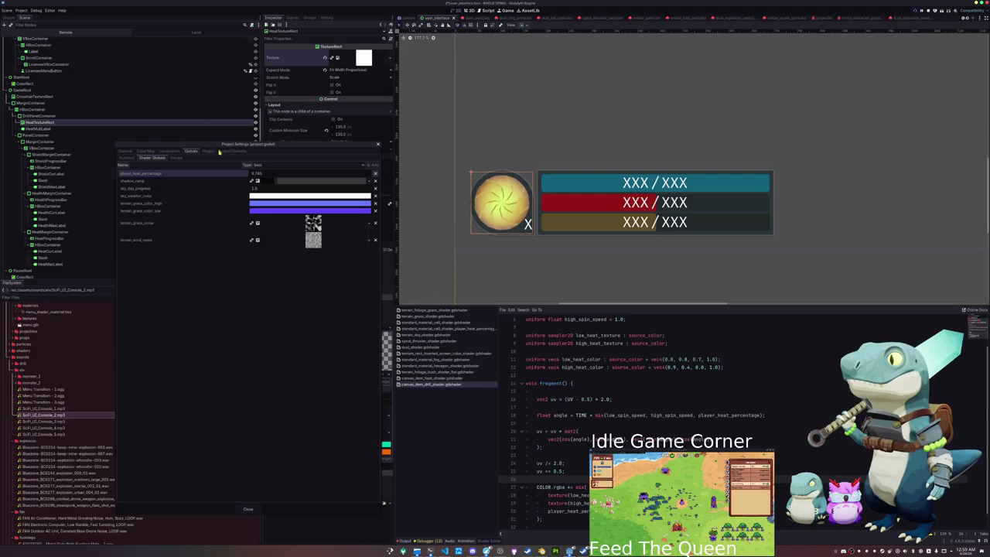
{"action": "left_click_drag", "start_coordinate": [262, 176], "coordinate": [240, 175]}
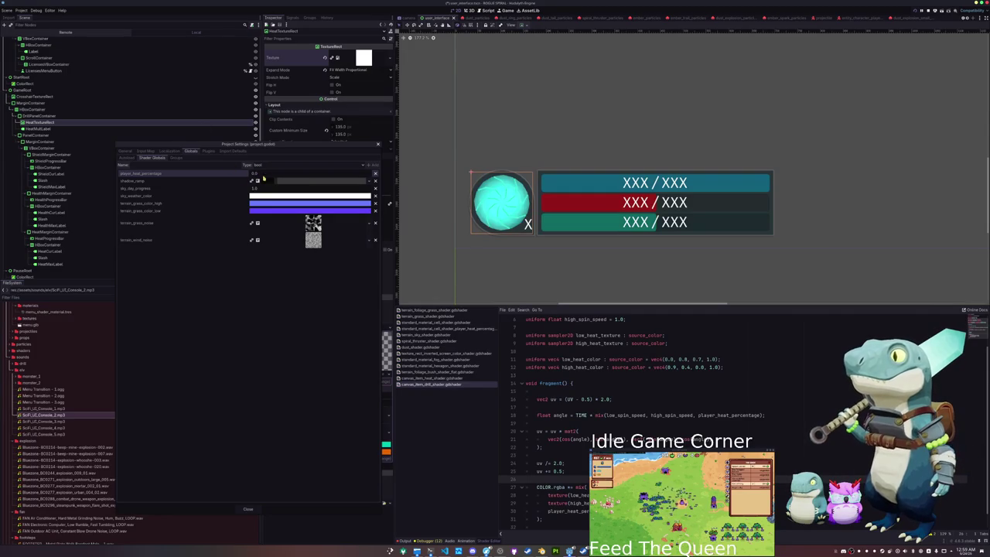
{"action": "left_click", "coordinate": [378, 144]}
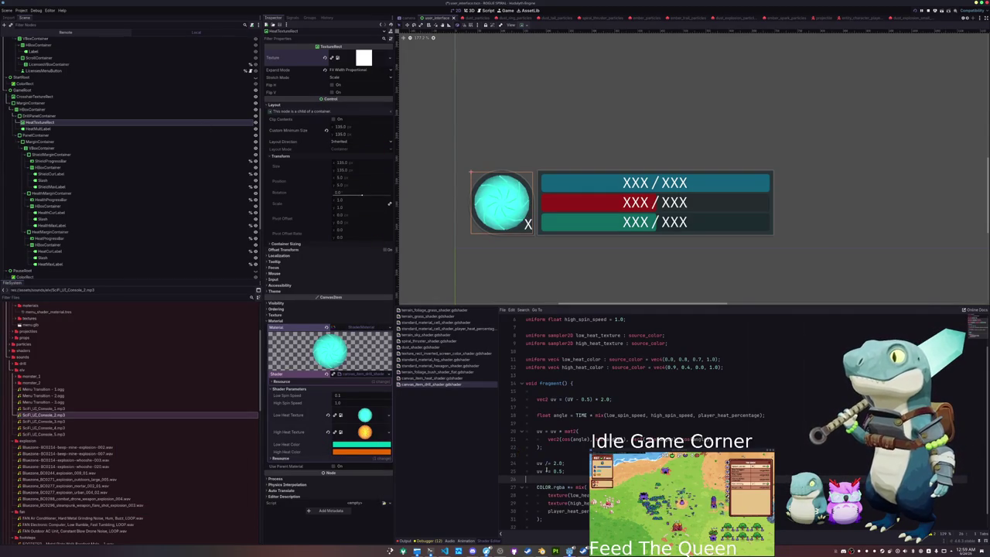
- Revisit Shader Globals briefly, then delete the low_heat_color and high_heat_color uniform lines
{"action": "scroll", "coordinate": [547, 441], "scroll_direction": "up", "scroll_amount": 2}
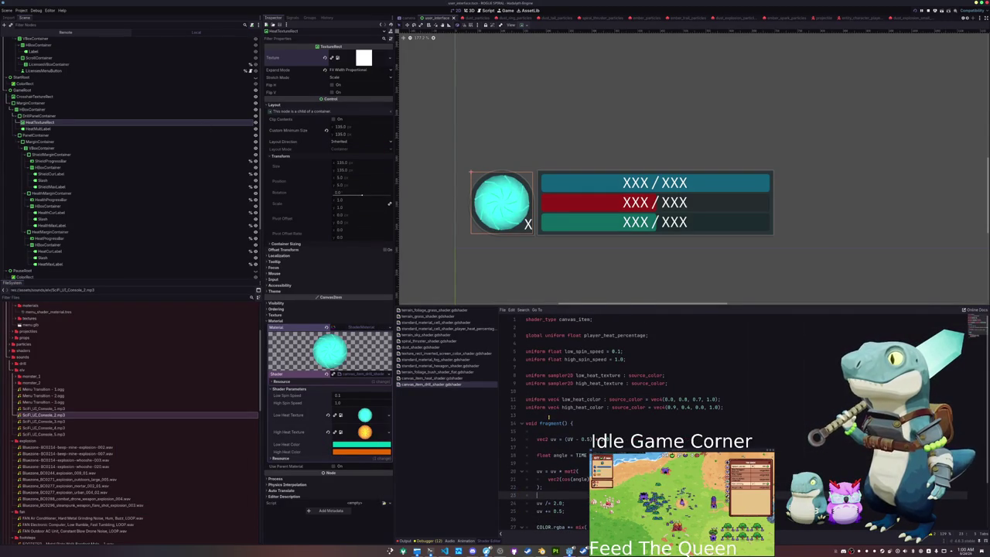
{"action": "left_click", "coordinate": [21, 10]}
{"action": "left_click", "coordinate": [39, 27]}
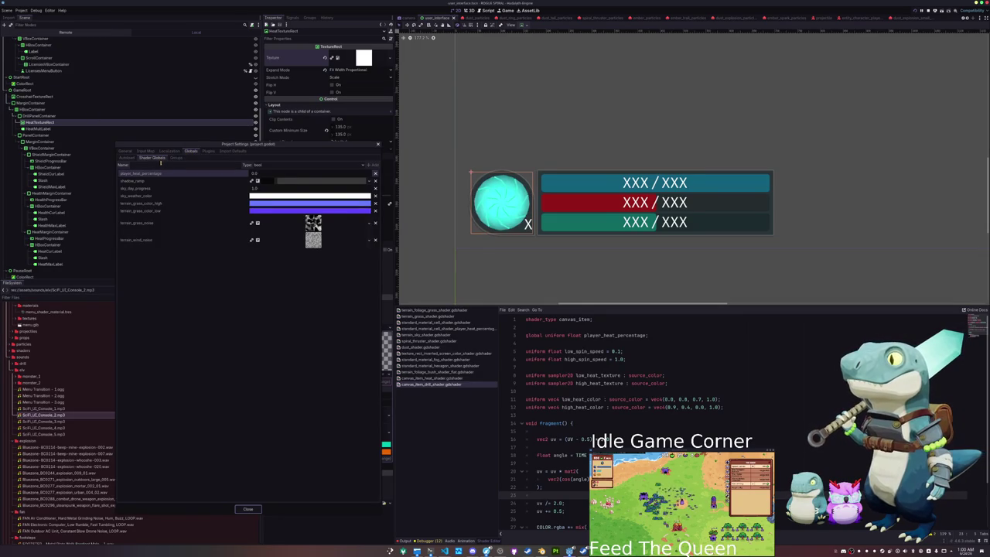
{"action": "type", "text": "shader_time"}
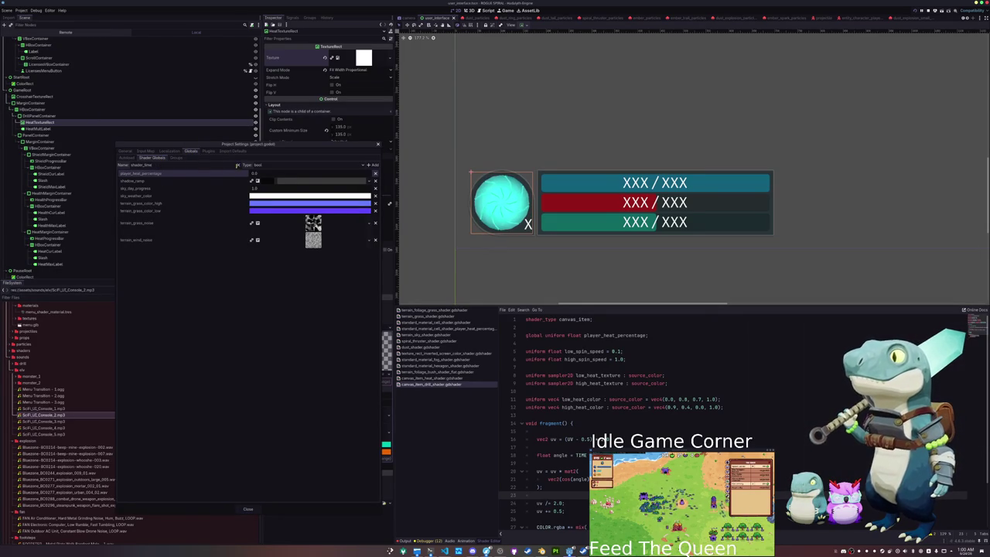
{"action": "left_click", "coordinate": [238, 165]}
{"action": "left_click", "coordinate": [247, 508]}
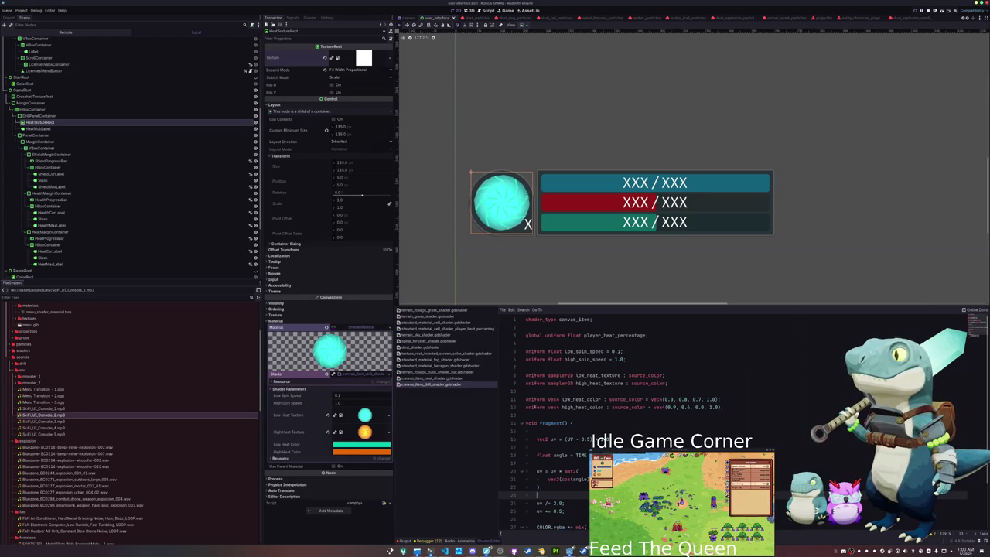
{"action": "left_click_drag", "start_coordinate": [724, 407], "coordinate": [590, 395]}
{"action": "key", "text": "BackSpace"}
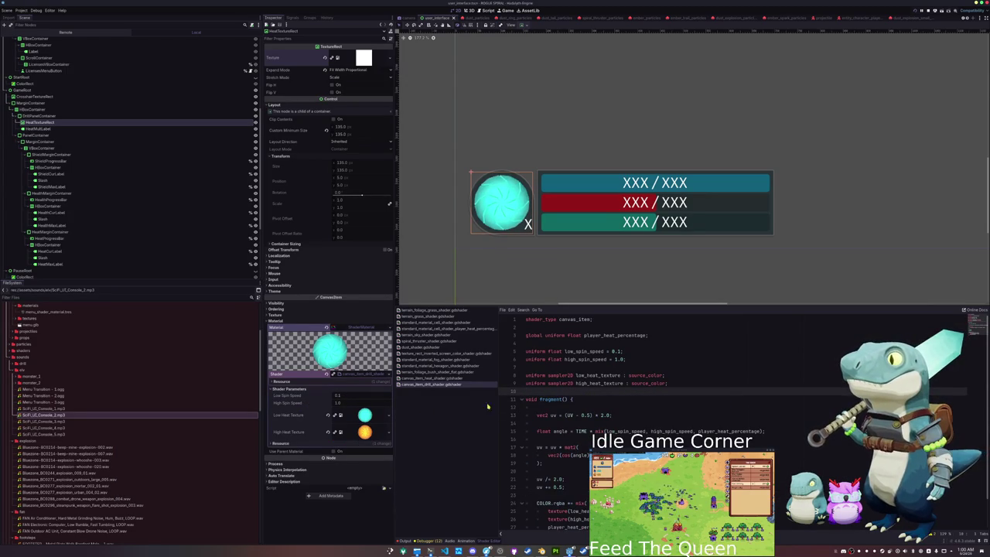
- Add uniform float time = 0.0; above fragment() and use time instead of TIME in the angle
{"action": "scroll", "coordinate": [551, 414], "scroll_direction": "down", "scroll_amount": 2}
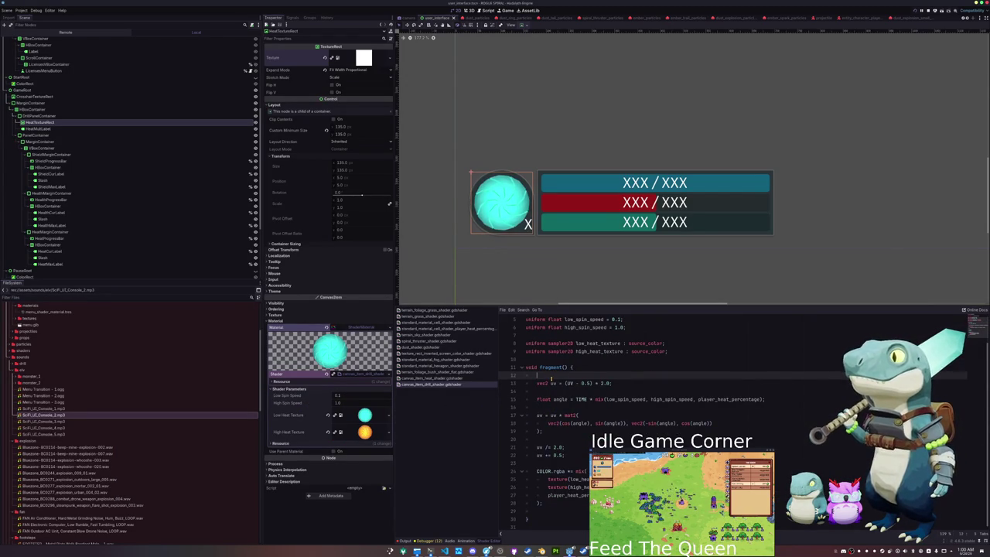
{"action": "key", "text": "Up"}
{"action": "key", "text": "Up"}
{"action": "key", "text": "Return"}
{"action": "key", "text": "Return"}
{"action": "key", "text": "Up"}
{"action": "type", "text": "un"}
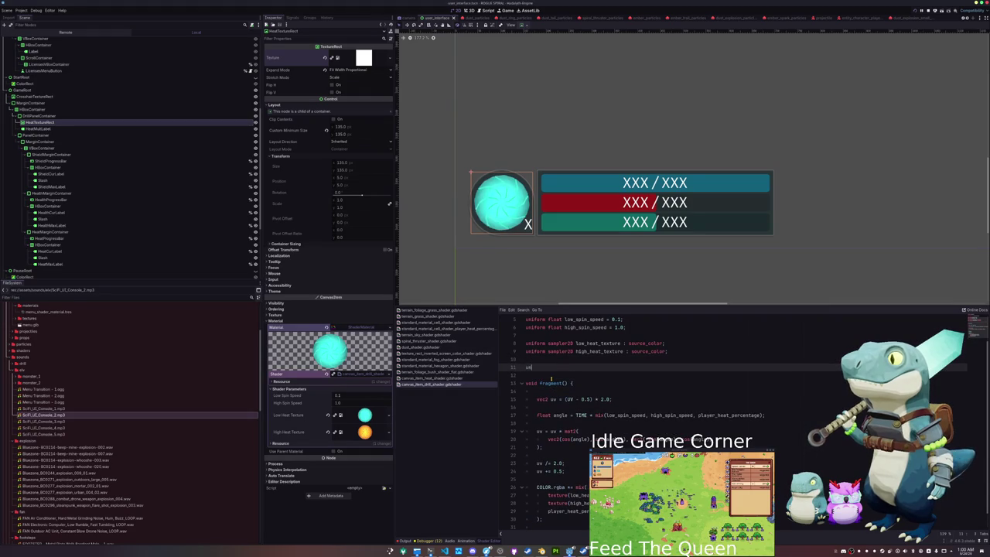
{"action": "type", "text": "iform float time :"}
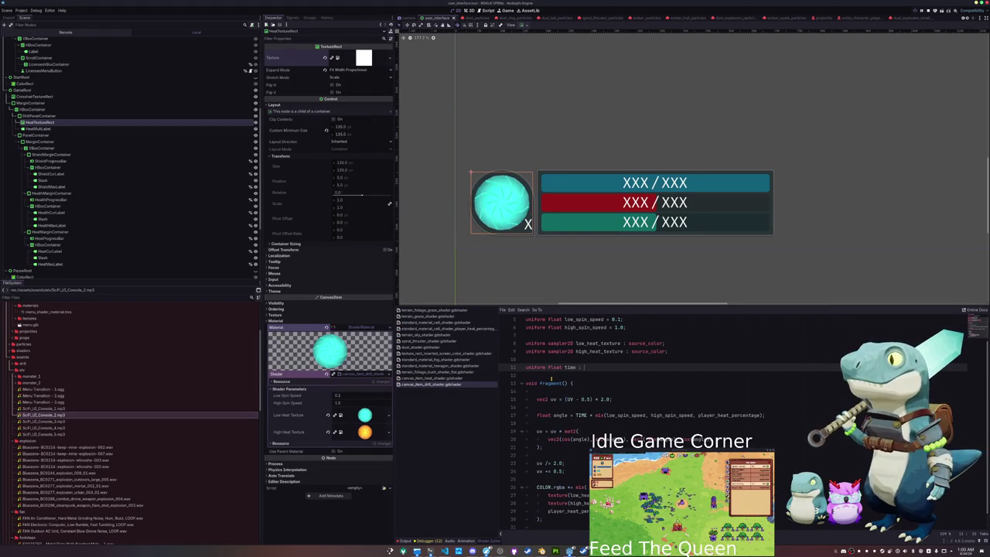
{"action": "key", "text": "BackSpace"}
{"action": "type", "text": "= 0.0;"}
{"action": "key", "text": "Down"}
{"action": "key", "text": "Down"}
{"action": "key", "text": "Down"}
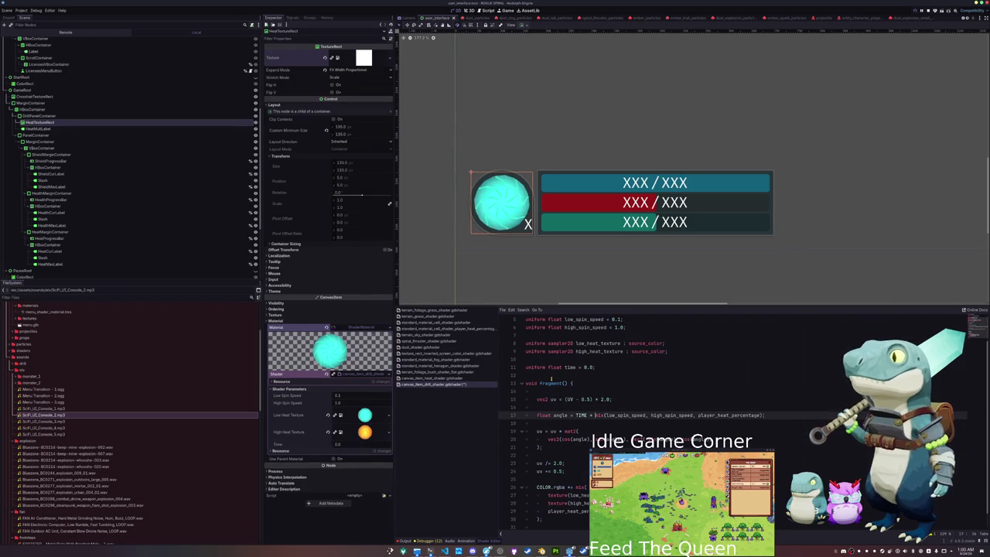
{"action": "key", "text": "Left"}
{"action": "key", "text": "Left"}
{"action": "key", "text": "BackSpace"}
{"action": "key", "text": "BackSpace"}
{"action": "key", "text": "BackSpace"}
{"action": "type", "text": "time"}
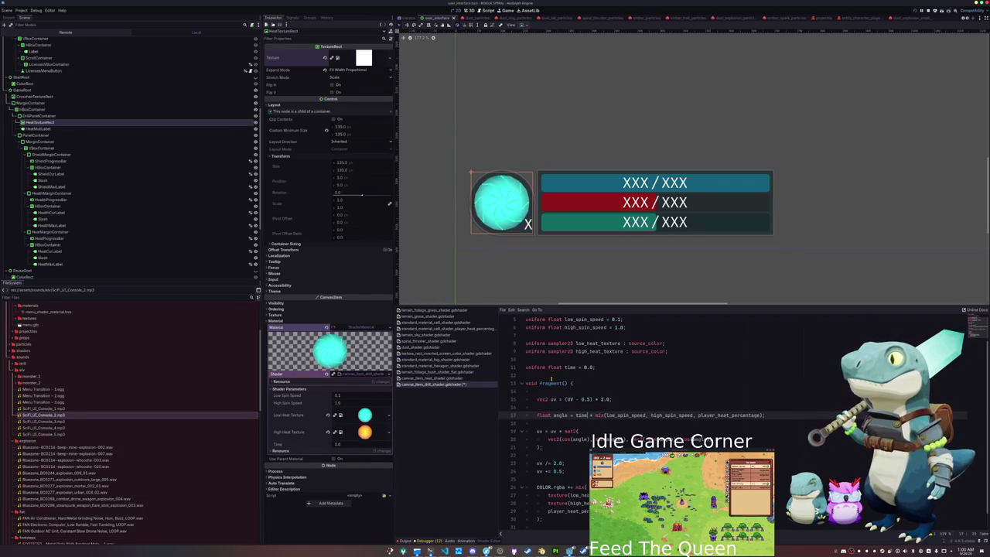
- Move the angle calculation line up one line in fragment()
{"action": "scroll", "coordinate": [557, 387], "scroll_direction": "up", "scroll_amount": 2}
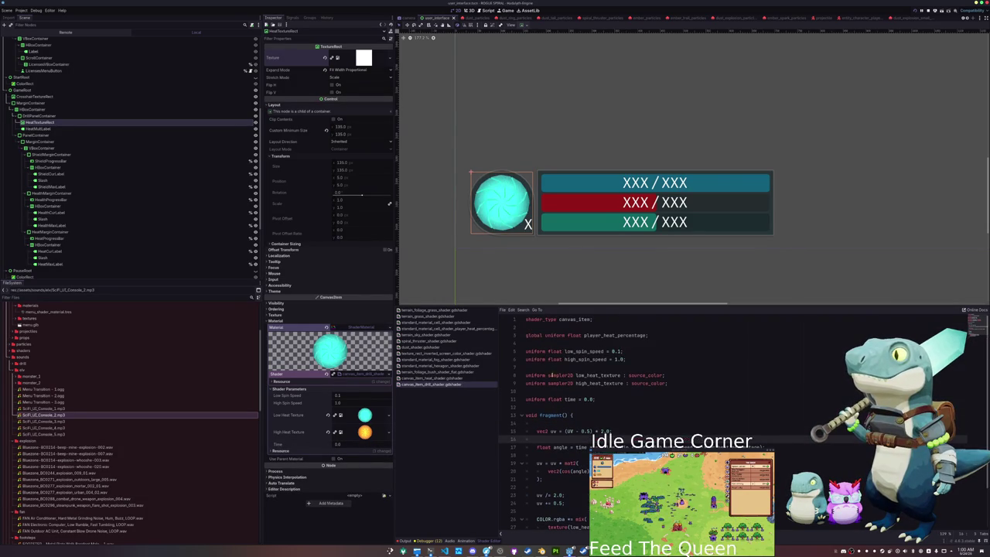
{"action": "left_click_drag", "start_coordinate": [541, 367], "coordinate": [526, 351]}
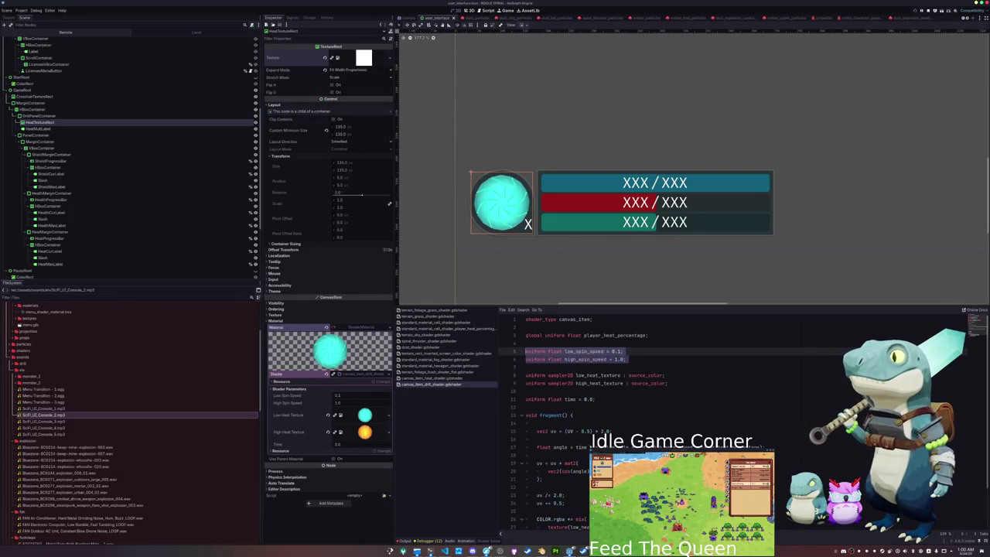
{"action": "left_click", "coordinate": [590, 447]}
{"action": "left_click_drag", "start_coordinate": [677, 447], "coordinate": [756, 448]}
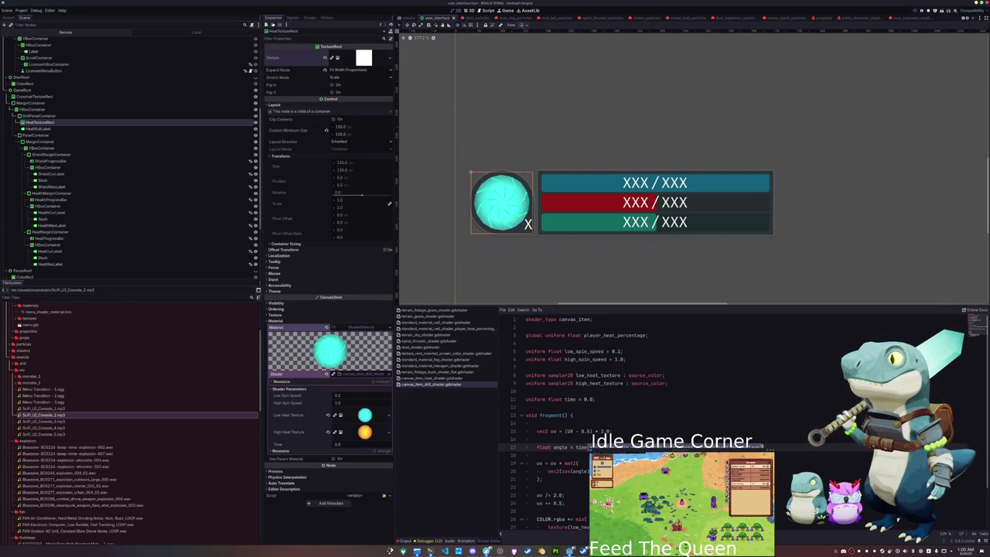
{"action": "left_click", "coordinate": [537, 439]}
{"action": "key", "text": "alt+Down"}
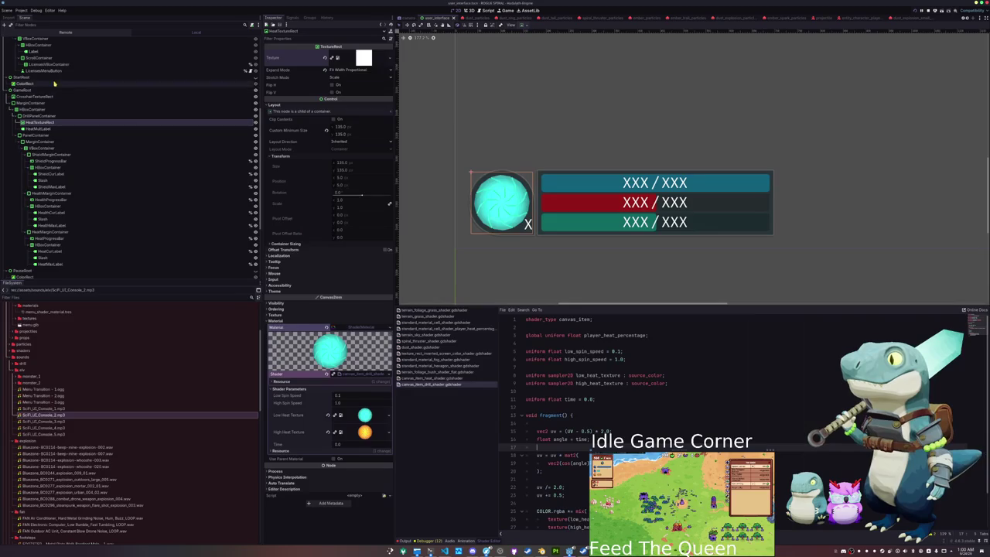
- Select the UserInterfaceGameState node and open its user_interface_game_state.gd script
{"action": "left_click", "coordinate": [225, 90]}
{"action": "scroll", "coordinate": [251, 85], "scroll_direction": "up", "scroll_amount": 5}
{"action": "scroll", "coordinate": [252, 83], "scroll_direction": "down", "scroll_amount": 10}
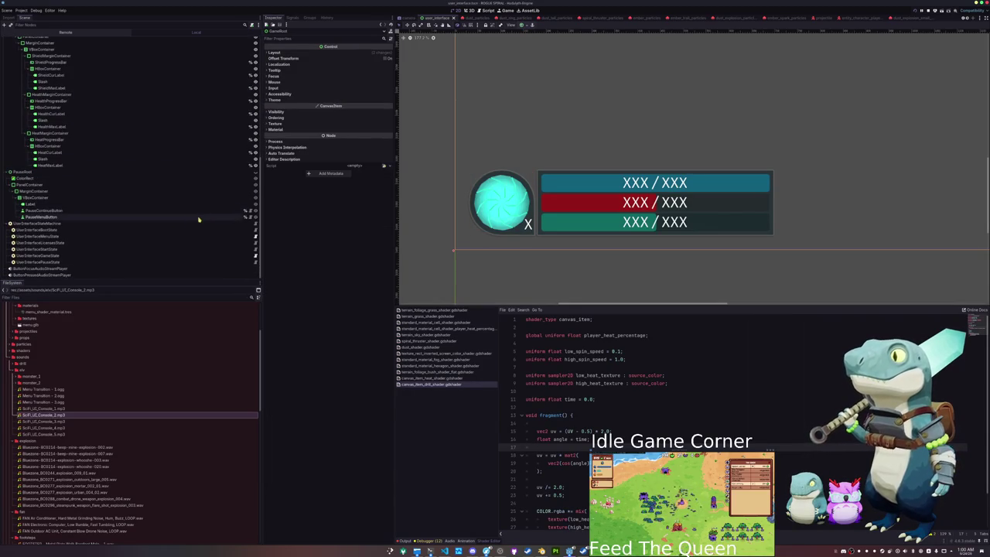
{"action": "left_click", "coordinate": [256, 256]}
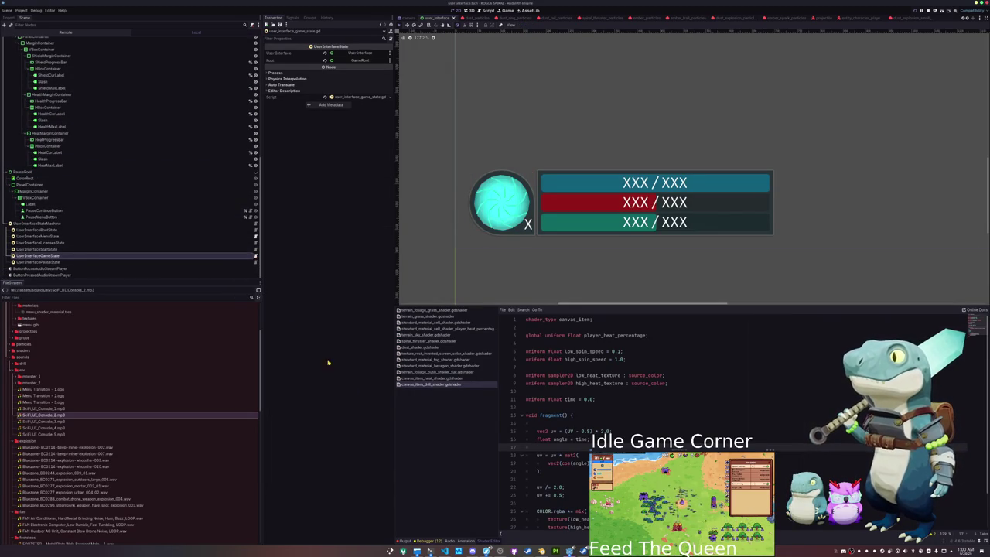
{"action": "left_click", "coordinate": [445, 551]}
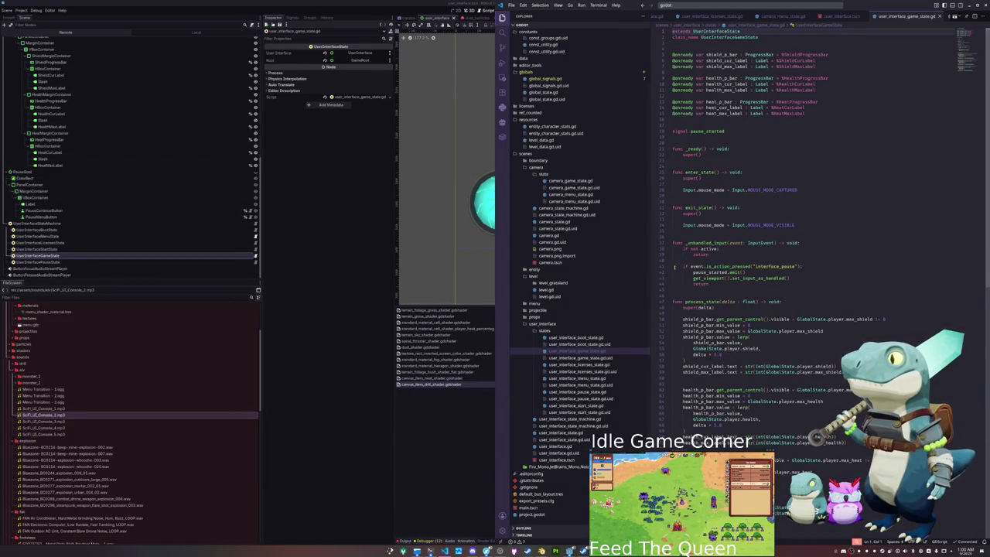
- Try out a 'var active : bool = false' flag, then delete it again
{"action": "left_click", "coordinate": [684, 120]}
{"action": "key", "text": "Return"}
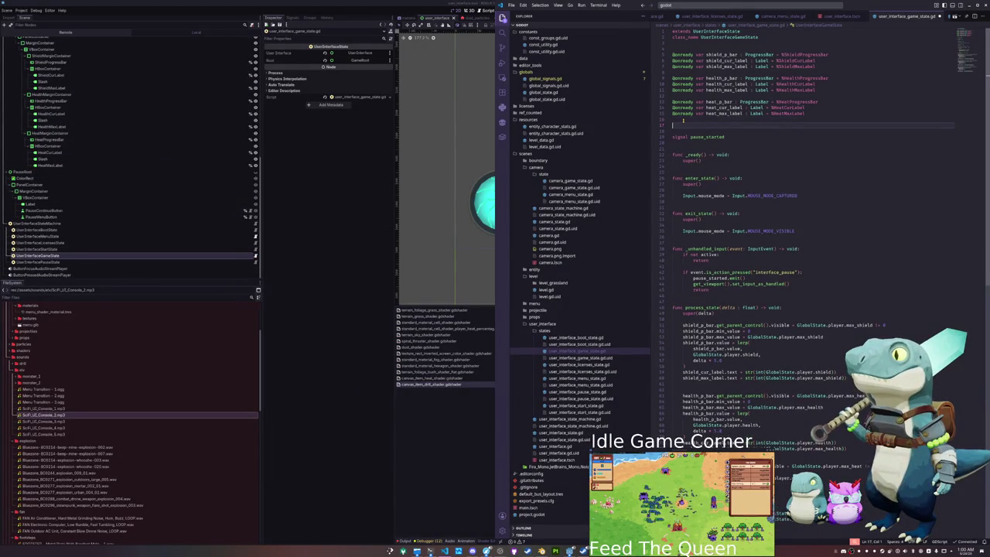
{"action": "type", "text": "var active : bool = fa"}
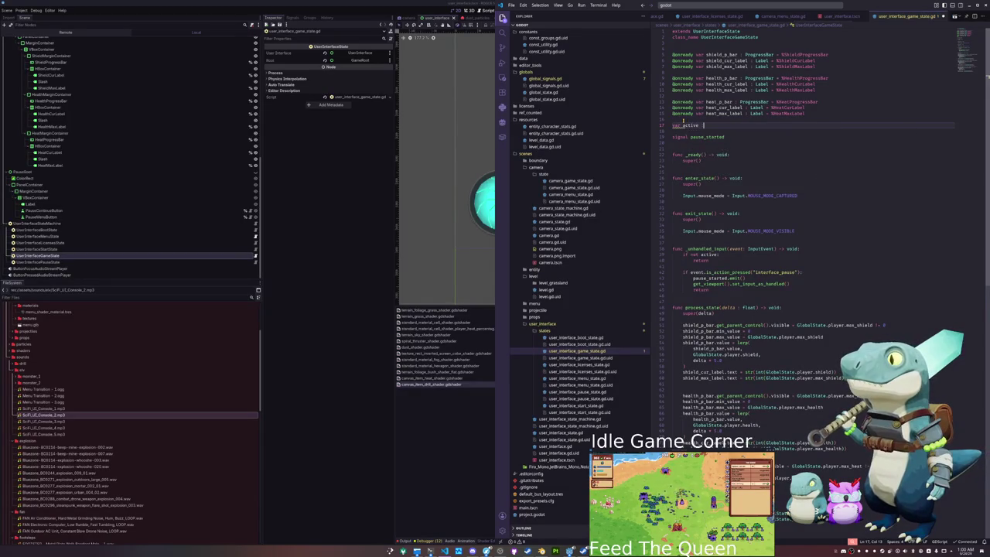
{"action": "type", "text": "lse"}
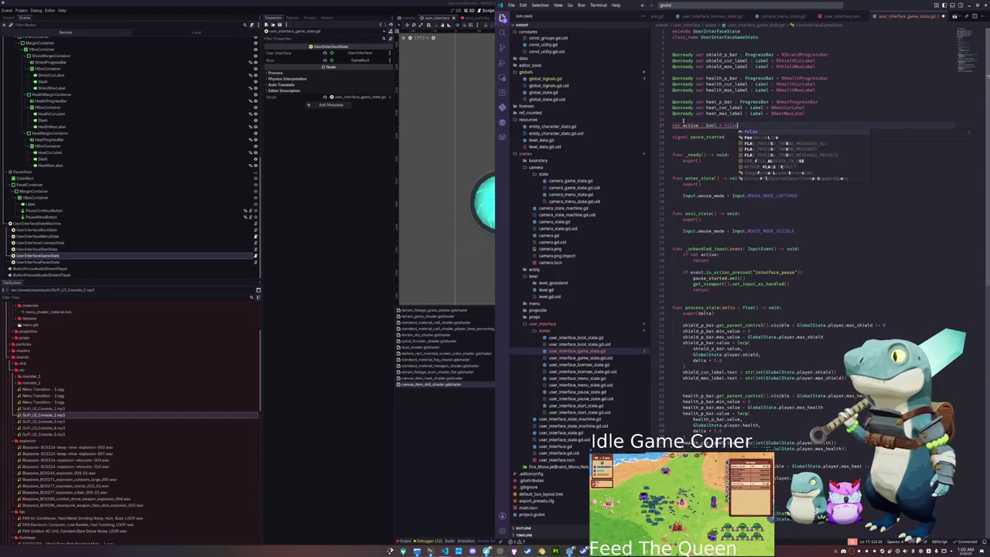
{"action": "key", "text": "Down"}
{"action": "key", "text": "Down"}
{"action": "key", "text": "Down"}
{"action": "key", "text": "Return"}
{"action": "key", "text": "Up"}
{"action": "key", "text": "Tab"}
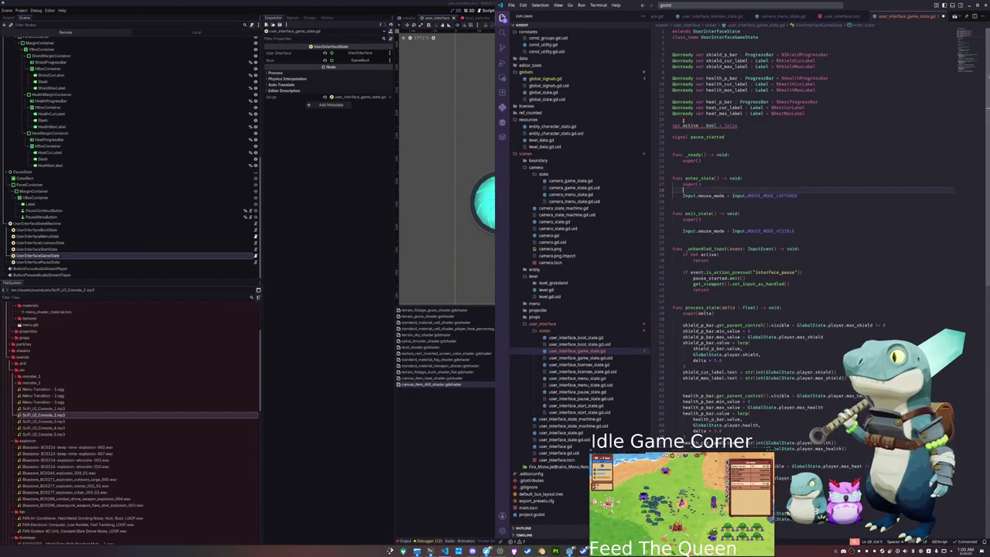
{"action": "type", "text": "active"}
{"action": "key", "text": "Escape"}
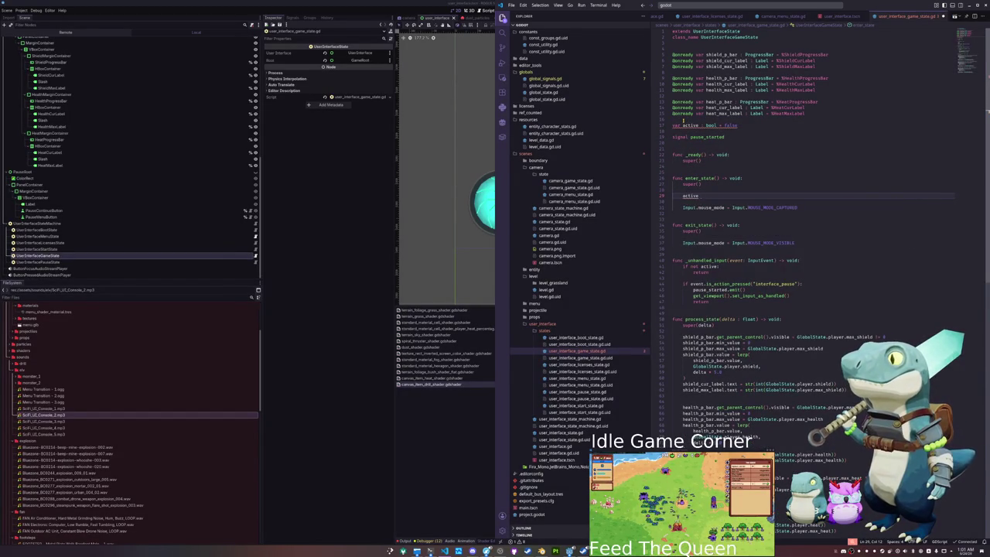
{"action": "key", "text": "ctrl+shift+k"}
{"action": "key", "text": "Up"}
{"action": "key", "text": "Up"}
{"action": "key", "text": "Up"}
{"action": "key", "text": "Up"}
{"action": "key", "text": "Up"}
{"action": "key", "text": "Up"}
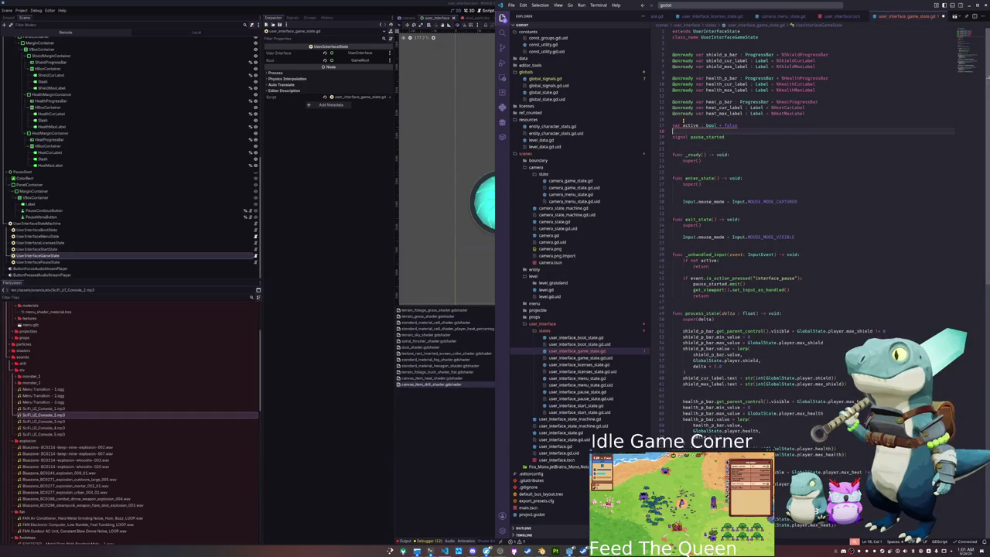
{"action": "key", "text": "ctrl+shift+k"}
- Call self.set_process(true) in enter_state and self.set_process(false) in exit_state
{"action": "key", "text": "Down"}
{"action": "key", "text": "Down"}
{"action": "key", "text": "Down"}
{"action": "key", "text": "Down"}
{"action": "key", "text": "Down"}
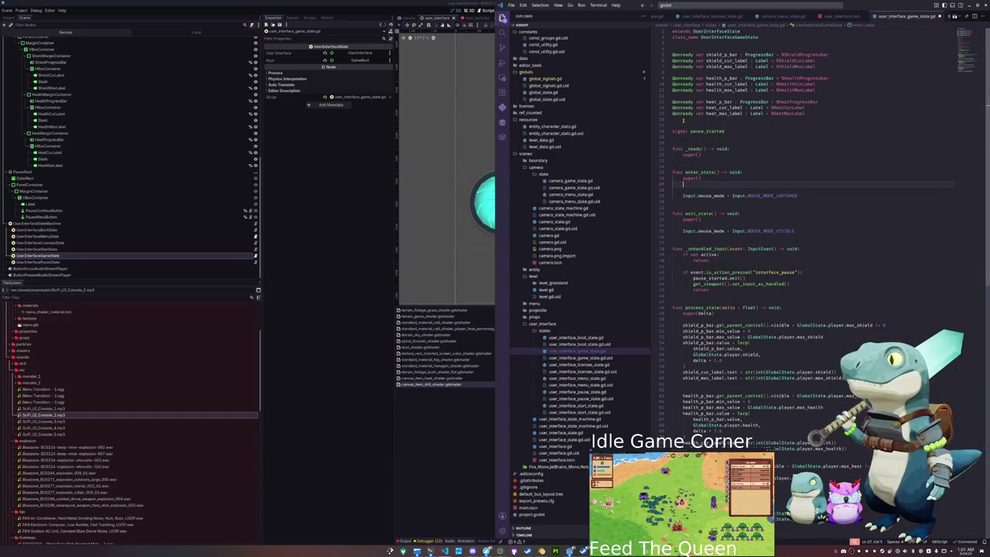
{"action": "key", "text": "Return"}
{"action": "type", "text": "self.set_process(tr"}
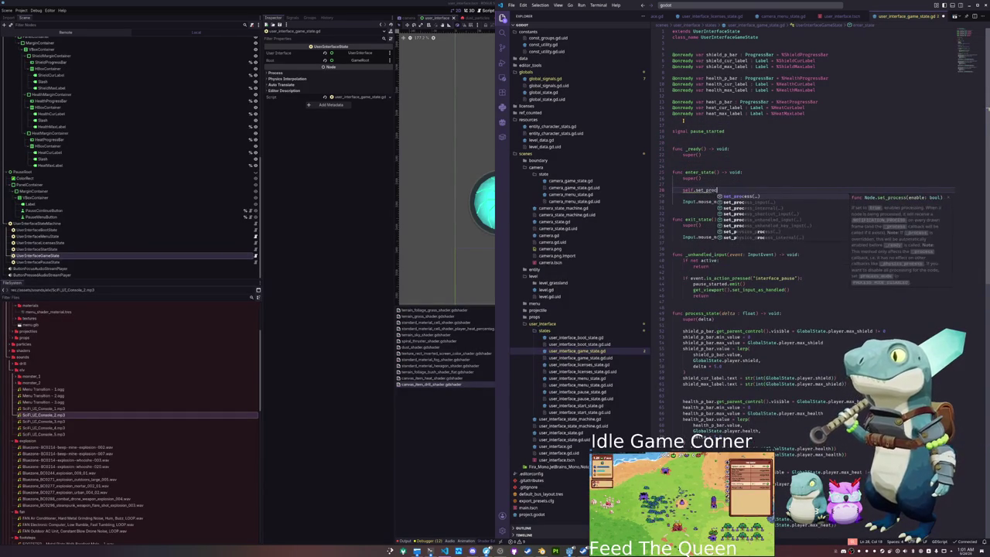
{"action": "type", "text": "ue)"}
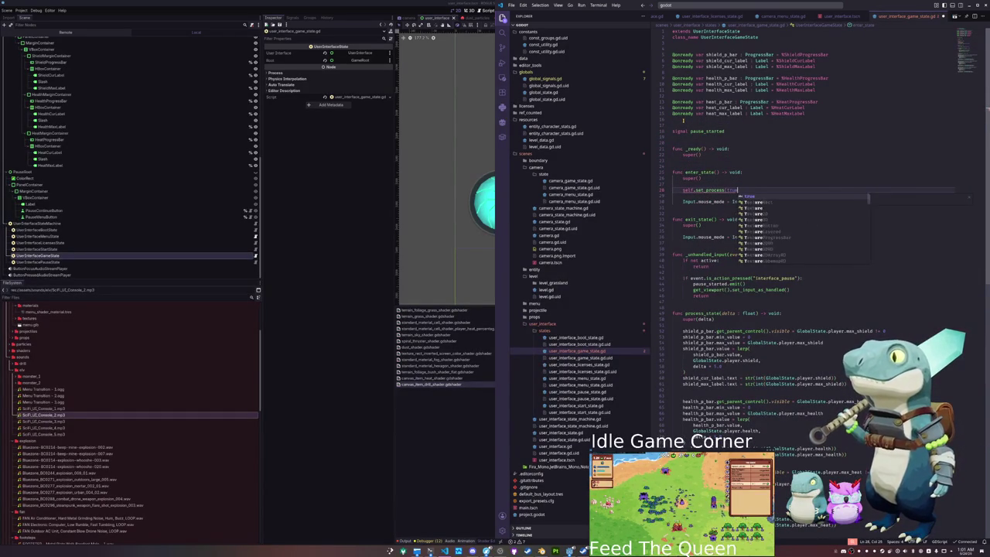
{"action": "key", "text": "shift+Up"}
{"action": "key", "text": "ctrl+c"}
{"action": "key", "text": "Down"}
{"action": "key", "text": "Down"}
{"action": "key", "text": "Down"}
{"action": "key", "text": "ctrl+v"}
{"action": "key", "text": "BackSpace"}
{"action": "key", "text": "BackSpace"}
{"action": "key", "text": "BackSpace"}
{"action": "type", "text": "false)"}
- Declare 'var drill_time : float' among the script's variables
{"action": "key", "text": "Up"}
{"action": "key", "text": "Up"}
{"action": "key", "text": "Up"}
{"action": "key", "text": "End"}
{"action": "key", "text": "Return"}
{"action": "key", "text": "Return"}
{"action": "type", "text": "var time"}
{"action": "key", "text": "BackSpace"}
{"action": "key", "text": "BackSpace"}
{"action": "key", "text": "BackSpace"}
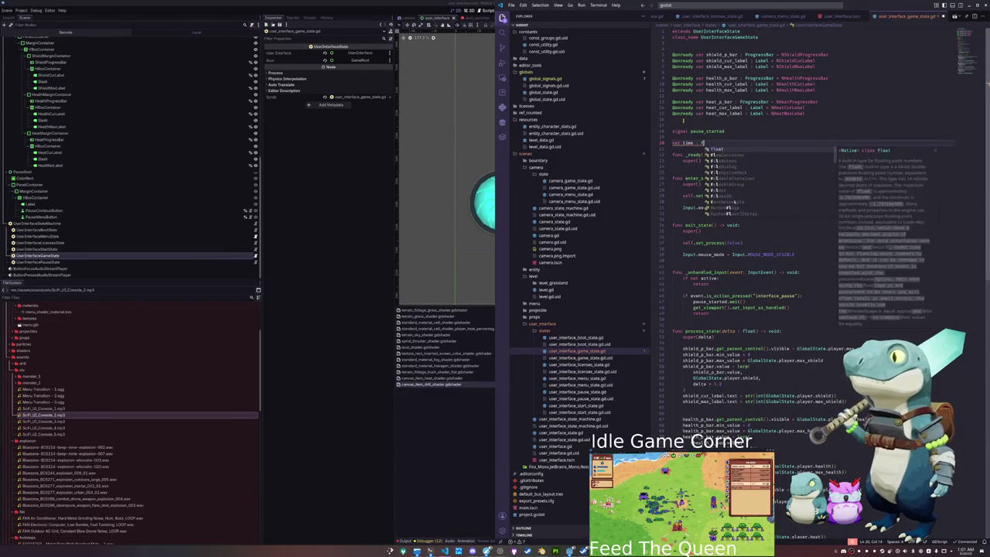
{"action": "key", "text": "BackSpace"}
{"action": "type", "text": "drill"}
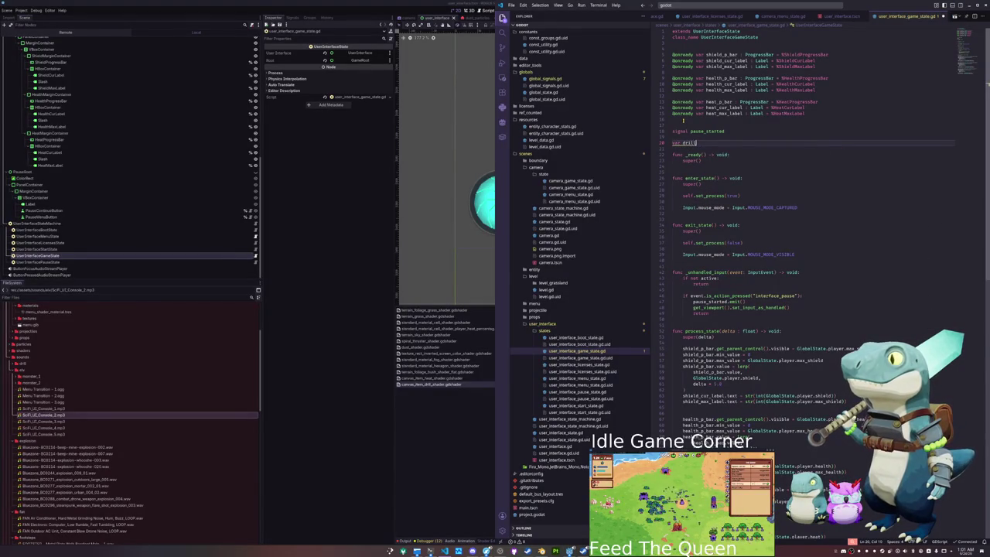
{"action": "type", "text": "_time : float = 0.0"}
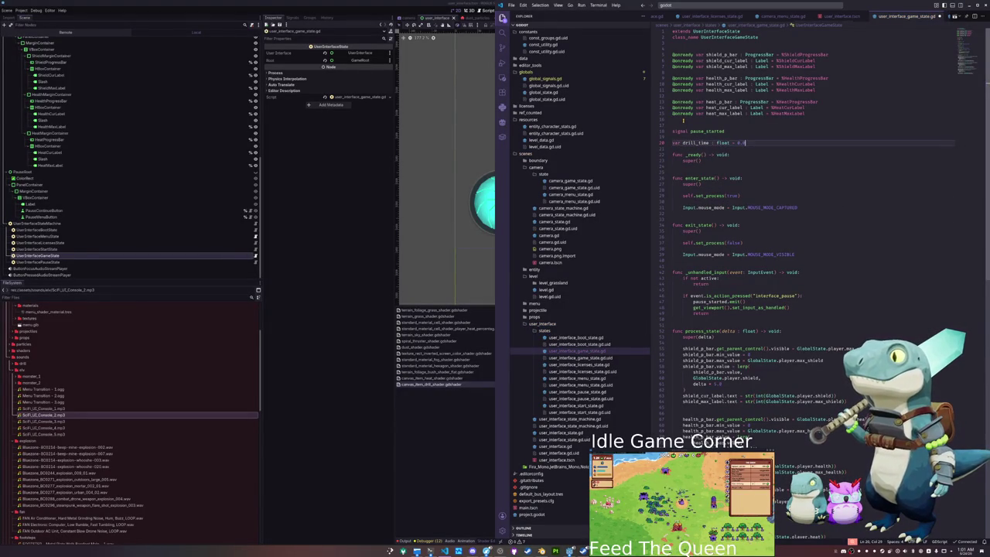
- Add exported floats drill_speed_low = 0.1 and drill_speed_high = 1.0 above drill_time
{"action": "key", "text": "ctrl+shift+Return"}
{"action": "type", "text": "@export var drill_speed_lerp : f"}
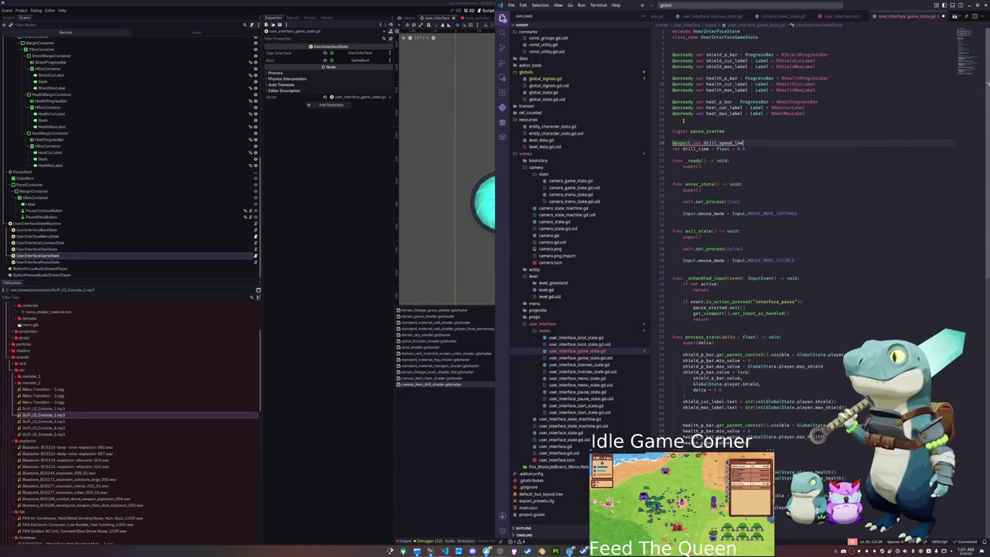
{"action": "type", "text": "loat = 0.1"}
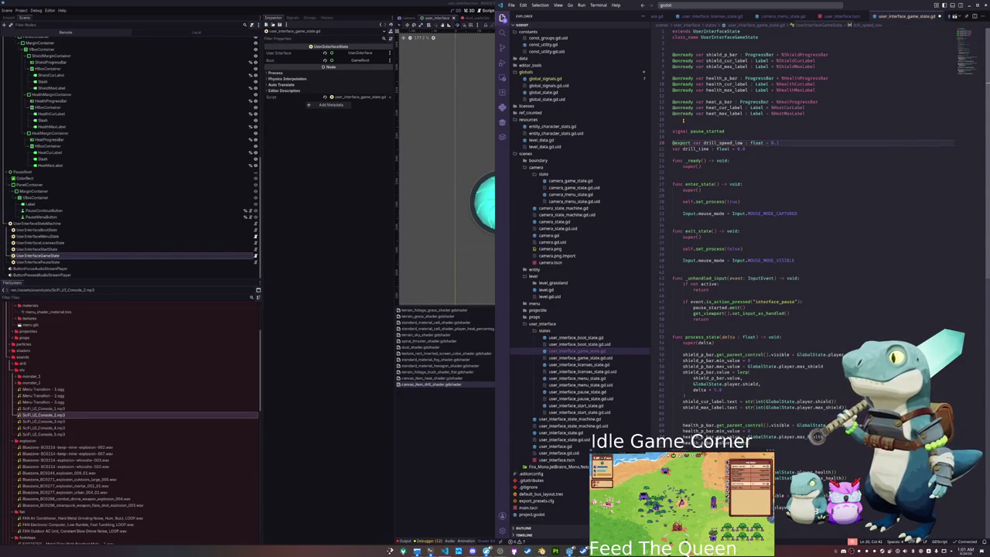
{"action": "key", "text": "Return"}
{"action": "type", "text": "@export var d"}
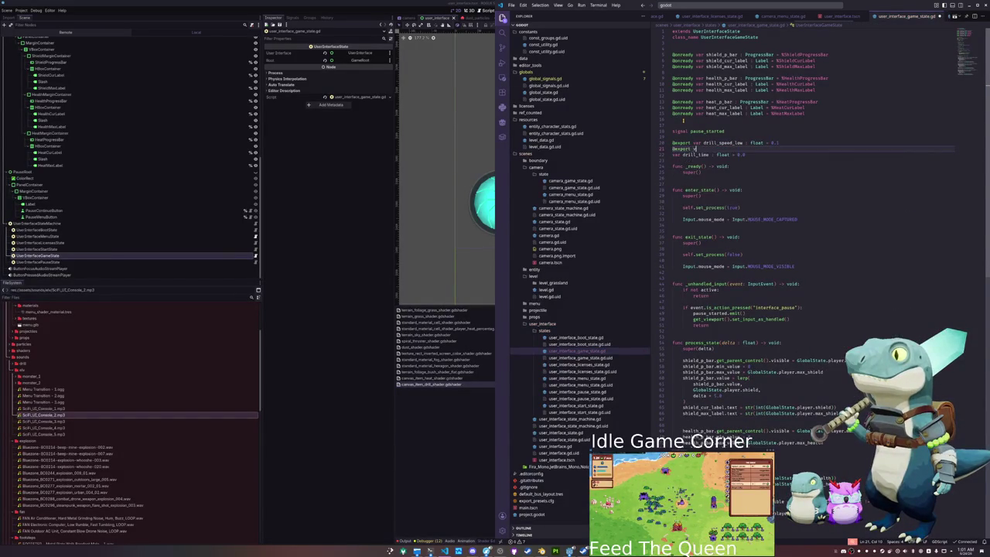
{"action": "type", "text": "rill_speed_"}
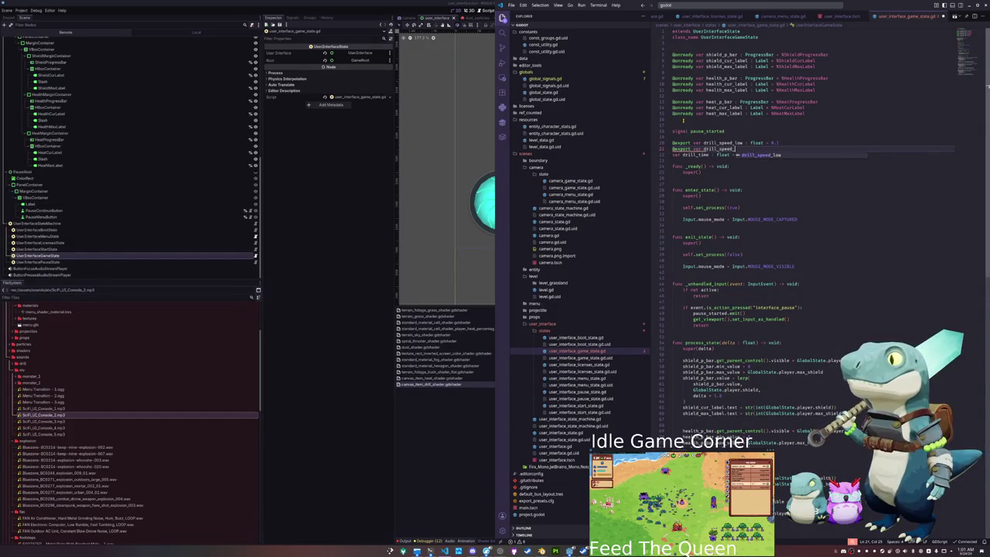
{"action": "type", "text": "high : float = 1"}
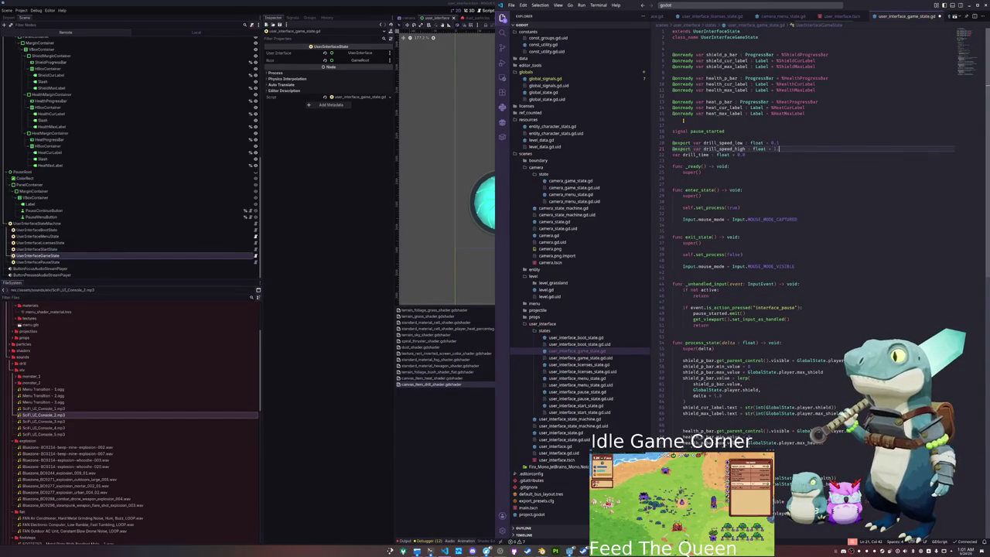
- Open a blank line above func process_state for a new function
{"action": "key", "text": "Down"}
{"action": "key", "text": "Down"}
{"action": "key", "text": "Down"}
{"action": "key", "text": "Home"}
{"action": "key", "text": "Down"}
{"action": "key", "text": "Down"}
{"action": "key", "text": "Down"}
{"action": "key", "text": "Return"}
- Declare _process(delta) incrementing time by delta * (drill_speed_high - drill_speed_low) * player_heat_percentage
{"action": "type", "text": "unc _pr"}
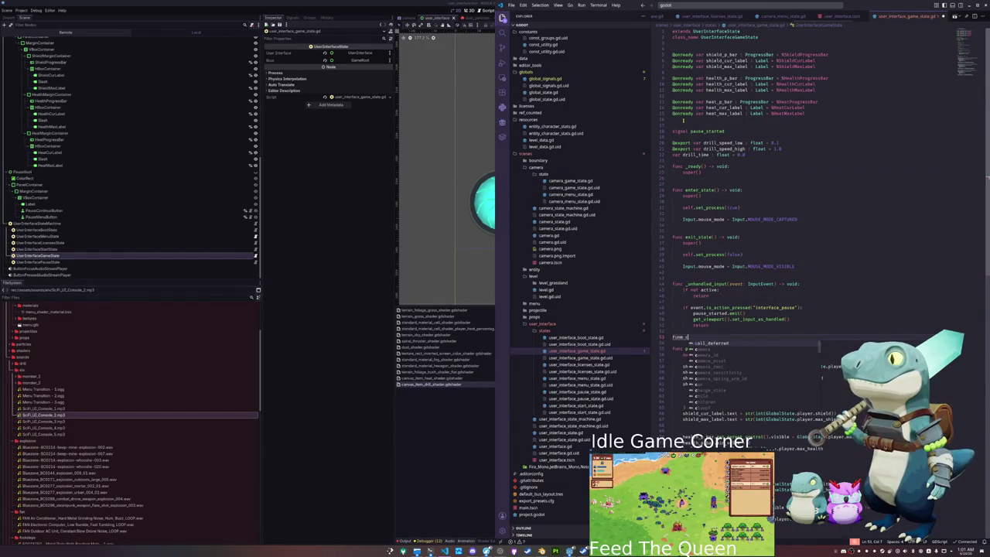
{"action": "key", "text": "Return"}
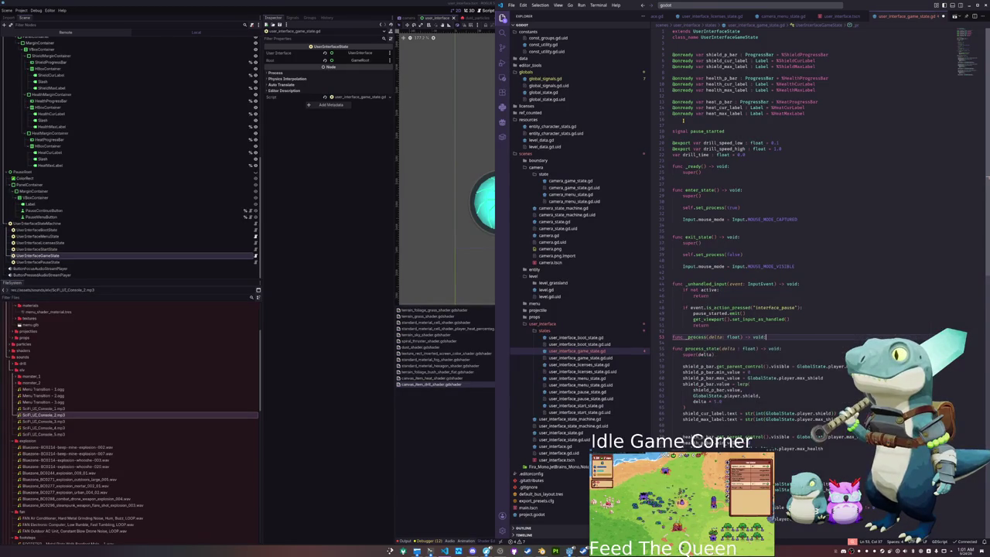
{"action": "key", "text": "Return"}
{"action": "type", "text": "time += delta * "}
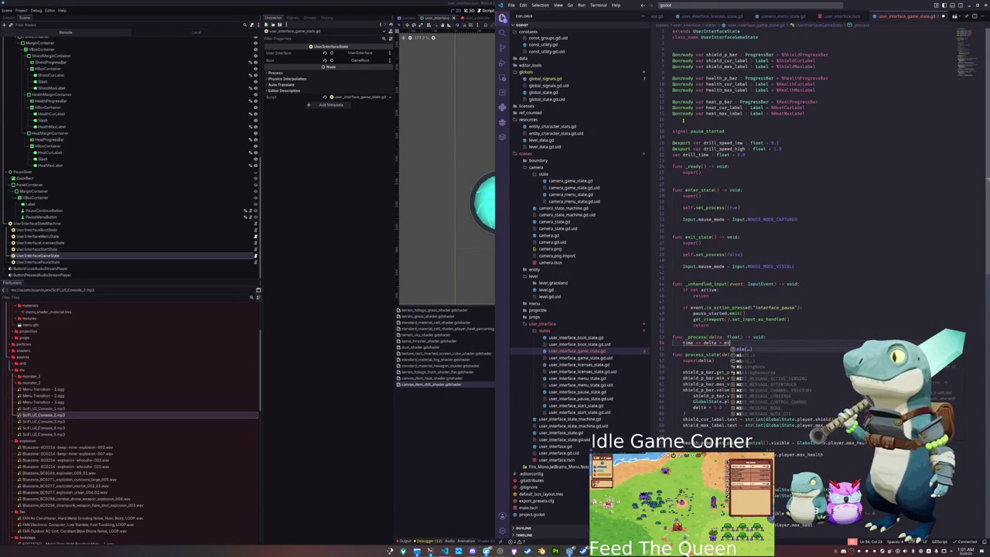
{"action": "type", "text": "mi"}
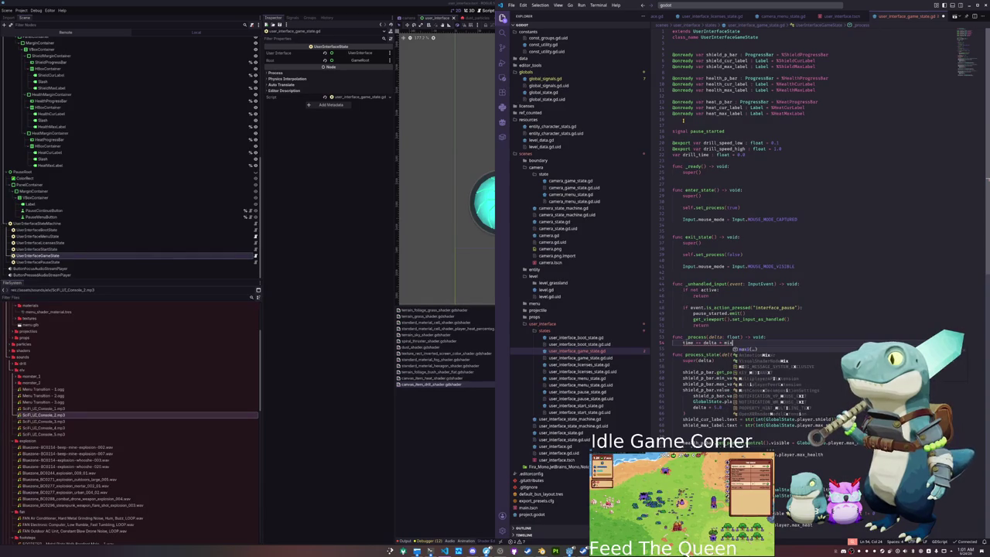
{"action": "key", "text": "BackSpace"}
{"action": "key", "text": "BackSpace"}
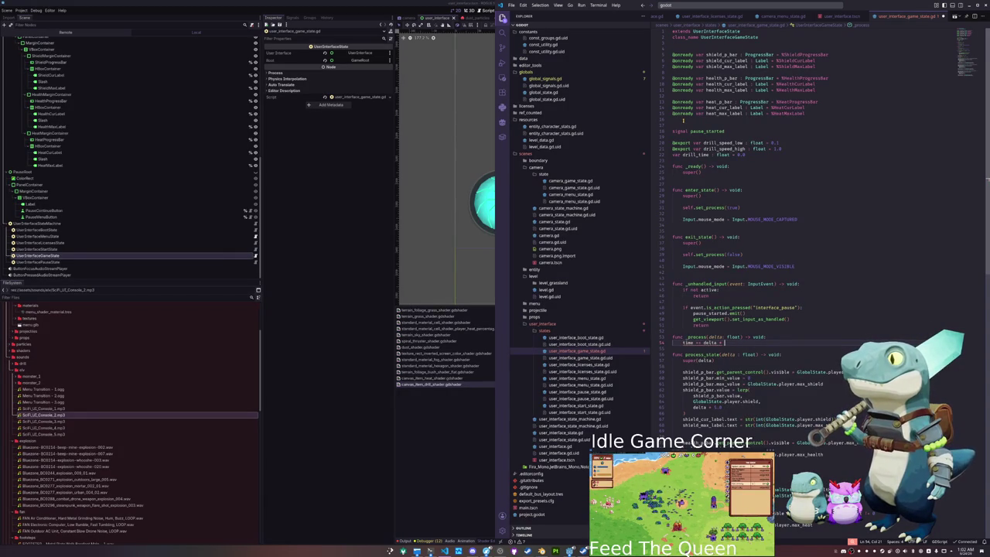
{"action": "type", "text": "drill_speed_high"}
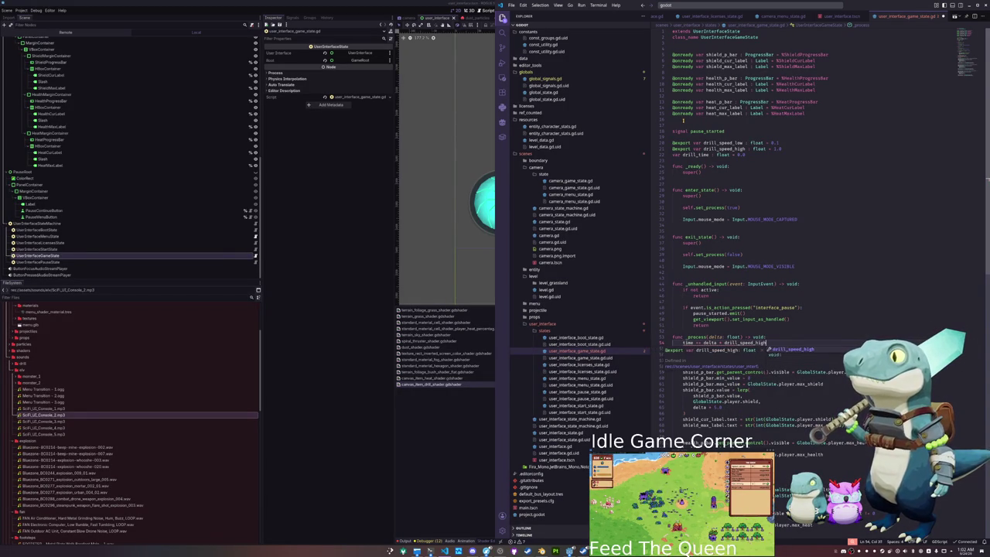
{"action": "key", "text": "Return"}
{"action": "type", "text": "("}
{"action": "key", "text": "End"}
{"action": "type", "text": "- drill_speed_low)"}
{"action": "type", "text": "layer_hea"}
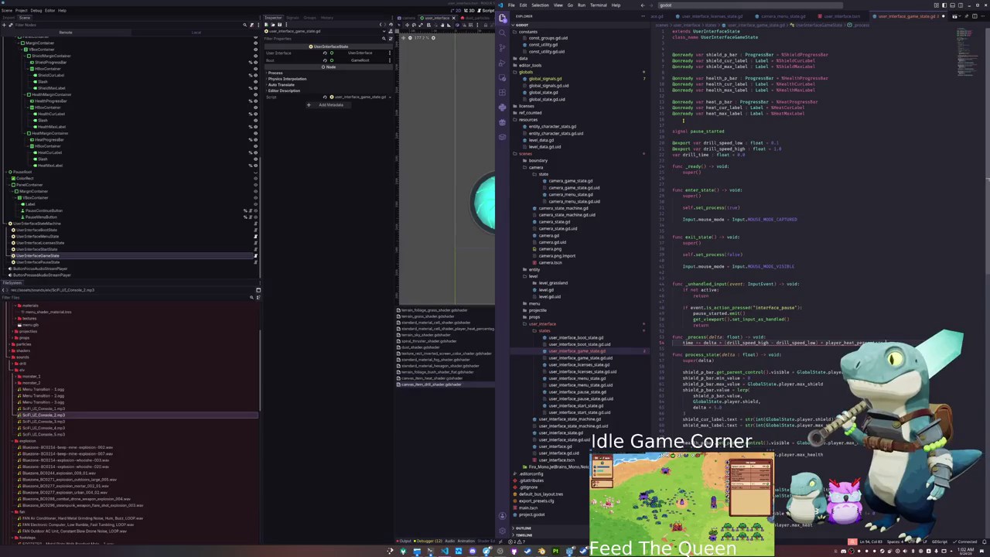
{"action": "type", "text": "age"}
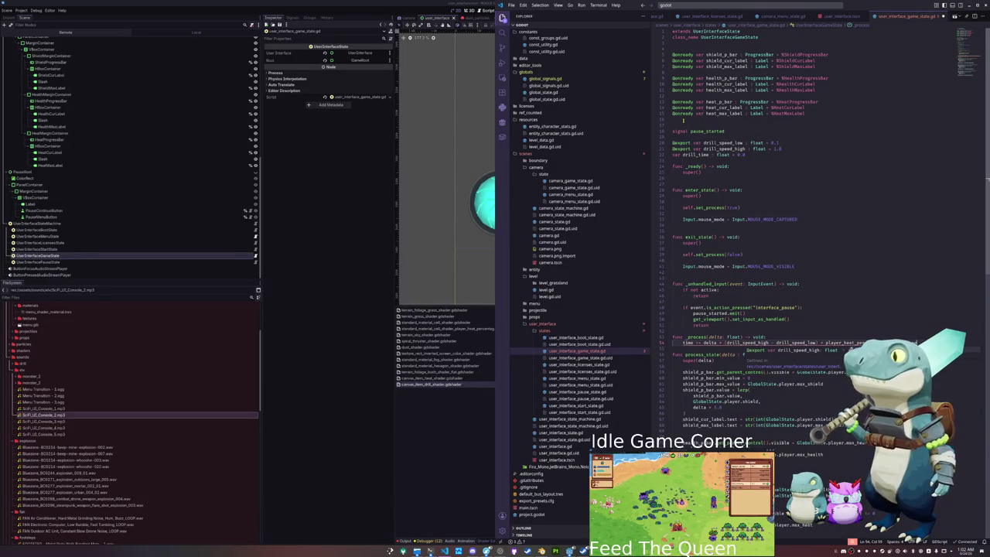
- Wrap the drill speed term in parentheses across lines and check the undeclared player_heat_percentage
{"action": "key", "text": "Escape"}
{"action": "key", "text": "ctrl+Right"}
{"action": "key", "text": "ctrl+Right"}
{"action": "type", "text": "("}
{"action": "key", "text": "Return"}
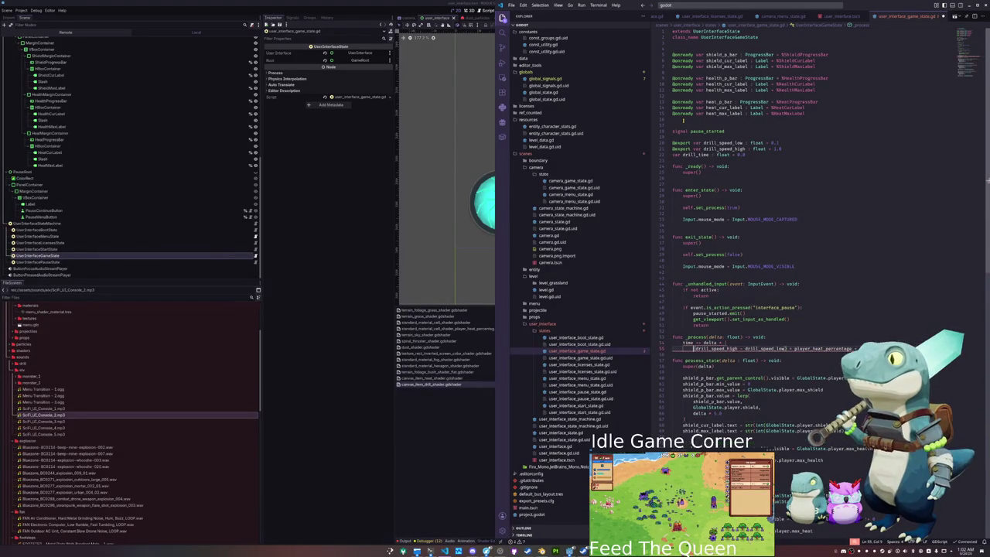
{"action": "key", "text": "ctrl+Right"}
{"action": "key", "text": "ctrl+Right"}
{"action": "key", "text": "ctrl+Right"}
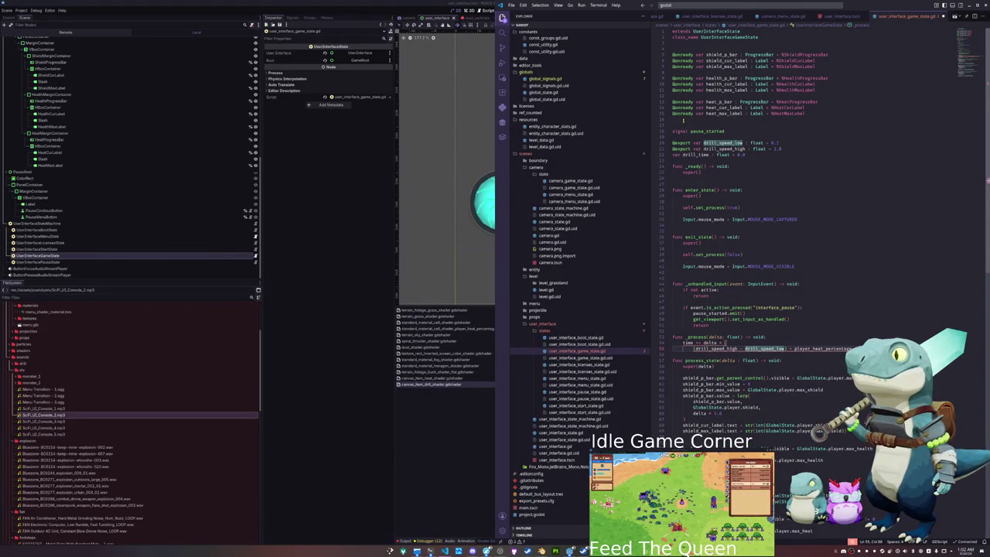
{"action": "key", "text": "Return"}
{"action": "key", "text": "Up"}
{"action": "key", "text": "Up"}
{"action": "key", "text": "Home"}
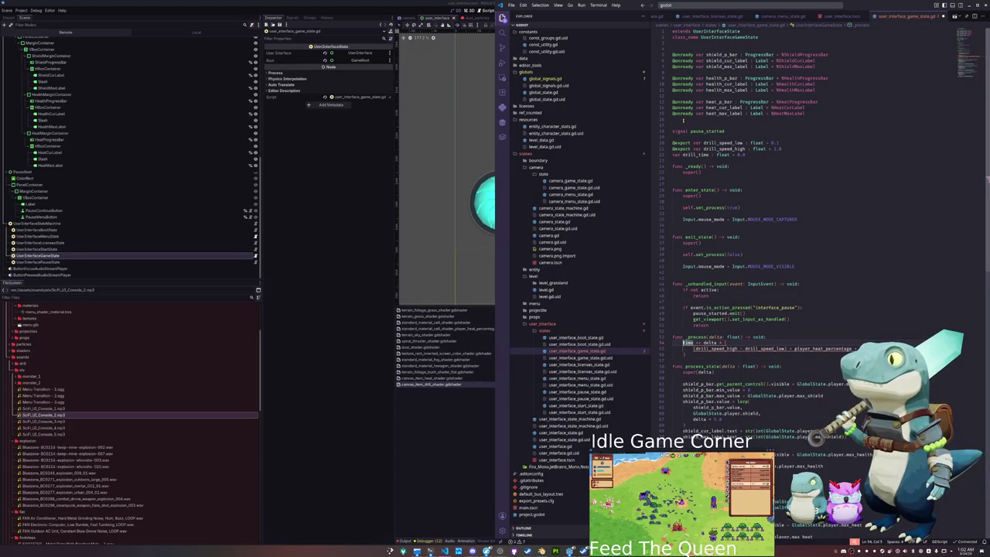
{"action": "key", "text": "Down"}
{"action": "key", "text": "ctrl+Right"}
{"action": "key", "text": "ctrl+Right"}
{"action": "key", "text": "ctrl+Right"}
{"action": "key", "text": "ctrl+shift+Right"}
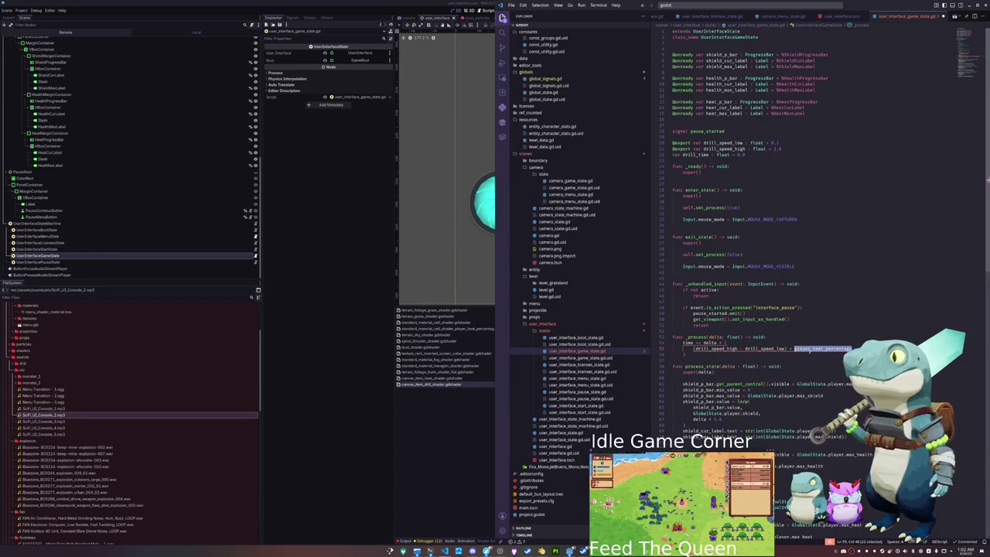
{"action": "mouse_move", "coordinate": [809, 349]}
{"action": "key", "text": "Down"}
- Declare player_heat_percentage : float = 1.0 - GlobalState.player.heat / max_heat at the top of _process
{"action": "left_click", "coordinate": [797, 336]}
{"action": "key", "text": "Return"}
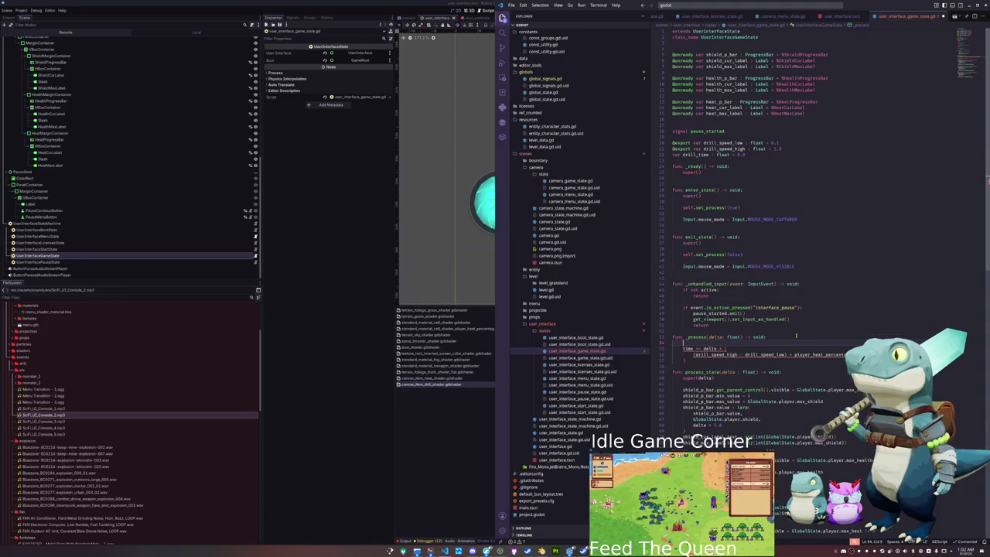
{"action": "type", "text": "GlobalSignals.player"}
{"action": "key", "text": "shift+Home"}
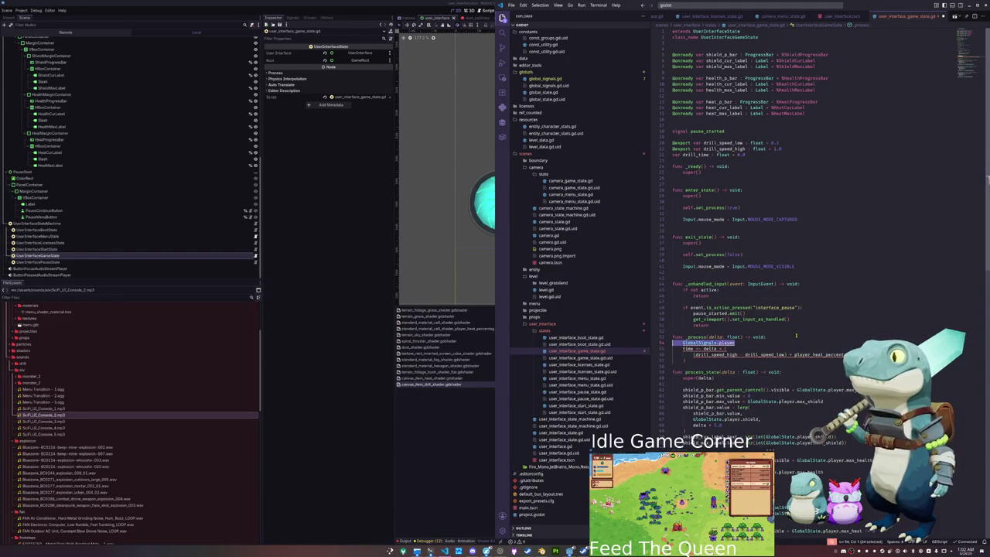
{"action": "key", "text": "BackSpace"}
{"action": "type", "text": "Global"}
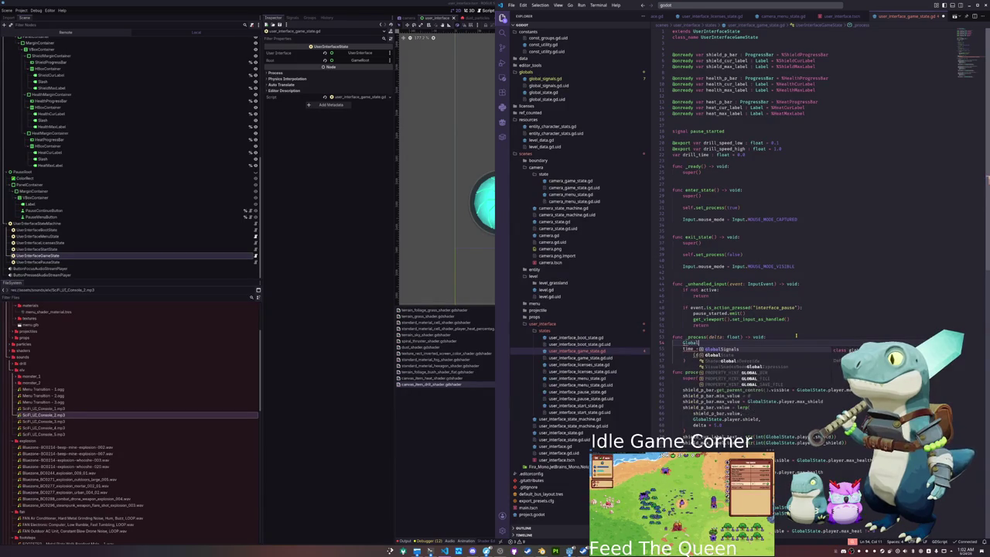
{"action": "type", "text": "State.player."}
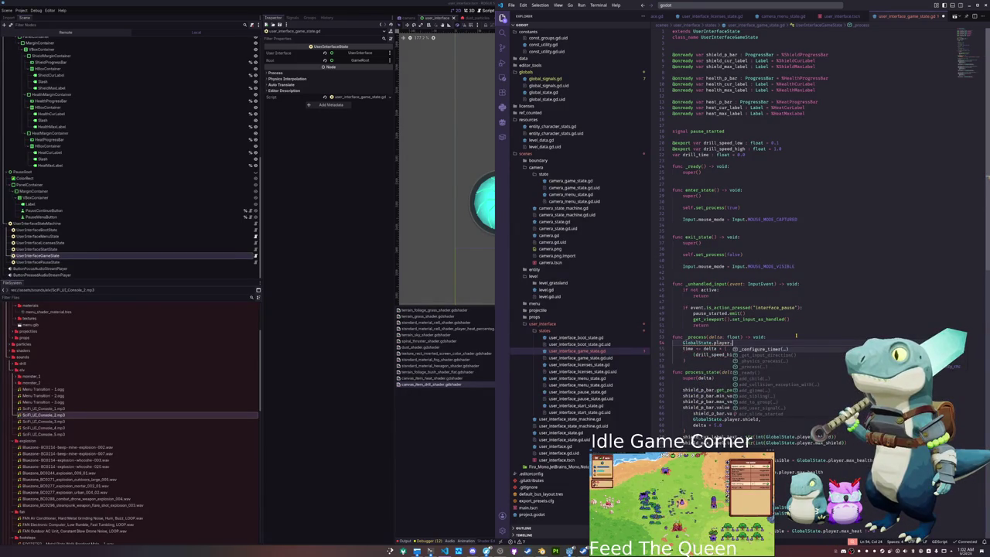
{"action": "type", "text": "heat"}
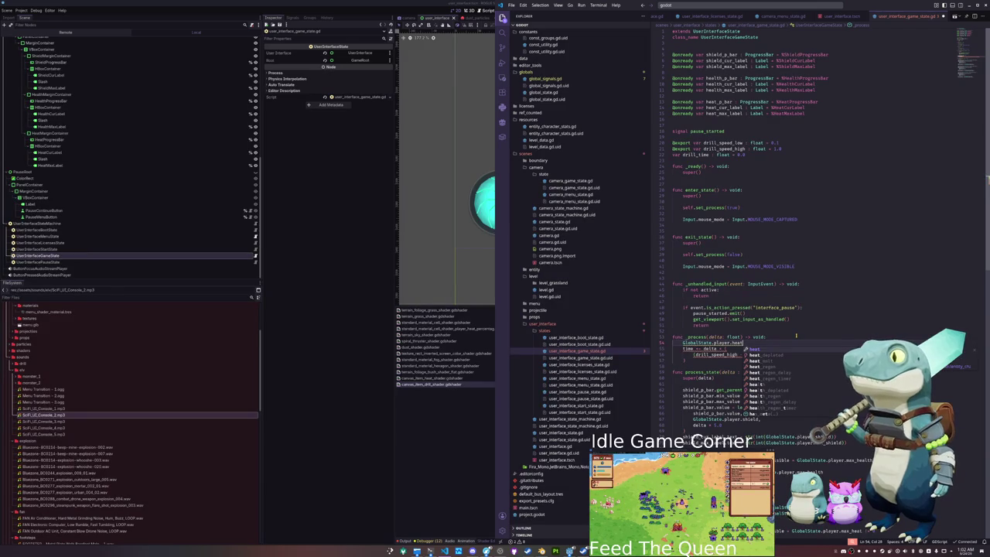
{"action": "type", "text": " - GlobalState.player.he"}
{"action": "type", "text": "a"}
{"action": "key", "text": "BackSpace"}
{"action": "key", "text": "BackSpace"}
{"action": "key", "text": "BackSpace"}
{"action": "type", "text": "max_heat"}
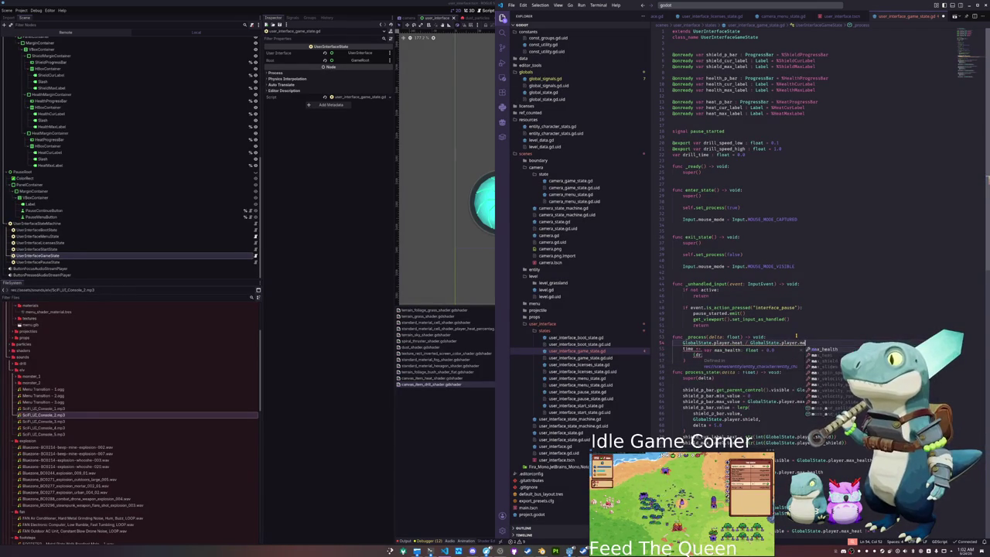
{"action": "key", "text": "Escape"}
{"action": "key", "text": "ctrl+Left"}
{"action": "key", "text": "ctrl+Left"}
{"action": "key", "text": "ctrl+Left"}
{"action": "key", "text": "ctrl+Left"}
{"action": "key", "text": "ctrl+Left"}
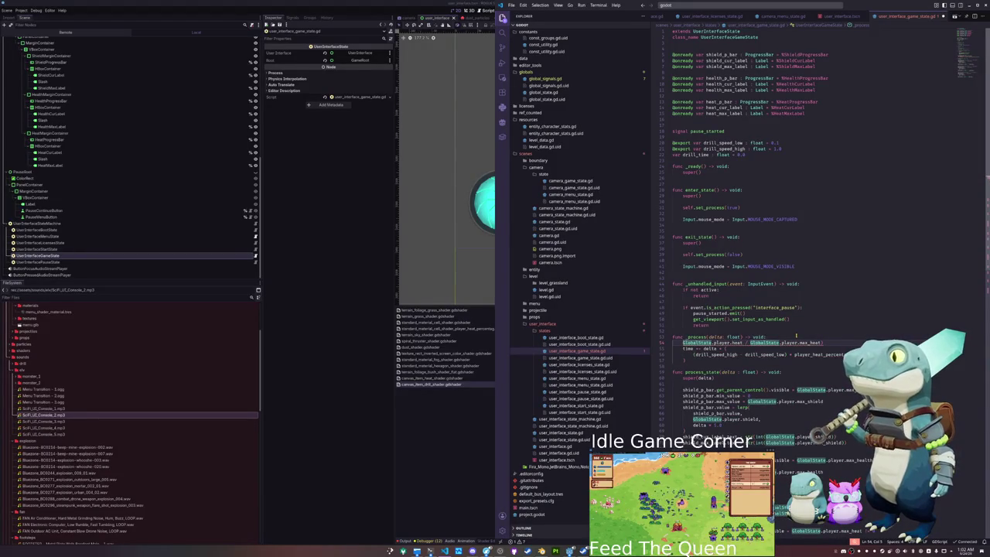
{"action": "type", "text": "1.0 - ("}
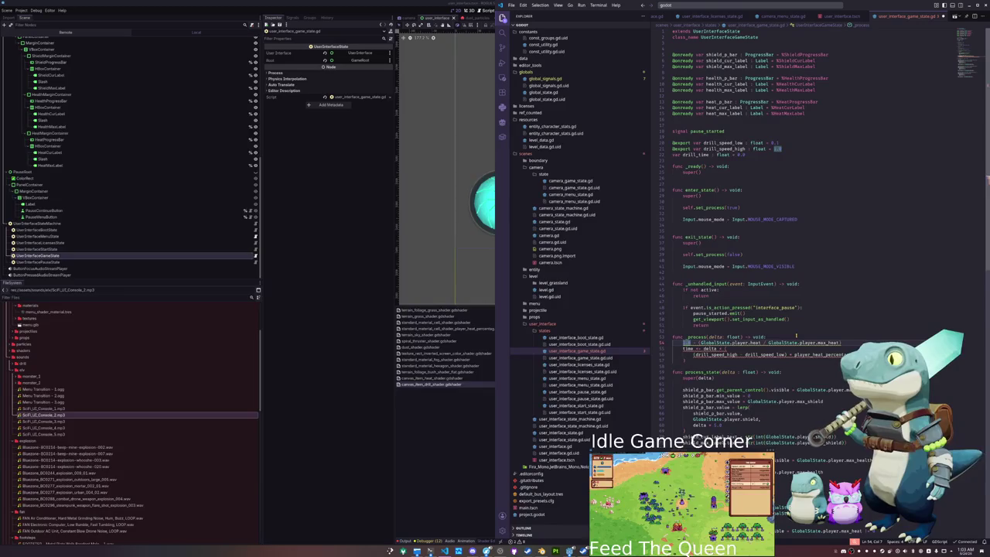
{"action": "type", "text": "var player_heat_percentage"}
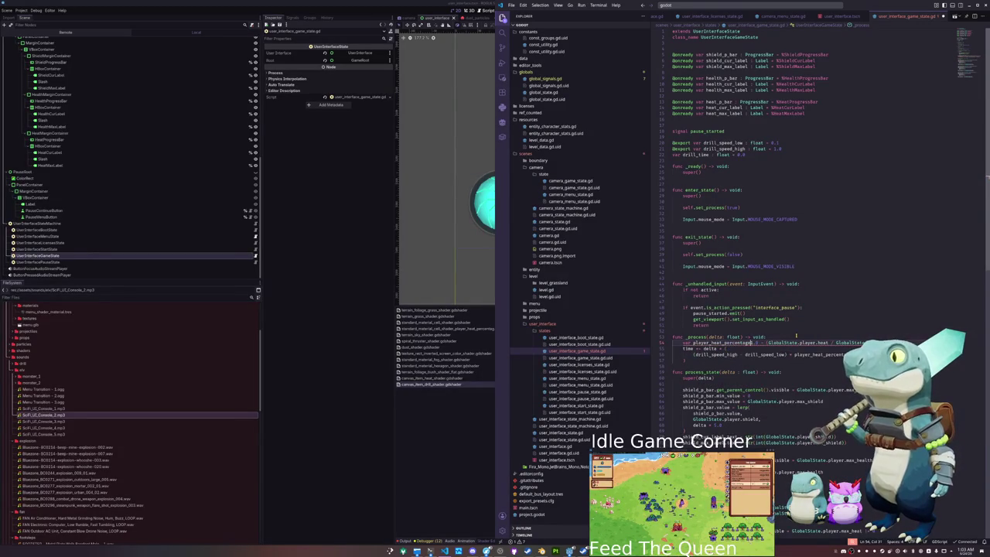
{"action": "type", "text": " : float ="}
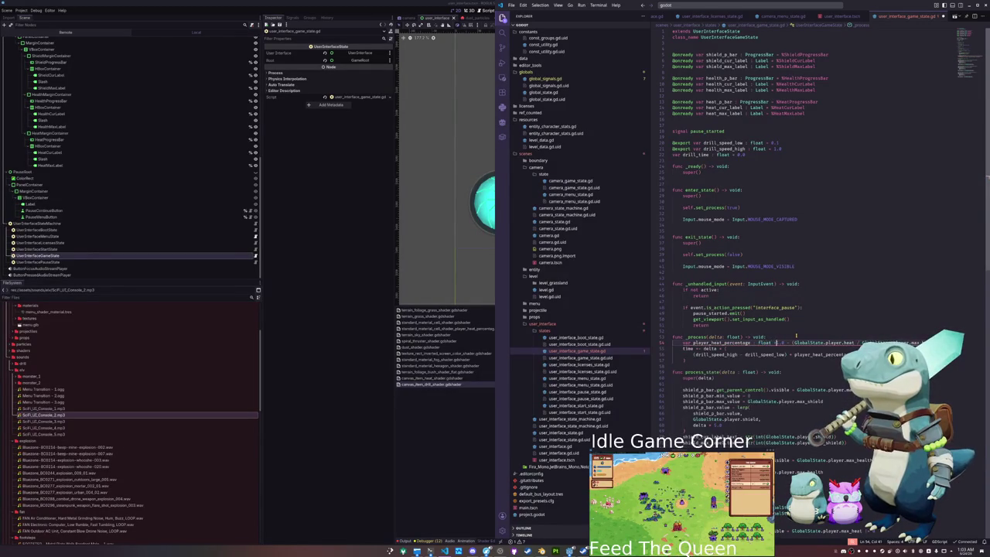
- Rename time to drill_time and close the expression's parentheses
{"action": "key", "text": "Down"}
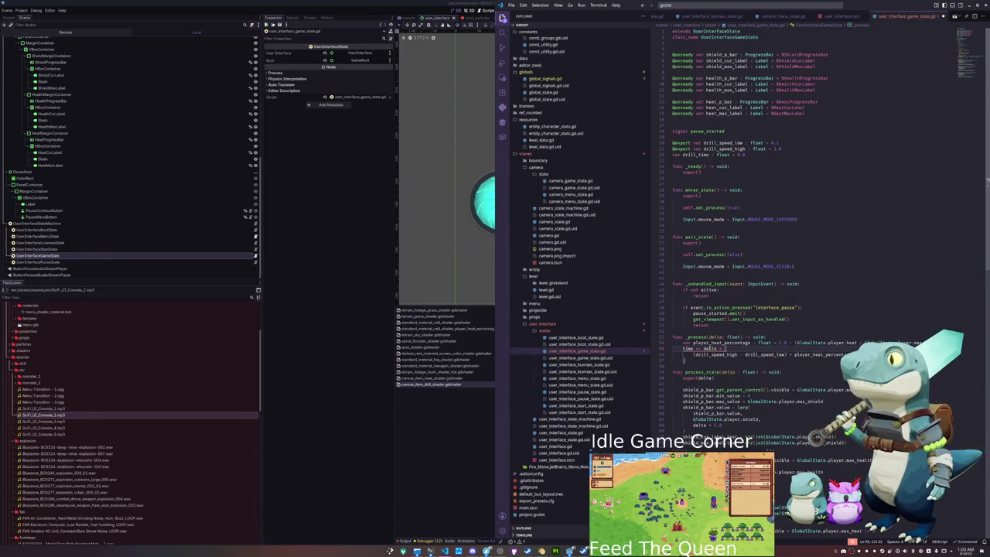
{"action": "double_click", "coordinate": [686, 349]}
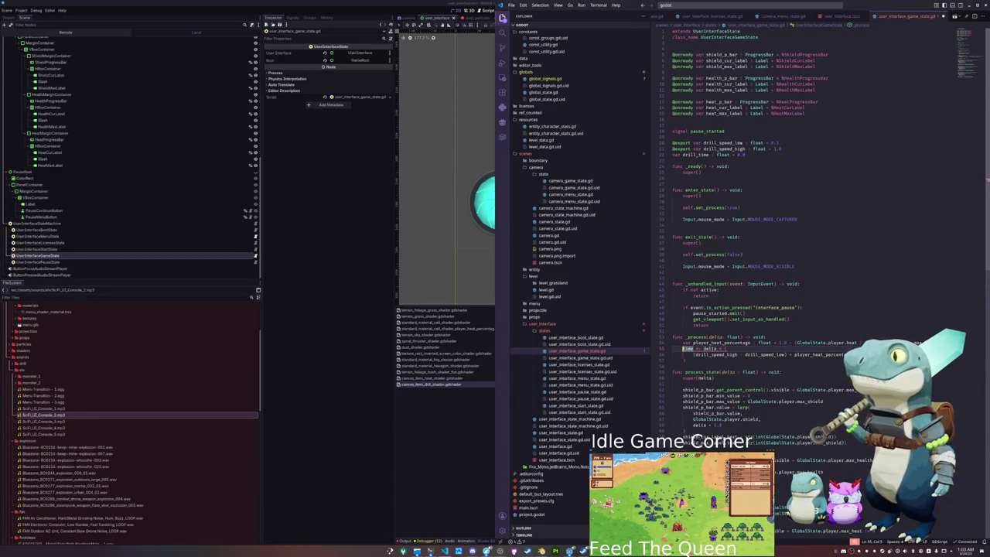
{"action": "type", "text": "drill_time"}
{"action": "left_click", "coordinate": [684, 360]}
{"action": "type", "text": ")"}
{"action": "key", "text": "Return"}
{"action": "left_click", "coordinate": [689, 124]}
{"action": "key", "text": "Return"}
{"action": "type", "text": "@onready var drill"}
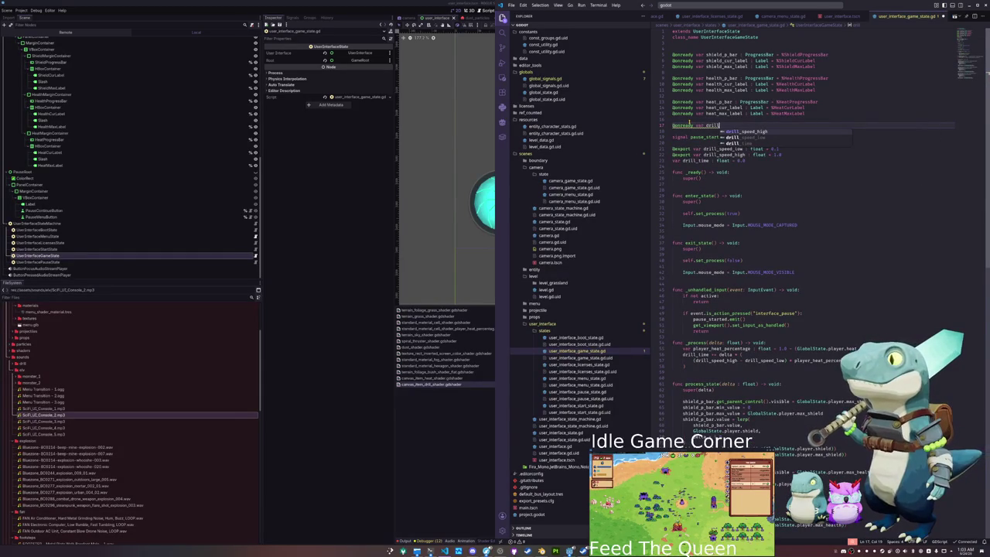
{"action": "scroll", "coordinate": [117, 240], "scroll_direction": "up", "scroll_amount": 10}
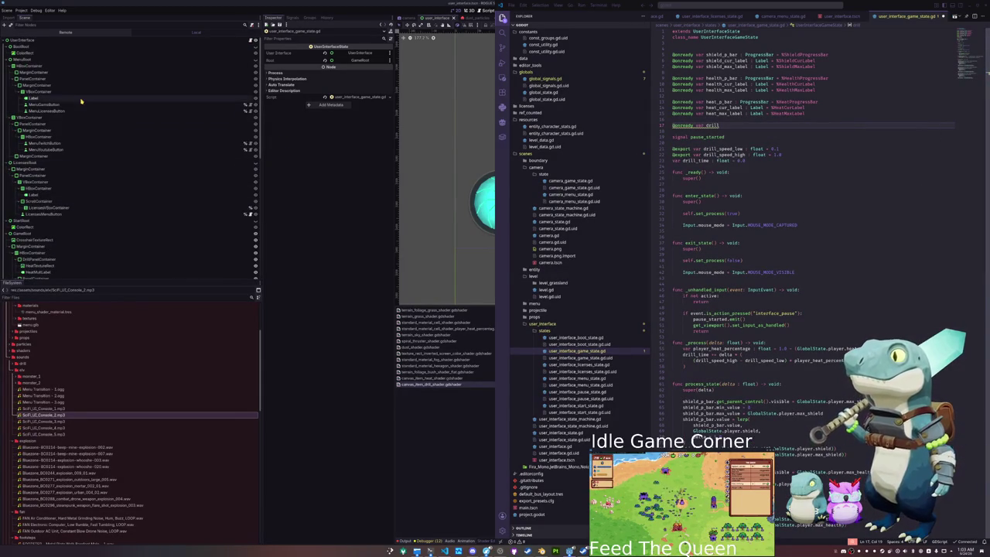
{"action": "scroll", "coordinate": [58, 155], "scroll_direction": "down", "scroll_amount": 2}
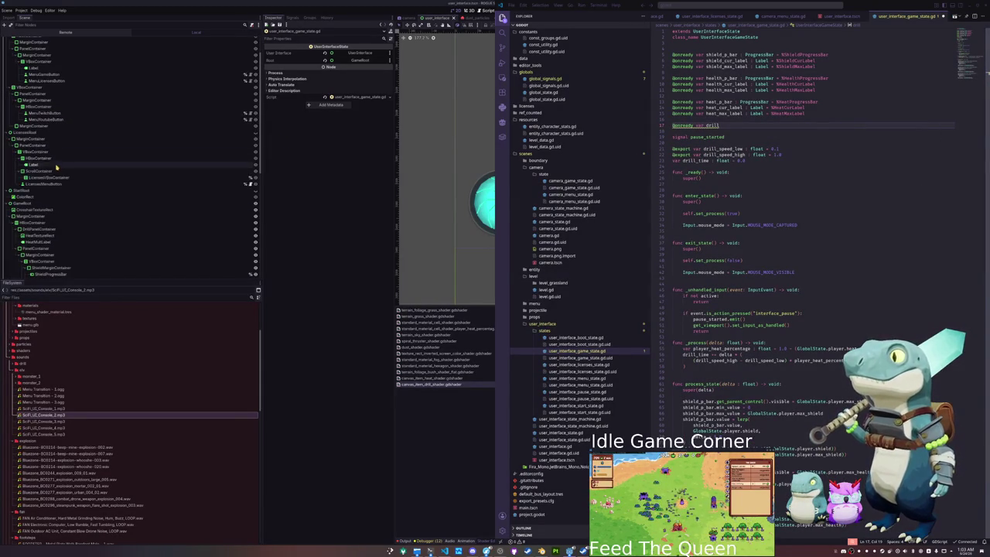
{"action": "scroll", "coordinate": [59, 170], "scroll_direction": "down", "scroll_amount": 2}
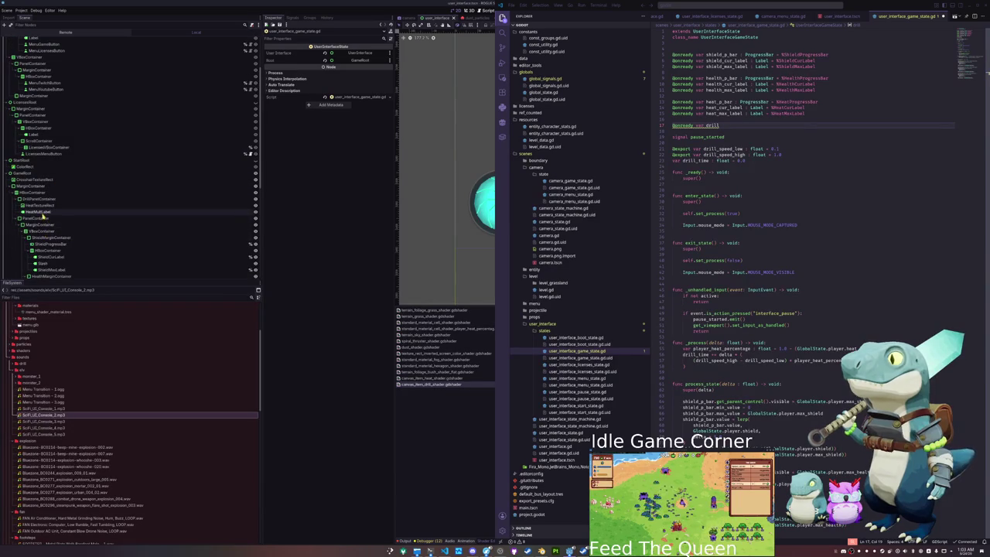
{"action": "double_click", "coordinate": [713, 126]}
{"action": "type", "text": "heat"}
{"action": "type", "text": "_ind"}
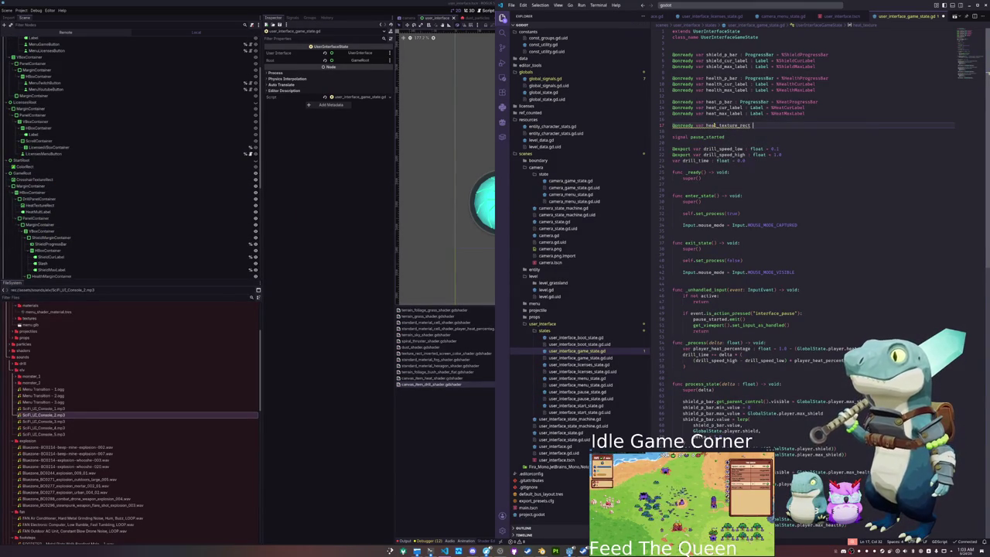
{"action": "type", "text": "extureRect"}
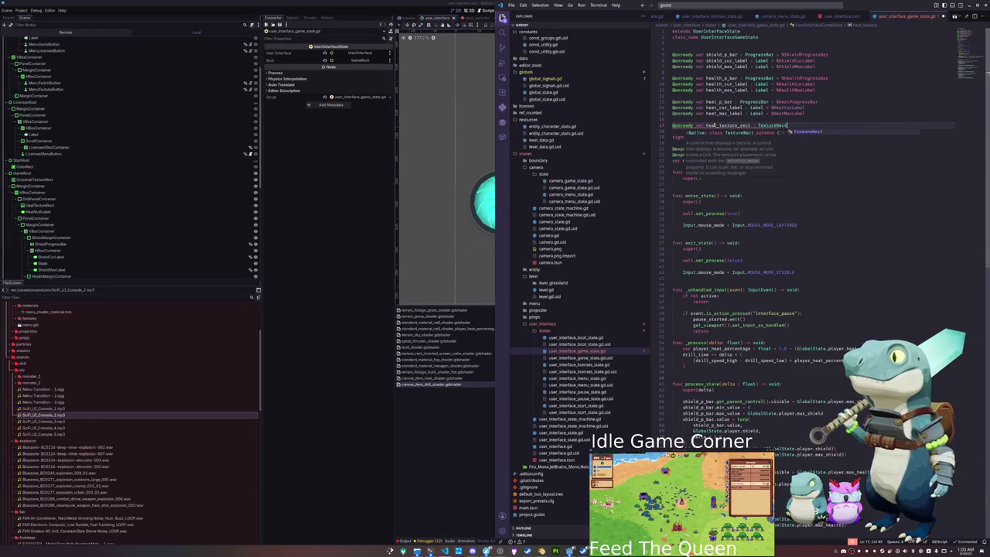
{"action": "type", "text": " = Heat"}
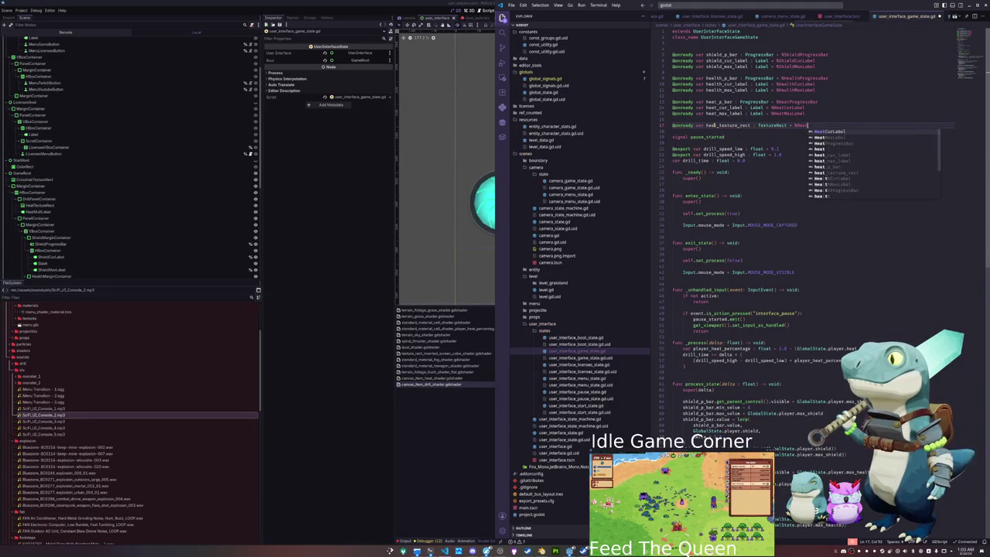
{"action": "type", "text": "TextureRect"}
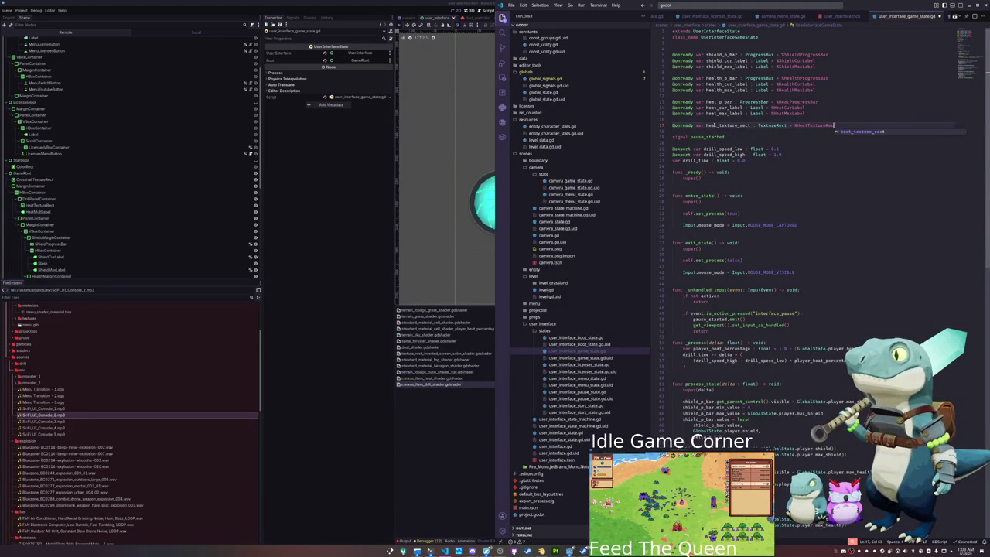
{"action": "key", "text": "Return"}
{"action": "type", "text": "nrea"}
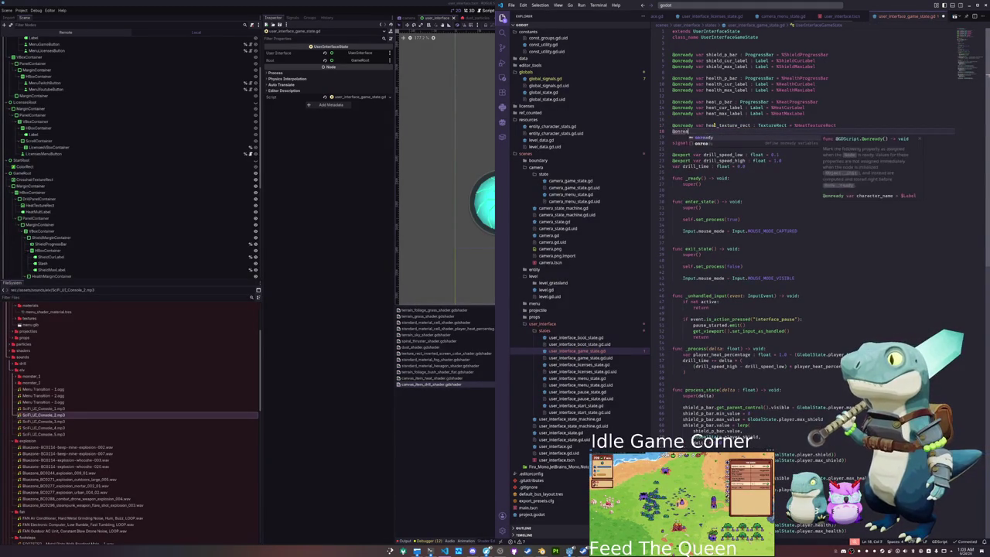
{"action": "type", "text": "dy var heat_mult"}
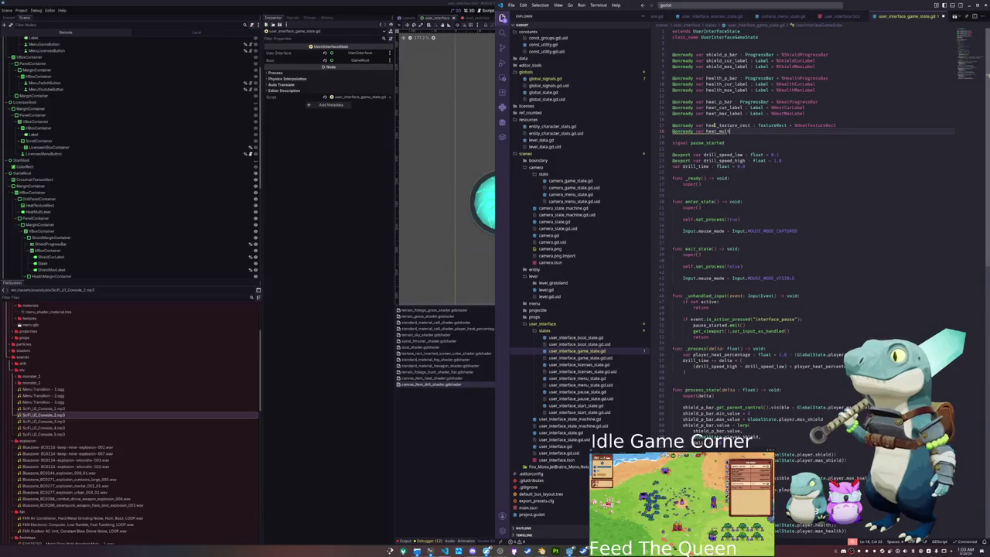
{"action": "type", "text": "_label : Label = %"}
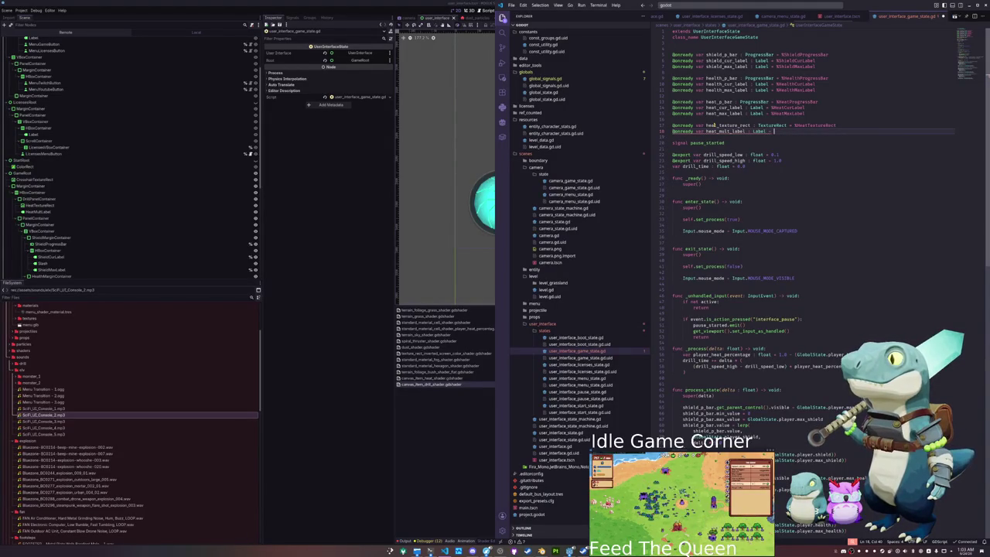
{"action": "type", "text": "HeatMult"}
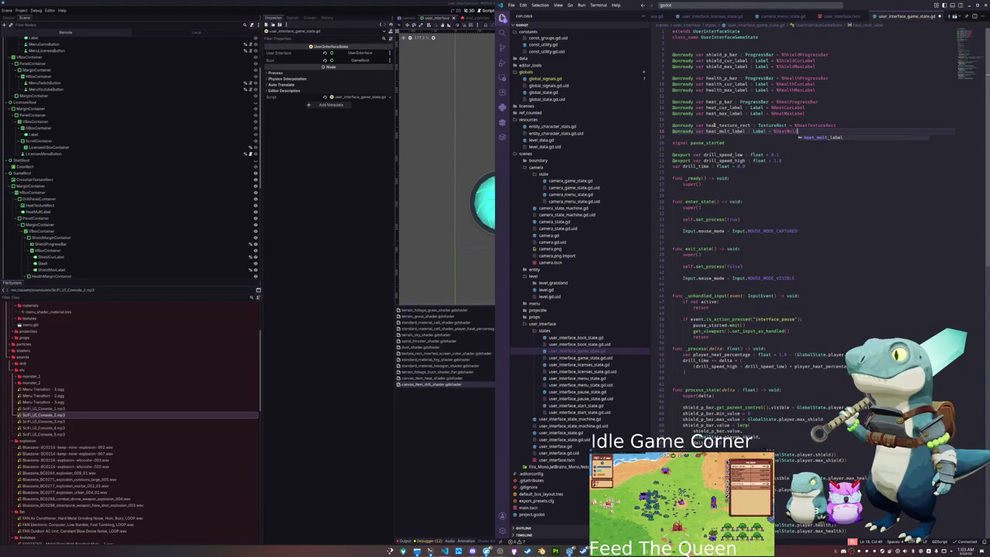
{"action": "type", "text": "Label"}
{"action": "key", "text": "ctrl+s"}
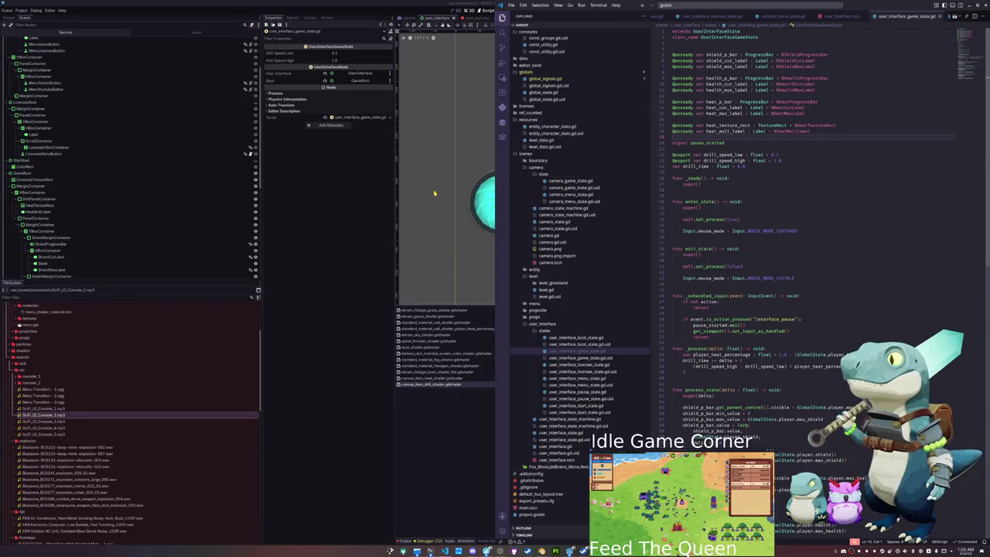
- Enable 'Access as Unique Name' on the HeatMultLabel node in Redot
{"action": "left_click", "coordinate": [58, 210]}
{"action": "right_click", "coordinate": [61, 211]}
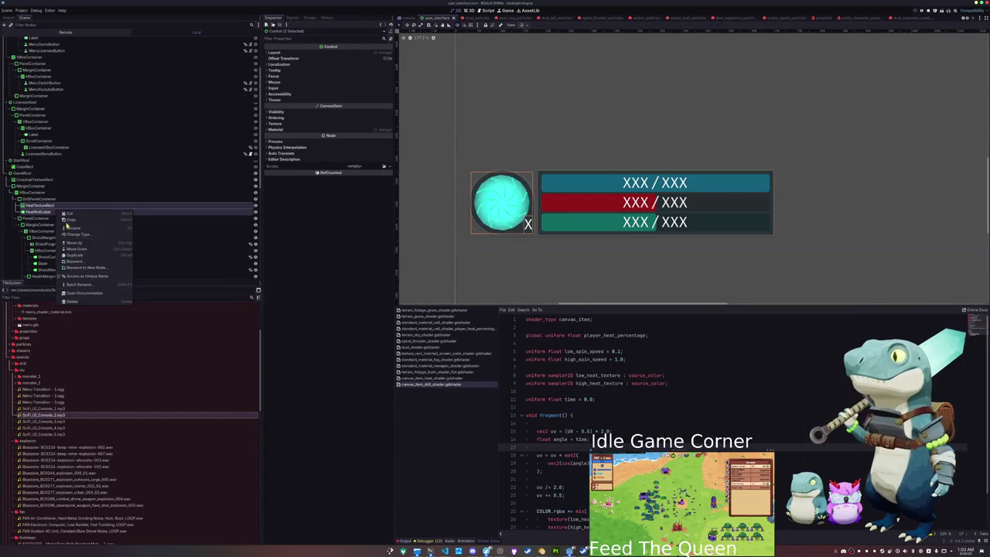
{"action": "left_click", "coordinate": [77, 276]}
{"action": "left_click", "coordinate": [119, 224]}
{"action": "key", "text": "alt+Tab"}
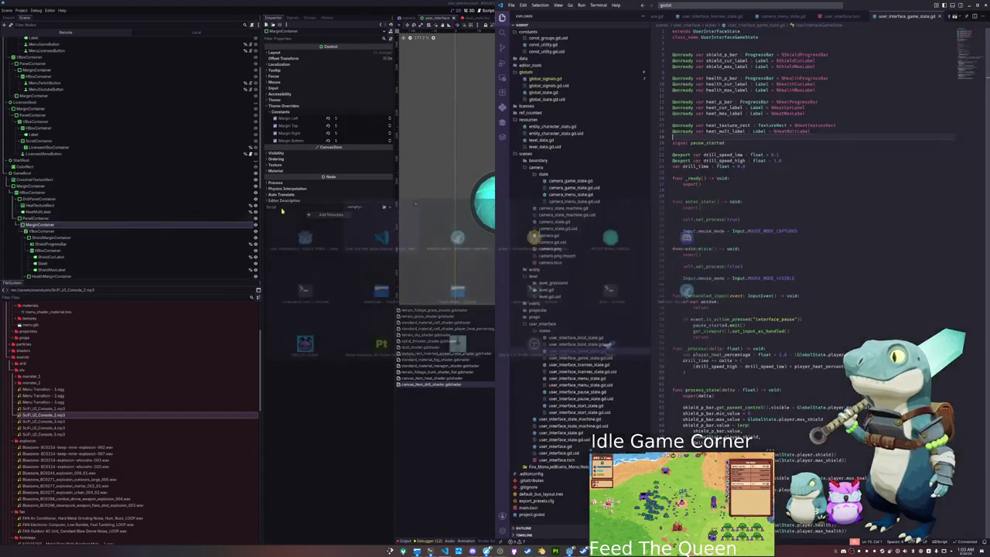
{"action": "left_click", "coordinate": [700, 149]}
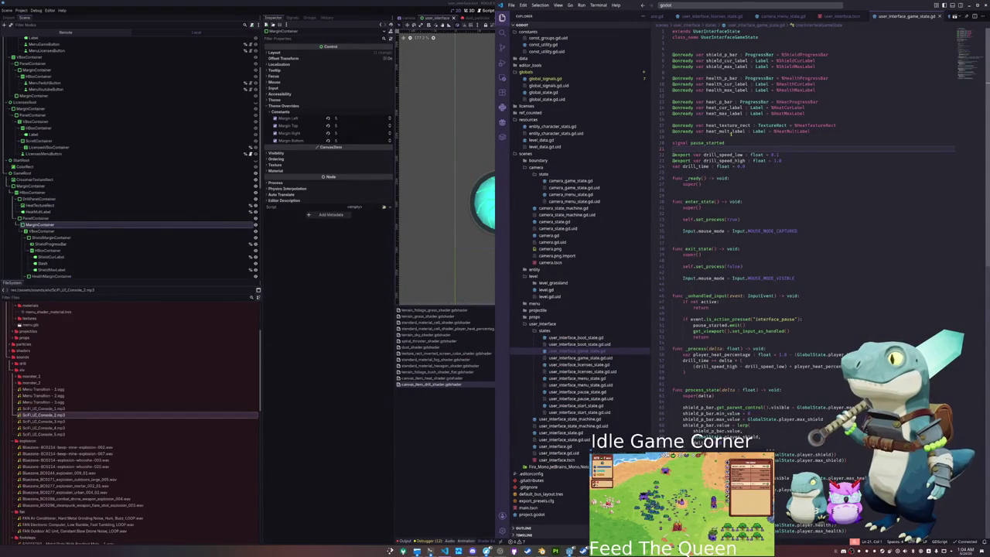
{"action": "scroll", "coordinate": [706, 304], "scroll_direction": "down", "scroll_amount": 6}
- In _process, add (heat_texture_rect.material as ShaderMaterial).set_shader_parameter("time", drill_time)
{"action": "left_click", "coordinate": [690, 274]}
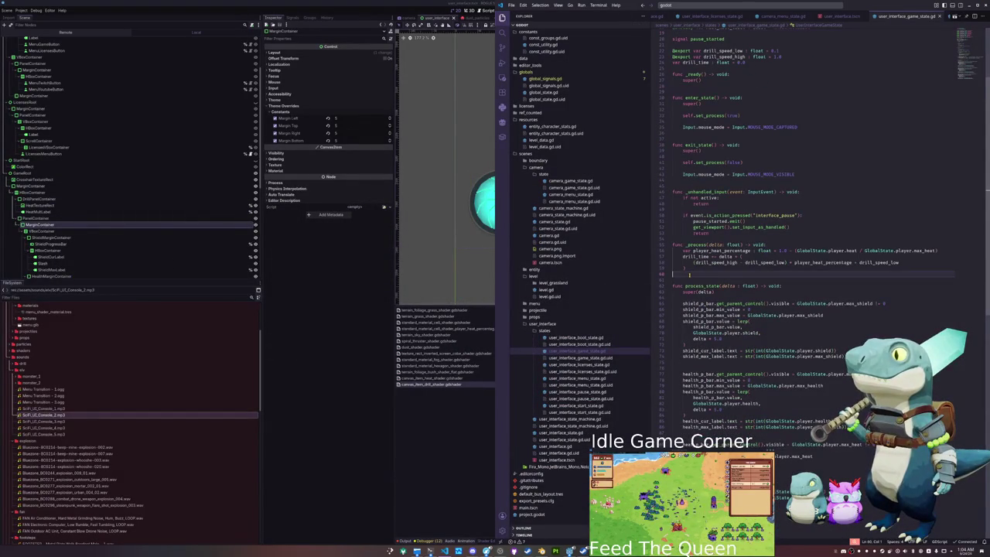
{"action": "type", "text": "heat_tex"}
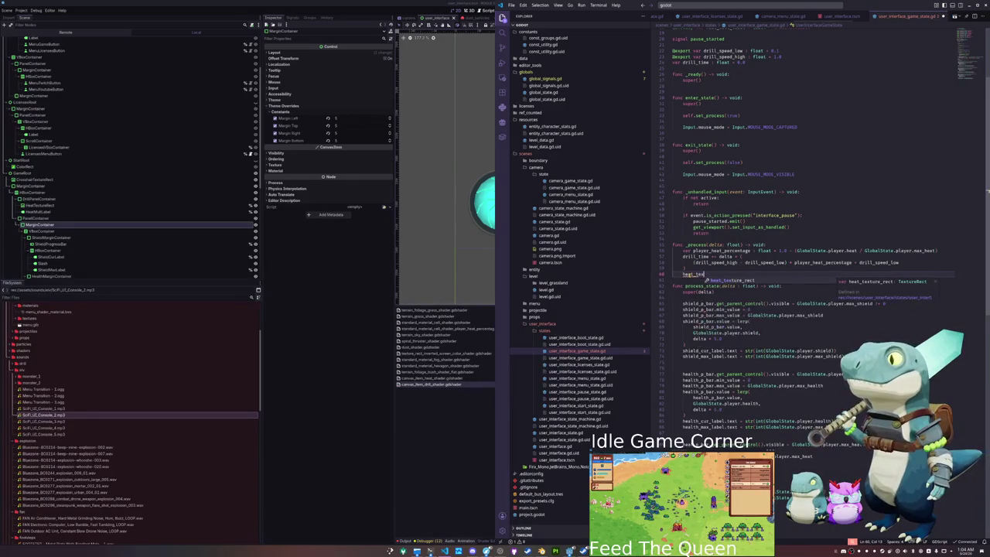
{"action": "type", "text": "ture_rect.material"}
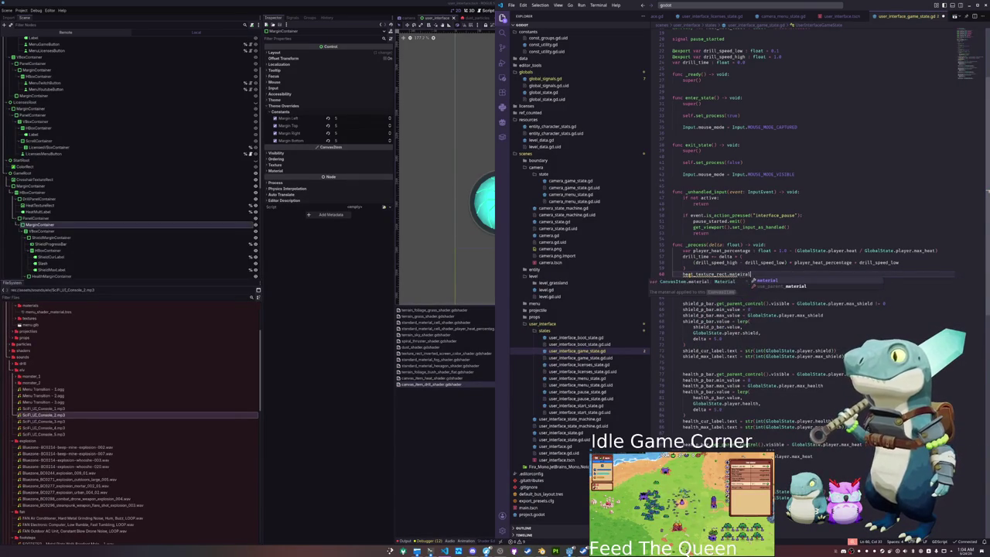
{"action": "type", "text": " as ShaderMaterial"}
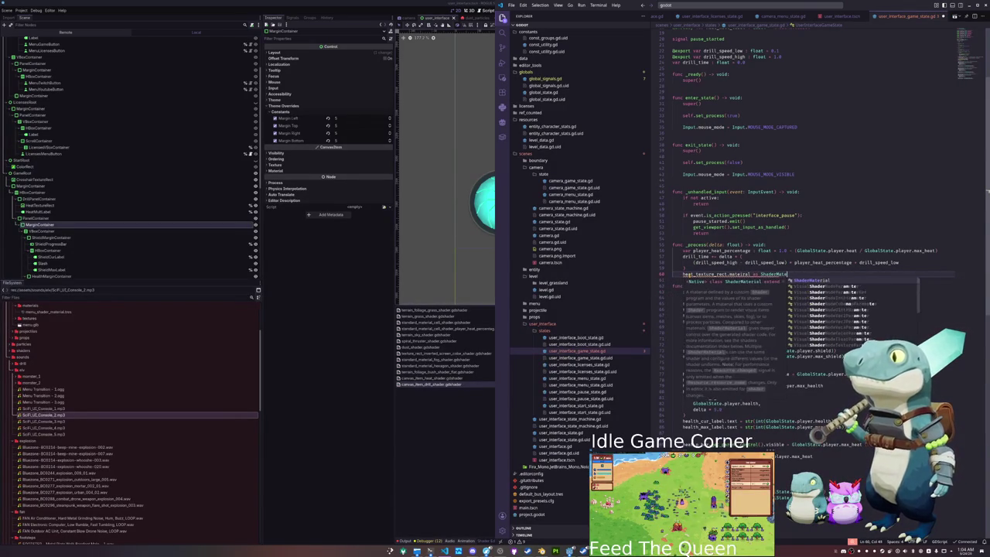
{"action": "key", "text": "Home"}
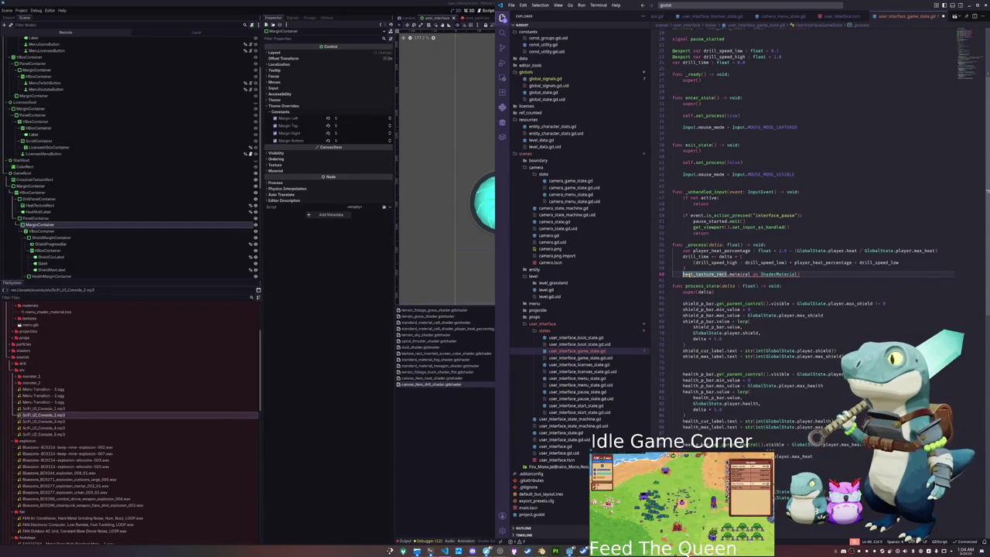
{"action": "type", "text": "("}
{"action": "type", "text": ".set_par"}
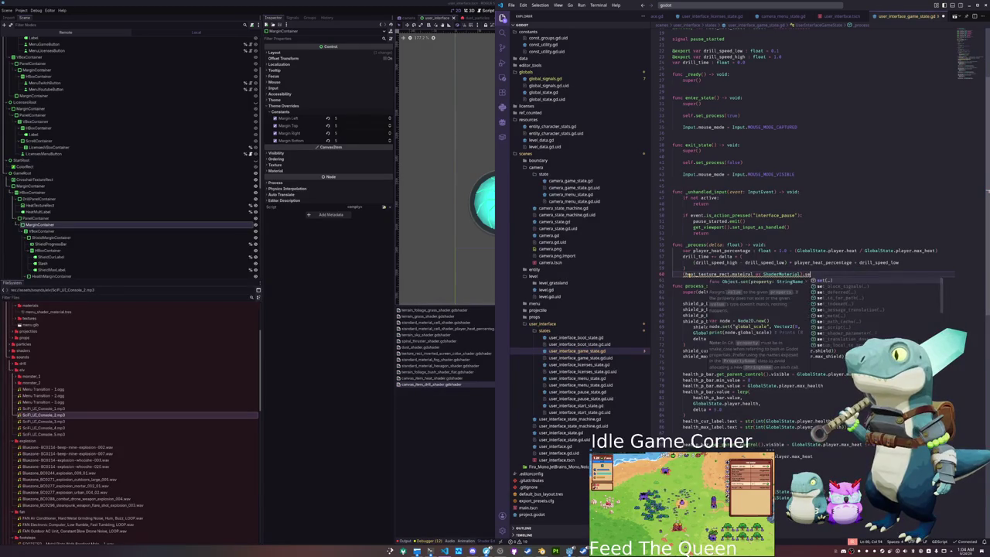
{"action": "key", "text": "Return"}
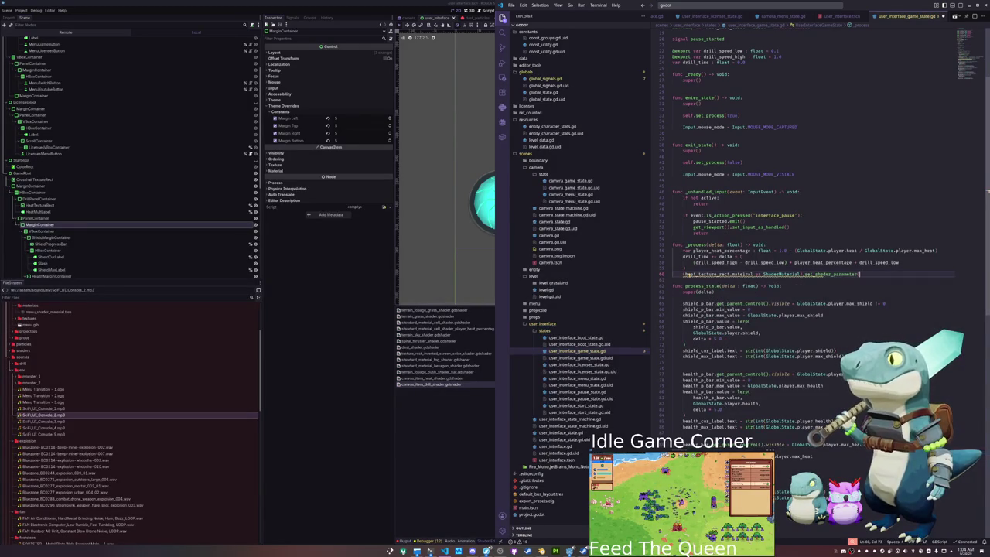
{"action": "type", "text": "\"time\""}
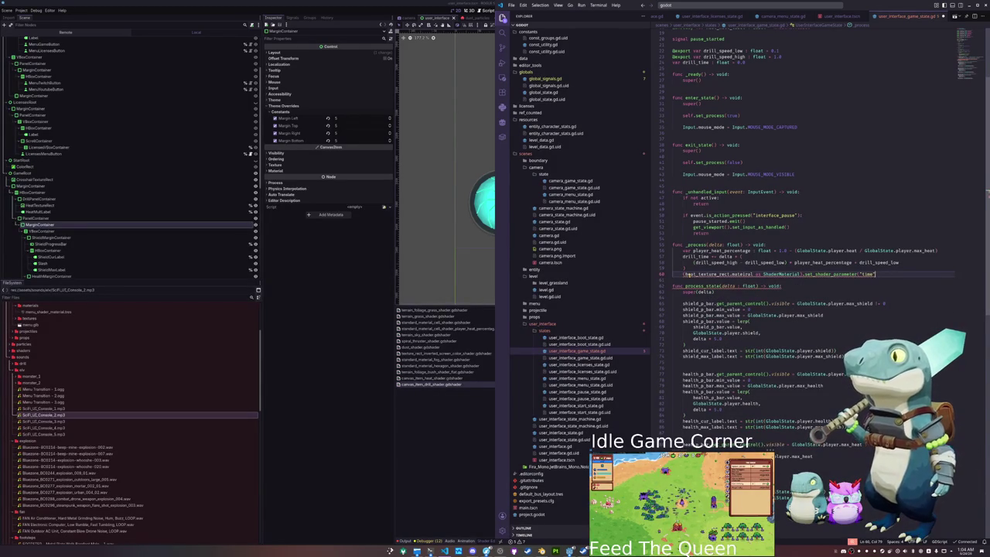
{"action": "type", "text": ", drill_time"}
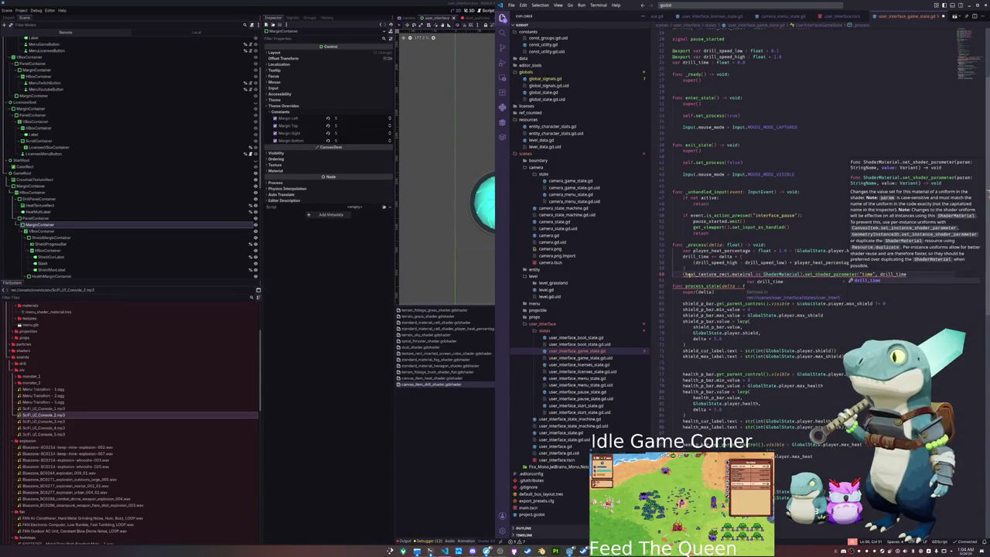
{"action": "type", "text": ")"}
{"action": "key", "text": "Down"}
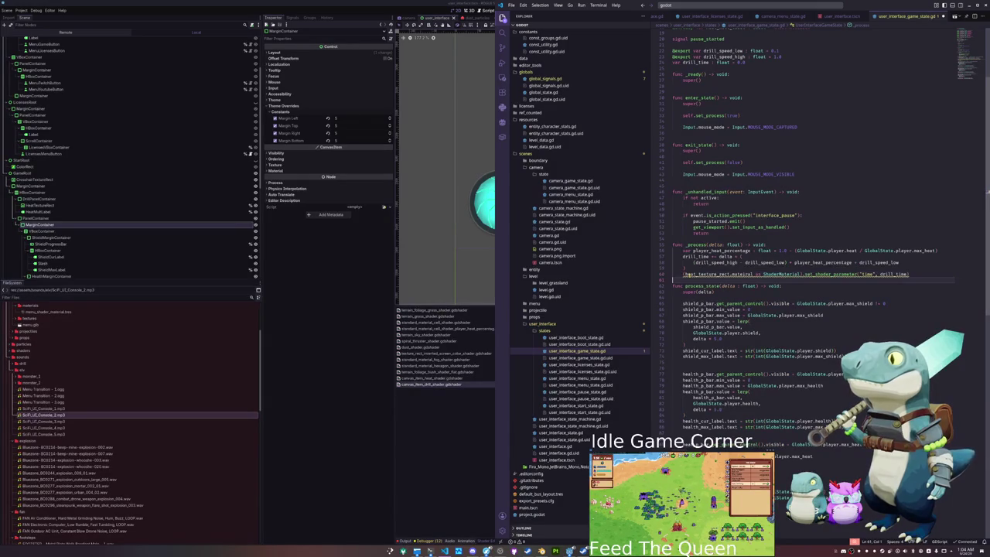
- Retype 'material', add blank lines around the shader update, and return to Redot Engine
{"action": "mouse_move", "coordinate": [797, 274]}
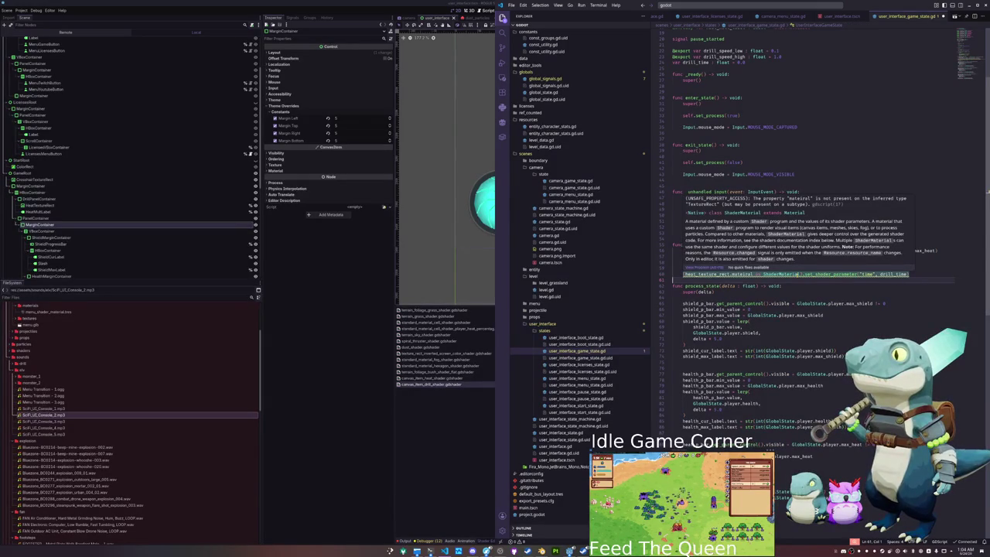
{"action": "double_click", "coordinate": [739, 274]}
{"action": "type", "text": "material"}
{"action": "key", "text": "Escape"}
{"action": "key", "text": "End"}
{"action": "key", "text": "Return"}
{"action": "key", "text": "Up"}
{"action": "key", "text": "Up"}
{"action": "key", "text": "Up"}
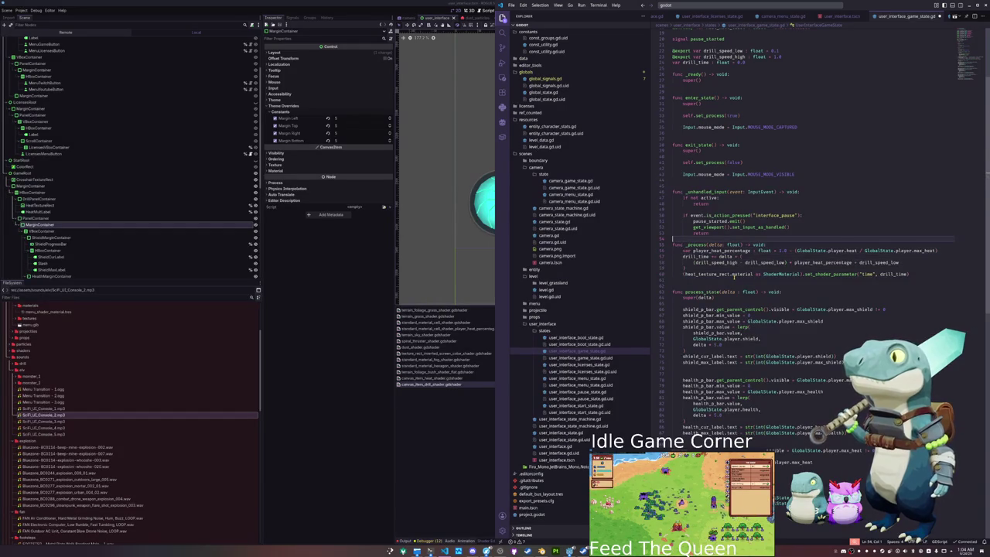
{"action": "key", "text": "Return"}
{"action": "left_click", "coordinate": [435, 452]}
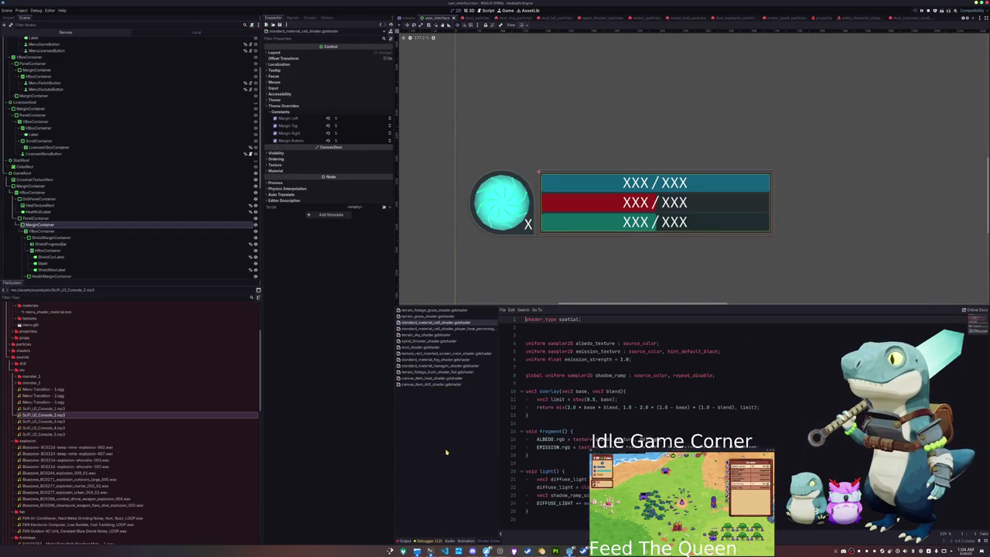
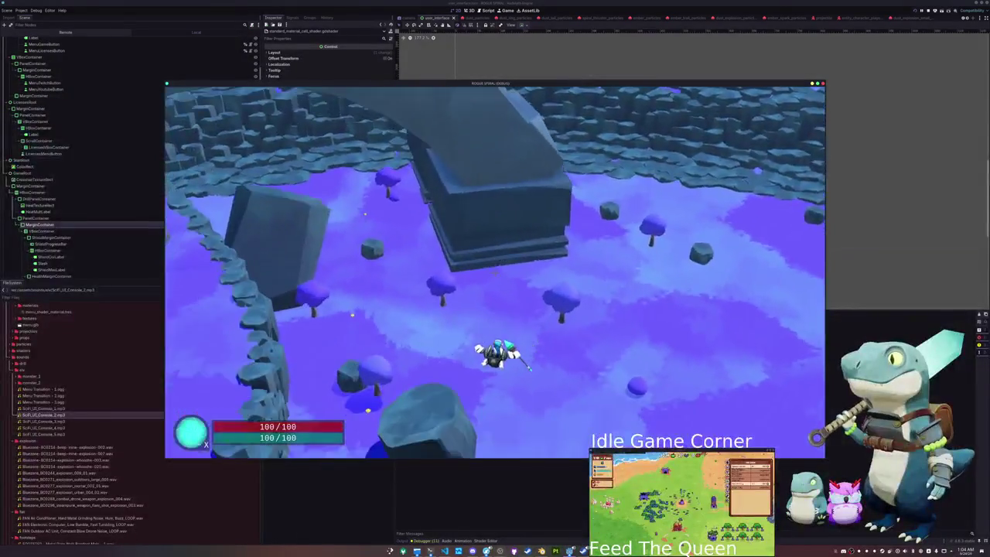
- Dash across the field until the second meter drains from 100 to 0, then stop the game with F8
{"action": "key", "text": "space"}
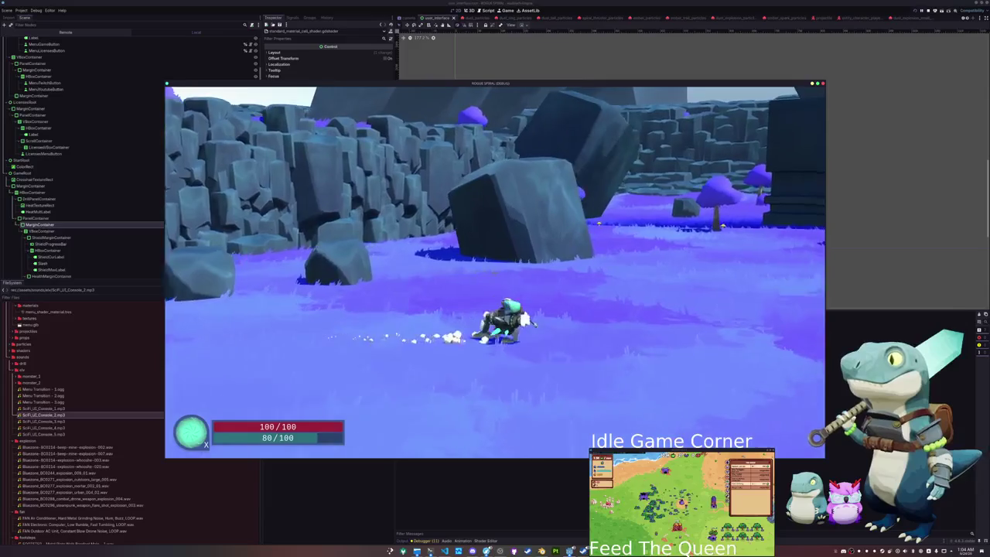
{"action": "key", "text": "space"}
{"action": "key", "text": "shift"}
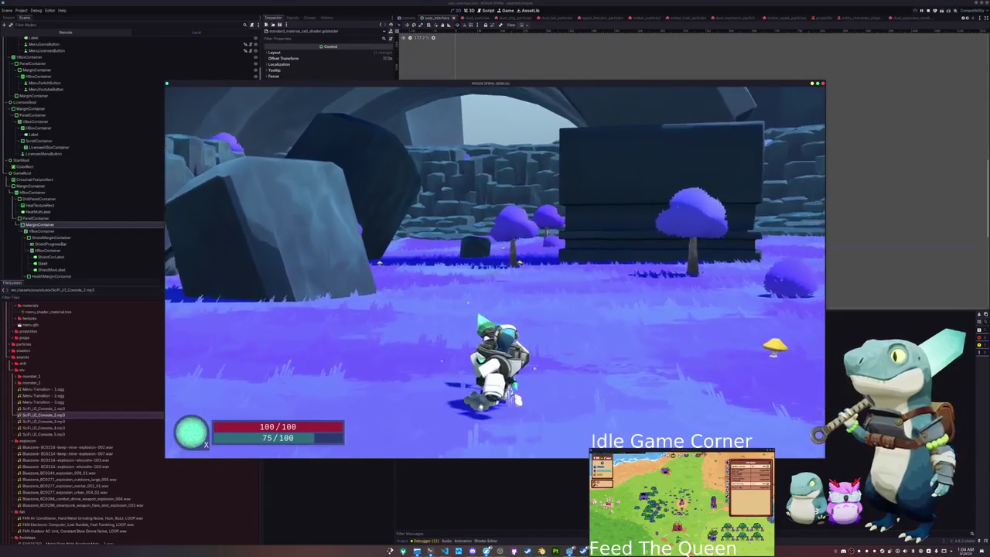
{"action": "key", "text": "shift"}
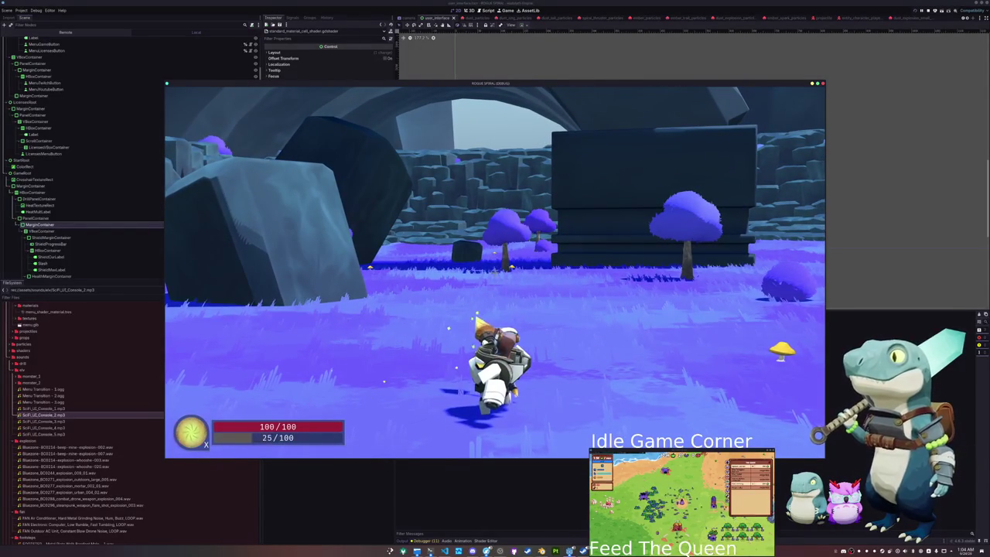
{"action": "key", "text": "w"}
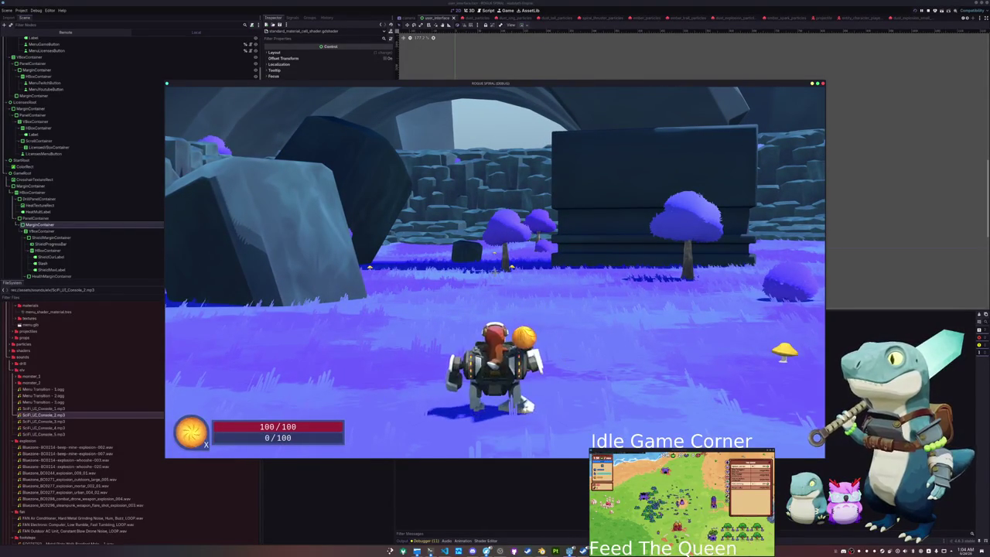
{"action": "key", "text": "F8"}
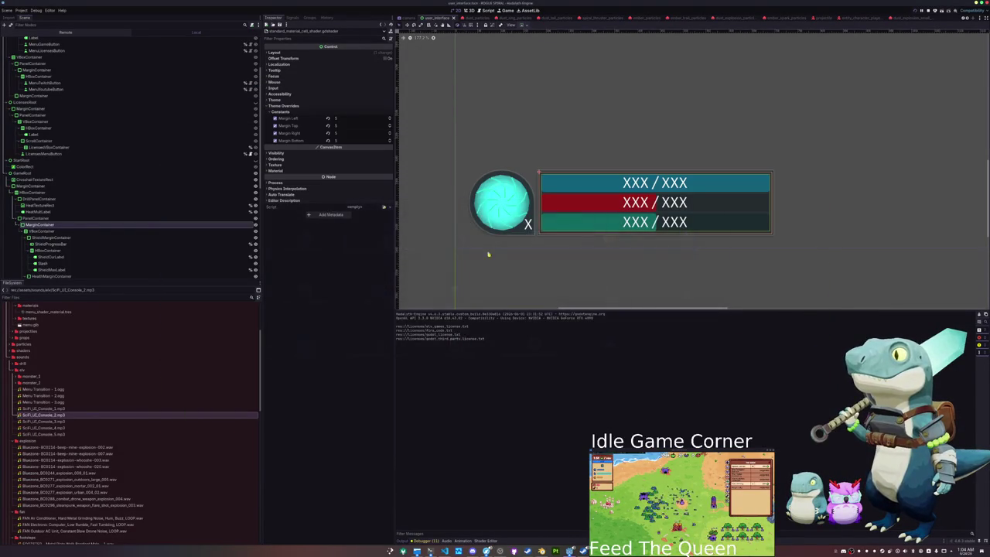
- Select UserInterfaceGameState to review its drill speed properties, then relaunch the game with F5
{"action": "scroll", "coordinate": [95, 261], "scroll_direction": "down", "scroll_amount": 5}
{"action": "scroll", "coordinate": [95, 262], "scroll_direction": "down", "scroll_amount": 2}
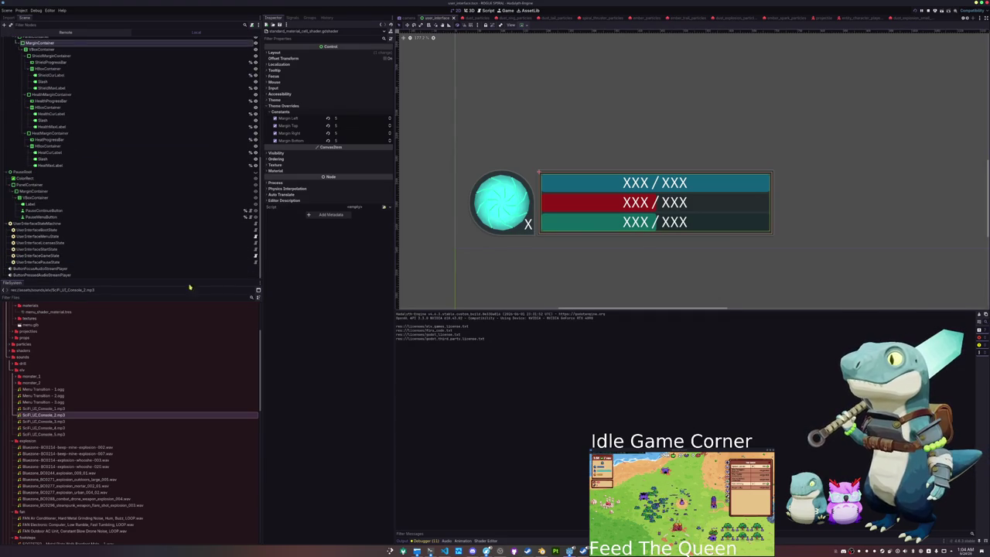
{"action": "left_click", "coordinate": [98, 255]}
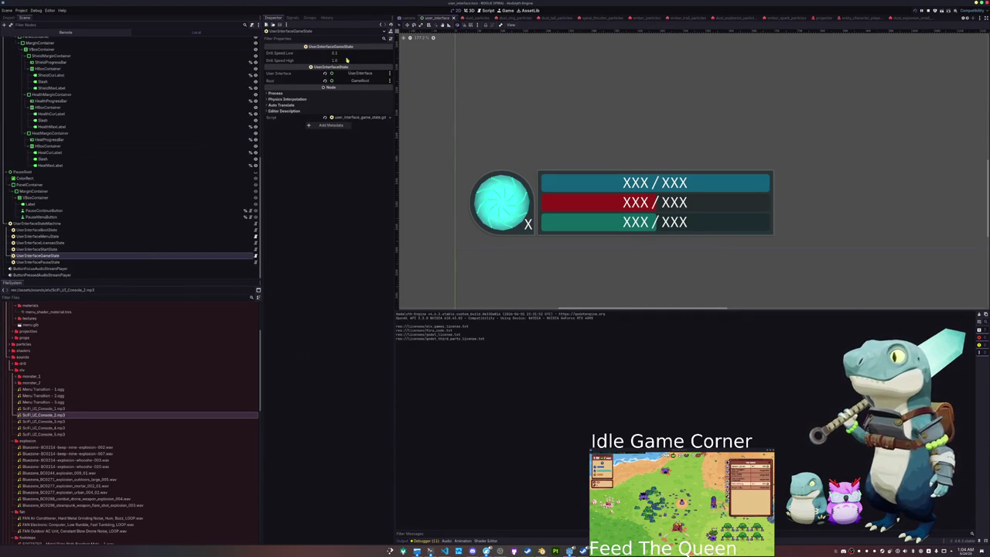
{"action": "key", "text": "F5"}
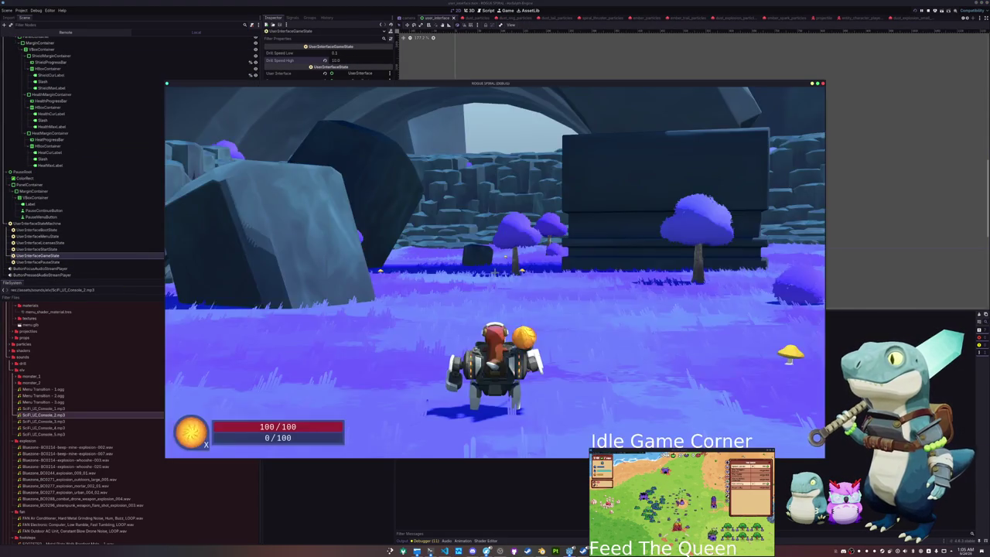
- Drill out of a boulder and run across the field toward the yellow mushrooms
{"action": "key", "text": "w"}
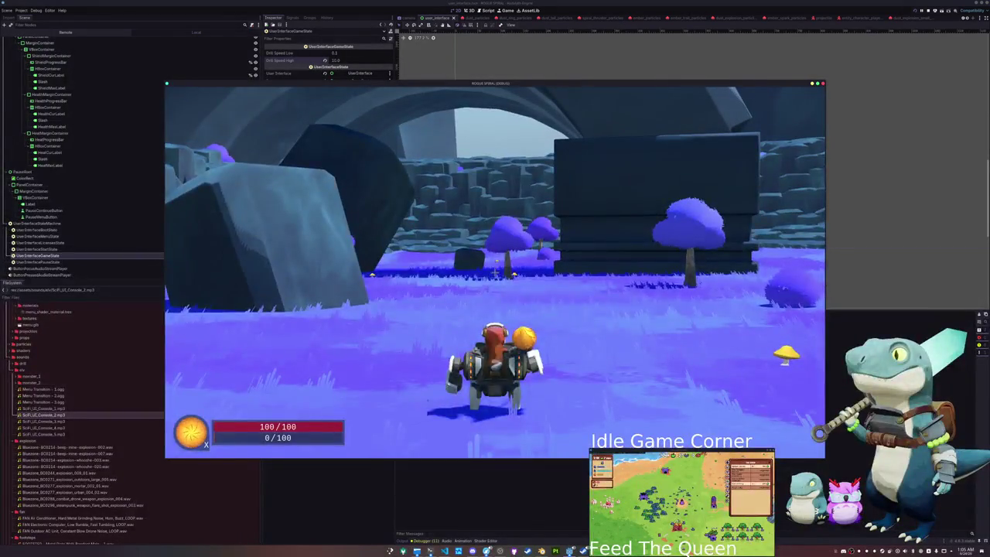
{"action": "key", "text": "w"}
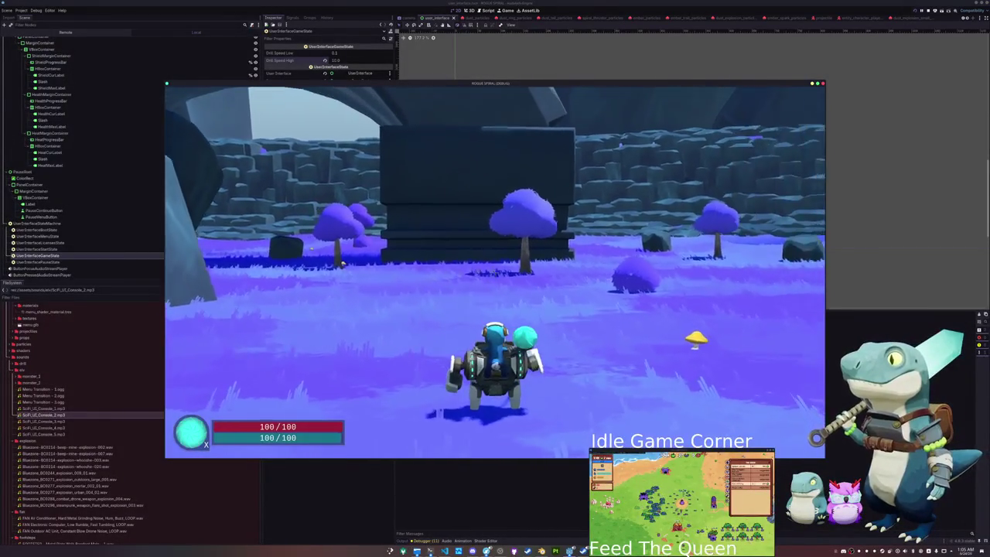
{"action": "key", "text": "w"}
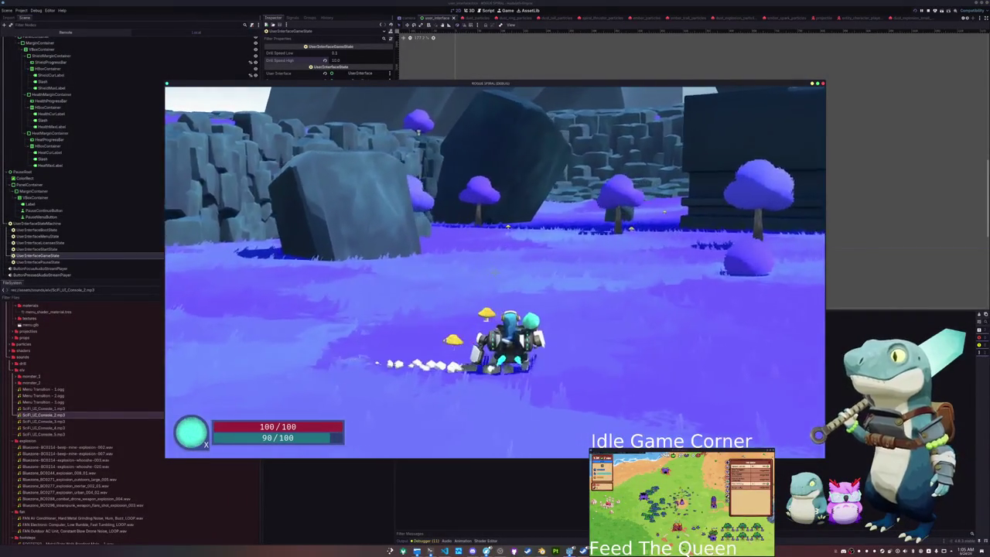
{"action": "key", "text": "w"}
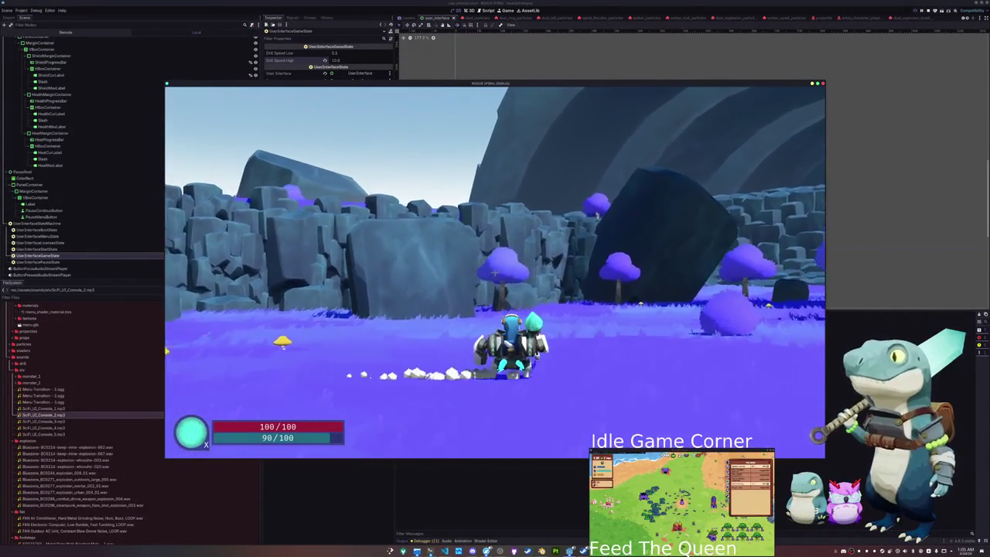
{"action": "key", "text": "w"}
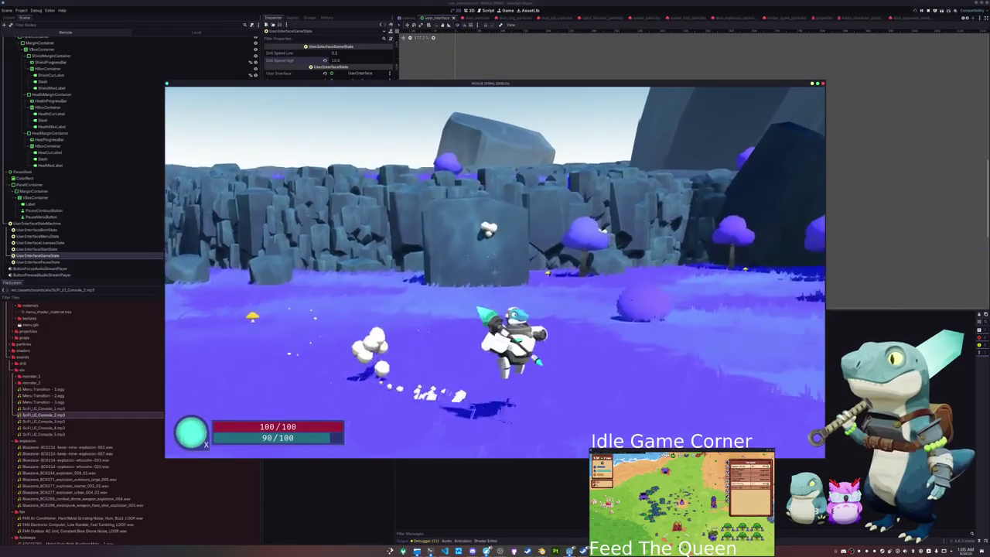
{"action": "key", "text": "w"}
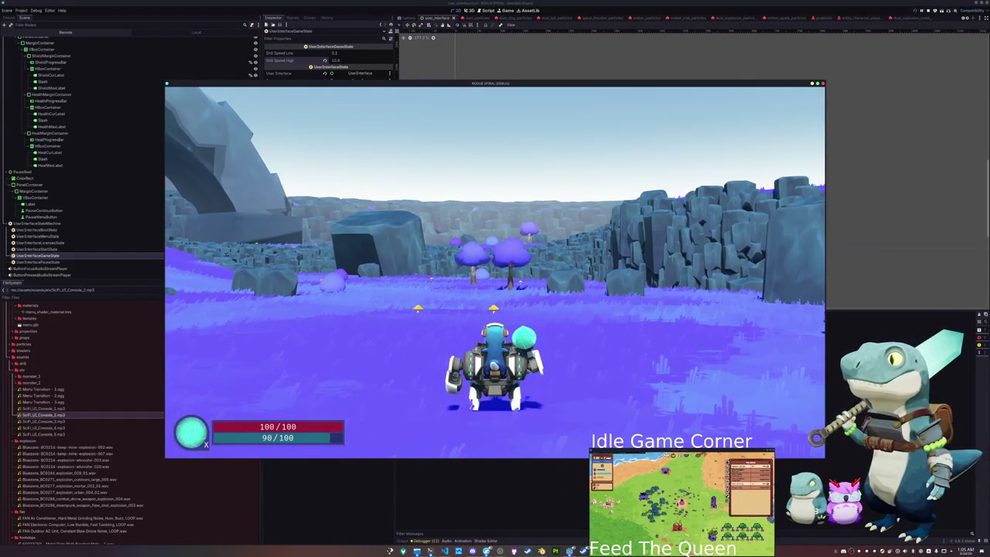
{"action": "key", "text": "w"}
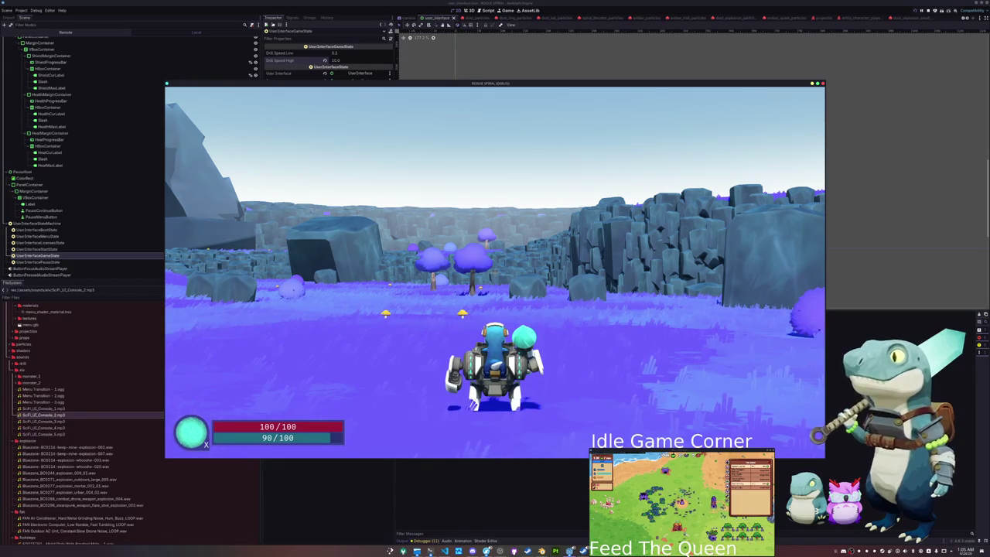
- Dash repeatedly along the cliffs and trigger the flaming-spear super attack, draining the meter to 3
{"action": "key", "text": "shift"}
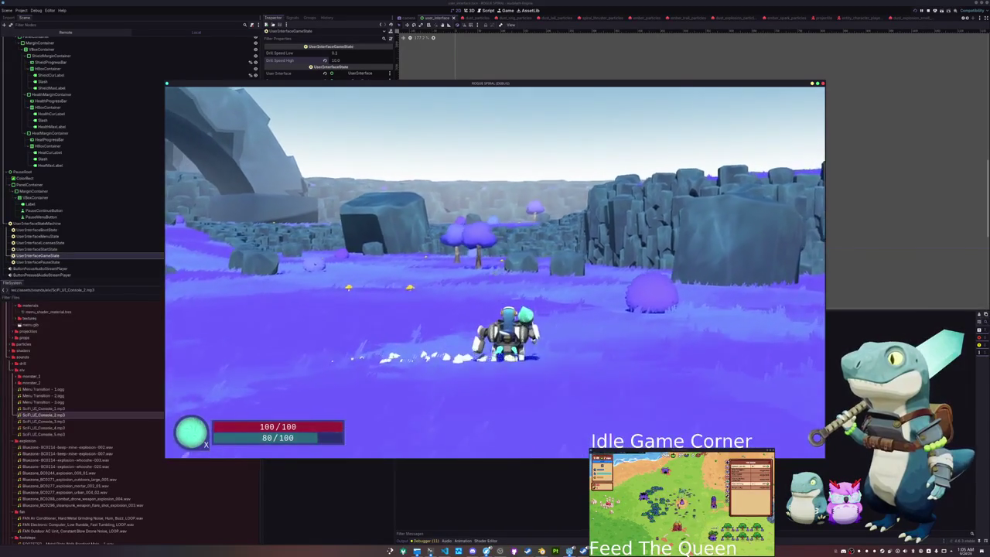
{"action": "key", "text": "w"}
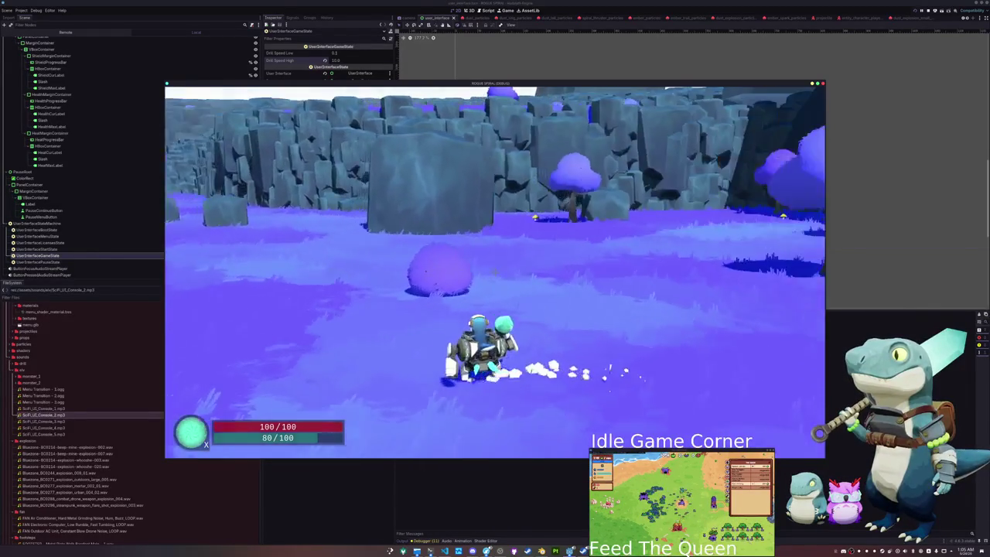
{"action": "key", "text": "w"}
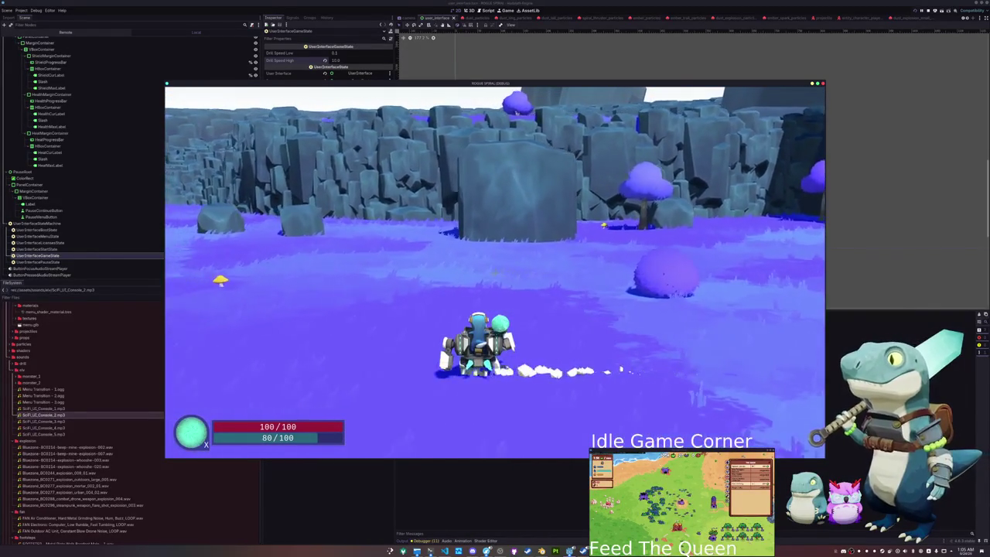
{"action": "key", "text": "shift"}
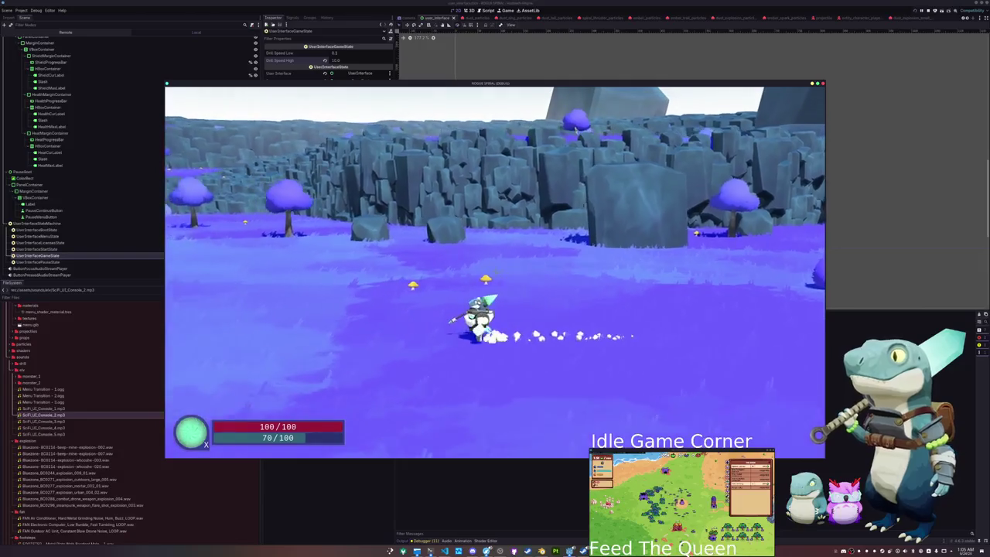
{"action": "key", "text": "shift"}
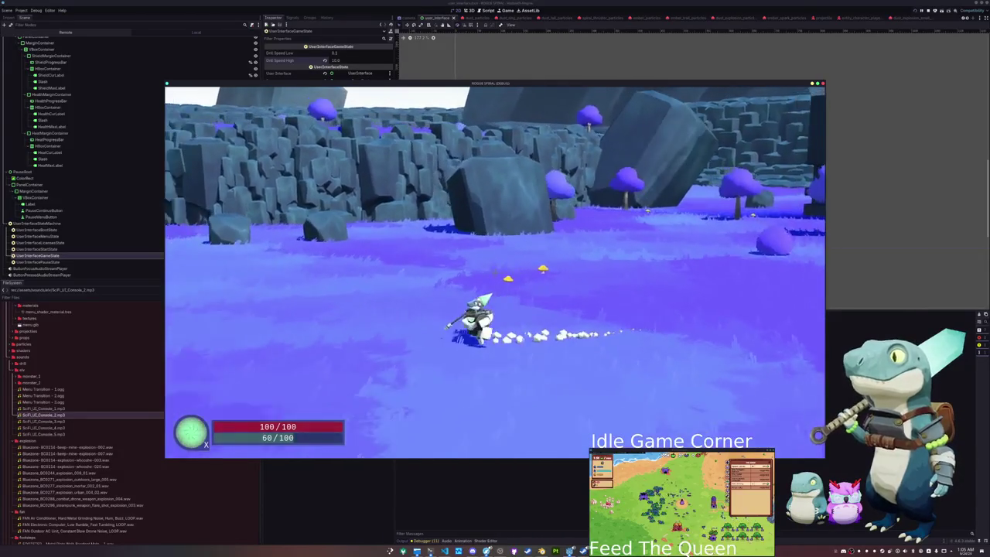
{"action": "key", "text": "shift"}
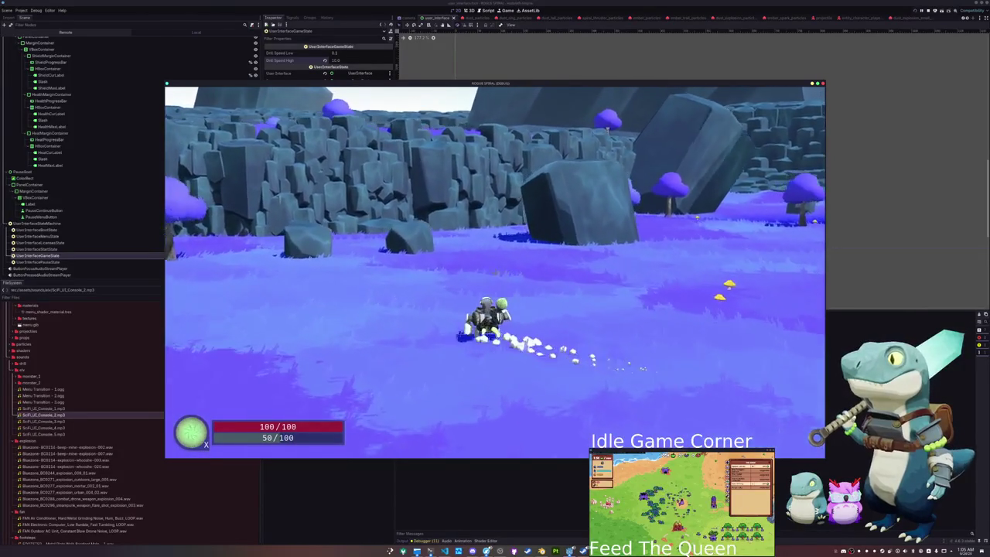
{"action": "key", "text": "shift"}
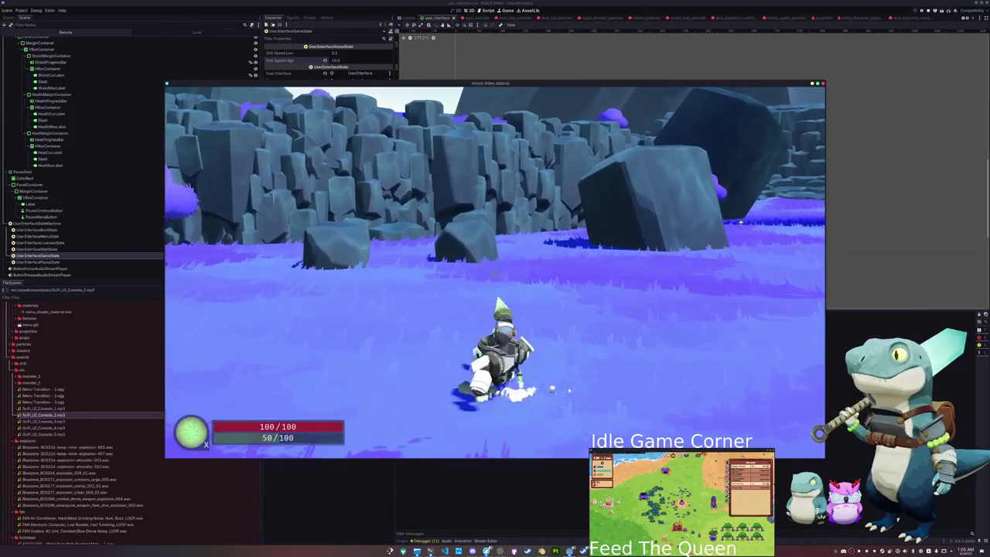
{"action": "key", "text": "shift"}
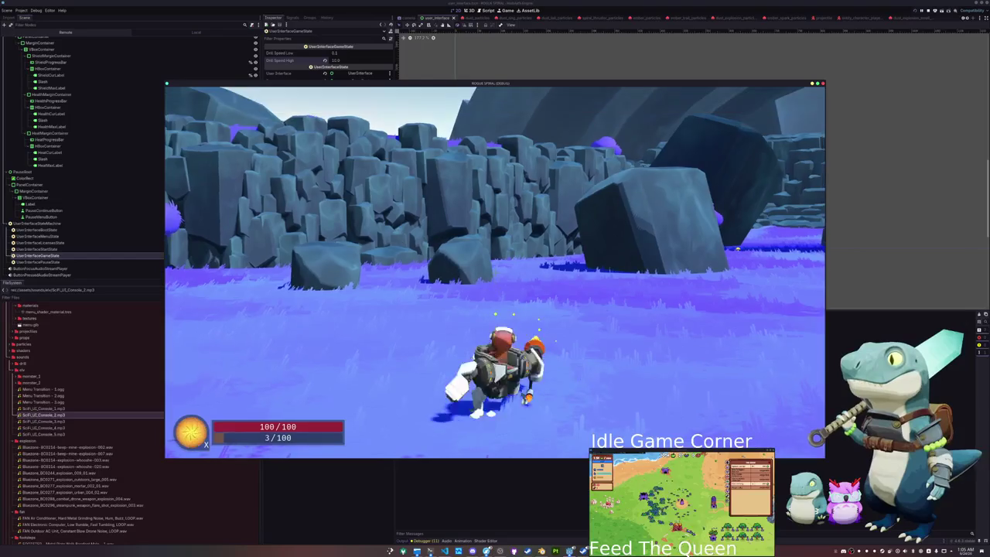
- Move and turn the character around the rocks and tree after the attack
{"action": "key", "text": "w"}
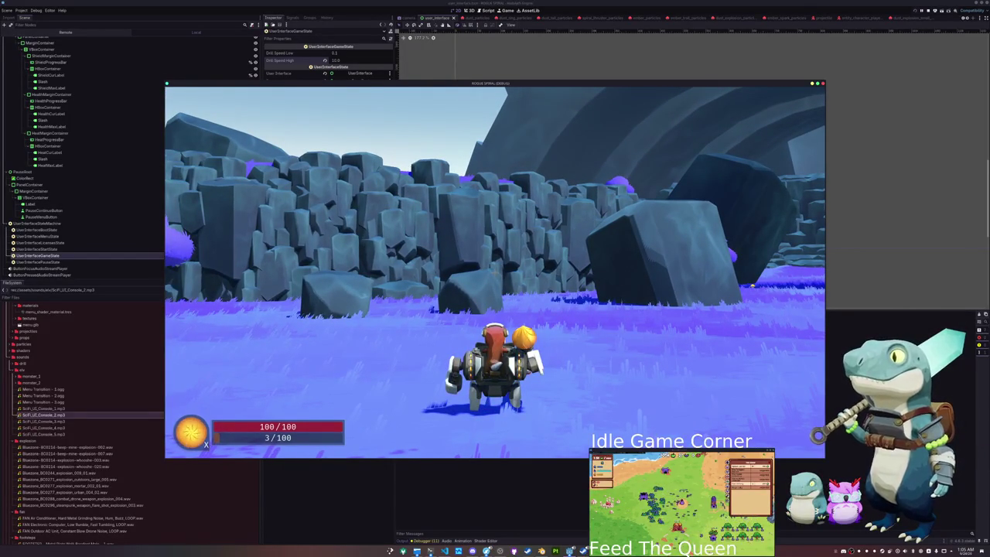
{"action": "key", "text": "a"}
{"action": "key", "text": "w"}
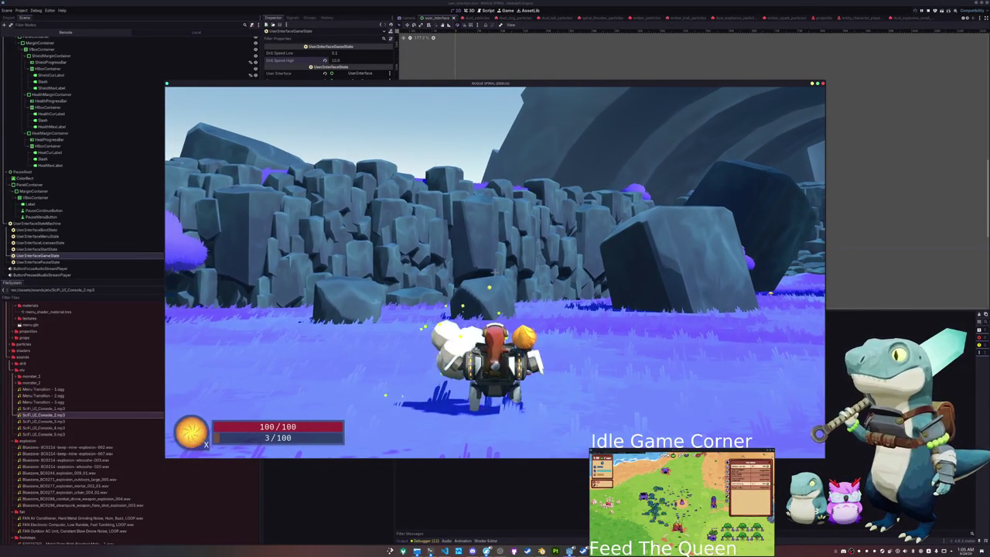
{"action": "key", "text": "d"}
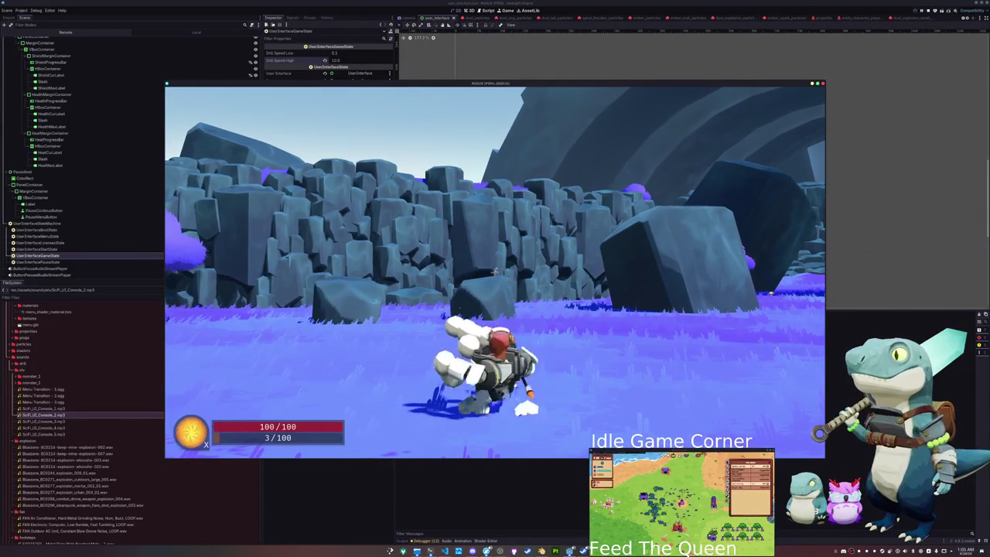
{"action": "key", "text": "w"}
{"action": "key", "text": "a"}
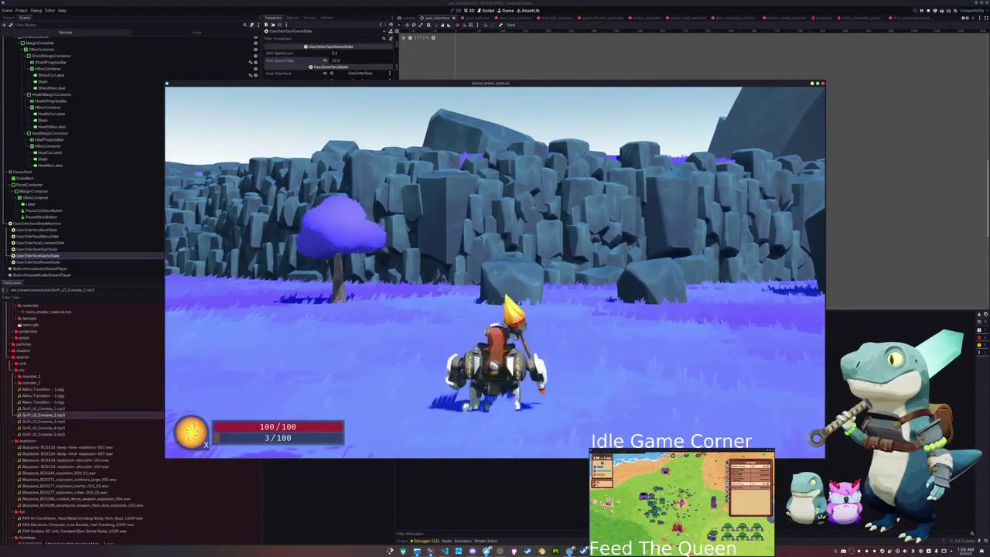
{"action": "key", "text": "w"}
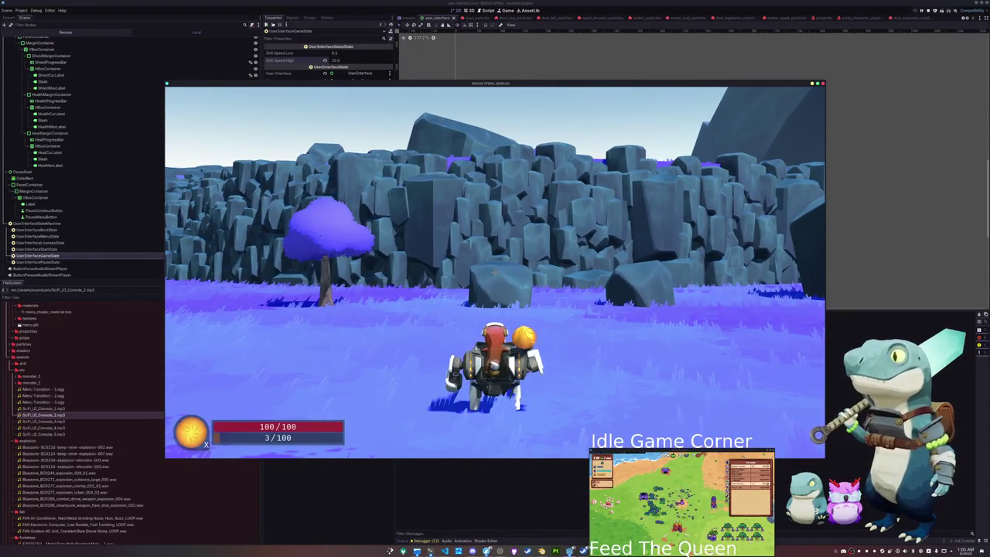
{"action": "key", "text": "a"}
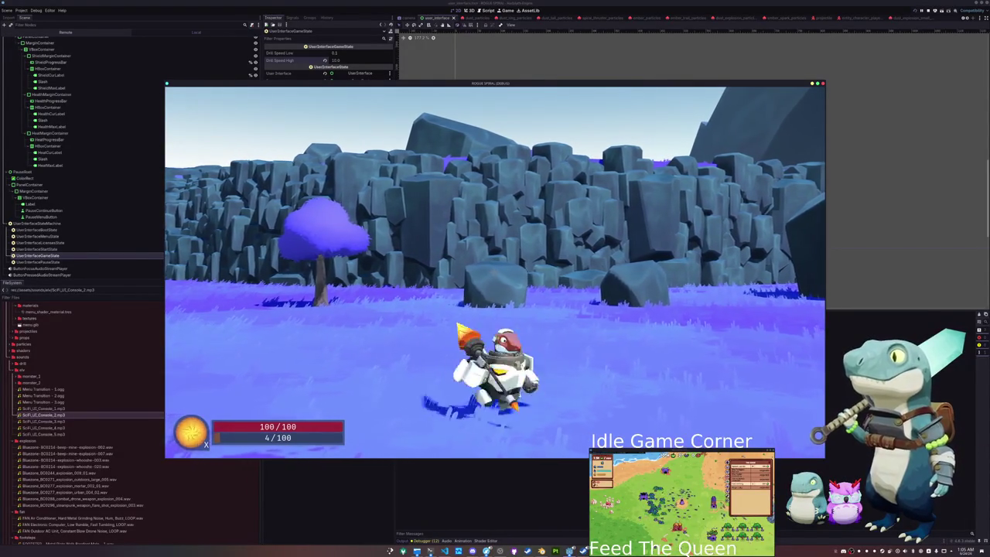
{"action": "key", "text": "w"}
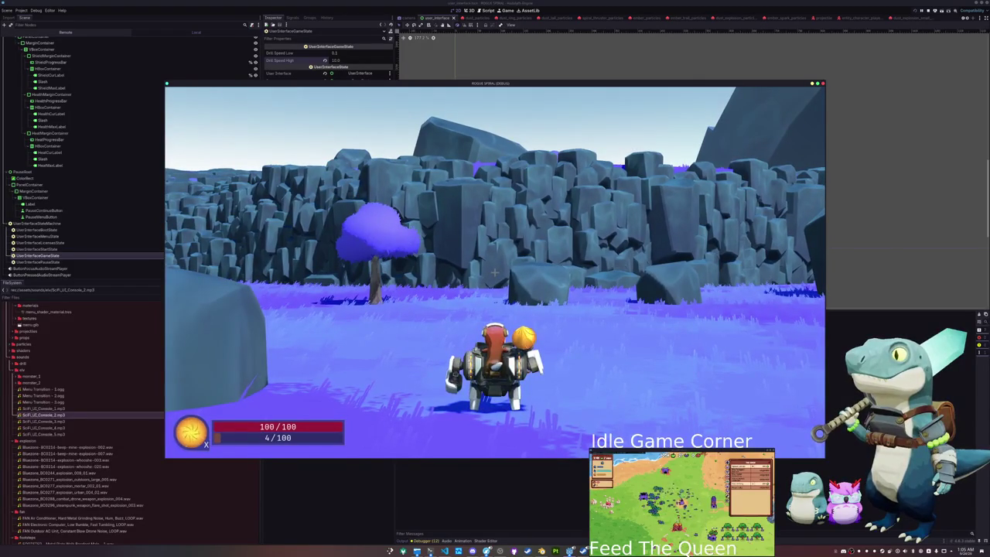
- Pause the game, exit to the main menu, and close the running game
{"action": "key", "text": "Escape"}
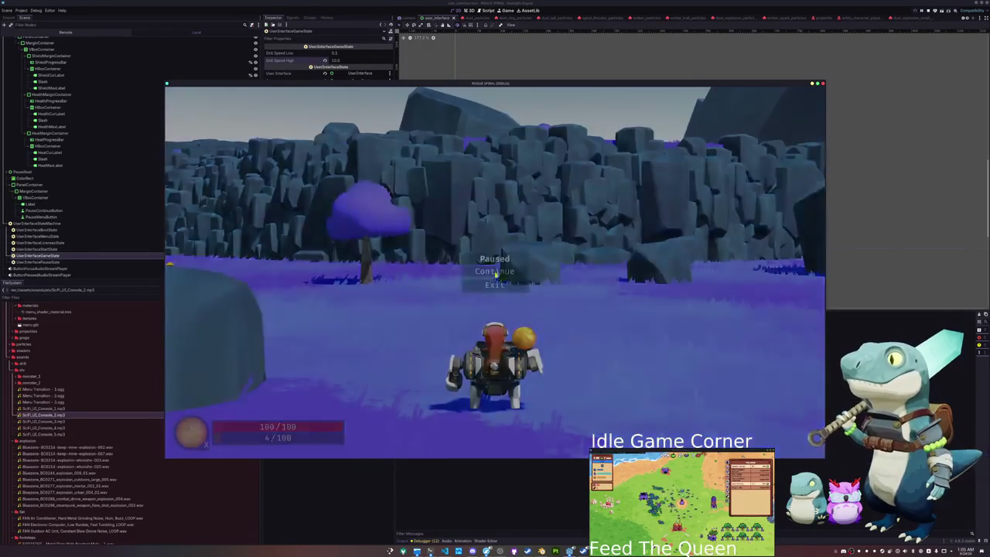
{"action": "left_click", "coordinate": [490, 282]}
{"action": "key", "text": "F8"}
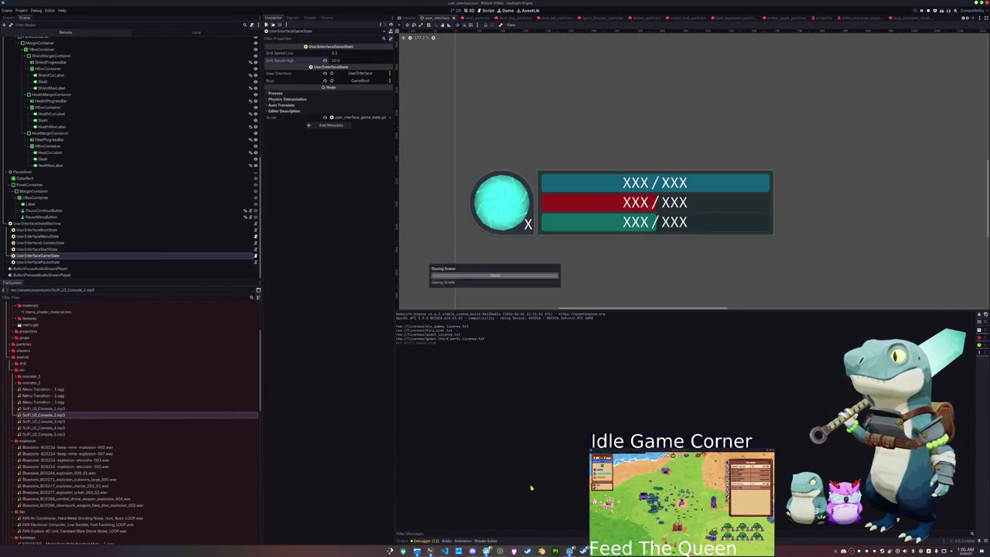
- Run the project again with F5 so it opens at the main menu
{"action": "key", "text": "F5"}
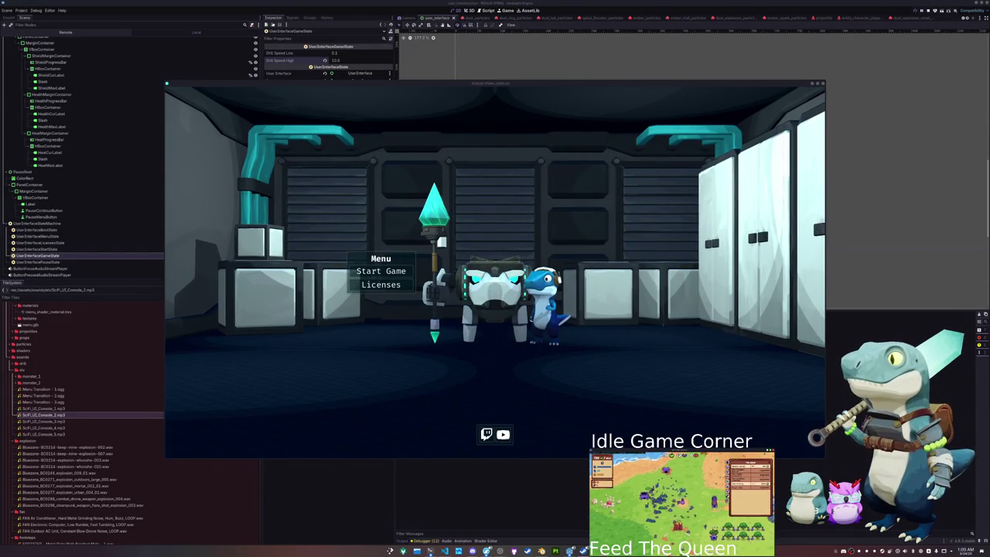
- Start a new run into the grassland level, pause it, and bring todo.txt forward
{"action": "left_click", "coordinate": [746, 372]}
{"action": "left_click", "coordinate": [399, 272]}
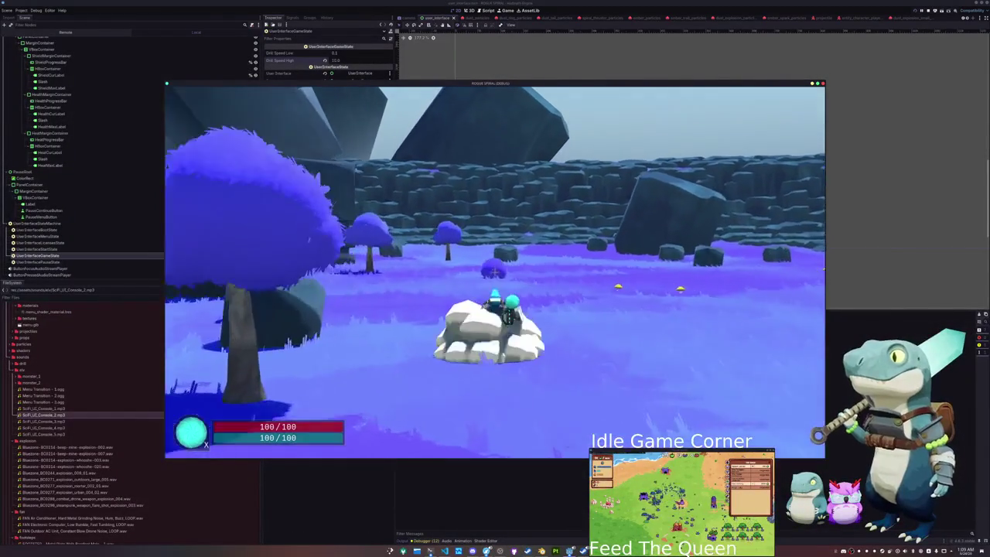
{"action": "key", "text": "Escape"}
{"action": "left_click", "coordinate": [431, 551]}
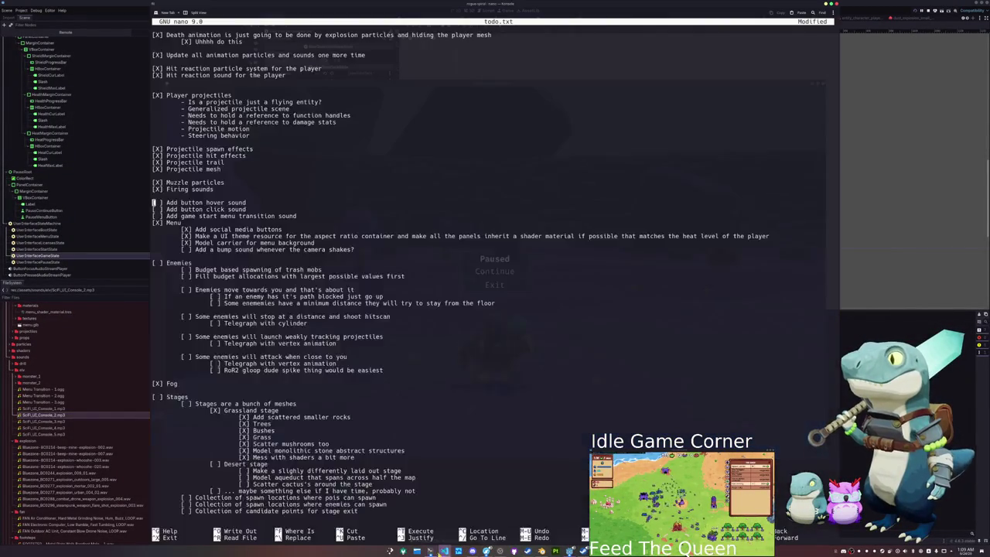
- Mark the button hover sound and button click sound checkboxes with X in todo.txt
{"action": "key", "text": "Right"}
{"action": "type", "text": "X"}
{"action": "key", "text": "Delete"}
{"action": "key", "text": "Down"}
{"action": "type", "text": "X"}
{"action": "key", "text": "Delete"}
{"action": "key", "text": "Down"}
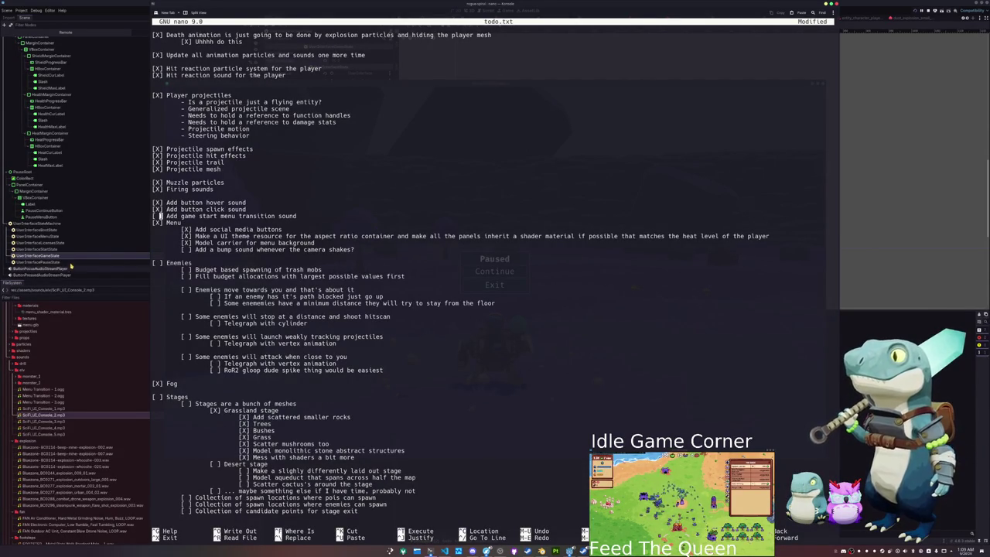
- Back in Godot, select the ButtonPressedAudioStreamPlayer node
{"action": "left_click", "coordinate": [46, 268]}
{"action": "left_click", "coordinate": [48, 275]}
{"action": "scroll", "coordinate": [49, 232], "scroll_direction": "up", "scroll_amount": 10}
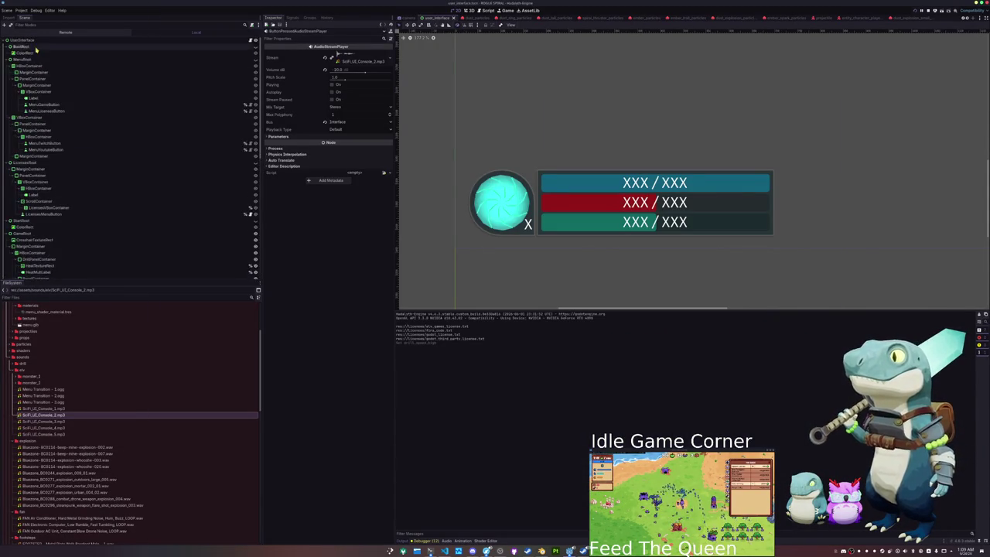
- Add a new AudioStreamPlayer node under the UserInterface root
{"action": "left_click", "coordinate": [23, 39]}
{"action": "key", "text": "ctrl+a"}
{"action": "scroll", "coordinate": [399, 318], "scroll_direction": "down", "scroll_amount": 2}
{"action": "left_click", "coordinate": [398, 312]}
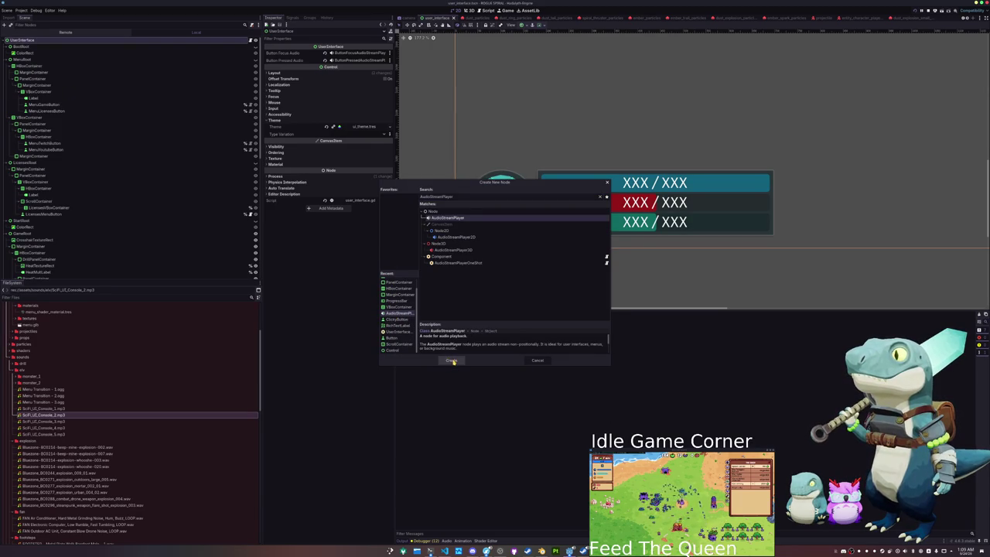
{"action": "left_click", "coordinate": [451, 360]}
{"action": "type", "text": "Sfx"}
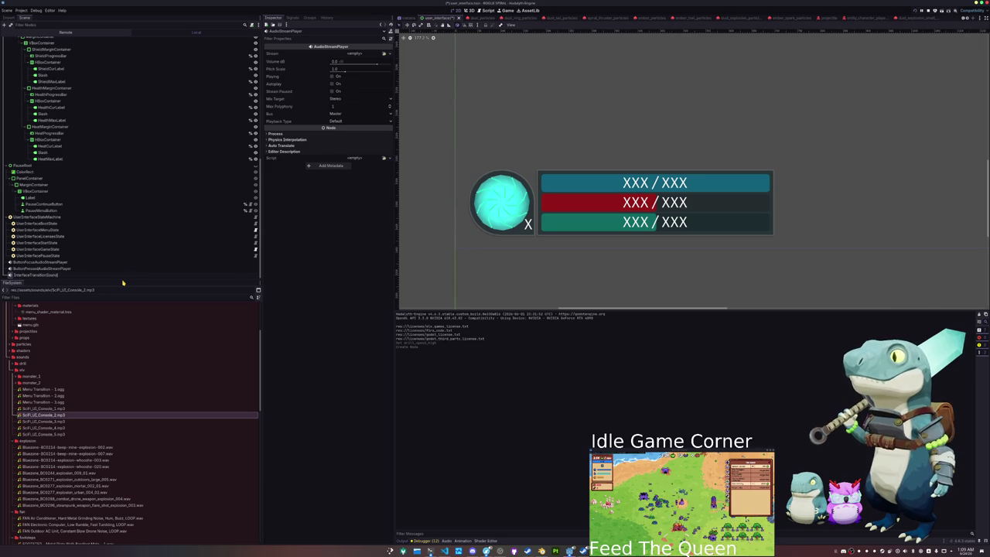
{"action": "key", "text": "Return"}
{"action": "key", "text": "ctrl+z"}
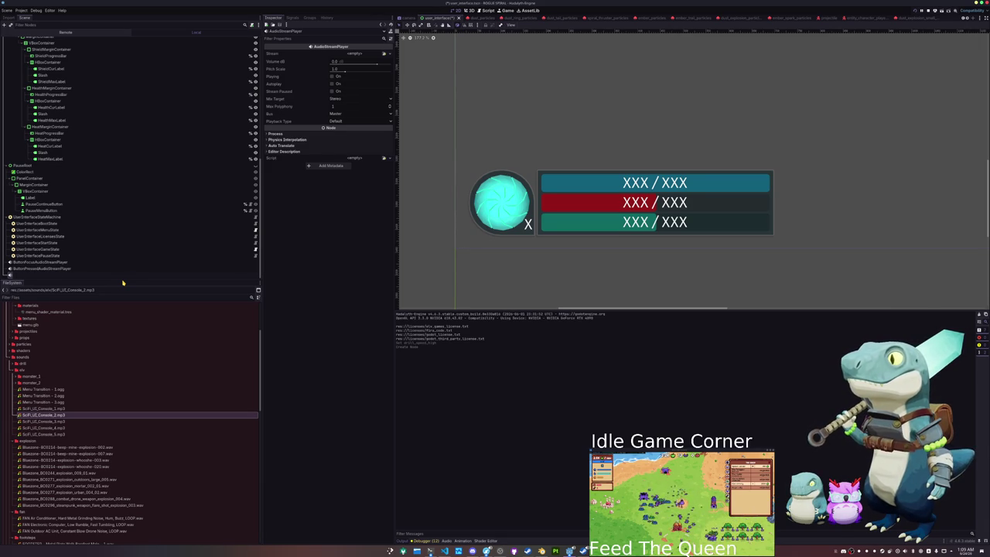
- Move the player under StartRoot, rename it StartAudioStreamPlayer, and enable its unique name
{"action": "mouse_move", "coordinate": [29, 277]}
{"action": "left_mouse_down"}
{"action": "mouse_move", "coordinate": [38, 181]}
{"action": "mouse_move", "coordinate": [35, 159]}
{"action": "mouse_move", "coordinate": [19, 172]}
{"action": "mouse_move", "coordinate": [23, 161]}
{"action": "left_mouse_up"}
{"action": "key", "text": "F2"}
{"action": "key", "text": "Home"}
{"action": "type", "text": "Start"}
{"action": "key", "text": "Return"}
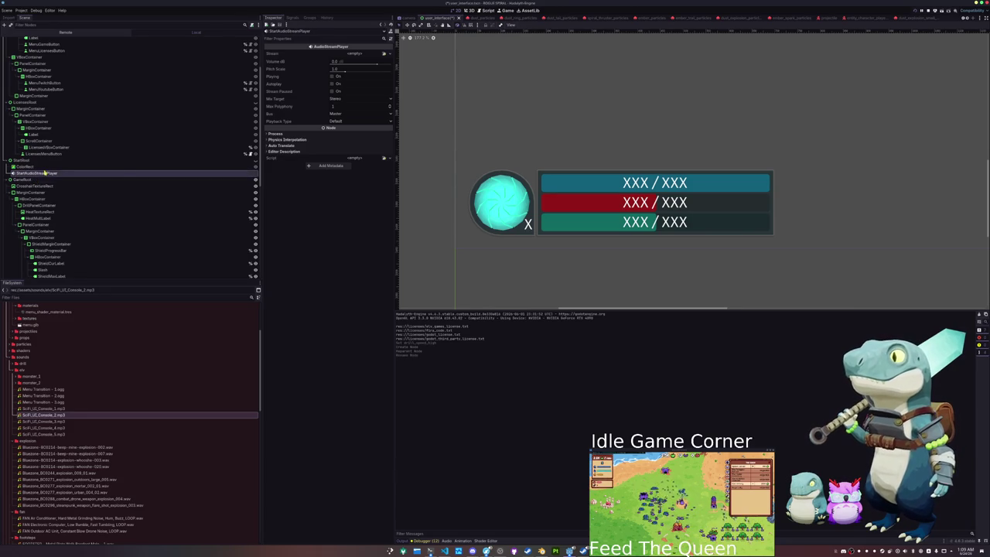
{"action": "right_click", "coordinate": [46, 173]}
{"action": "left_click", "coordinate": [71, 302]}
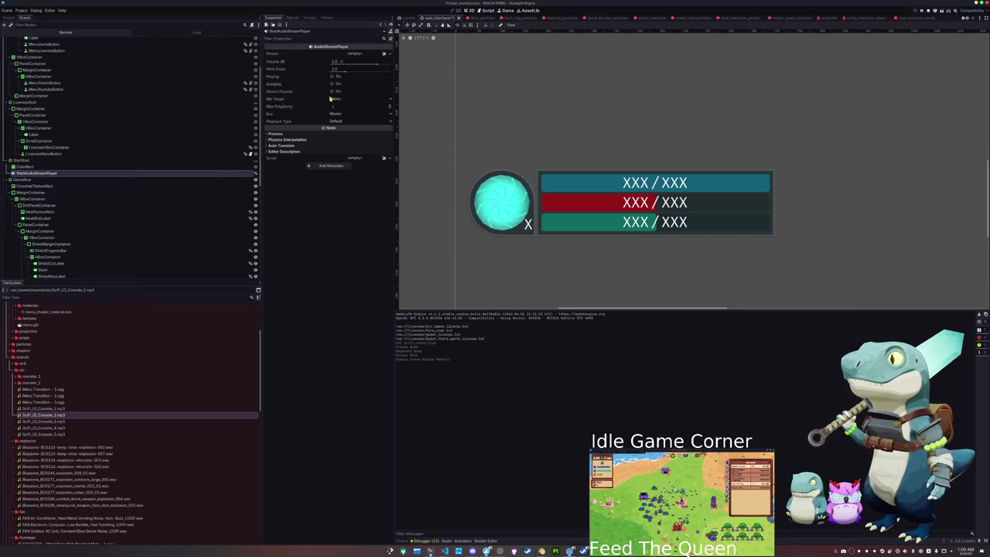
- Route StartAudioStreamPlayer to the Interface bus, comparing against ButtonPressedAudioStreamPlayer's settings
{"action": "left_click", "coordinate": [341, 113]}
{"action": "left_click", "coordinate": [341, 133]}
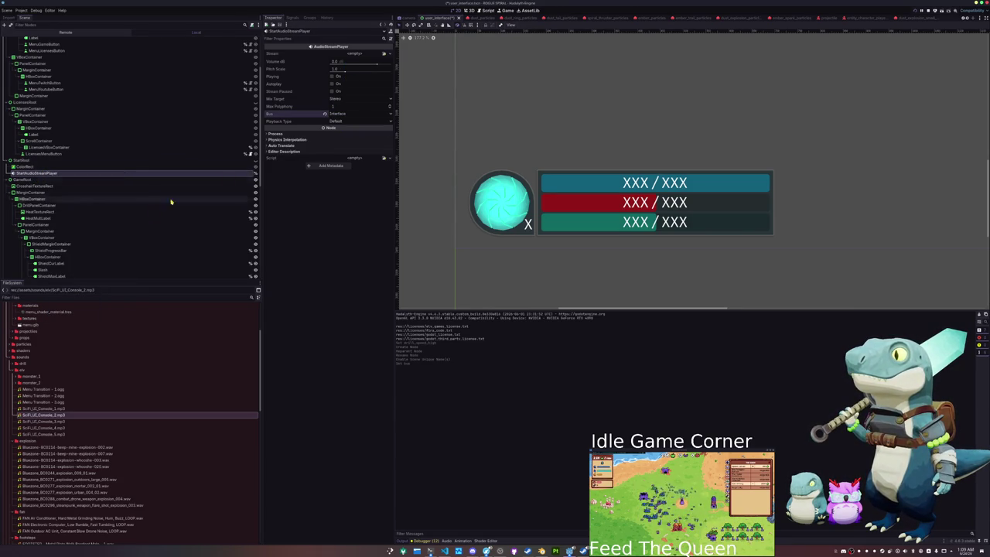
{"action": "scroll", "coordinate": [62, 224], "scroll_direction": "down", "scroll_amount": 5}
{"action": "left_click", "coordinate": [40, 275]}
{"action": "scroll", "coordinate": [47, 232], "scroll_direction": "up", "scroll_amount": 5}
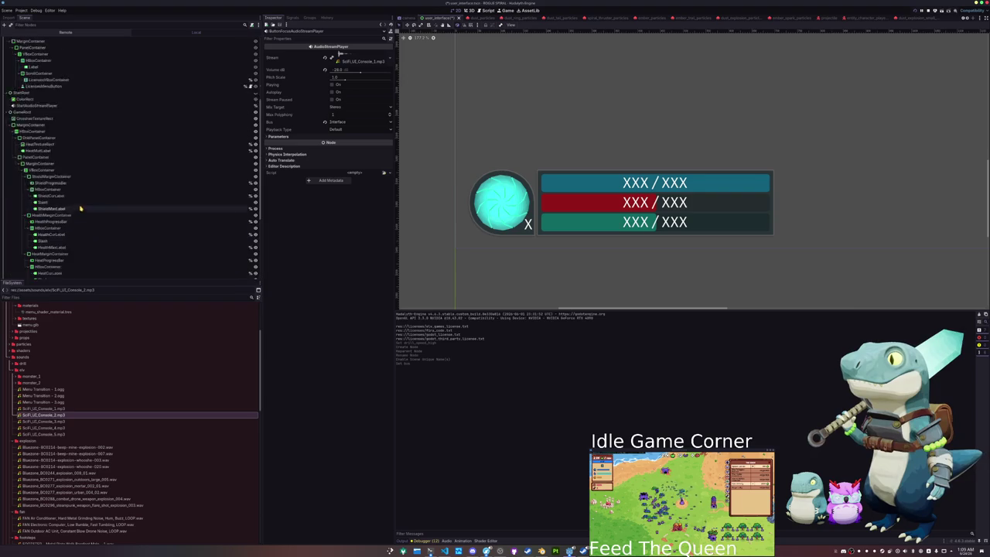
{"action": "left_click", "coordinate": [44, 132]}
{"action": "scroll", "coordinate": [116, 124], "scroll_direction": "up", "scroll_amount": 2}
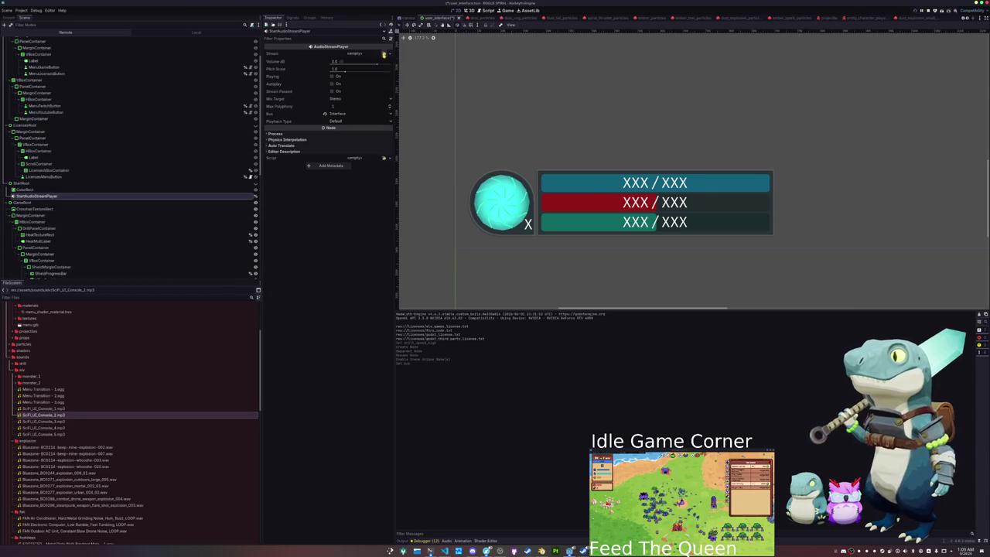
- Assign Menu Transition - 1.ogg as the stream with a -28 dB volume
{"action": "left_click", "coordinate": [384, 53]}
{"action": "left_click", "coordinate": [338, 254]}
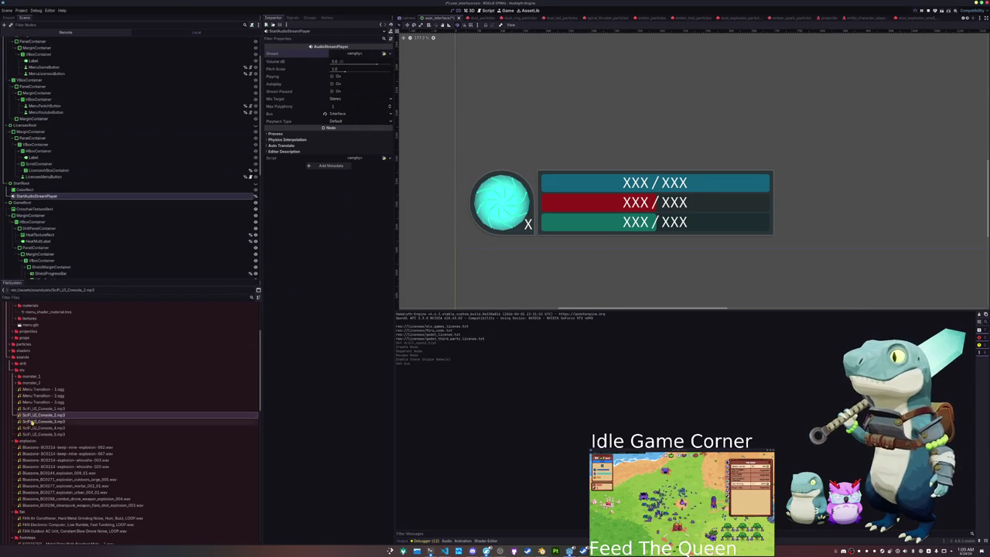
{"action": "mouse_move", "coordinate": [43, 393]}
{"action": "left_mouse_down"}
{"action": "mouse_move", "coordinate": [309, 146]}
{"action": "mouse_move", "coordinate": [347, 58]}
{"action": "left_mouse_up"}
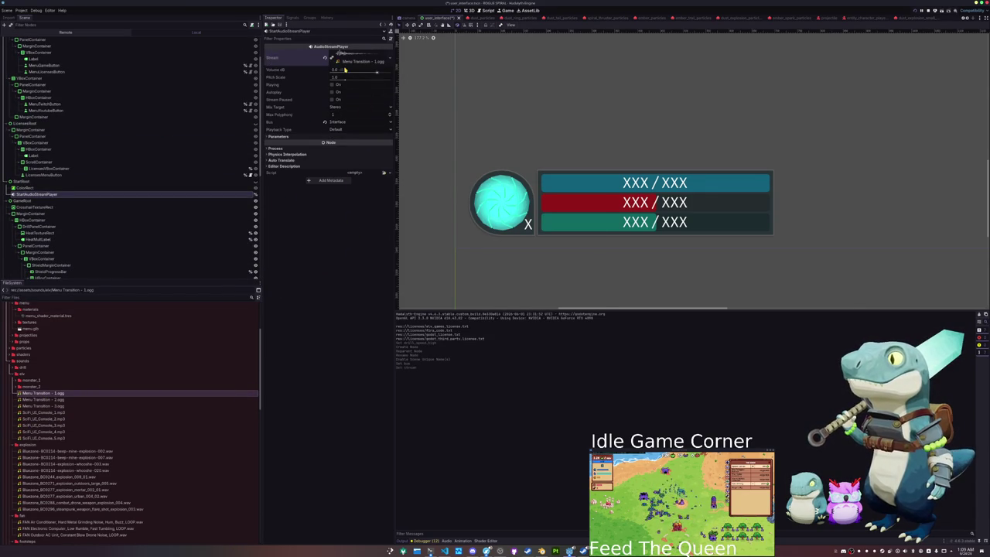
{"action": "type", "text": "8"}
{"action": "key", "text": "Return"}
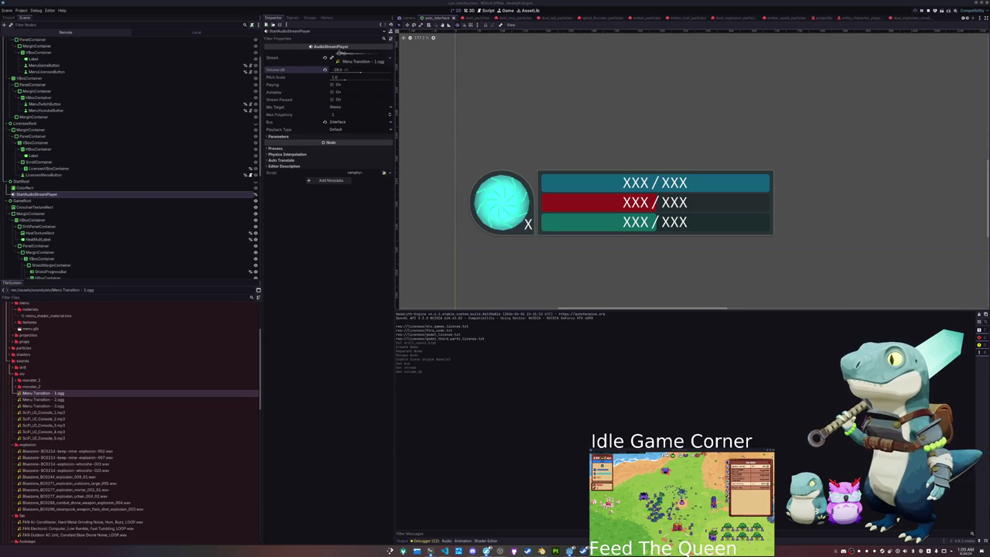
- Preview the transition sound and settle its volume at -10 dB, then select UserInterfaceStartState
{"action": "left_click", "coordinate": [332, 84]}
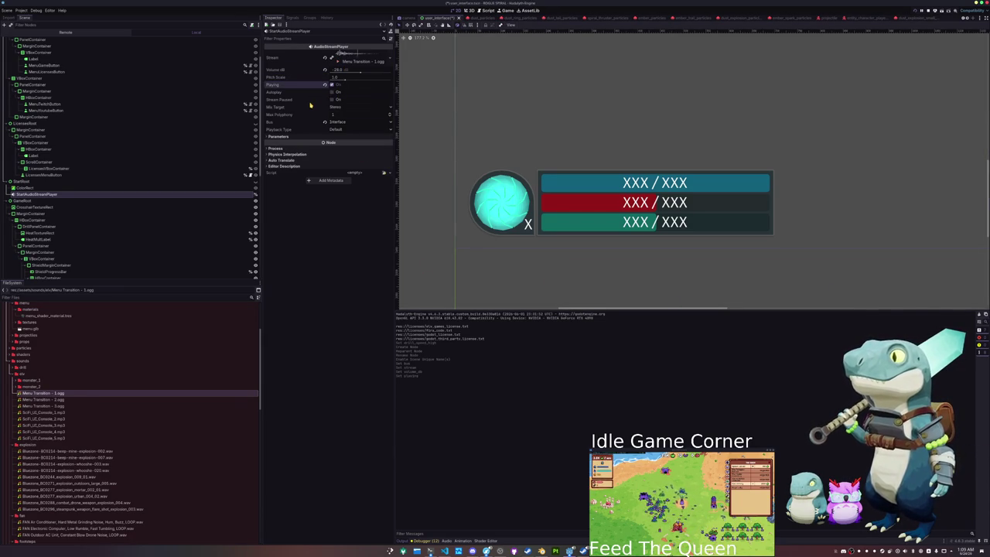
{"action": "left_click_drag", "start_coordinate": [358, 76], "coordinate": [368, 72]}
{"action": "left_click", "coordinate": [333, 85]}
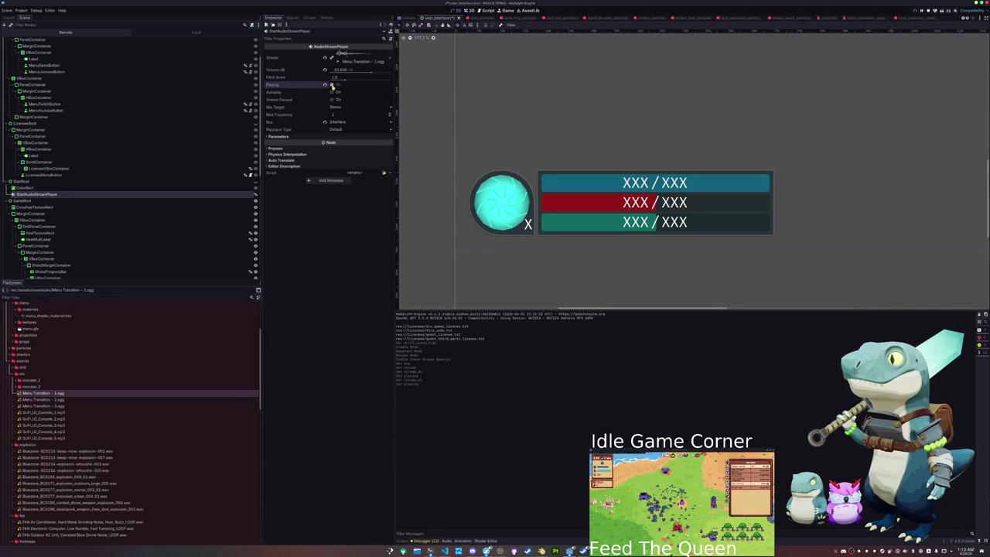
{"action": "left_click", "coordinate": [347, 70]}
{"action": "key", "text": "Return"}
{"action": "left_click", "coordinate": [333, 85]}
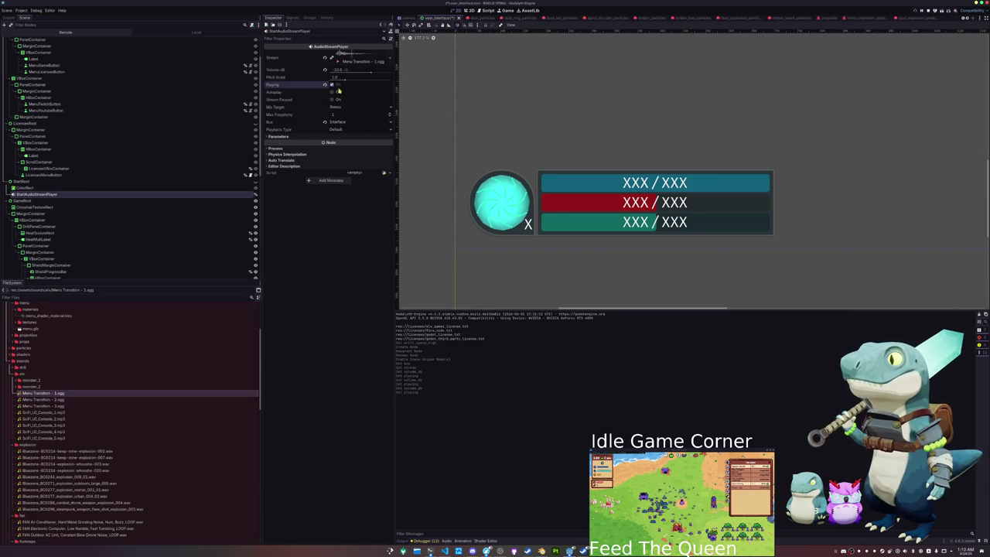
{"action": "scroll", "coordinate": [475, 111], "scroll_direction": "down", "scroll_amount": 3}
{"action": "scroll", "coordinate": [124, 256], "scroll_direction": "down", "scroll_amount": 5}
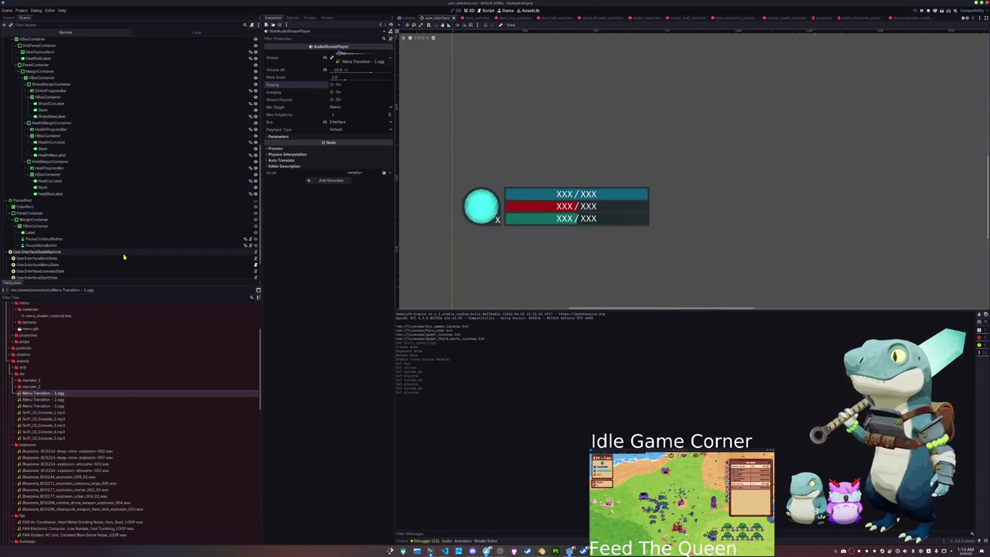
{"action": "scroll", "coordinate": [108, 255], "scroll_direction": "down", "scroll_amount": 2}
{"action": "left_click", "coordinate": [68, 250]}
{"action": "left_click", "coordinate": [256, 250]}
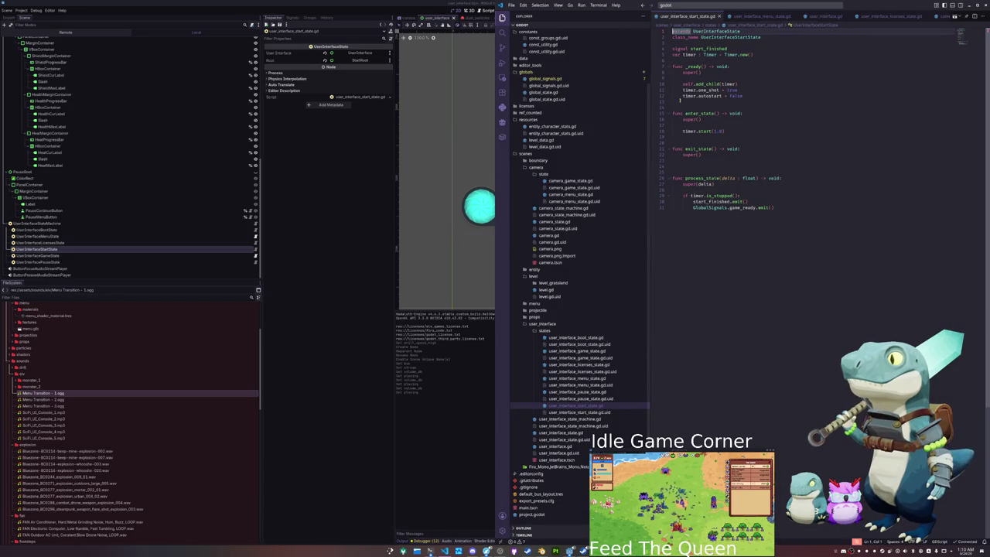
{"action": "left_click", "coordinate": [689, 60]}
{"action": "key", "text": "Up"}
{"action": "key", "text": "Up"}
{"action": "key", "text": "Up"}
{"action": "key", "text": "Return"}
{"action": "key", "text": "Return"}
{"action": "key", "text": "Up"}
{"action": "type", "text": "@onrea"}
{"action": "key", "text": "Return"}
{"action": "type", "text": "var "}
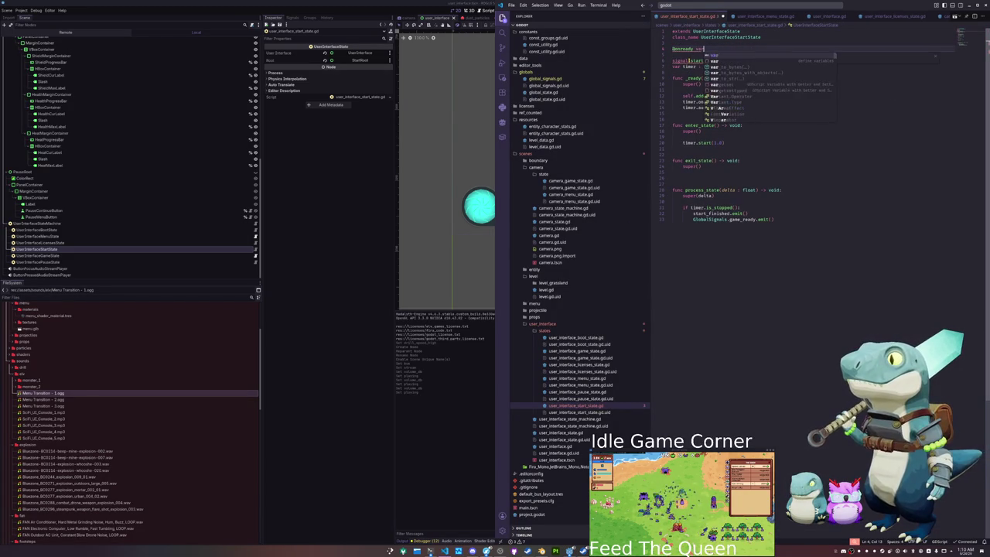
{"action": "type", "text": "start"}
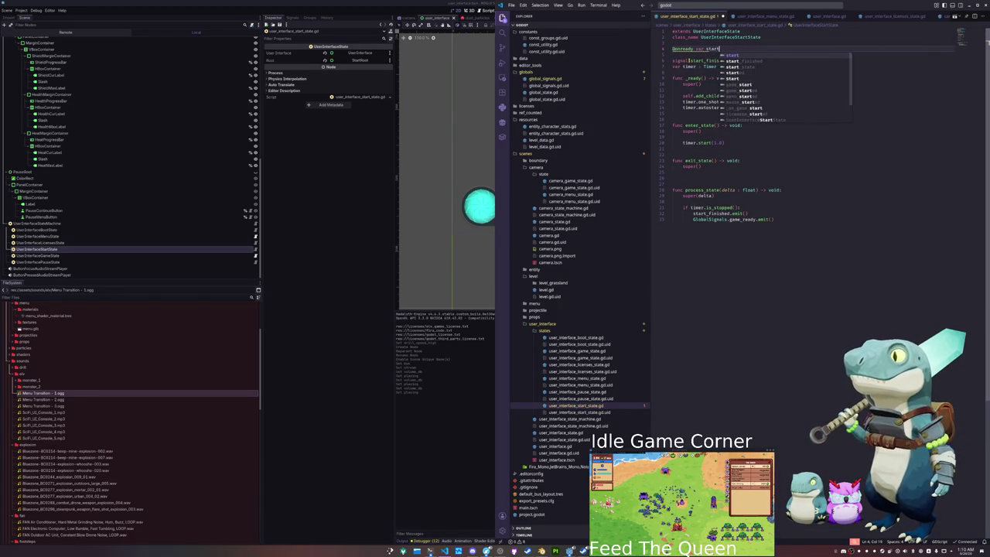
{"action": "type", "text": "_stdio : "}
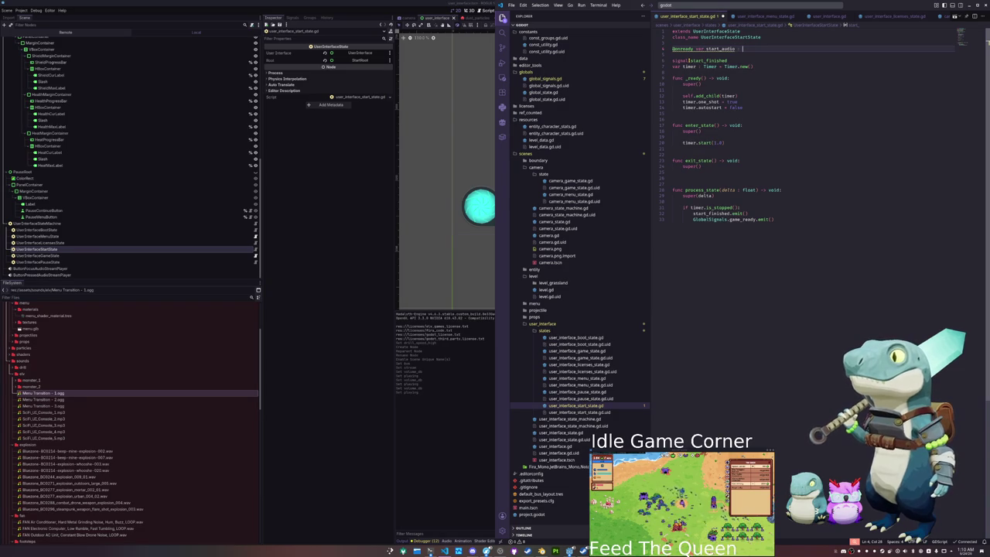
{"action": "type", "text": "Start"}
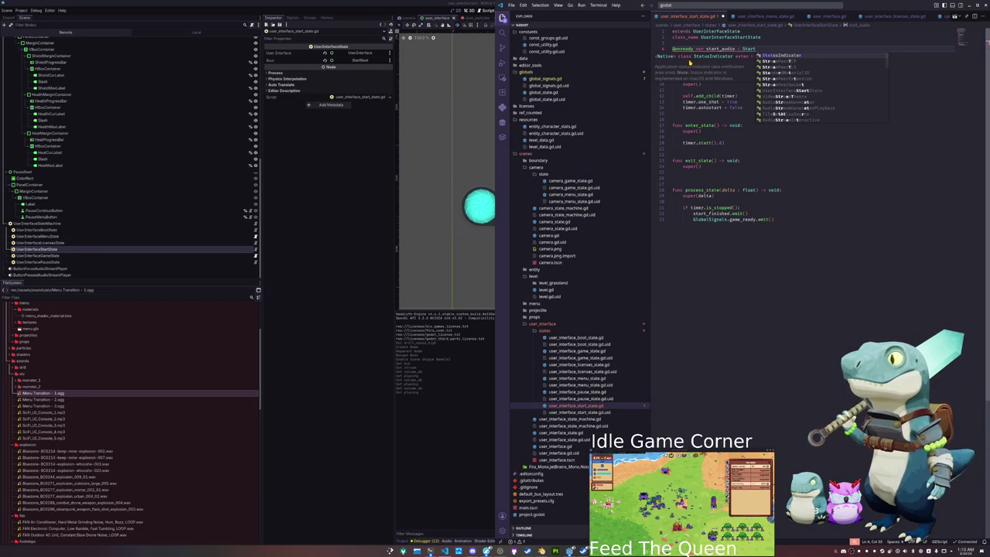
- Complete the declaration as AudioStreamPlayer = %StartAudioStreamPlayer after checking the node's name
{"action": "left_click", "coordinate": [132, 196]}
{"action": "scroll", "coordinate": [121, 188], "scroll_direction": "up", "scroll_amount": 5}
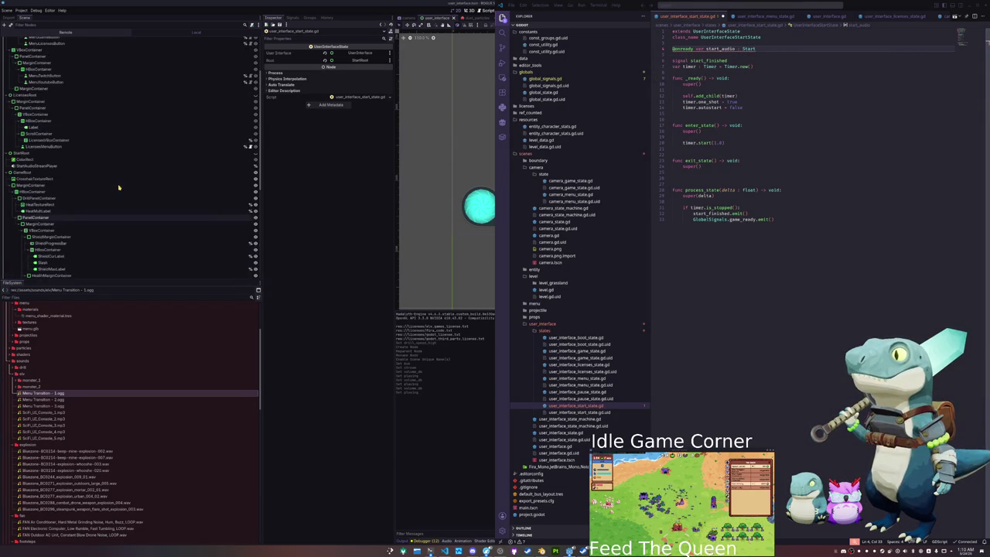
{"action": "scroll", "coordinate": [75, 148], "scroll_direction": "down", "scroll_amount": 5}
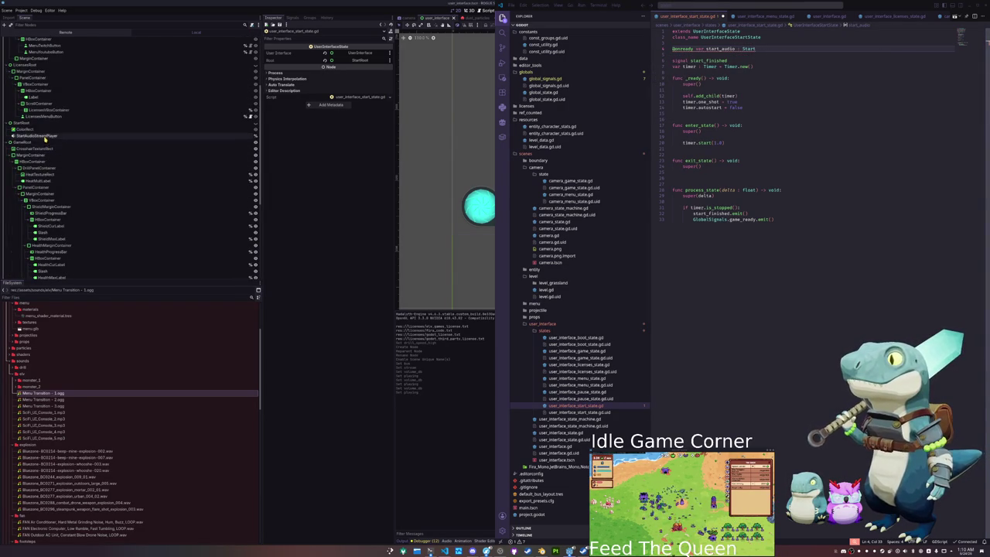
{"action": "left_click", "coordinate": [777, 49]}
{"action": "left_click", "coordinate": [773, 48]}
{"action": "key", "text": "BackSpace"}
{"action": "type", "text": "AudioStreamPlay"}
{"action": "key", "text": "Return"}
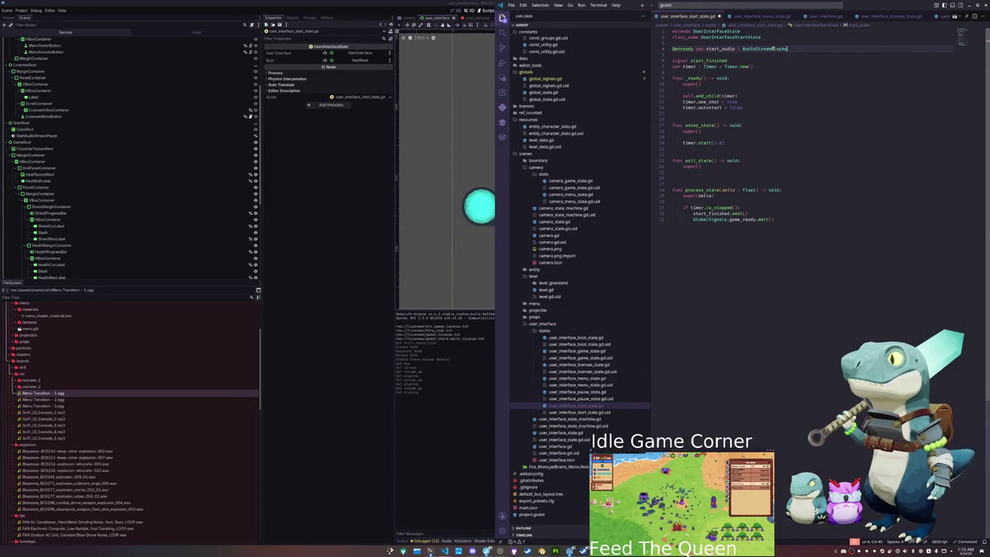
{"action": "key", "text": "BackSpace"}
{"action": "key", "text": "BackSpace"}
{"action": "key", "text": "BackSpace"}
{"action": "type", "text": "er = %"}
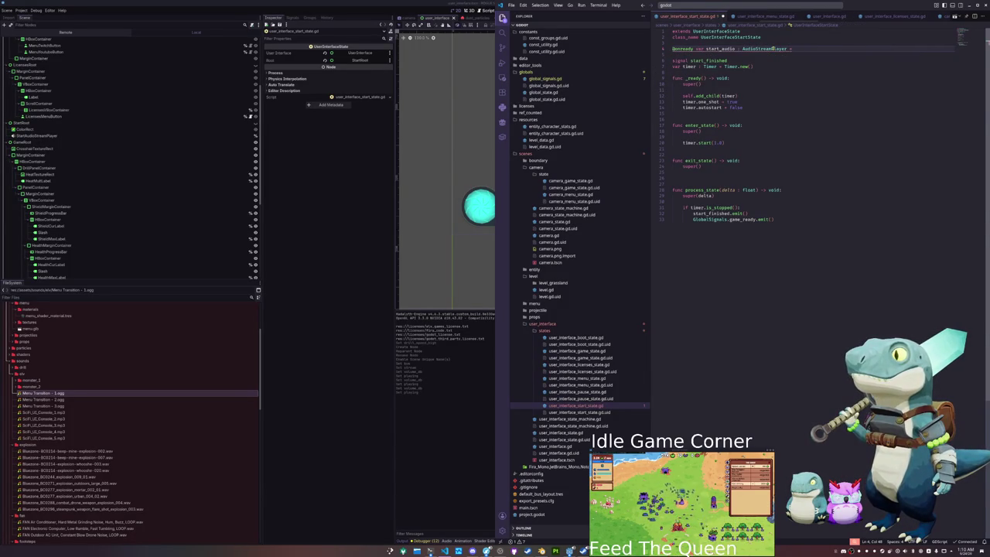
{"action": "type", "text": "StartAud"}
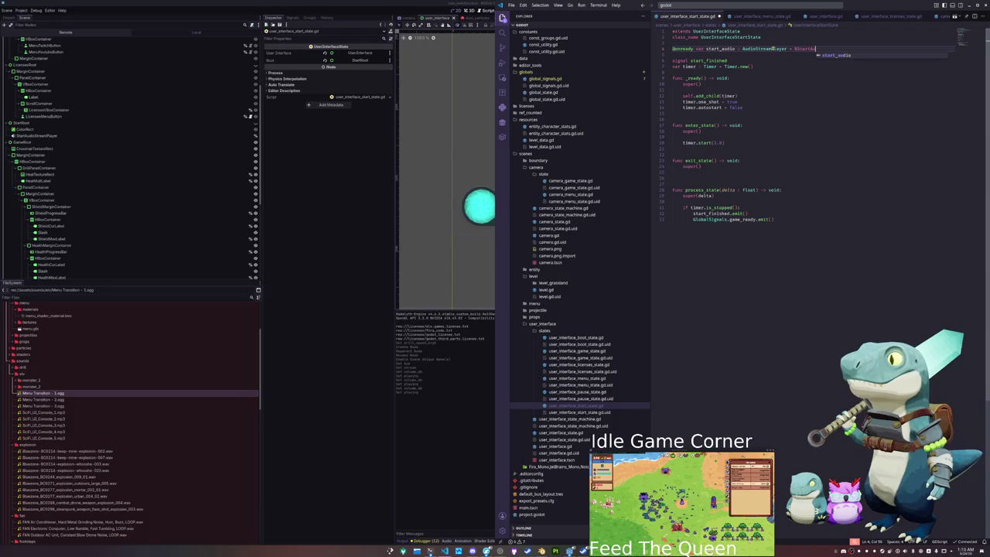
{"action": "type", "text": "ioStreamPlayer"}
- Call start_audio.play() in enter_state, save the script, and add a blank line above it
{"action": "key", "text": "Down"}
{"action": "key", "text": "Down"}
{"action": "key", "text": "Down"}
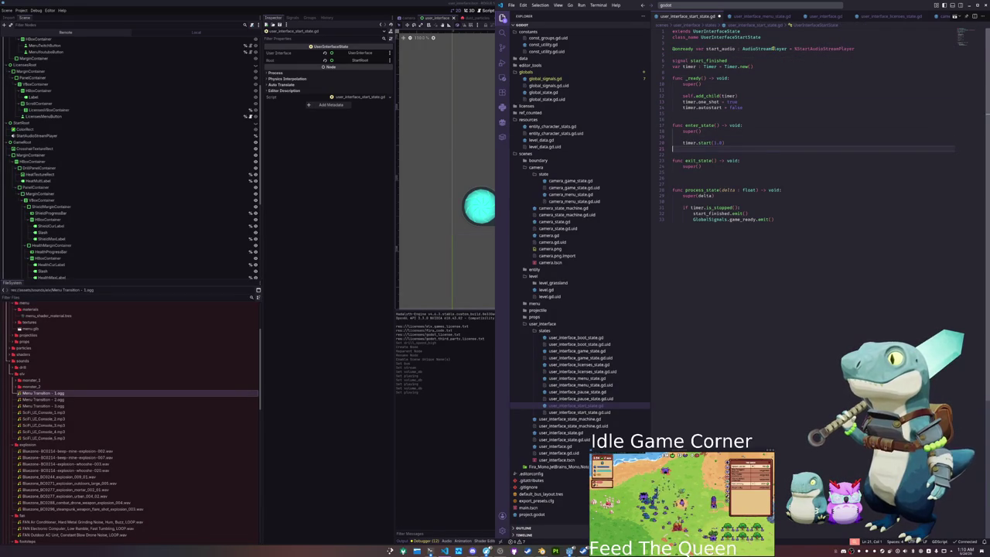
{"action": "type", "text": "start"}
{"action": "type", "text": "_audio"}
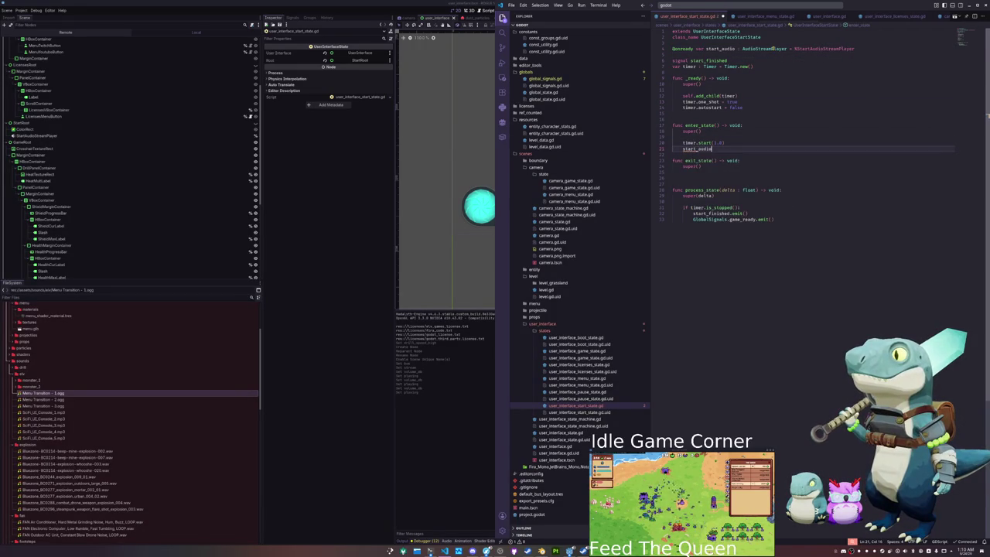
{"action": "type", "text": ".play()"}
{"action": "key", "text": "ctrl+s"}
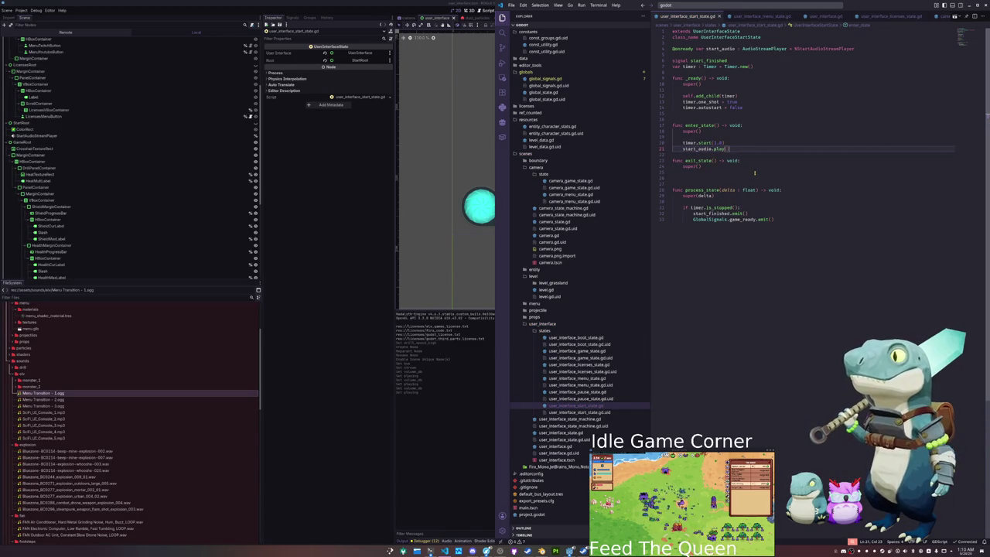
{"action": "key", "text": "Home"}
{"action": "key", "text": "Return"}
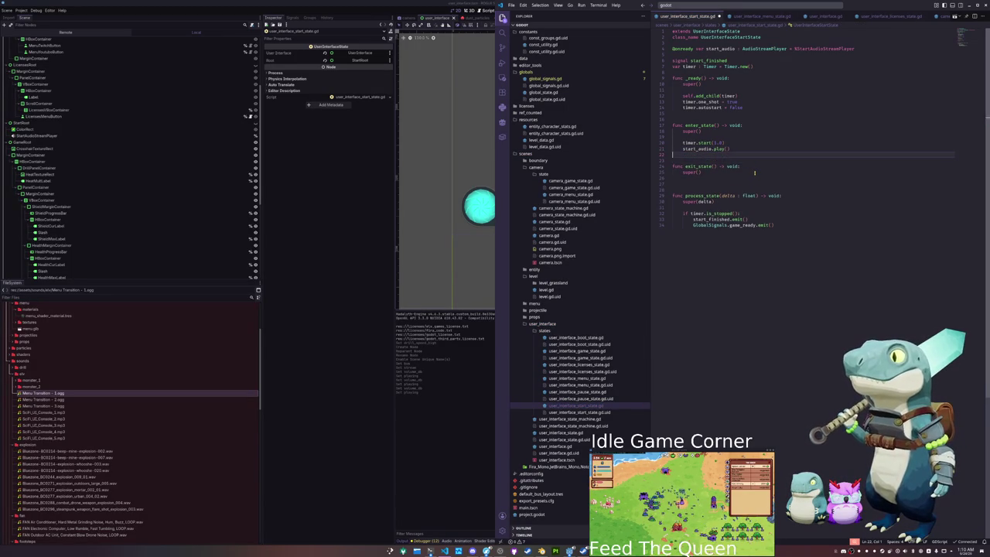
{"action": "left_click", "coordinate": [321, 401]}
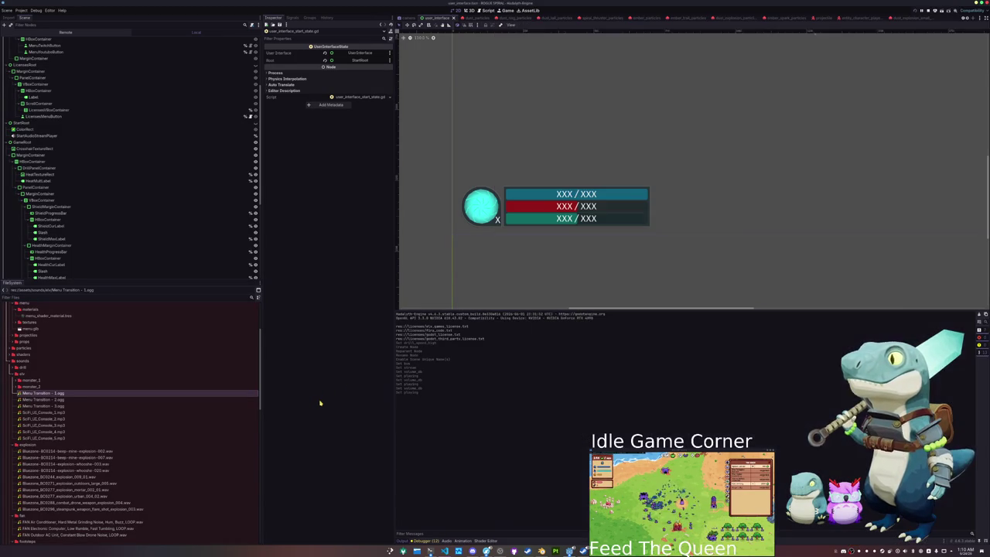
- Run the project, start a new game, walk toward and away from the tree, and dash left
{"action": "key", "text": "F5"}
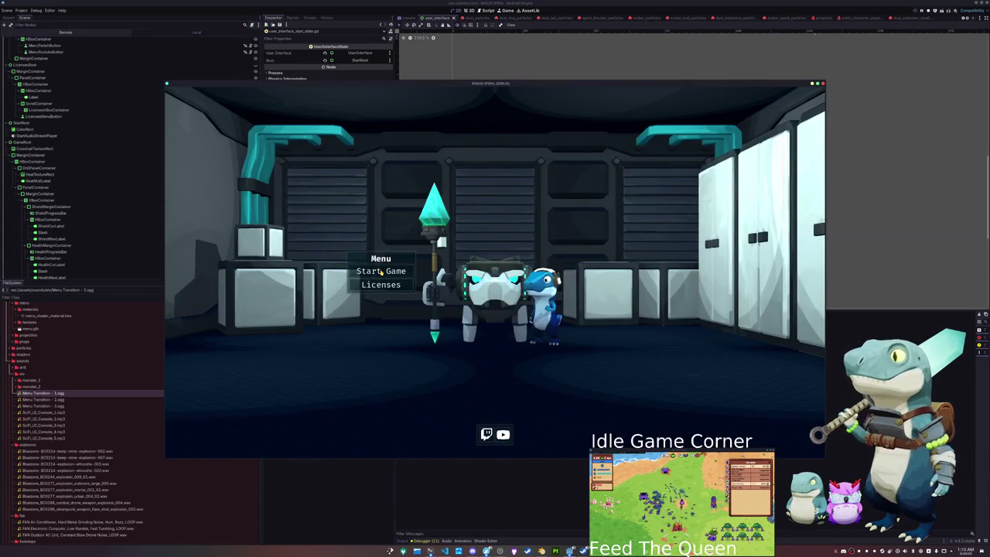
{"action": "left_click", "coordinate": [382, 271]}
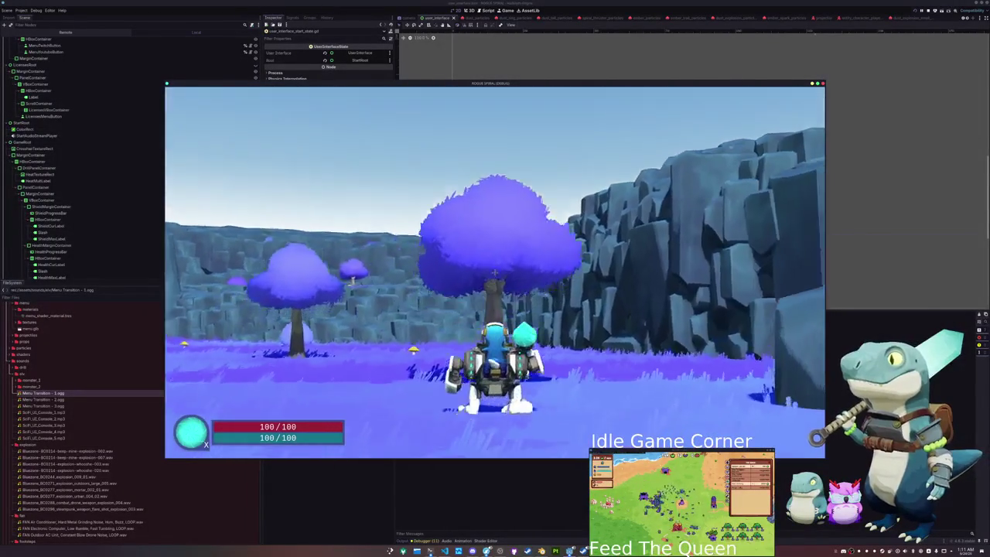
{"action": "key", "text": "w"}
{"action": "key", "text": "w"}
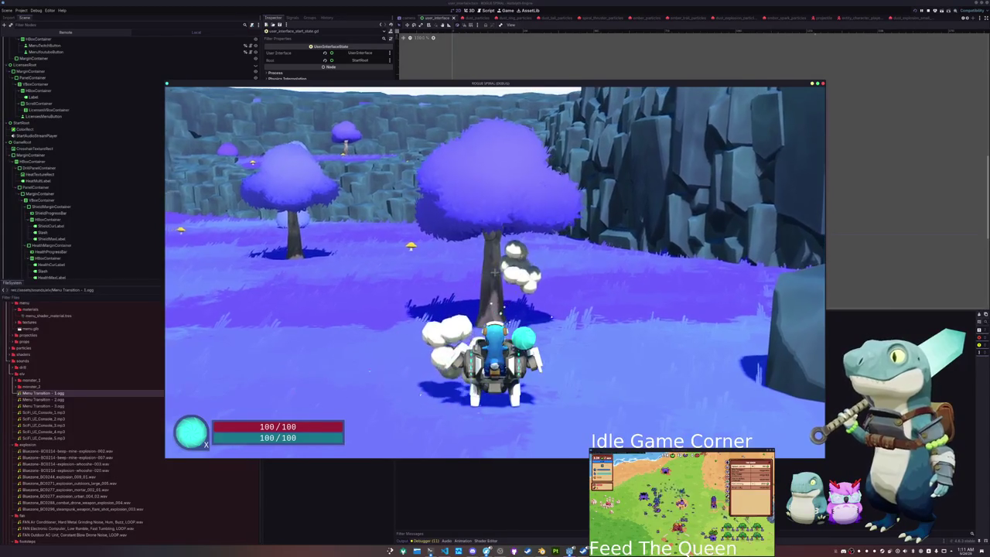
{"action": "key", "text": "s"}
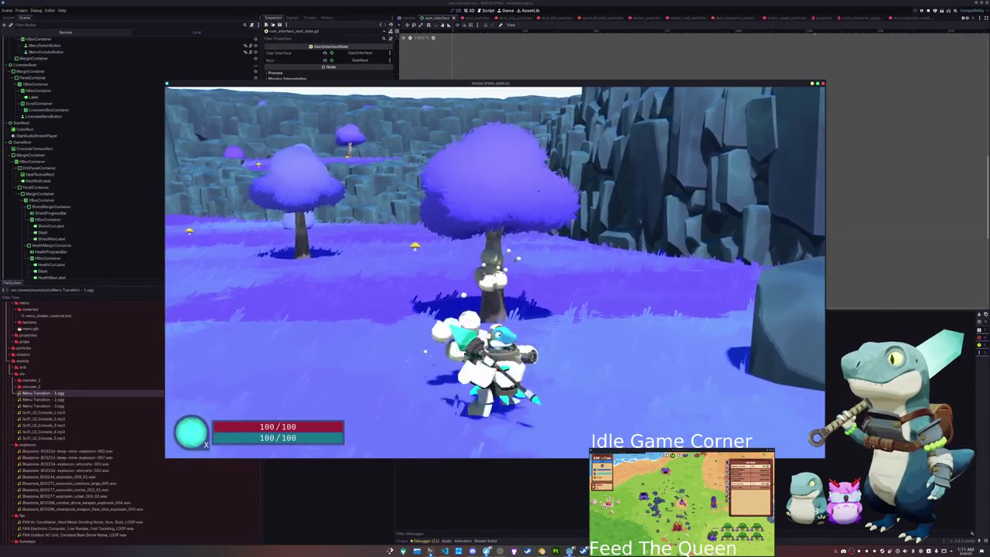
{"action": "key", "text": "s"}
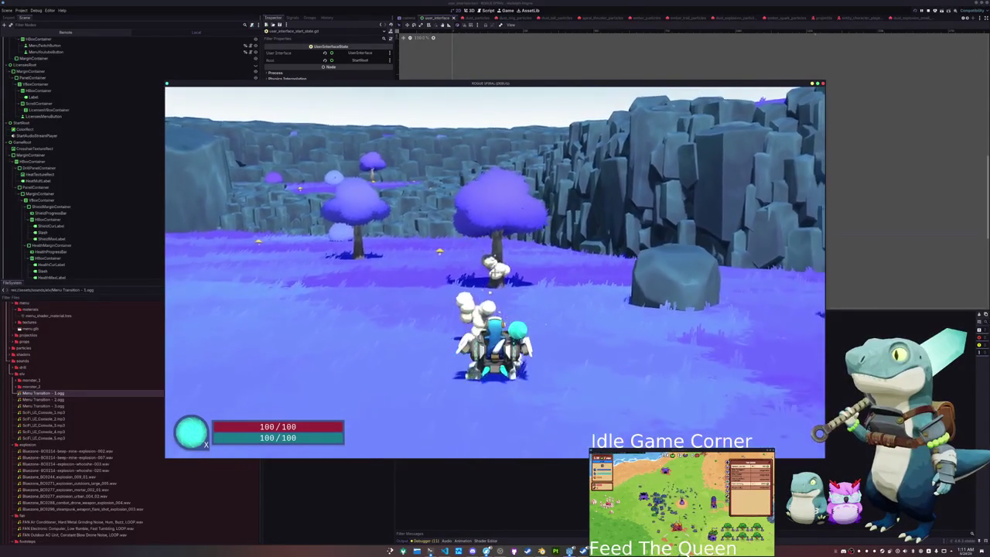
{"action": "key", "text": "a"}
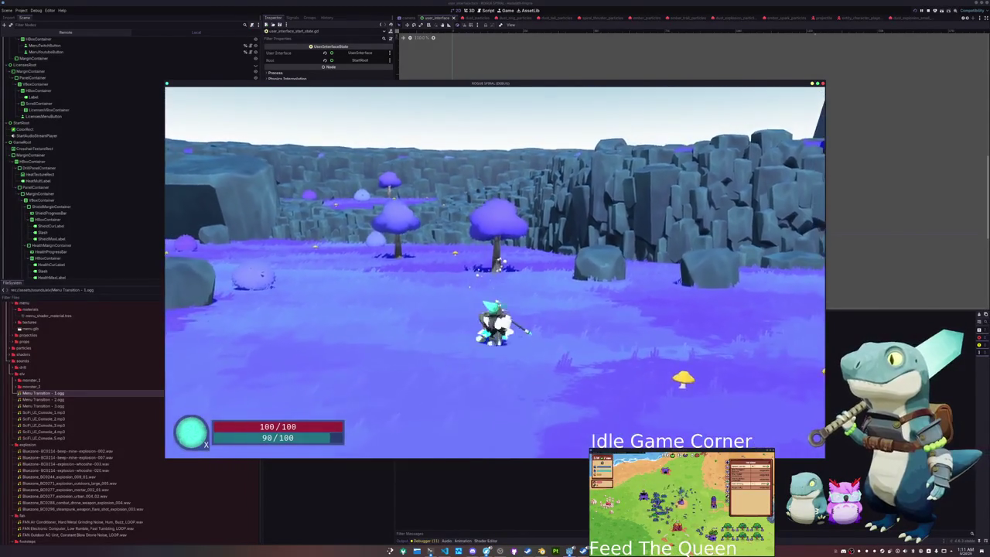
{"action": "key", "text": "shift"}
{"action": "key", "text": "w"}
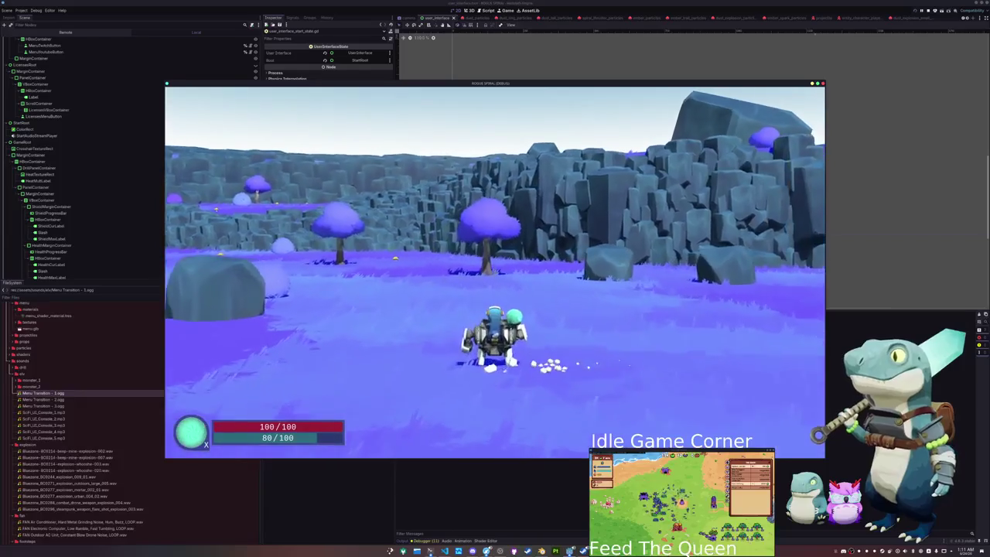
{"action": "key", "text": "w"}
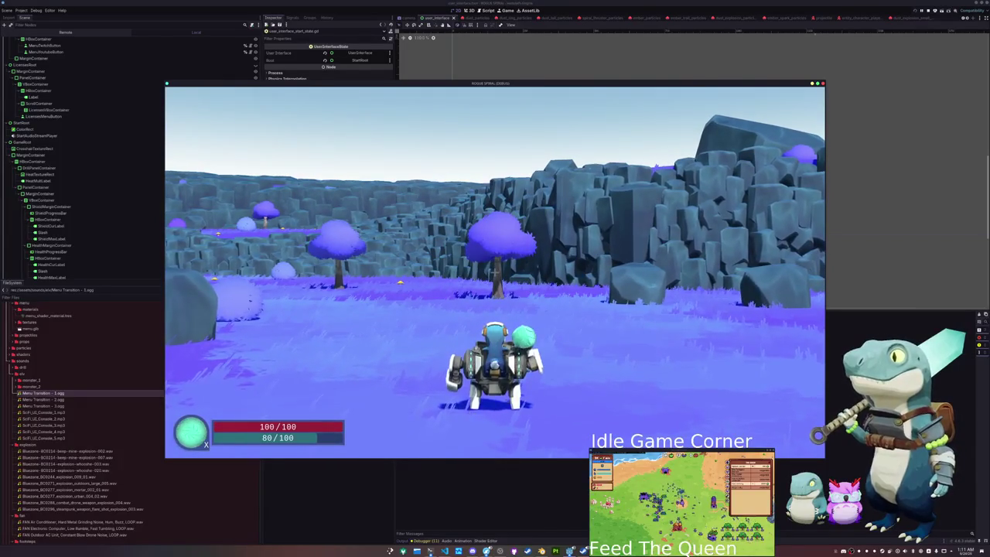
- Trigger the dust burst attack, jump, and sweep the camera across the cliffs and rock arches
{"action": "key", "text": "space"}
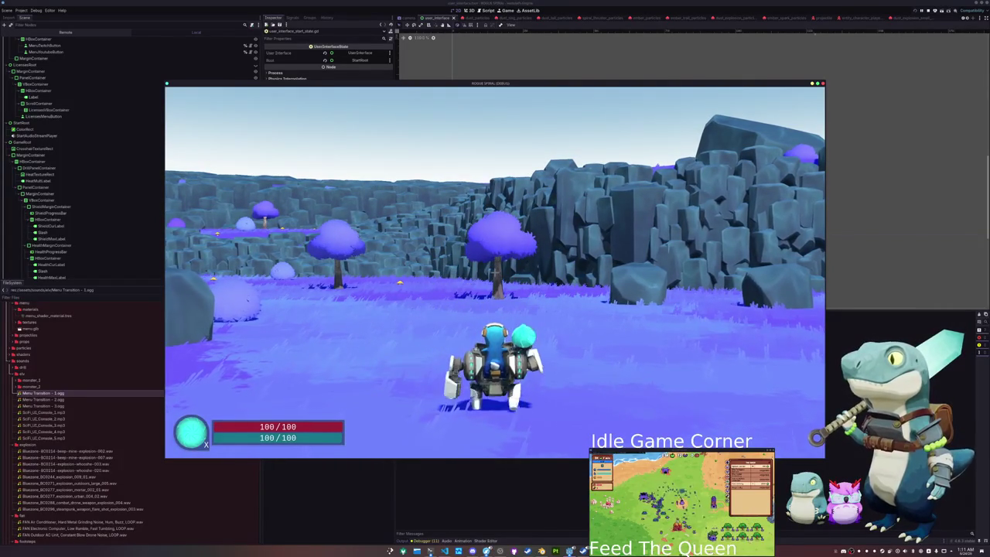
{"action": "key", "text": "space"}
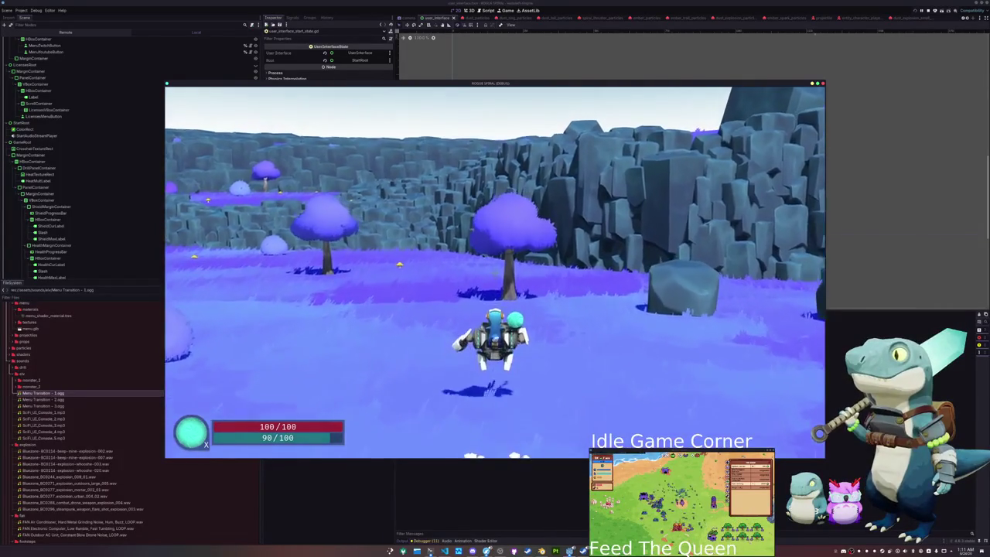
{"action": "key", "text": "w"}
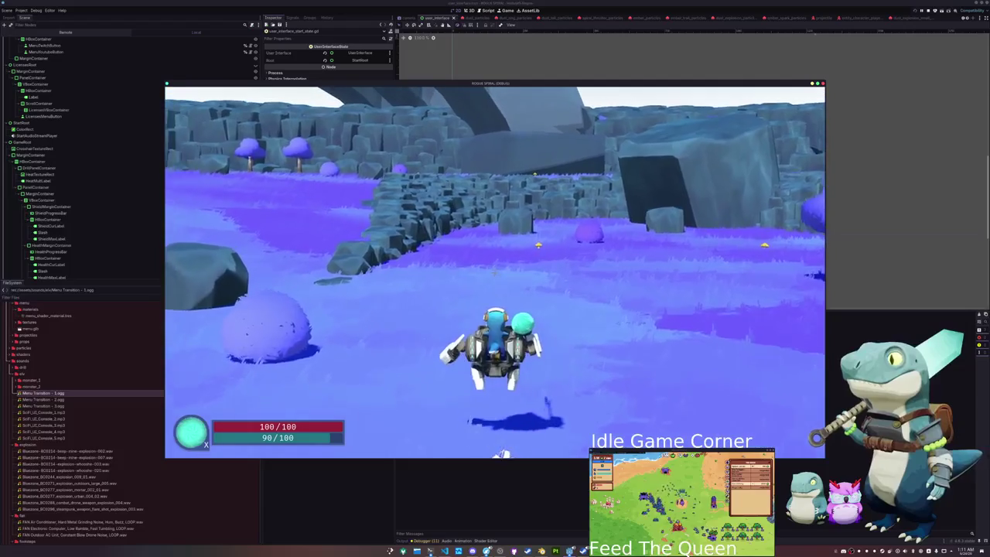
{"action": "key", "text": "w"}
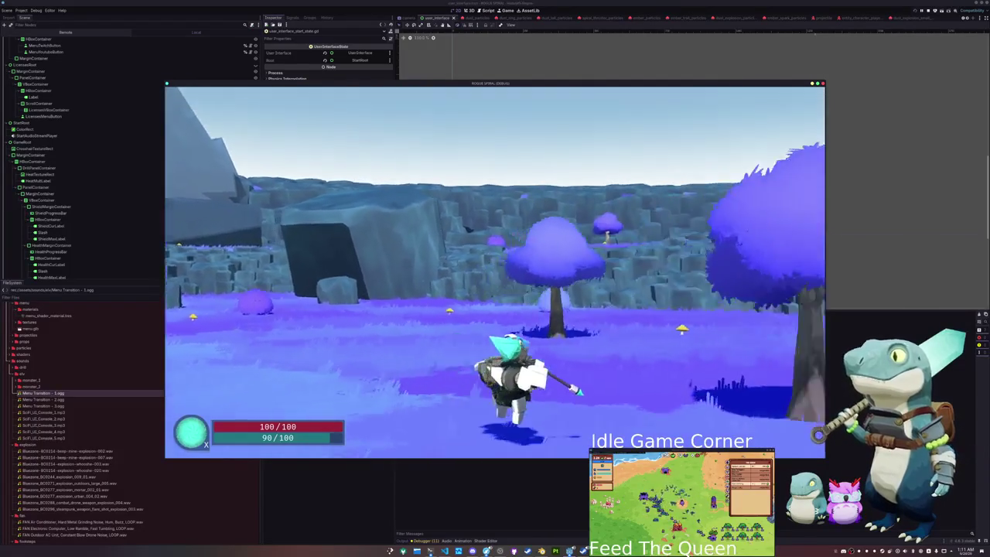
{"action": "key", "text": "w"}
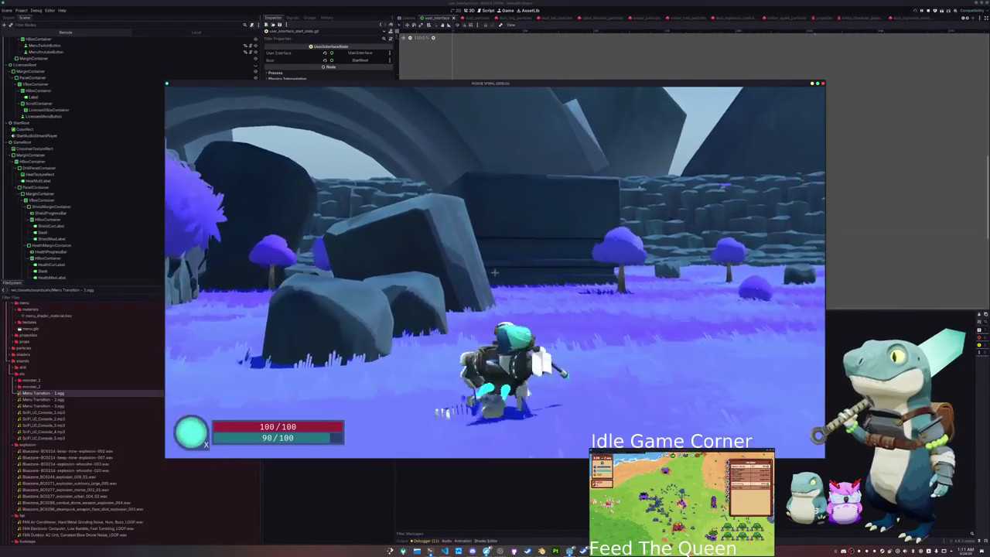
{"action": "key", "text": "w"}
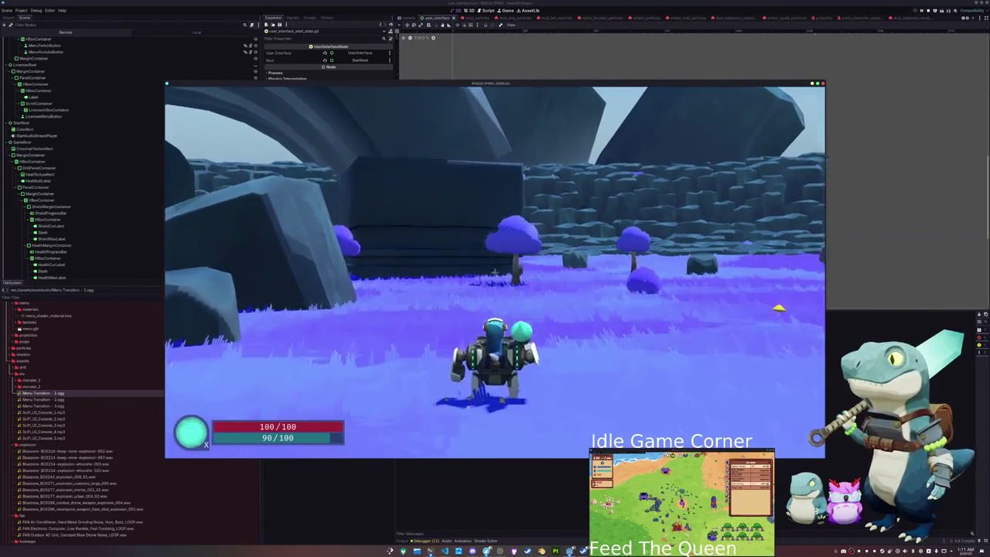
{"action": "key", "text": "super"}
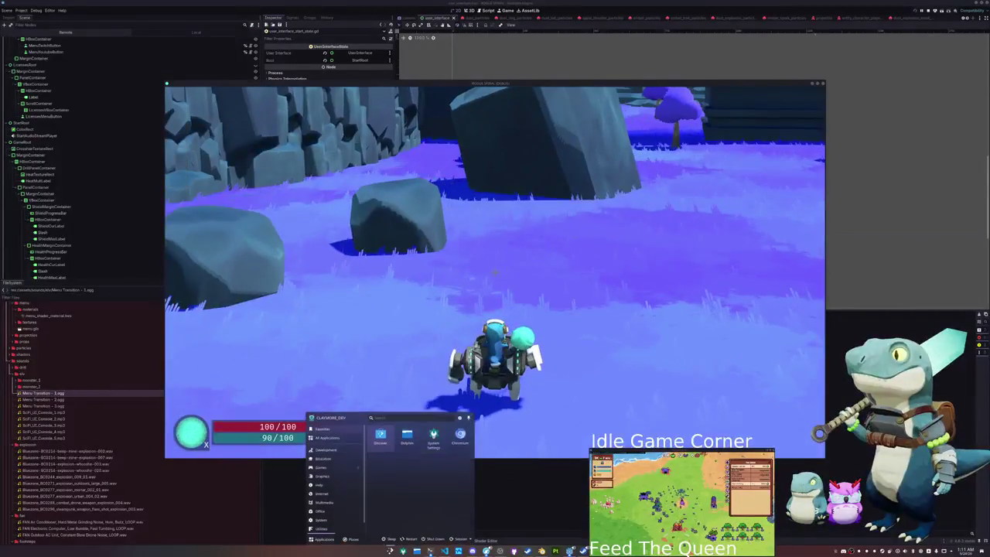
- Pause, exit to the main menu, start and leave another run, then close the game
{"action": "key", "text": "Escape"}
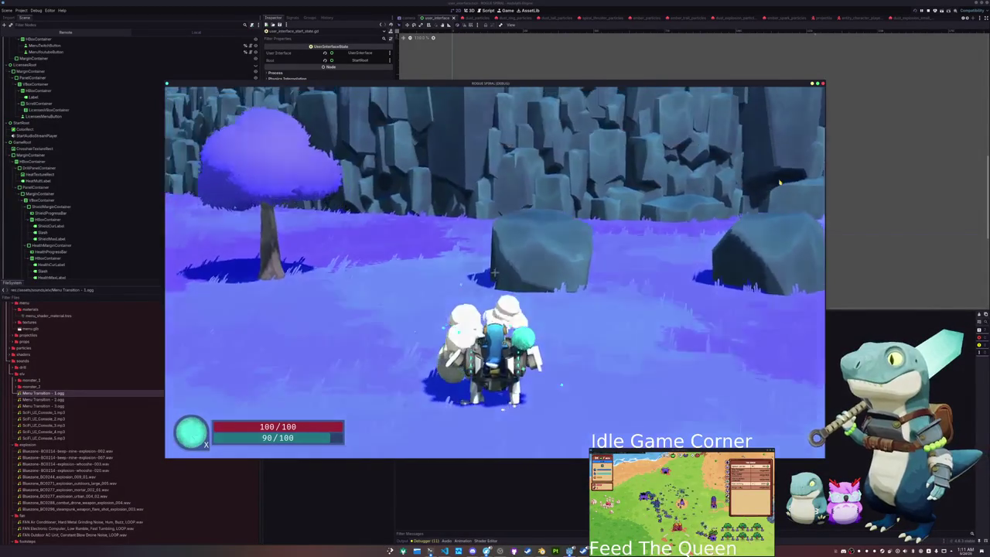
{"action": "key", "text": "Escape"}
{"action": "left_click", "coordinate": [502, 286]}
{"action": "left_click", "coordinate": [387, 272]}
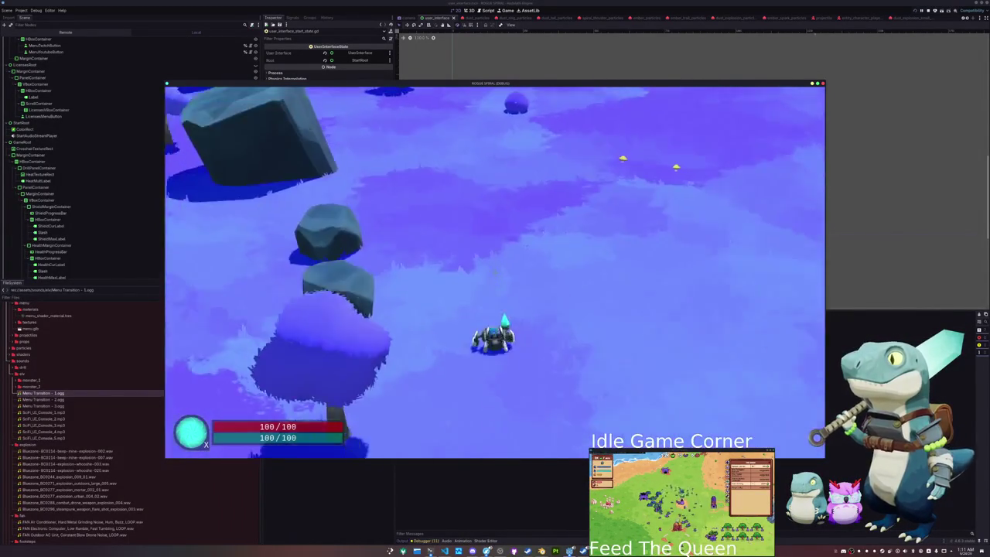
{"action": "key", "text": "Escape"}
{"action": "left_click", "coordinate": [494, 285]}
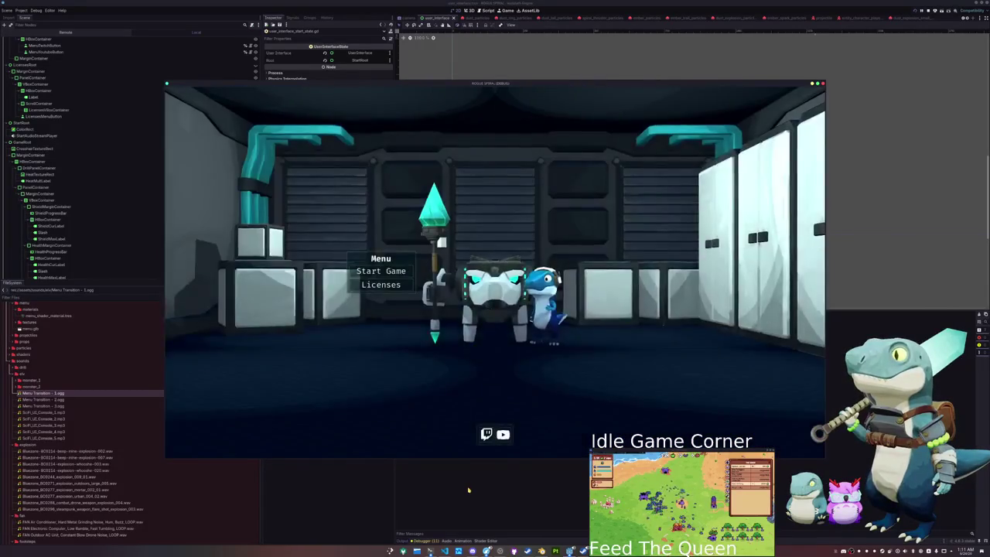
{"action": "key", "text": "F8"}
- Mark 'Add game start menu transition sound' as done with an X in todo.txt
{"action": "left_click", "coordinate": [431, 551]}
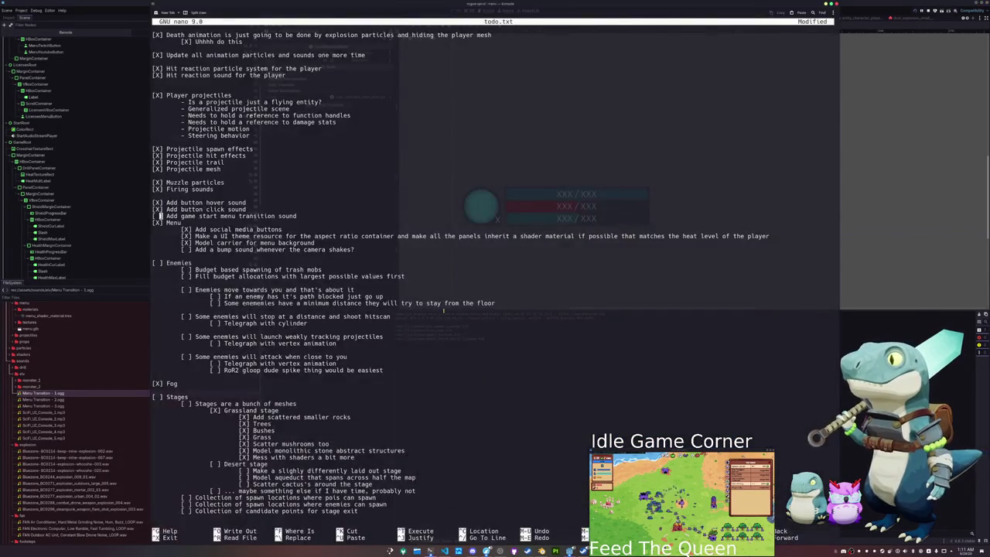
{"action": "type", "text": "X"}
{"action": "key", "text": "Delete"}
{"action": "key", "text": "Down"}
{"action": "key", "text": "Down"}
{"action": "key", "text": "Down"}
{"action": "left_click", "coordinate": [188, 250]}
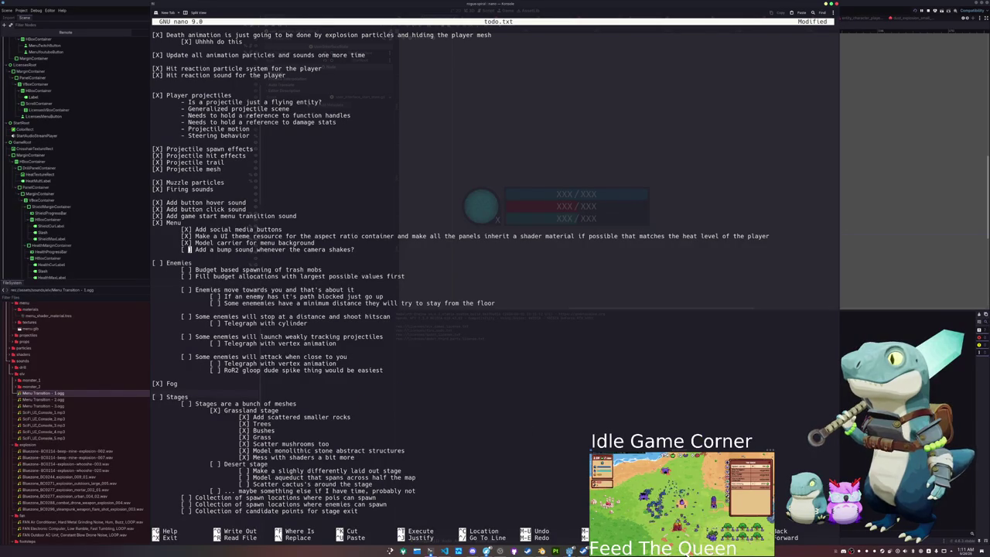
- Back in Godot, select the HeatMultLabel node and bring the code editor forward
{"action": "key", "text": "alt+Tab"}
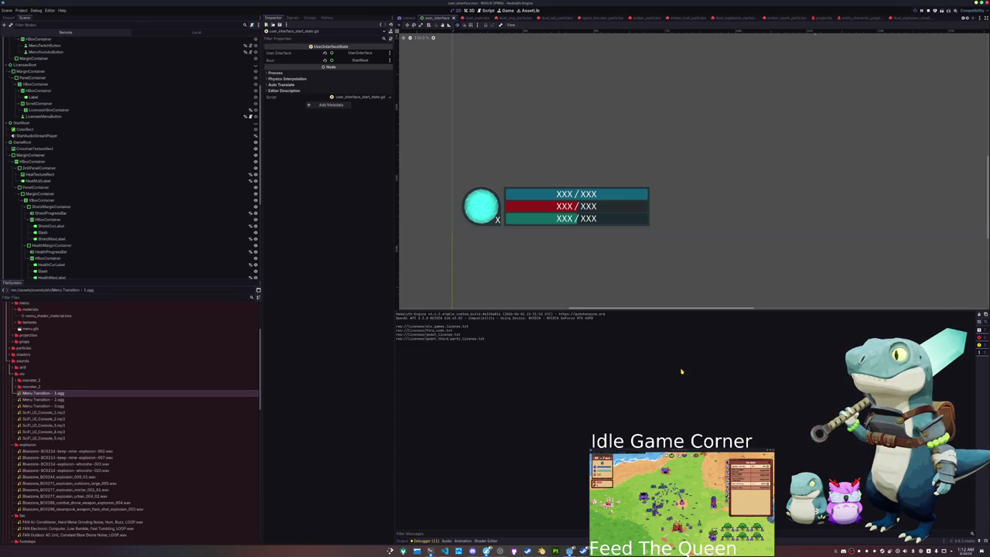
{"action": "left_click", "coordinate": [498, 222]}
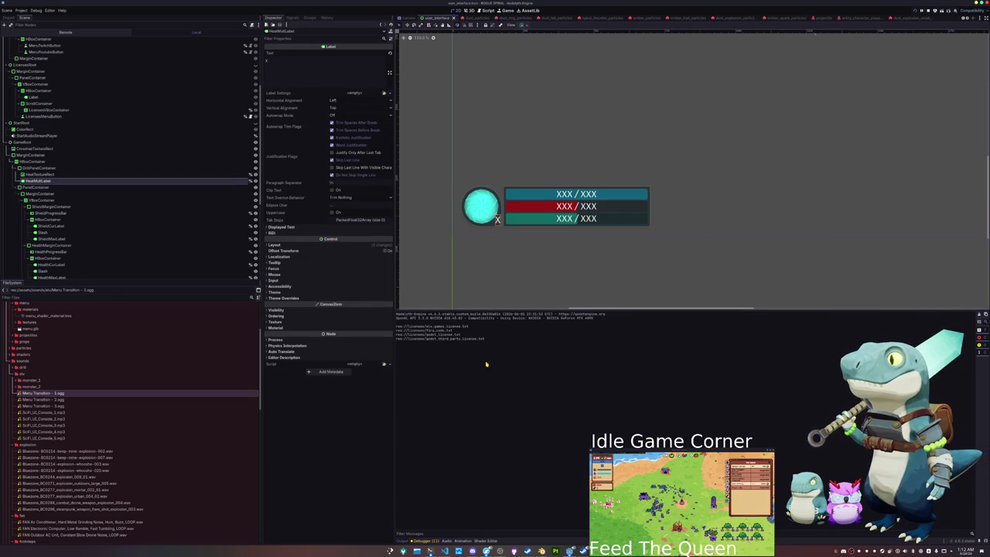
{"action": "left_click", "coordinate": [445, 550]}
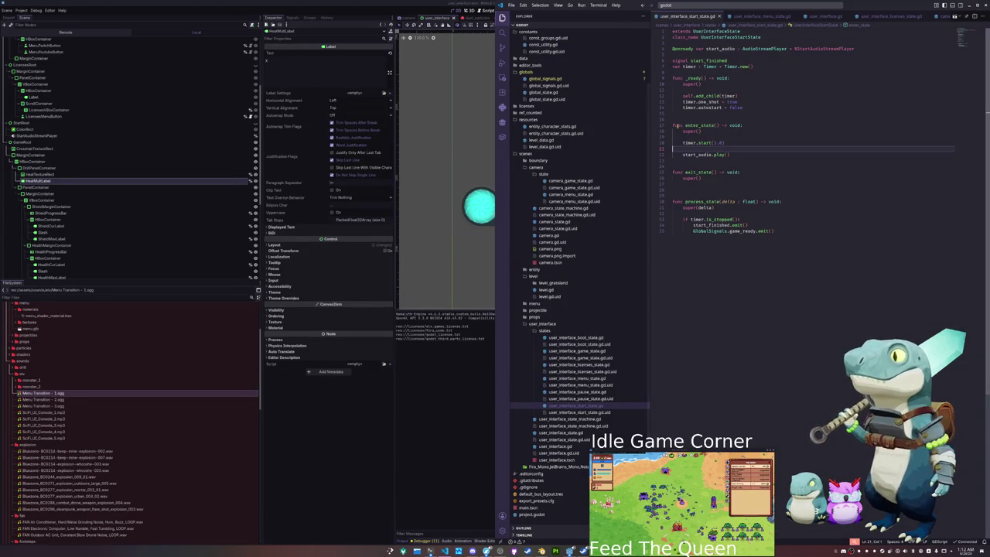
- Open entity_character_stats.gd through the quick file search
{"action": "left_click", "coordinate": [722, 8]}
{"action": "type", "text": "entity_character_stats"}
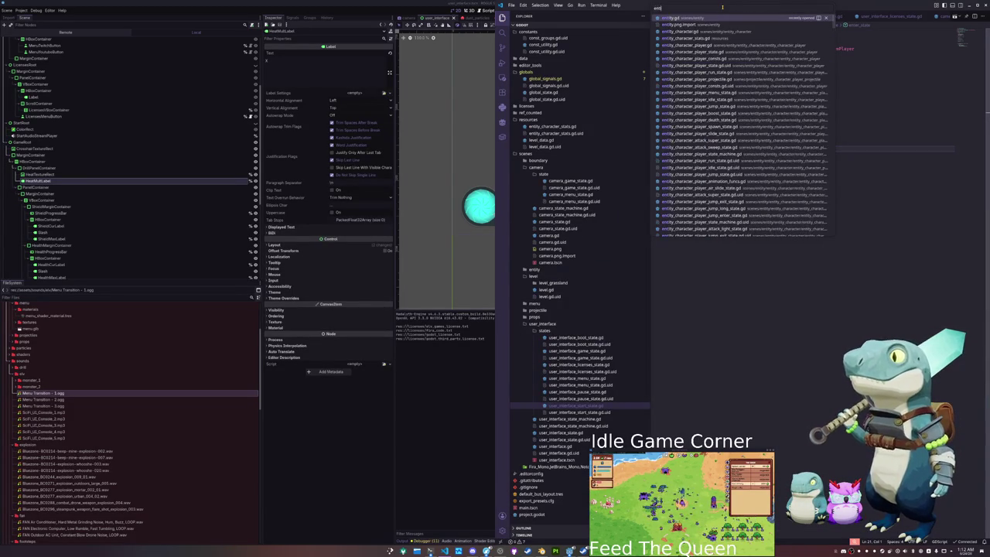
{"action": "key", "text": "Return"}
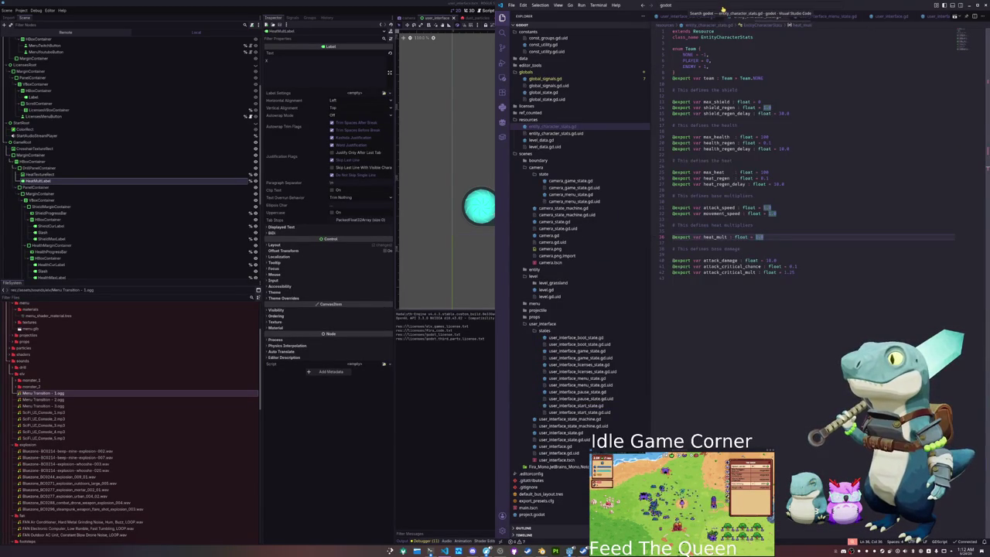
- Remove the drafted duplicate heat_mult export, keeping the existing heat_mult : float = 1.0
{"action": "left_click", "coordinate": [680, 289]}
{"action": "key", "text": "Return"}
{"action": "key", "text": "Return"}
{"action": "key", "text": "BackSpace"}
{"action": "type", "text": "This defi"}
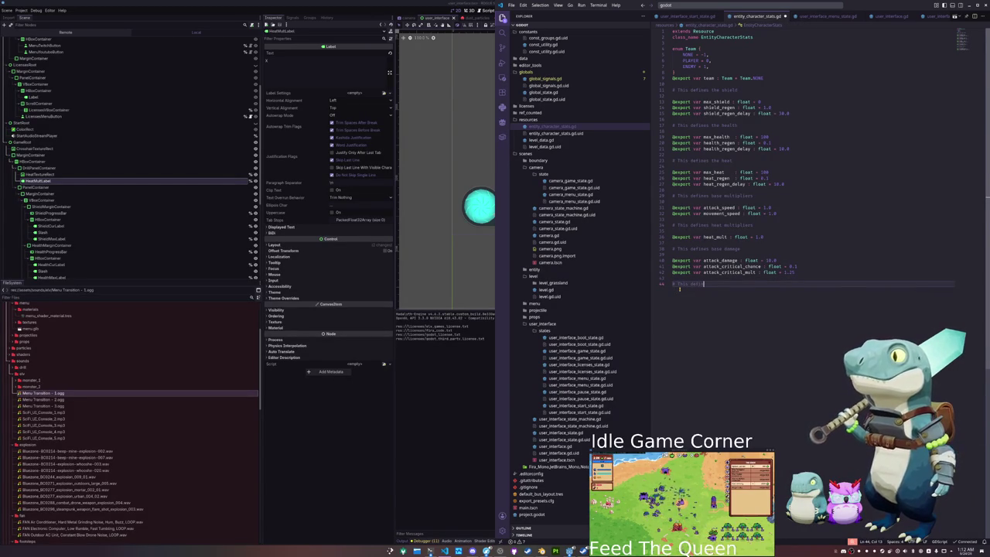
{"action": "type", "text": " the heat"}
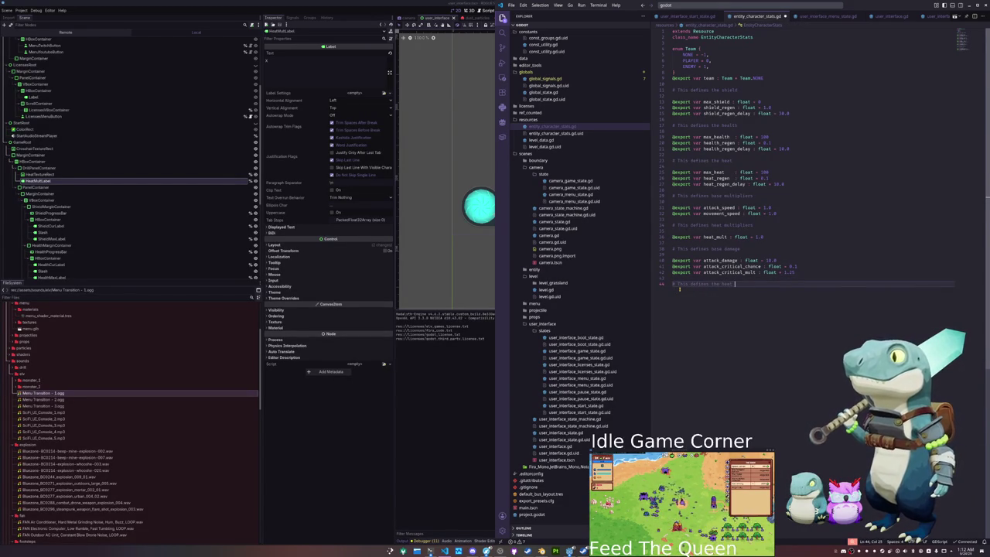
{"action": "type", "text": "r"}
{"action": "key", "text": "Return"}
{"action": "key", "text": "Return"}
{"action": "type", "text": "@export var heat_mult"}
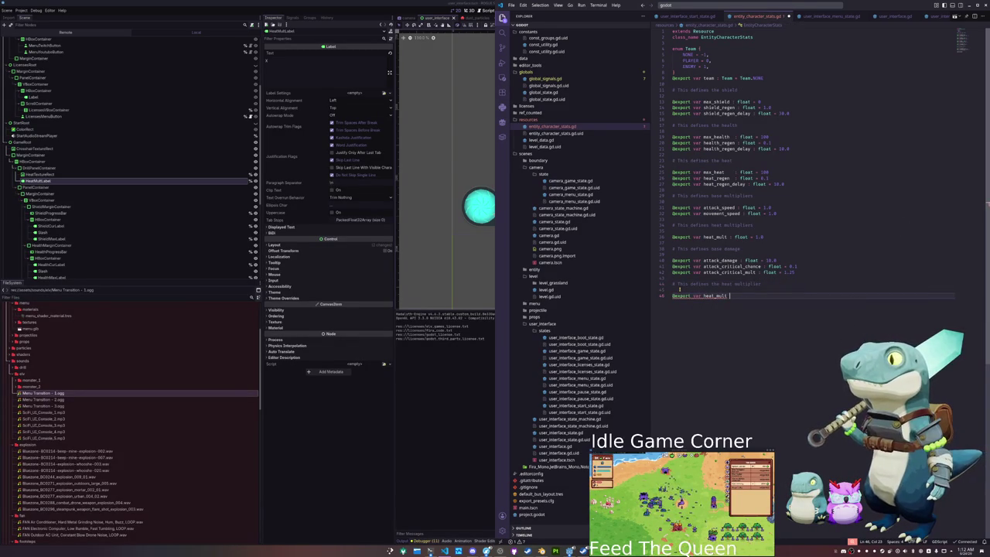
{"action": "type", "text": " : float = 1.0"}
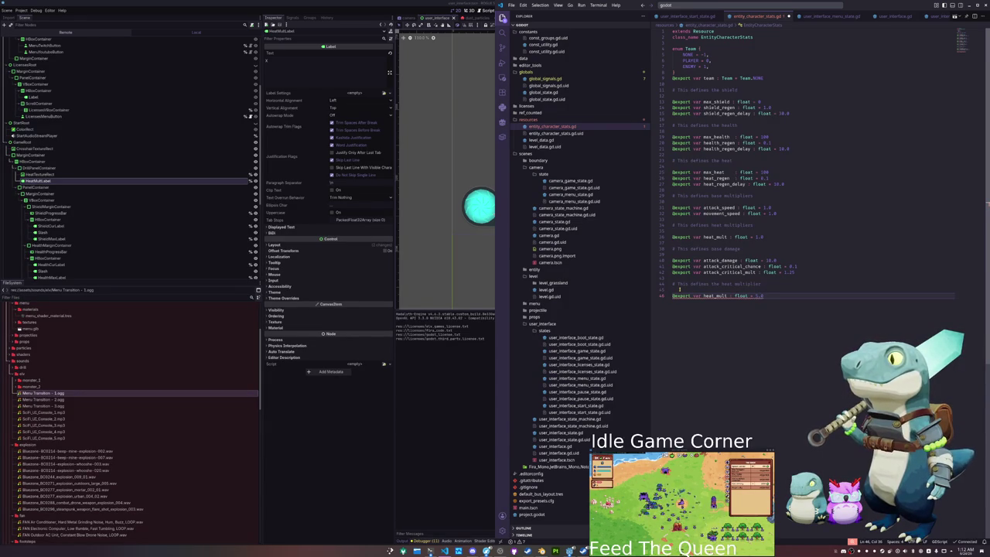
{"action": "key", "text": "shift+Up"}
{"action": "key", "text": "shift+Up"}
{"action": "key", "text": "shift+Up"}
{"action": "key", "text": "BackSpace"}
{"action": "key", "text": "Up"}
{"action": "key", "text": "Up"}
{"action": "key", "text": "Up"}
{"action": "key", "text": "Up"}
{"action": "key", "text": "Up"}
{"action": "key", "text": "Up"}
{"action": "key", "text": "ctrl+Right"}
{"action": "key", "text": "ctrl+Right"}
{"action": "key", "text": "ctrl+shift+Right"}
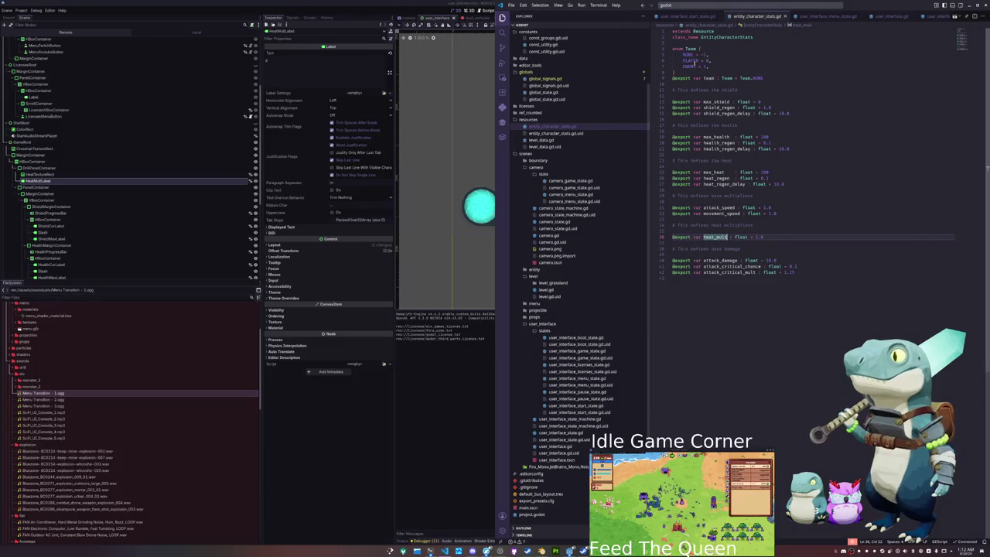
- Open entity_character.gd through the quick file search
{"action": "left_click", "coordinate": [722, 4]}
{"action": "type", "text": "entity_character"}
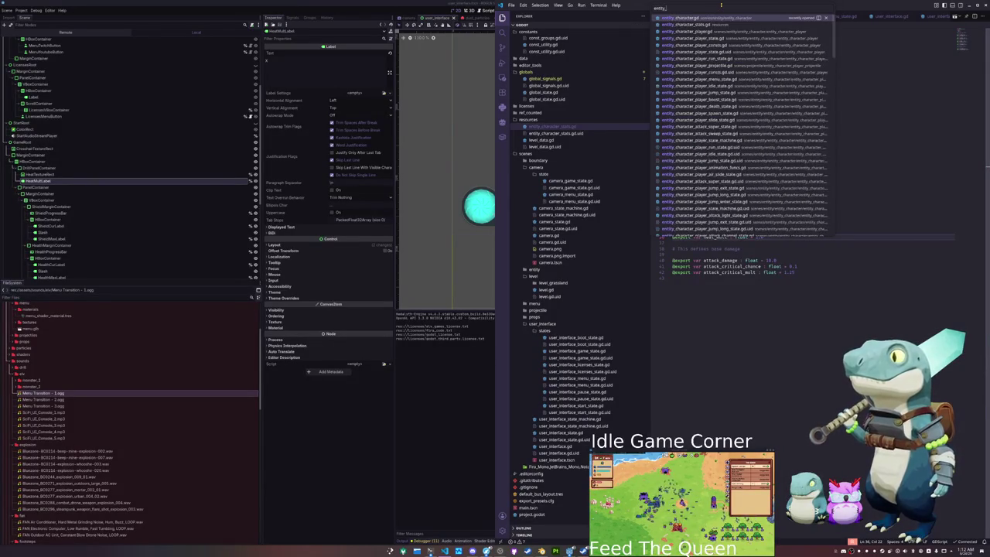
{"action": "key", "text": "Return"}
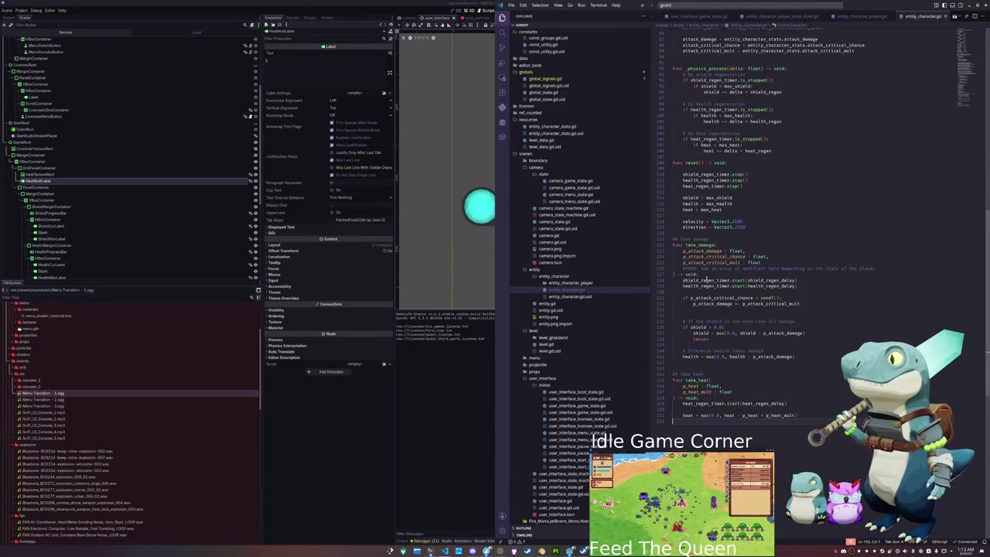
{"action": "left_click", "coordinate": [687, 410]}
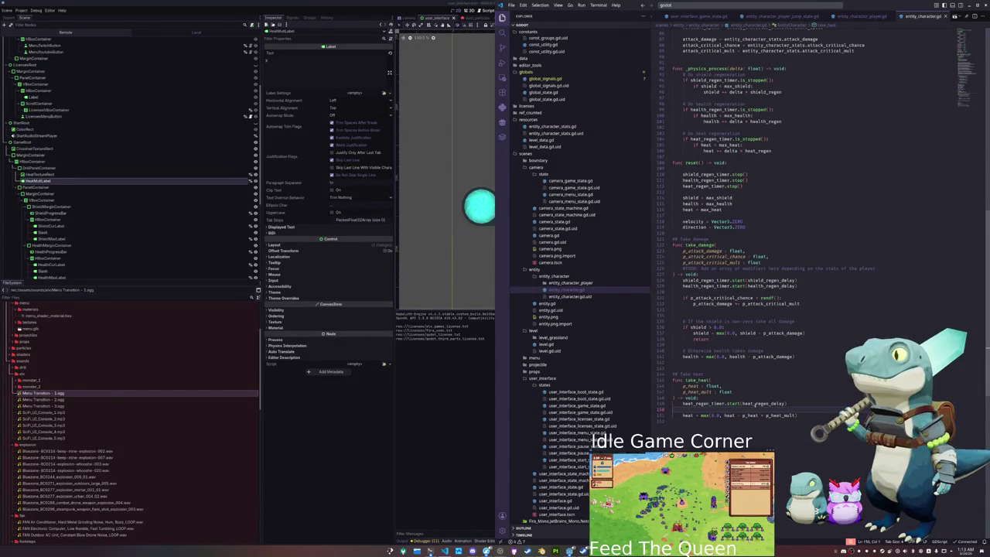
{"action": "scroll", "coordinate": [753, 405], "scroll_direction": "up", "scroll_amount": 5}
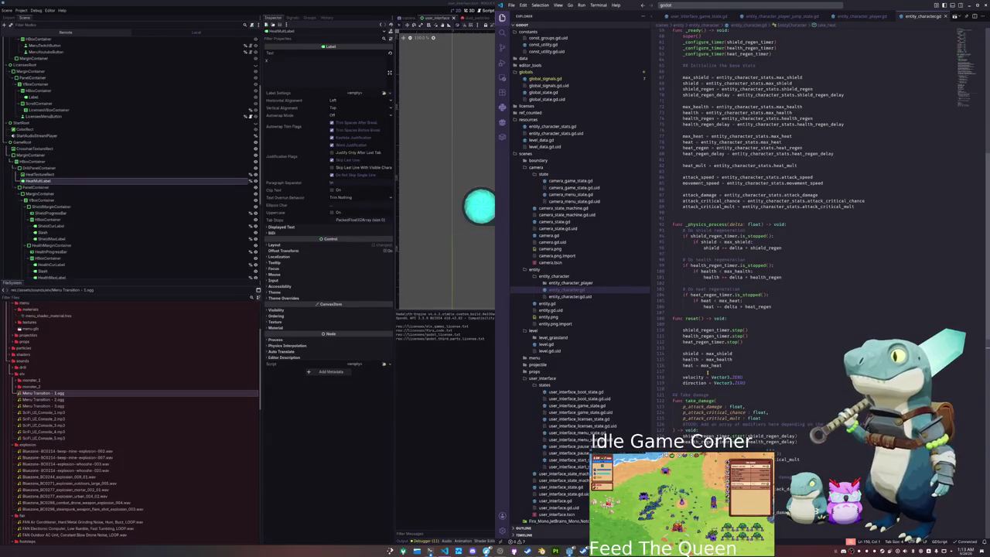
- After the heat regeneration block, write heat_mult * (1.0 - heat / max_heat)
{"action": "left_click", "coordinate": [705, 311]}
{"action": "key", "text": "Return"}
{"action": "type", "text": "heat_m"}
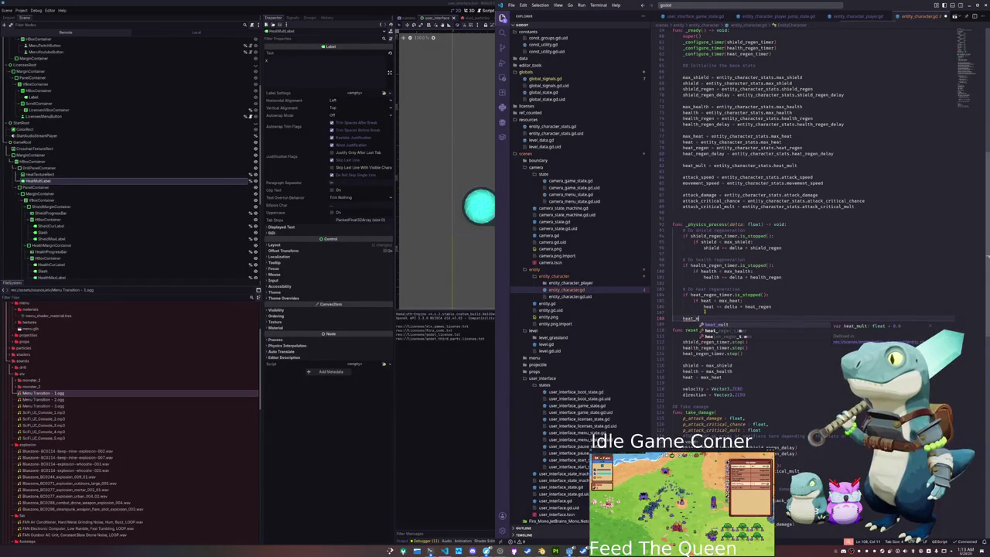
{"action": "type", "text": "ult ="}
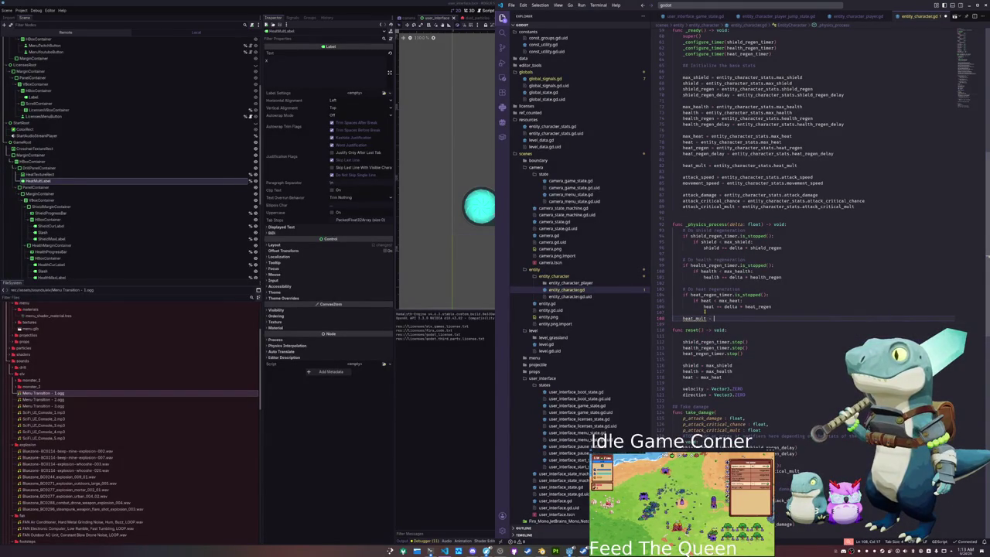
{"action": "type", "text": " 1.0 -"}
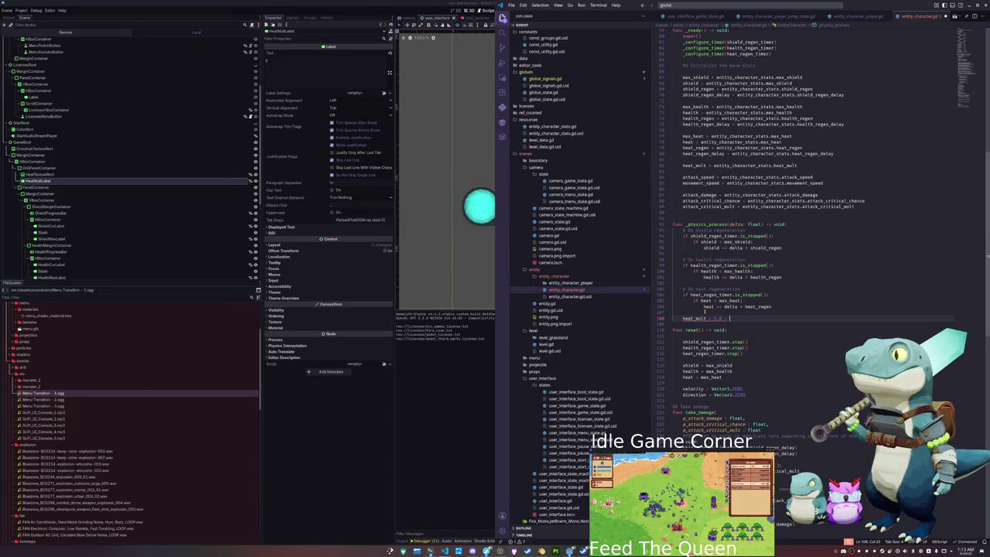
{"action": "type", "text": "heat / max_h"}
{"action": "key", "text": "Return"}
{"action": "key", "text": "ctrl+Left"}
{"action": "key", "text": "ctrl+Left"}
{"action": "key", "text": "ctrl+Left"}
{"action": "key", "text": "End"}
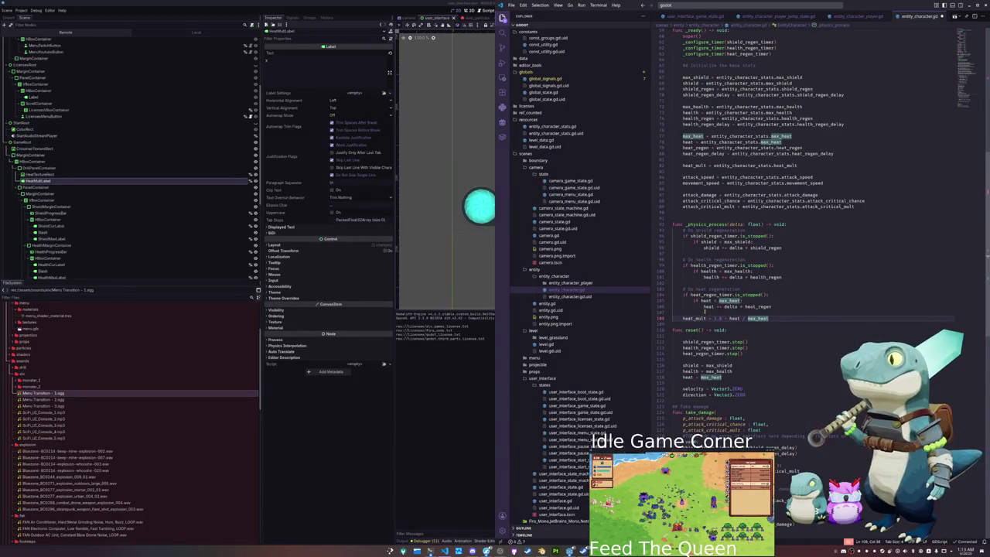
{"action": "key", "text": "ctrl+Left"}
{"action": "key", "text": "ctrl+Left"}
{"action": "key", "text": "ctrl+Left"}
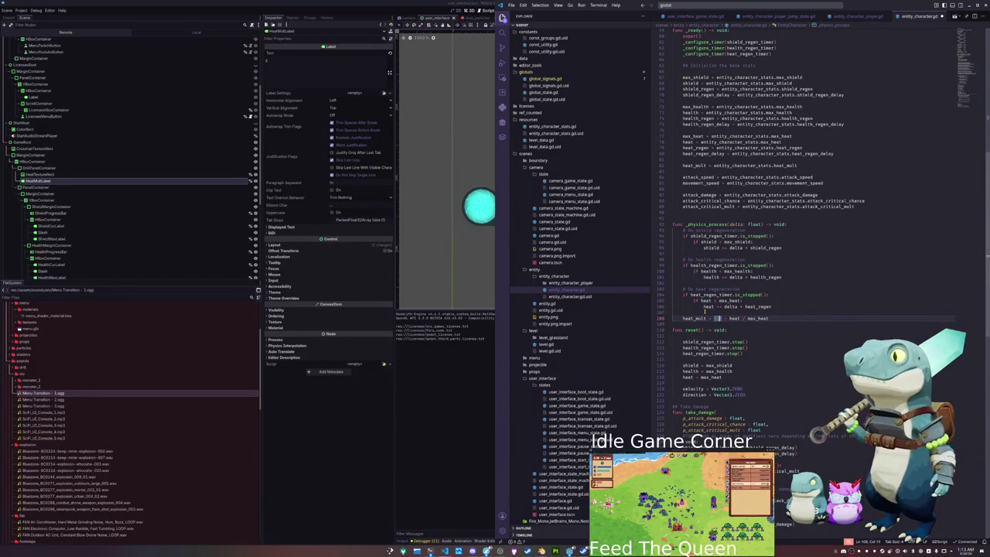
{"action": "type", "text": "("}
{"action": "key", "text": "End"}
{"action": "type", "text": ")"}
{"action": "key", "text": "ctrl+Left"}
{"action": "key", "text": "ctrl+Left"}
{"action": "key", "text": "ctrl+Left"}
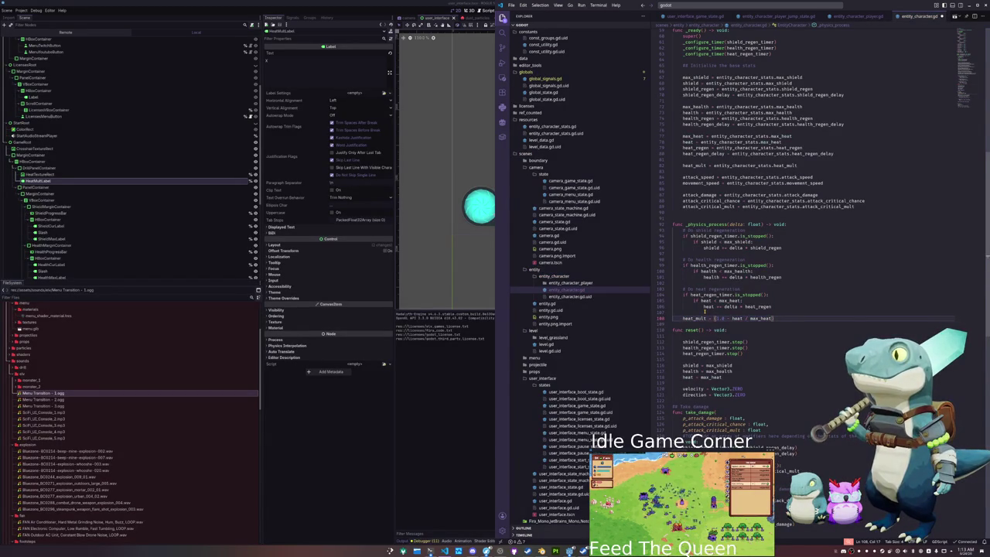
{"action": "type", "text": "heat_mult"}
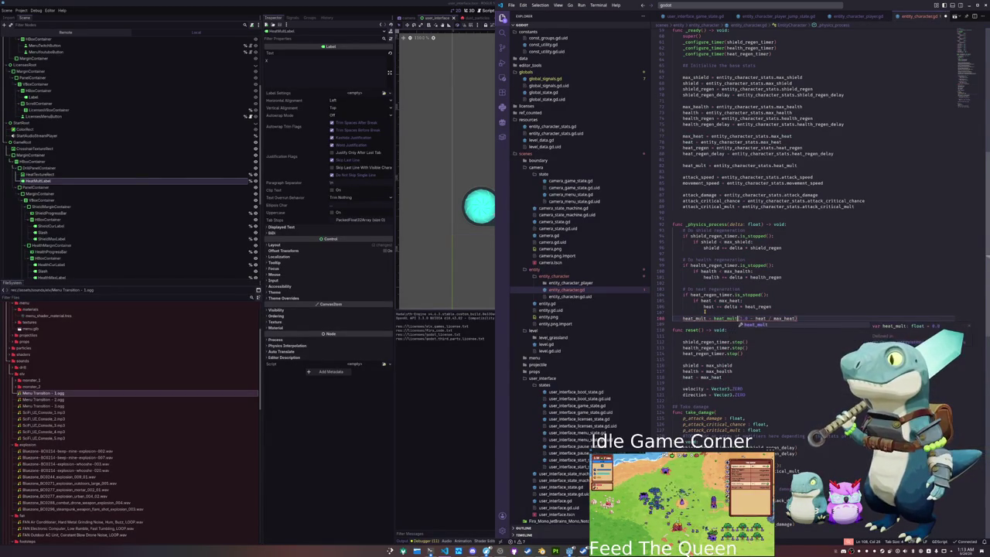
{"action": "type", "text": " *"}
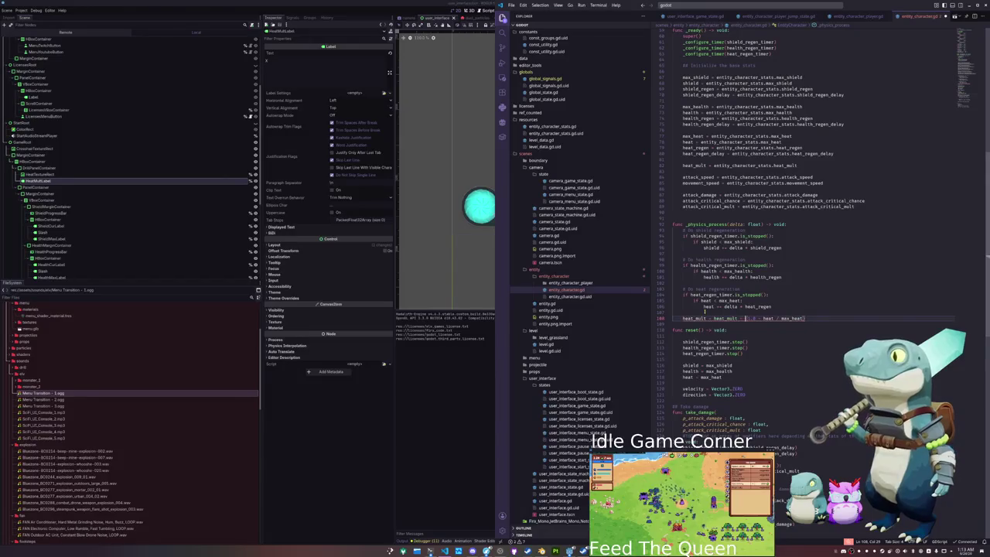
- Assign the result to cur_heat_mult
{"action": "key", "text": "Home"}
{"action": "type", "text": "effective_"}
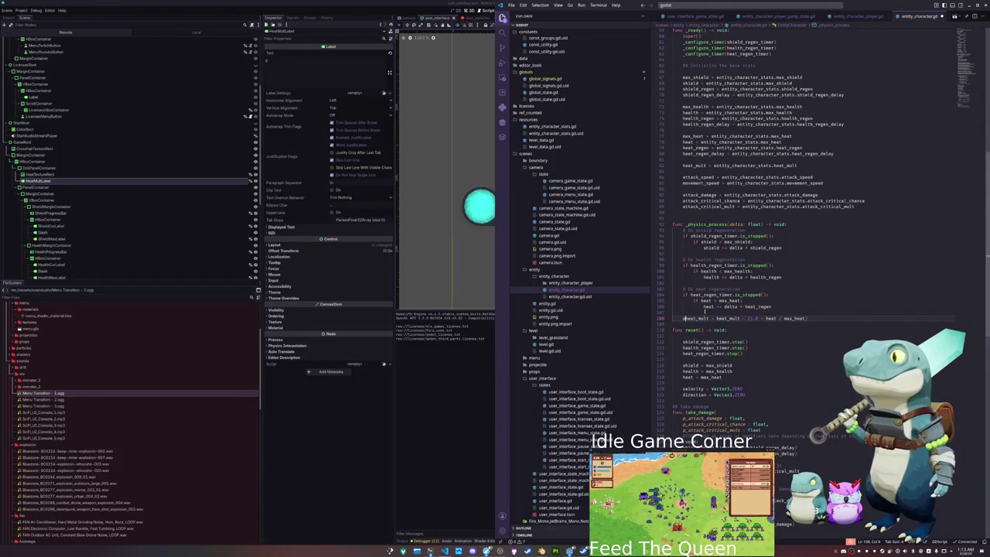
{"action": "key", "text": "shift+Home"}
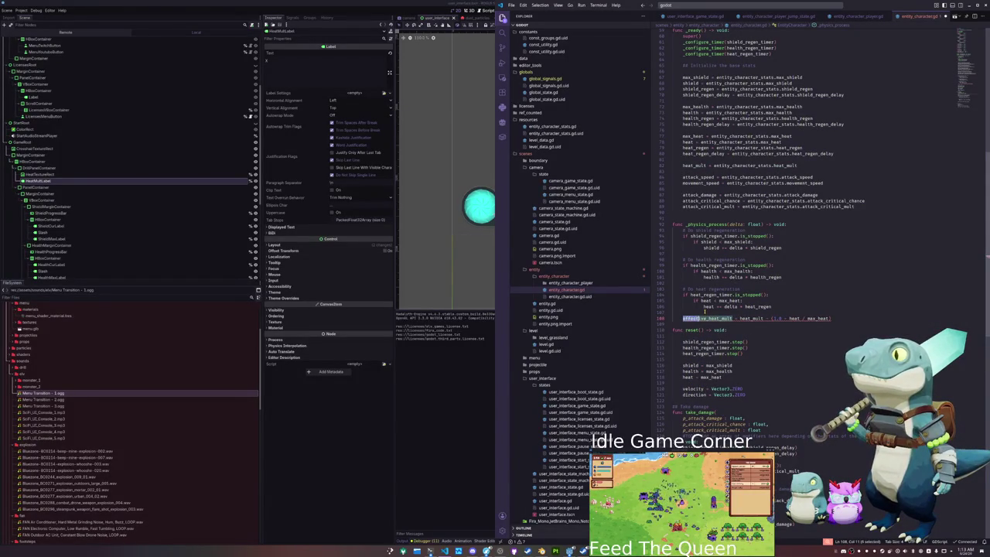
{"action": "type", "text": "cur"}
{"action": "key", "text": "ctrl+d"}
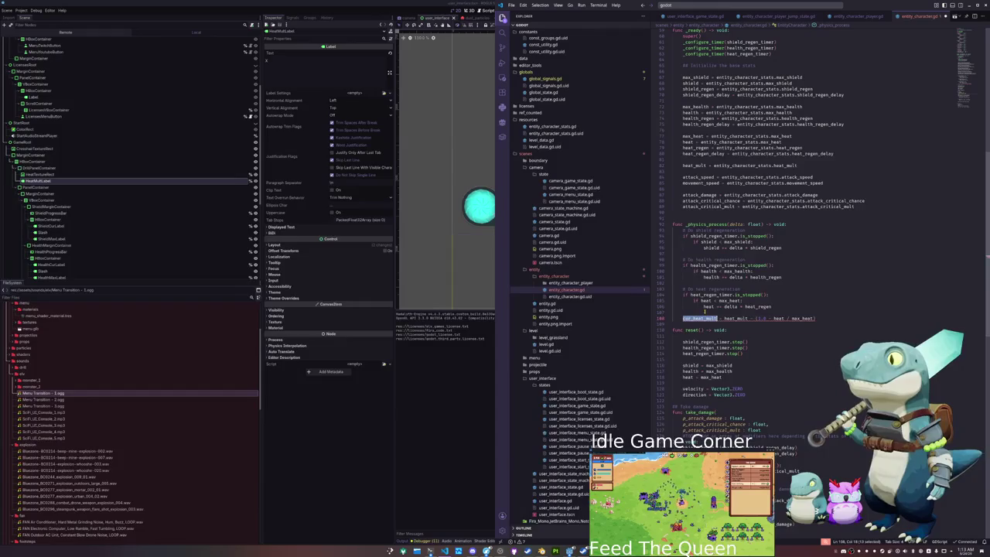
{"action": "scroll", "coordinate": [728, 252], "scroll_direction": "up", "scroll_amount": 10}
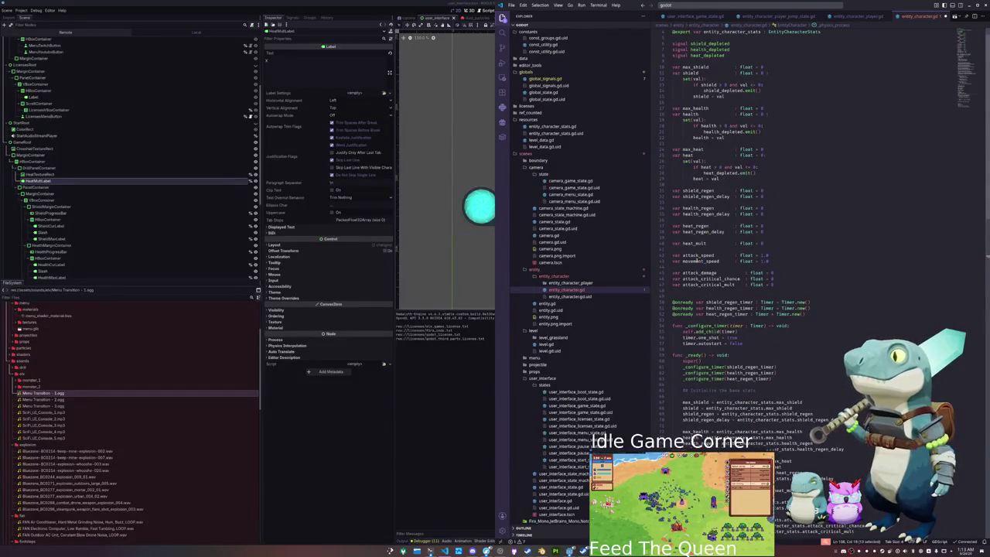
- Add a new float declaration initialized to 0 beside heat_mult
{"action": "left_click", "coordinate": [685, 250]}
{"action": "key", "text": "Return"}
{"action": "key", "text": "Up"}
{"action": "type", "text": "var "}
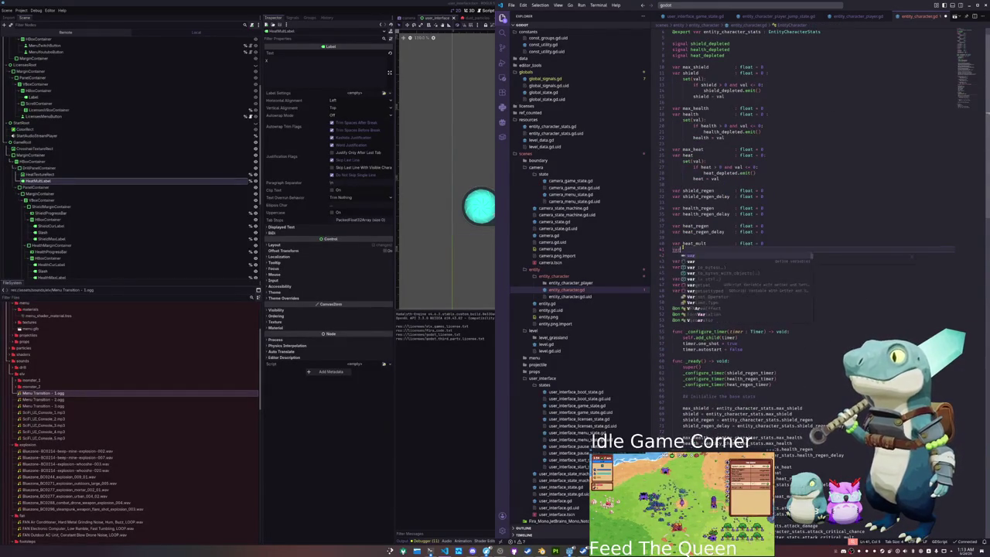
{"action": "type", "text": "cu"}
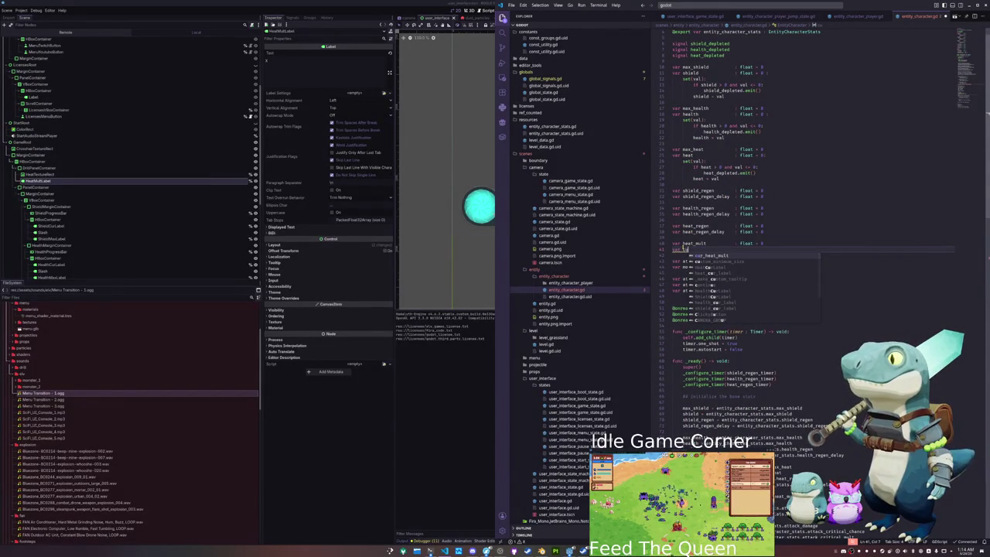
{"action": "type", "text": "r_heat"}
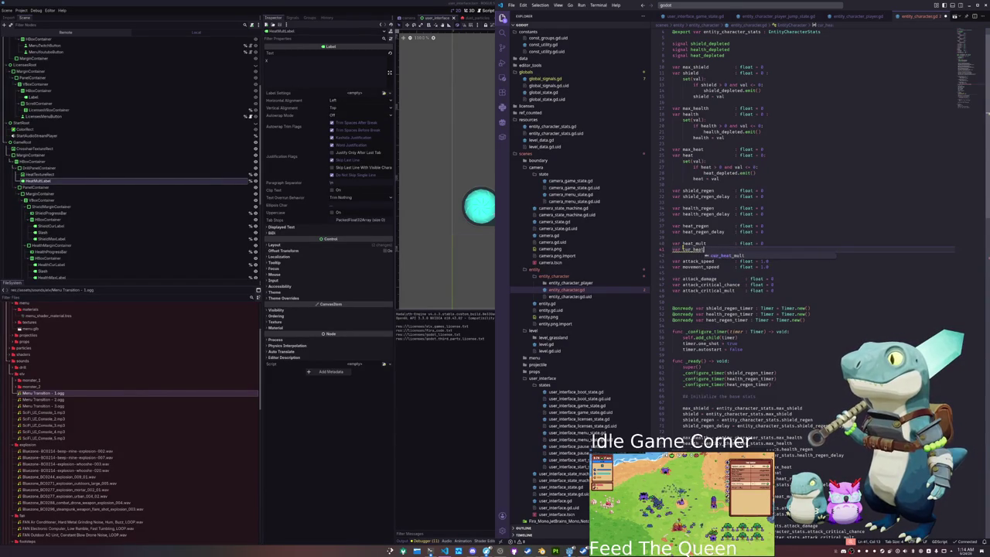
{"action": "key", "text": "Tab"}
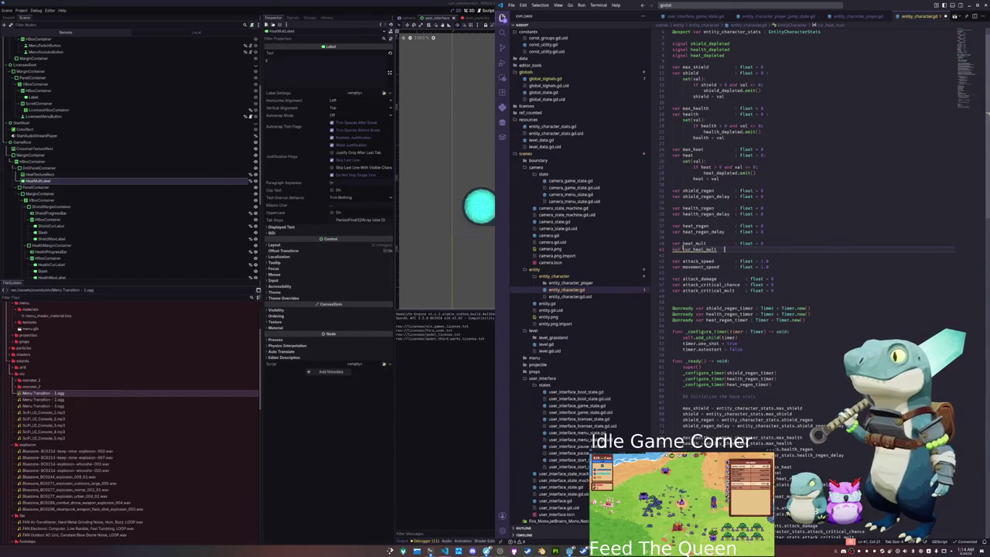
{"action": "type", "text": ": float = 0"}
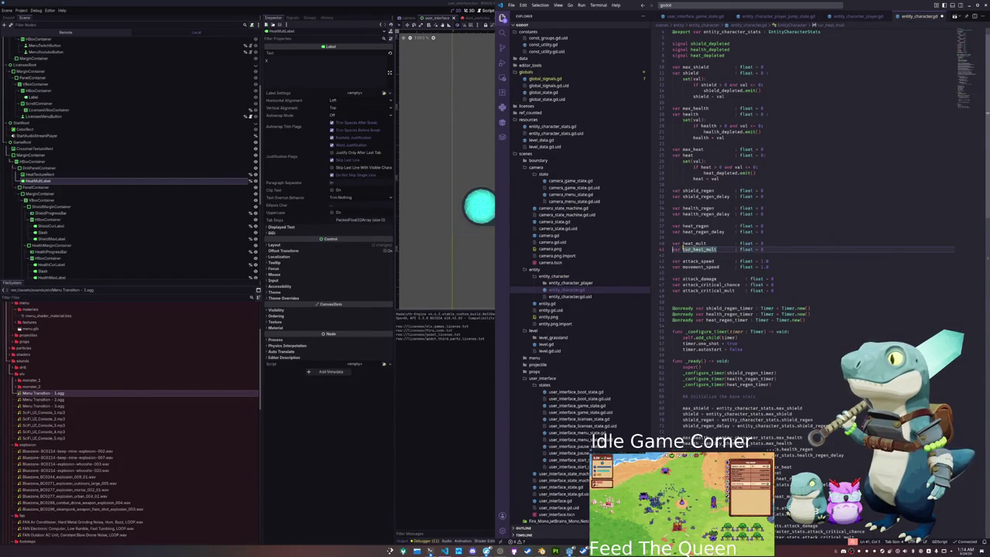
- Name the declarations max_heat_mult and heat_mult and align their types
{"action": "key", "text": "Home"}
{"action": "left_click", "coordinate": [683, 244]}
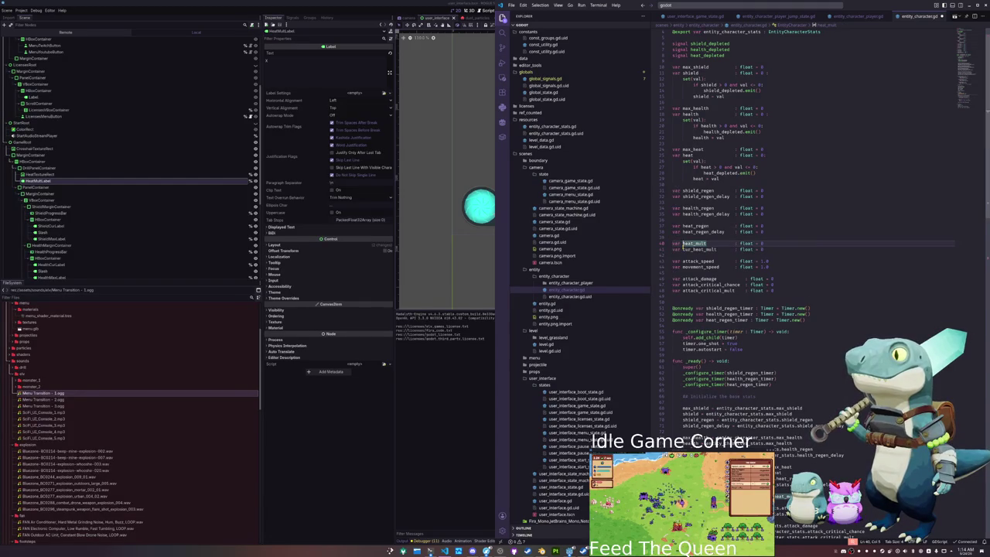
{"action": "type", "text": "max_"}
{"action": "key", "text": "Escape"}
{"action": "key", "text": "Down"}
{"action": "key", "text": "BackSpace"}
{"action": "key", "text": "BackSpace"}
{"action": "key", "text": "BackSpace"}
{"action": "key", "text": "ctrl+Right"}
{"action": "key", "text": "Tab"}
{"action": "key", "text": "Tab"}
- Save entity_character.gd and go to the EntityCharacterStats definition
{"action": "key", "text": "ctrl+s"}
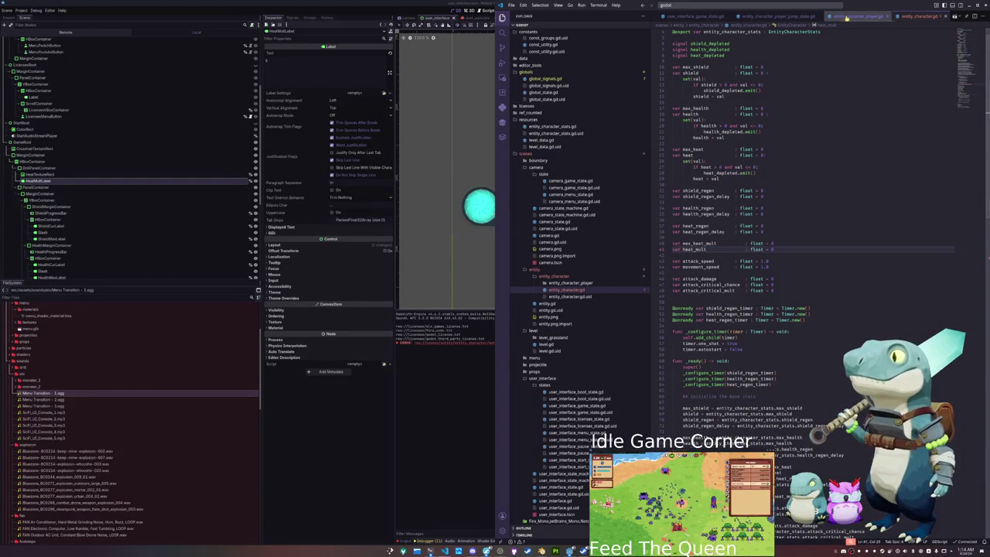
{"action": "scroll", "coordinate": [749, 66], "scroll_direction": "up", "scroll_amount": 2}
{"action": "left_click", "coordinate": [793, 49], "text": "ctrl"}
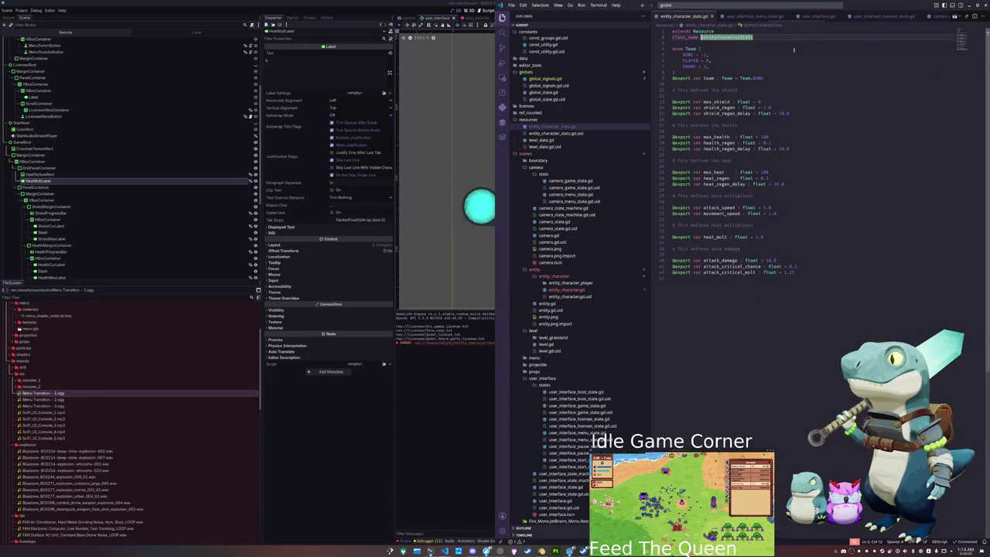
- Rename the stats export to max_heat_mult, save, and close entity_character_stats.gd
{"action": "left_click", "coordinate": [702, 237]}
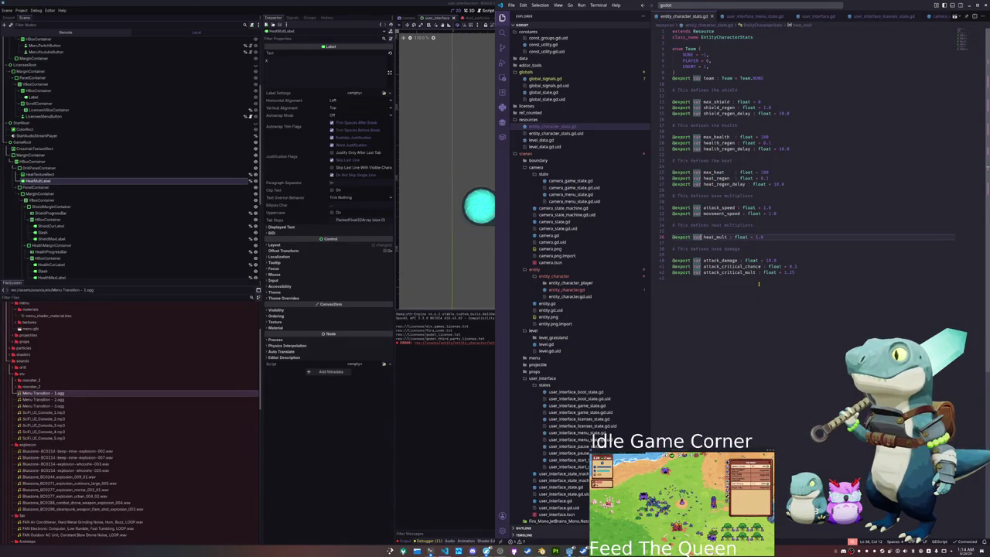
{"action": "type", "text": "max_"}
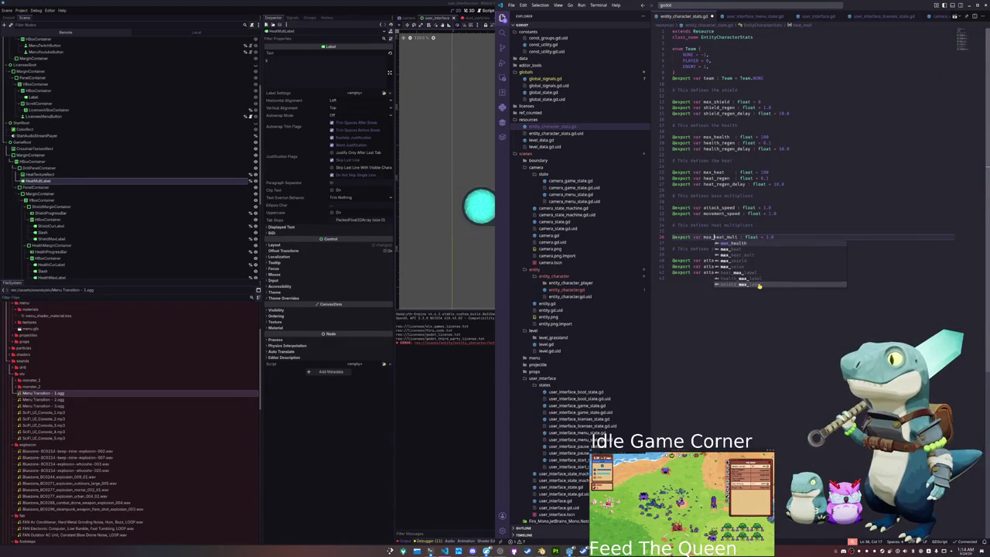
{"action": "key", "text": "ctrl+s"}
{"action": "key", "text": "ctrl+w"}
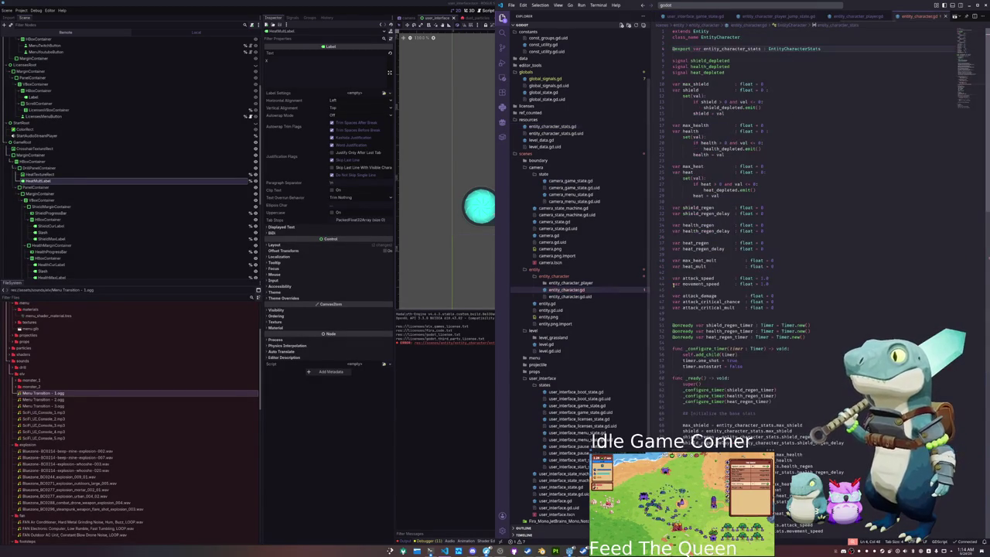
- Review the max_heat, max_heat_mult and heat_mult declarations in entity_character.gd
{"action": "left_click", "coordinate": [692, 167]}
{"action": "key", "text": "Down"}
{"action": "key", "text": "Down"}
{"action": "key", "text": "Down"}
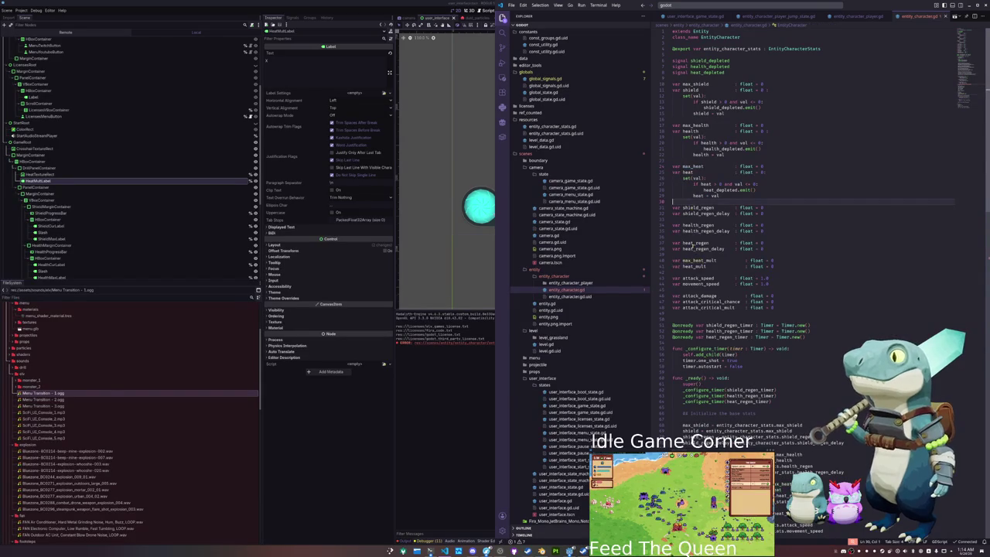
{"action": "double_click", "coordinate": [685, 267]}
{"action": "double_click", "coordinate": [701, 261]}
{"action": "scroll", "coordinate": [699, 262], "scroll_direction": "down", "scroll_amount": 3}
{"action": "scroll", "coordinate": [699, 219], "scroll_direction": "down", "scroll_amount": 5}
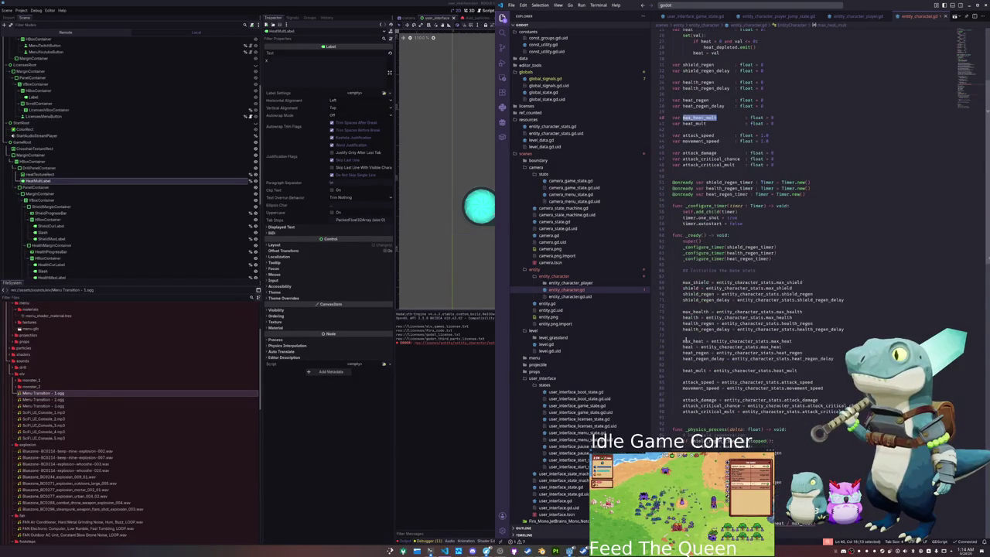
- In _ready, set max_heat_mult = entity_character_stats.max_heat_mult
{"action": "left_click", "coordinate": [683, 370]}
{"action": "type", "text": "cur_"}
{"action": "double_click", "coordinate": [797, 370]}
{"action": "key", "text": "ctrl+z"}
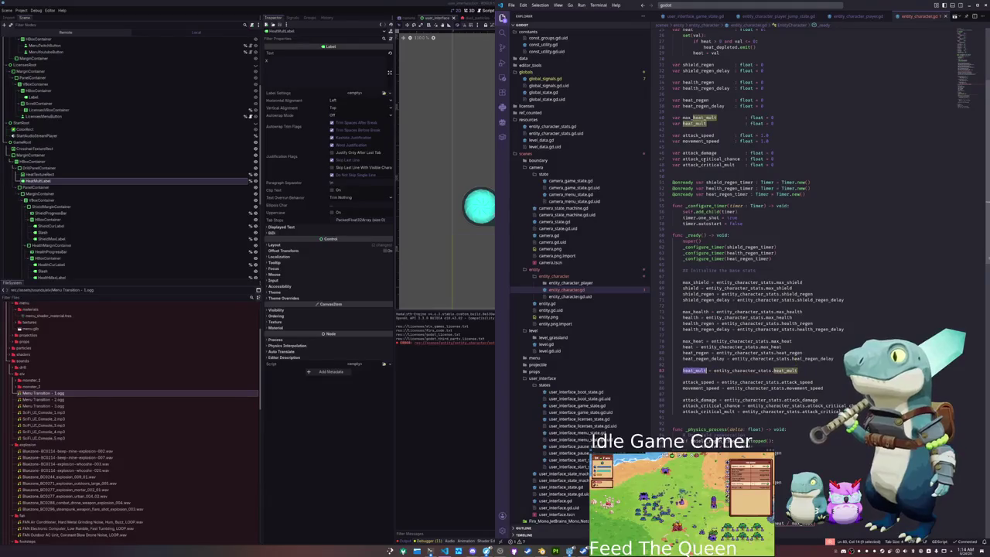
{"action": "type", "text": "max_heat_mult"}
{"action": "double_click", "coordinate": [797, 370]}
{"action": "type", "text": "max_heat_mult"}
{"action": "scroll", "coordinate": [789, 363], "scroll_direction": "down", "scroll_amount": 4}
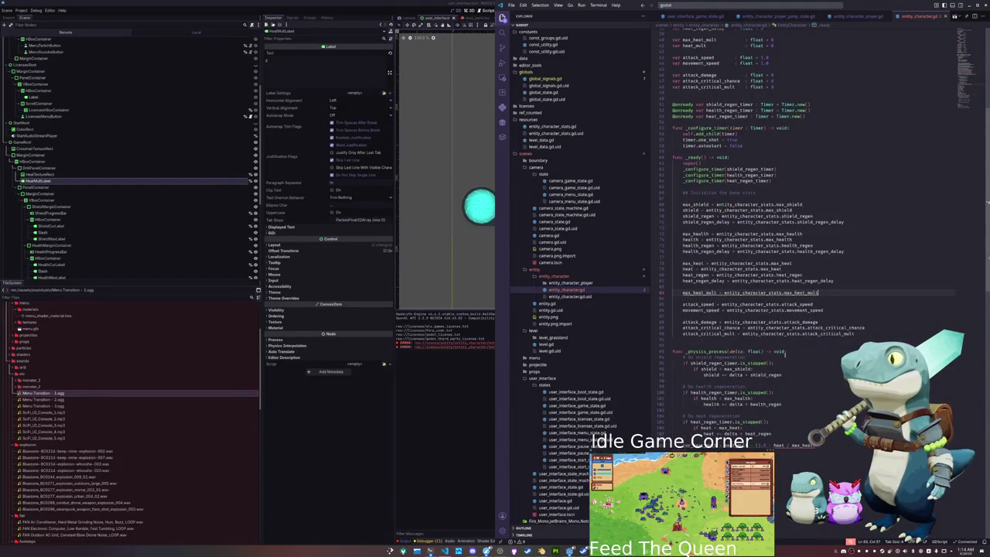
{"action": "mouse_move", "coordinate": [764, 293]}
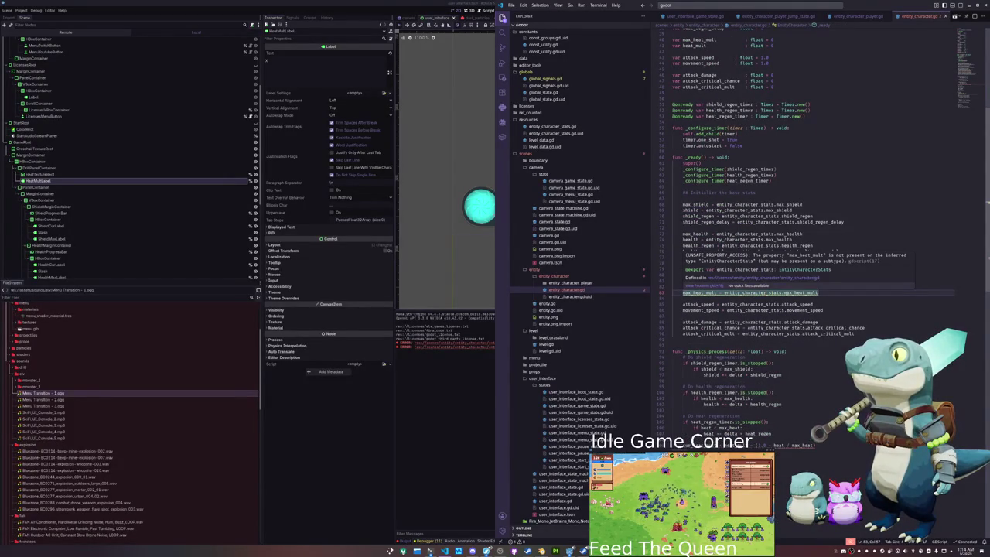
{"action": "scroll", "coordinate": [791, 319], "scroll_direction": "down", "scroll_amount": 3}
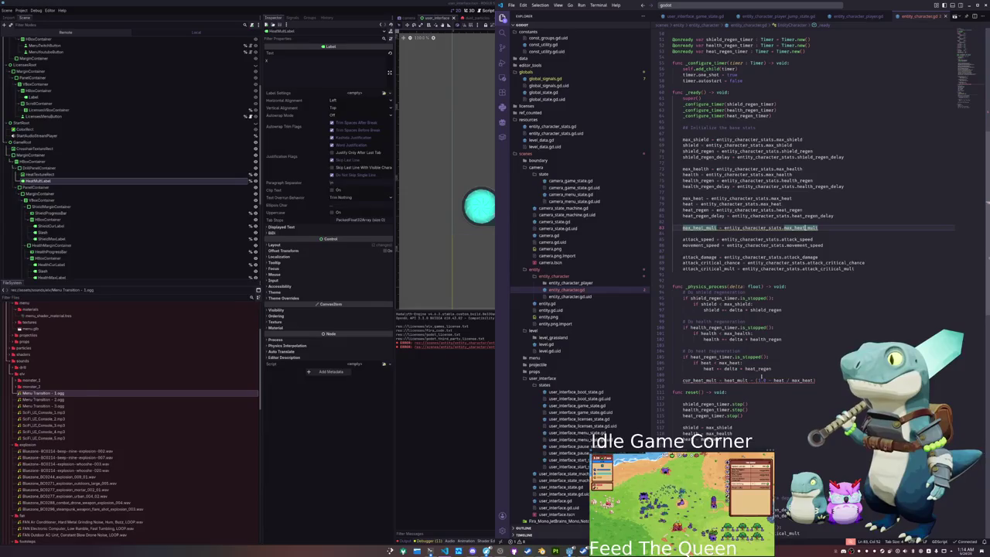
- Rewrite line 109 as heat_mult = (max_heat_mult - 1.0) * (1.0 - heat / max_heat) + 1.0
{"action": "double_click", "coordinate": [701, 379]}
{"action": "type", "text": "heat_mul"}
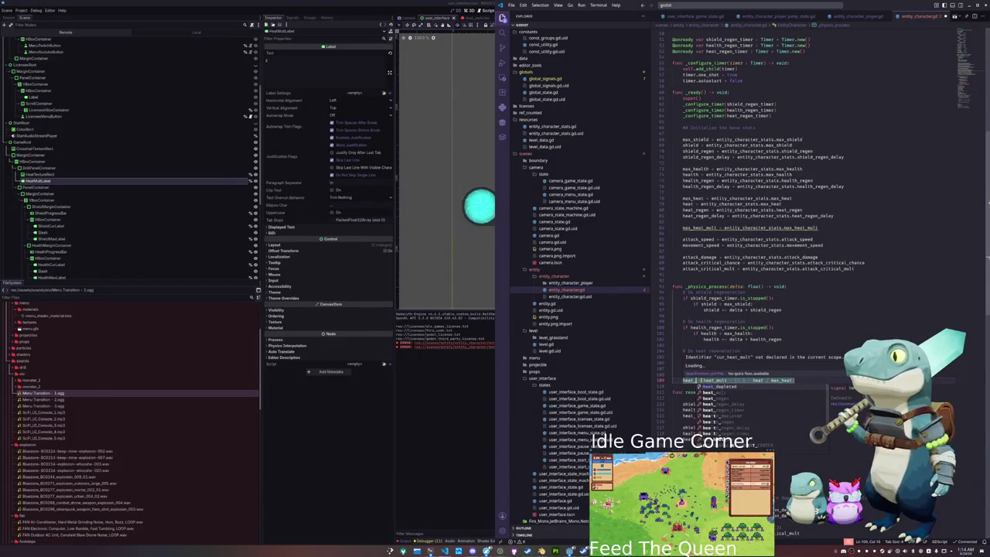
{"action": "type", "text": "lt"}
{"action": "double_click", "coordinate": [701, 380]}
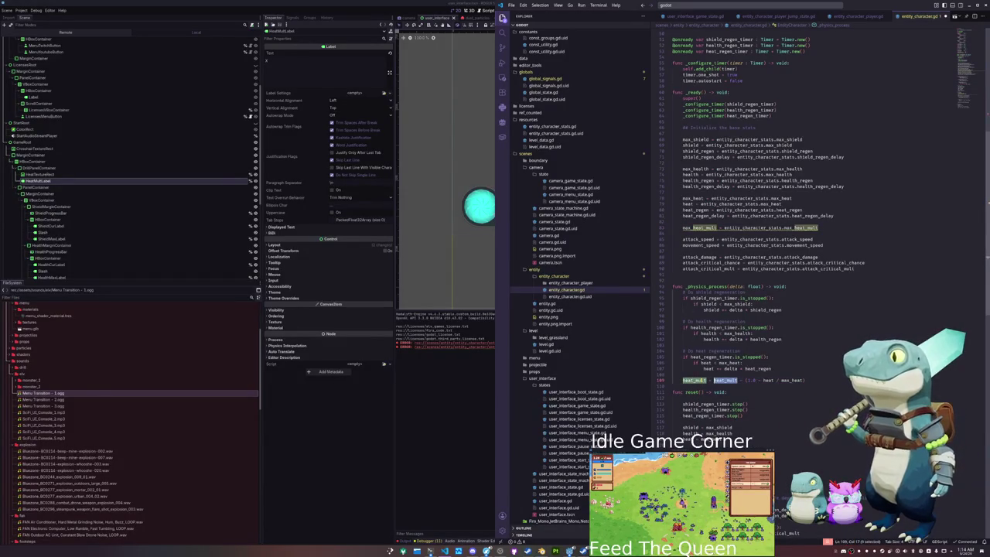
{"action": "type", "text": "max"}
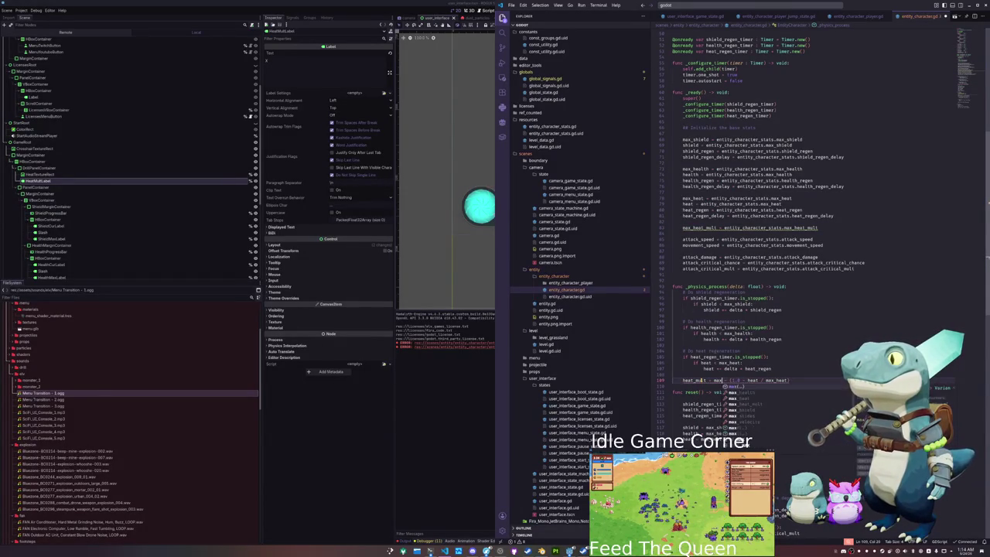
{"action": "type", "text": "_hea"}
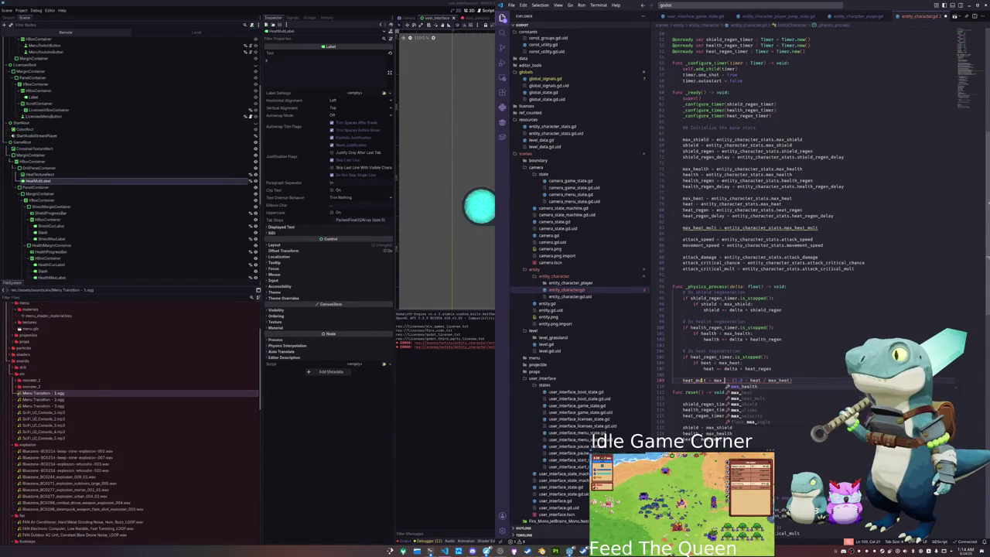
{"action": "type", "text": "t"}
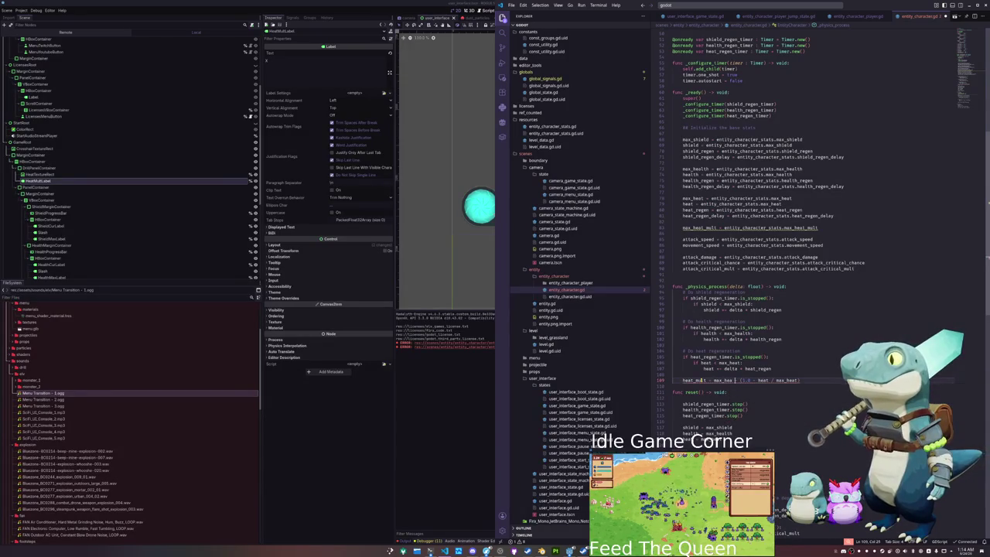
{"action": "type", "text": "_mult *"}
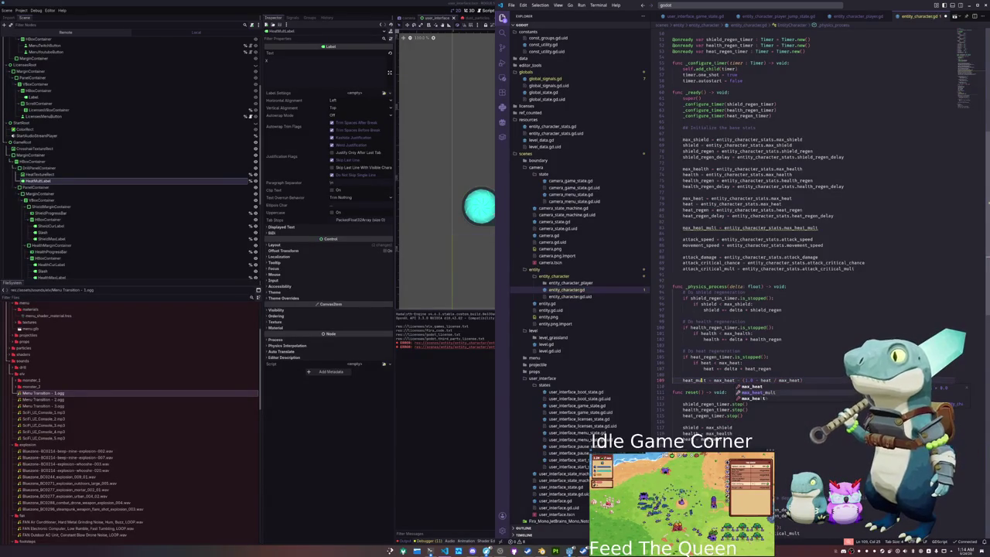
{"action": "type", "text": "- 1.0)"}
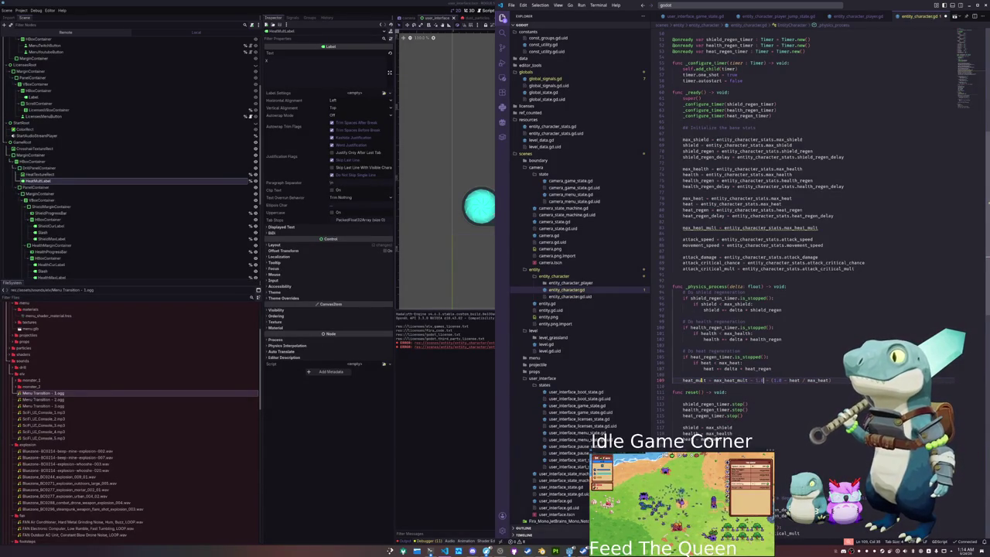
{"action": "left_click_drag", "start_coordinate": [752, 380], "coordinate": [713, 380]}
{"action": "type", "text": "("}
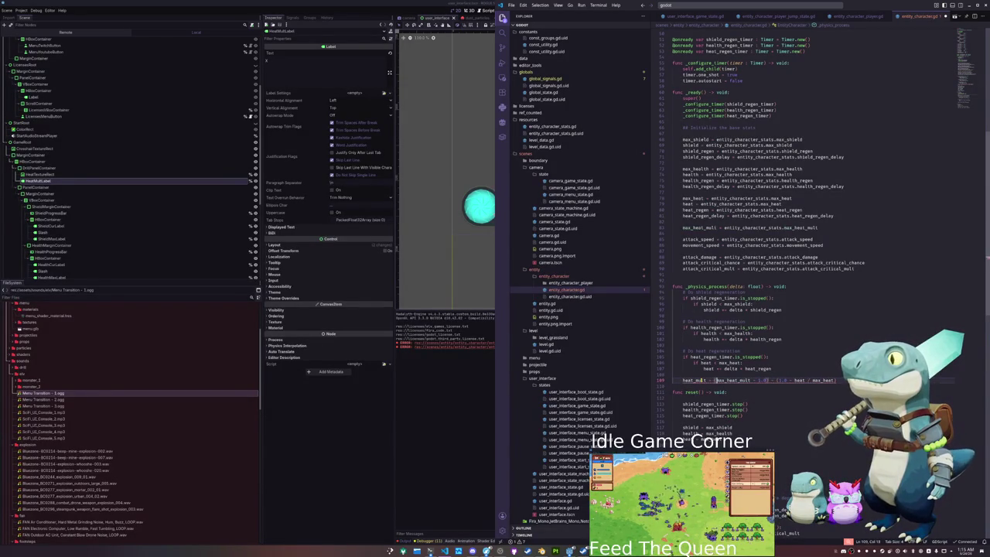
{"action": "key", "text": "ctrl+shift+Left"}
{"action": "key", "text": "ctrl+shift+Left"}
{"action": "key", "text": "ctrl+shift+Left"}
{"action": "type", "text": "("}
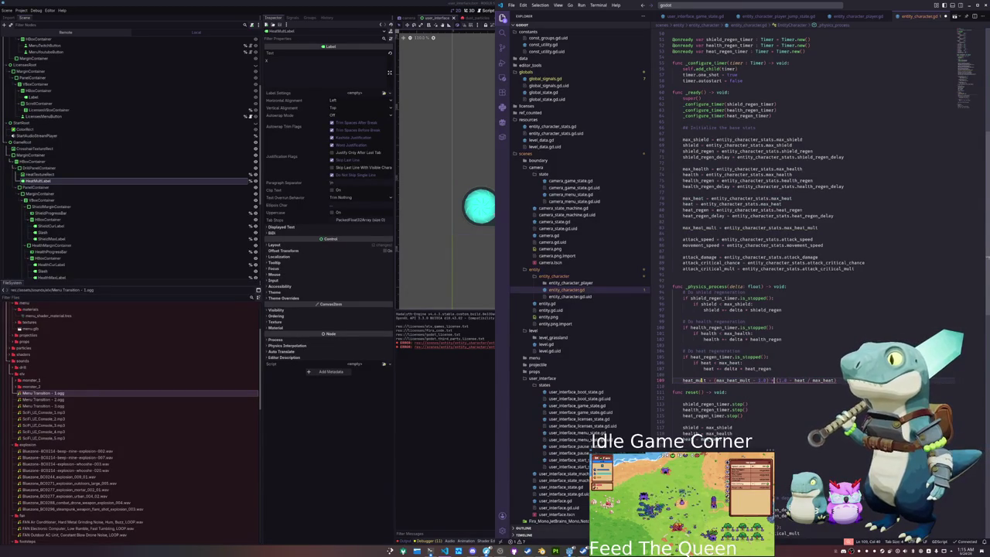
{"action": "type", "text": "*"}
{"action": "key", "text": "End"}
{"action": "key", "text": "Left"}
{"action": "key", "text": "End"}
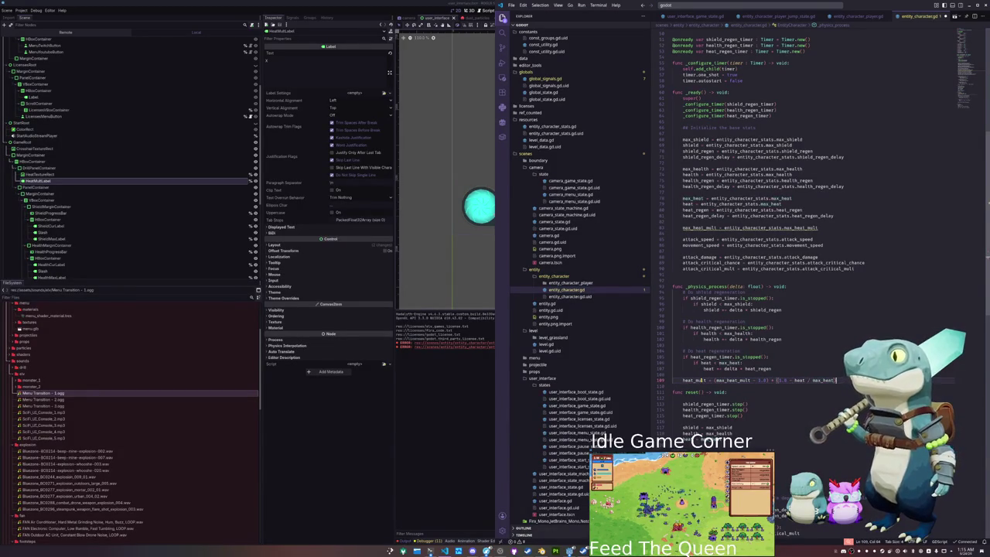
{"action": "type", "text": "1"}
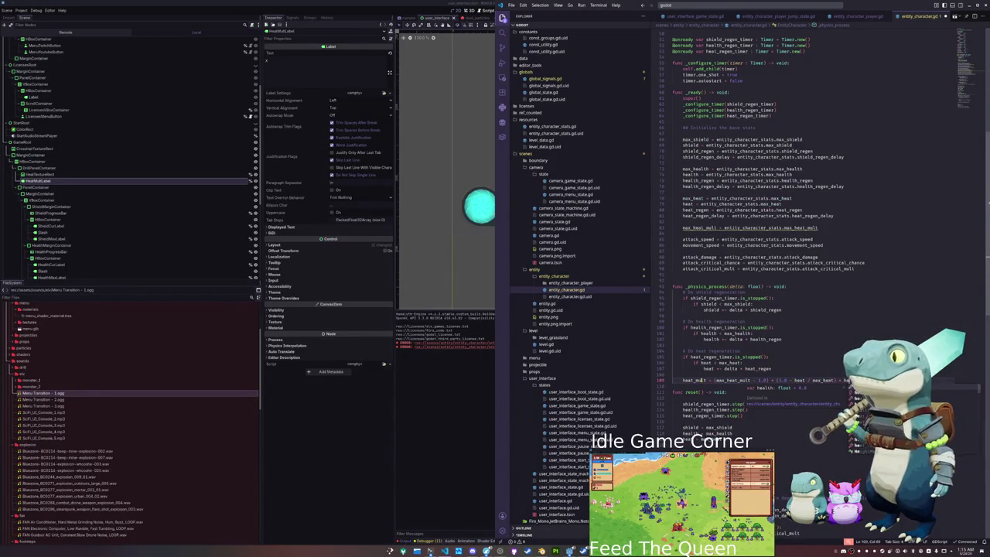
{"action": "key", "text": "Return"}
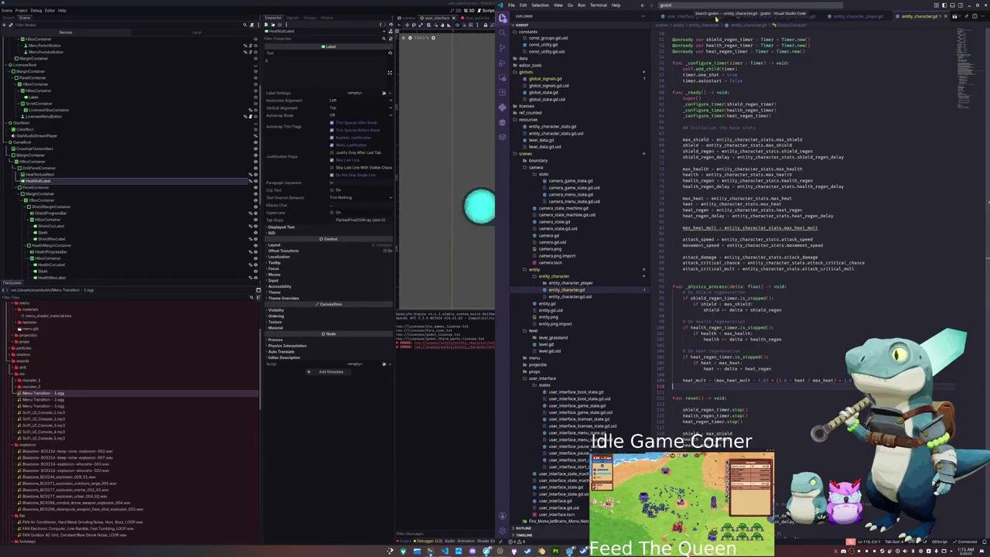
- In user_interface_game_state.gd, set the heat label text to str(GlobalState.player.heat_mult)
{"action": "left_click", "coordinate": [700, 16]}
{"action": "scroll", "coordinate": [694, 347], "scroll_direction": "down", "scroll_amount": 3}
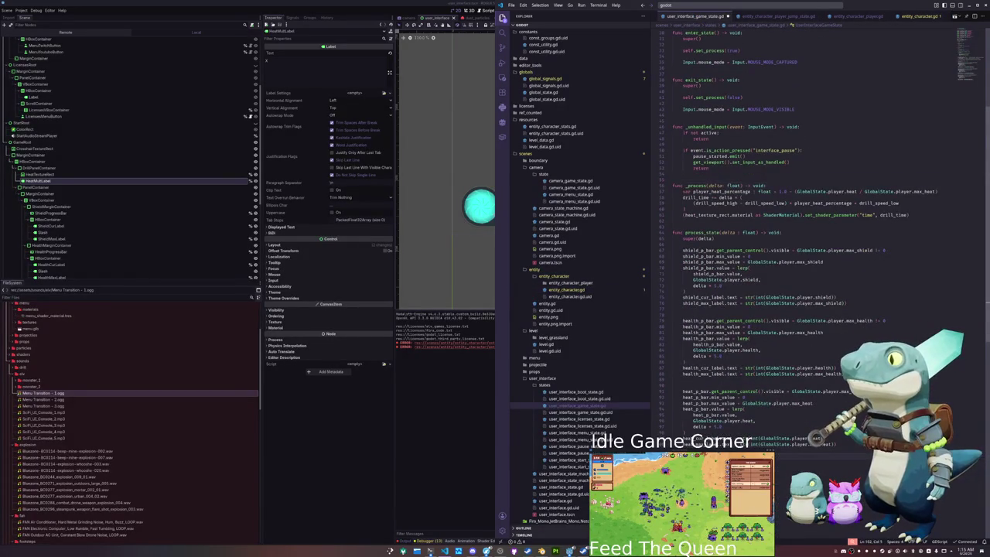
{"action": "type", "text": "heat_"}
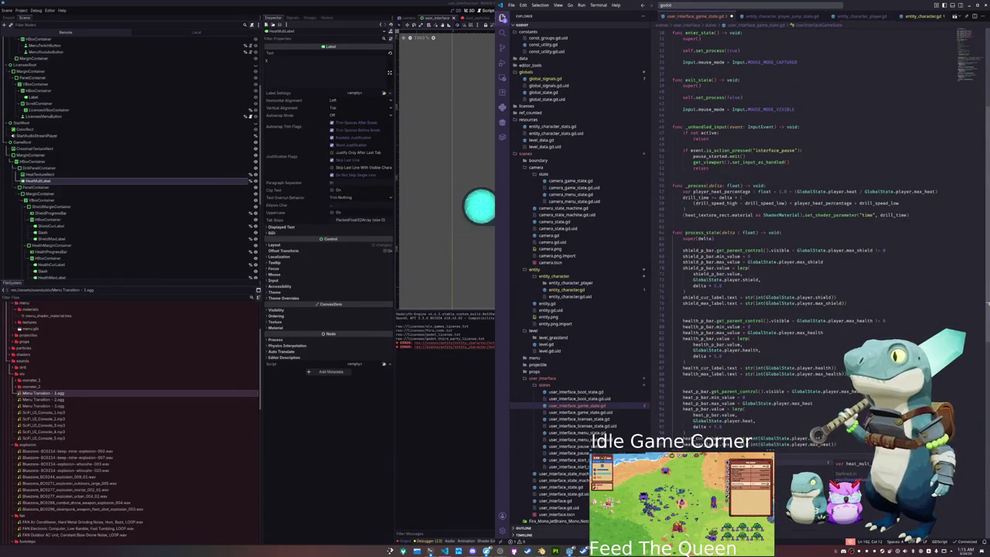
{"action": "type", "text": " = "}
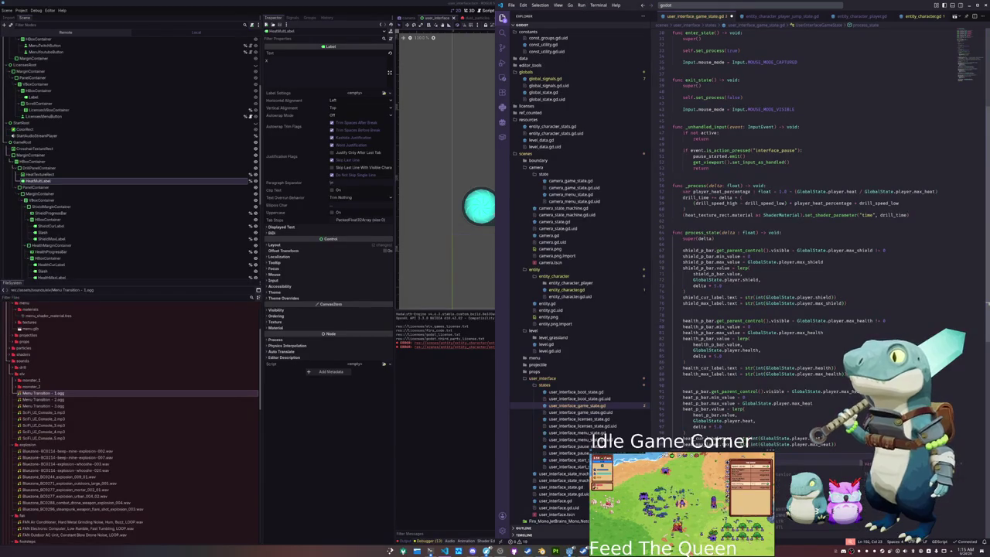
{"action": "type", "text": "str(iheat_ma"}
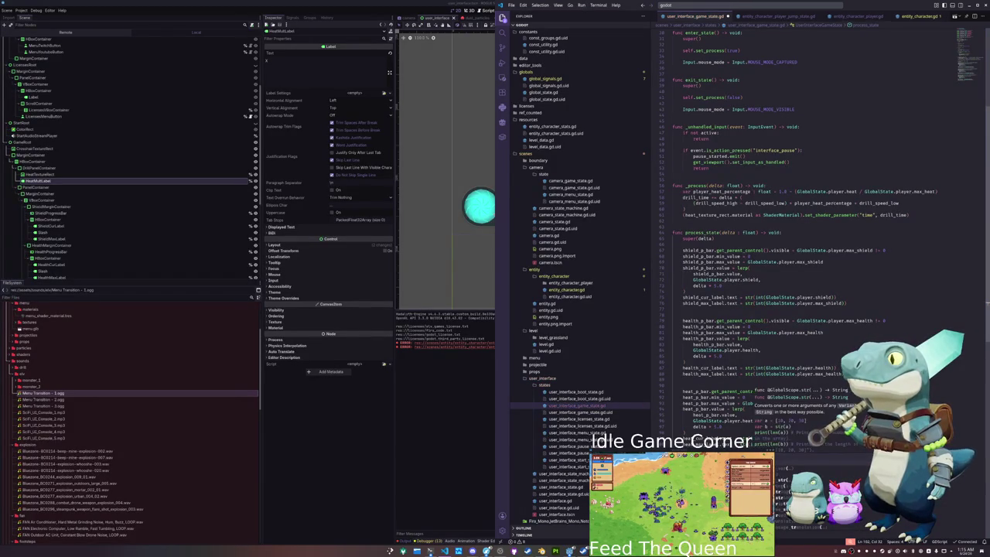
{"action": "key", "text": "BackSpace"}
{"action": "key", "text": "BackSpace"}
{"action": "key", "text": "BackSpace"}
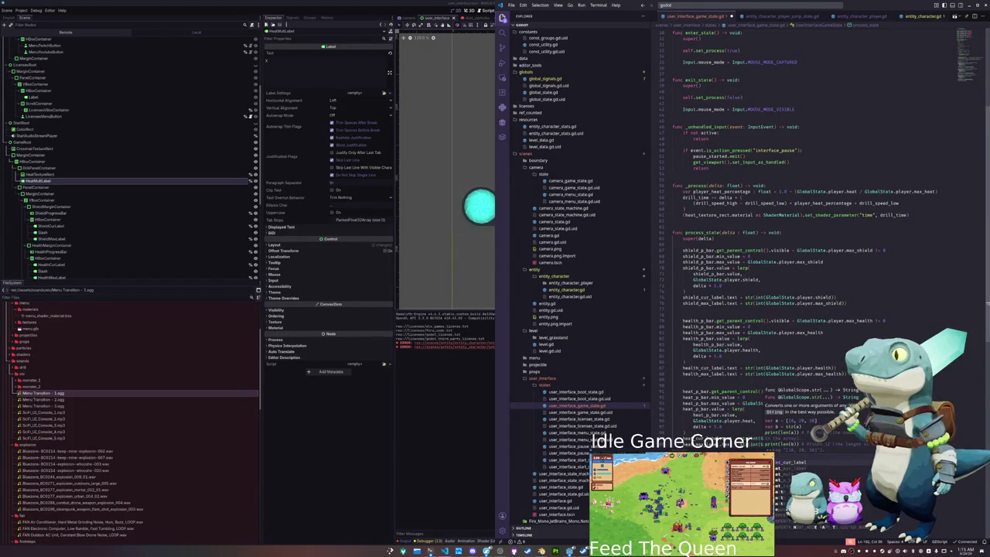
{"action": "type", "text": "inst_t"}
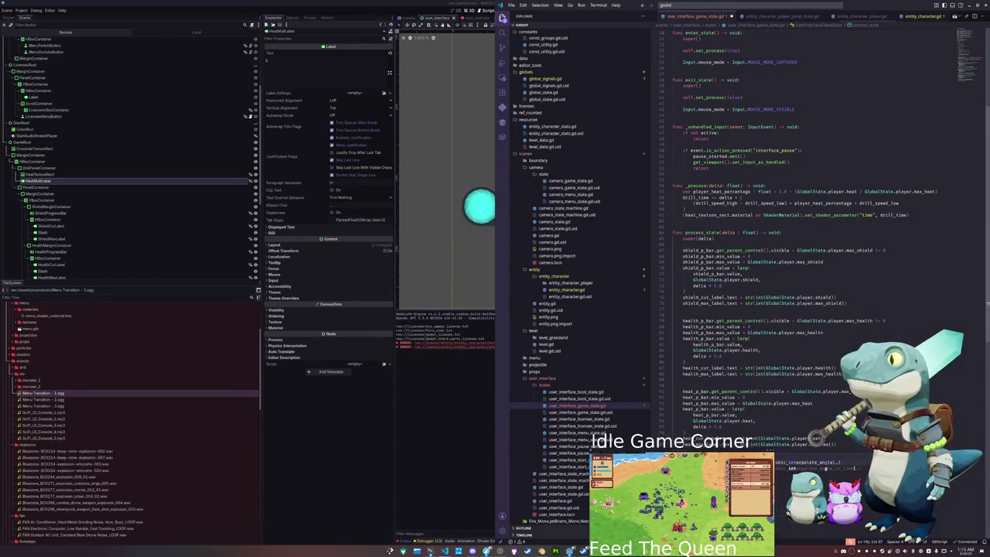
{"action": "type", "text": "player.h"}
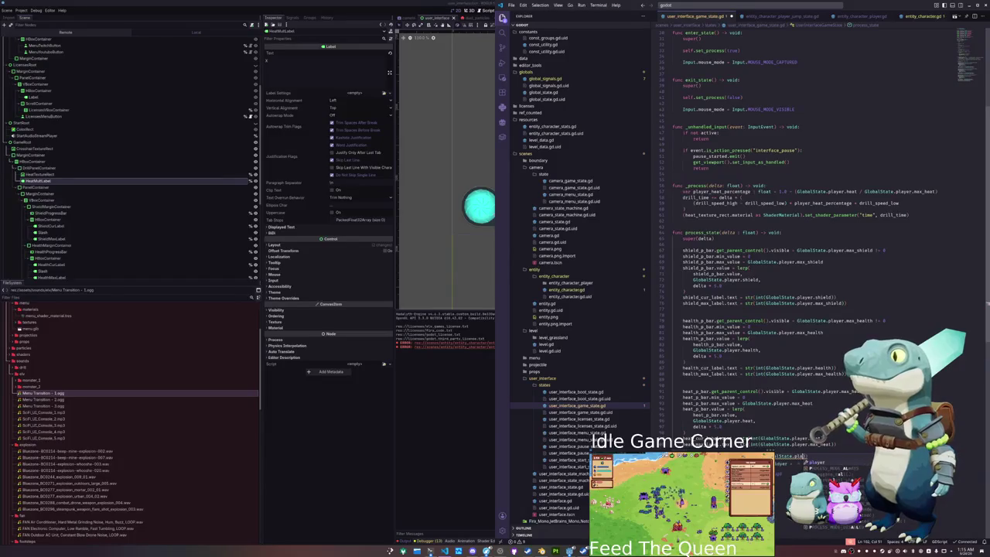
{"action": "type", "text": "eat_m"}
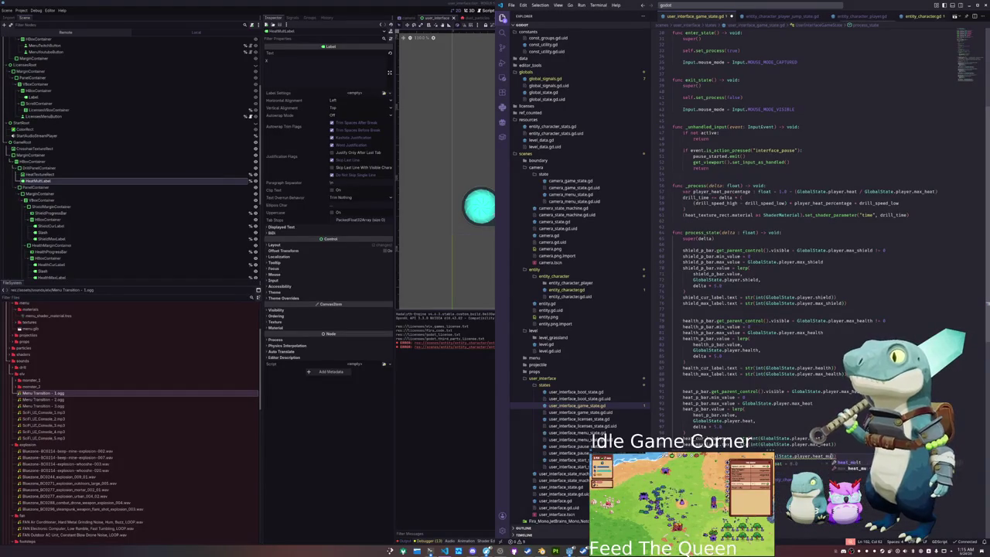
{"action": "type", "text": "))"}
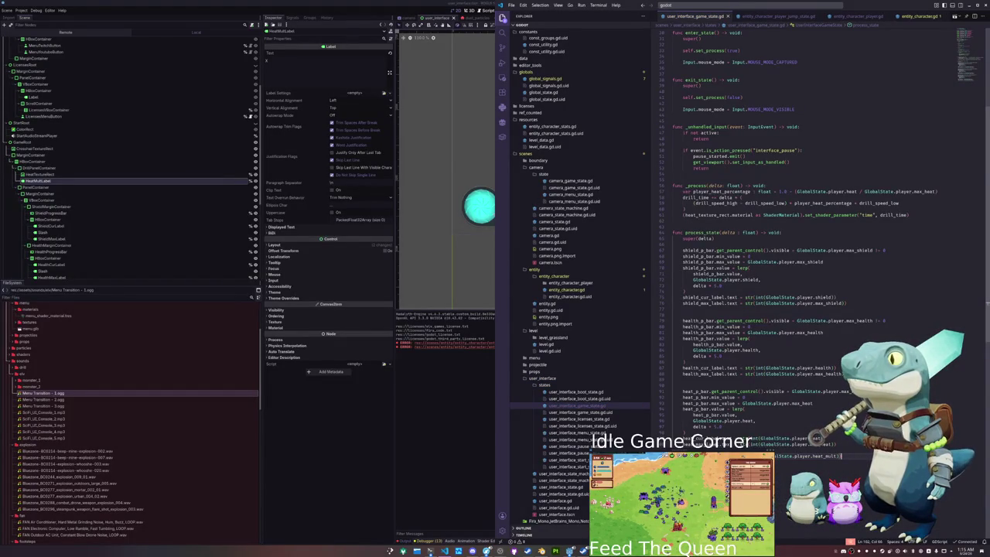
{"action": "left_click", "coordinate": [446, 448]}
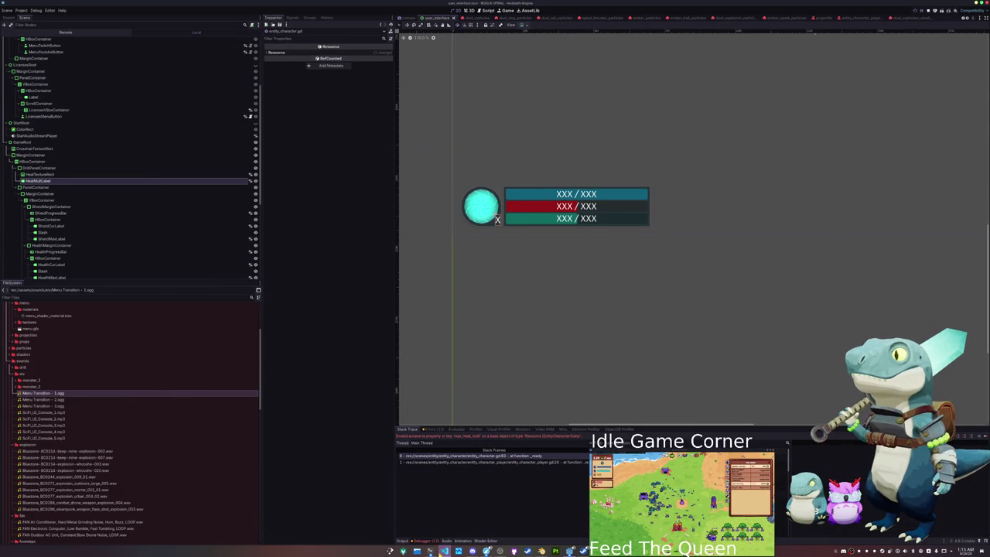
- Follow max_heat_mult from entity_character.gd to its export in EntityCharacterStats, then return to Godot
{"action": "left_click", "coordinate": [445, 551]}
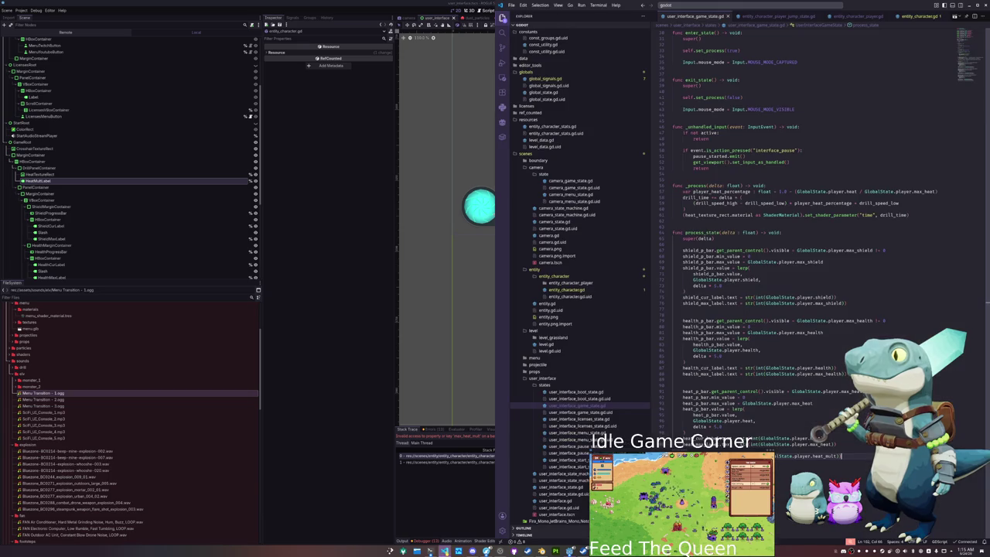
{"action": "left_click", "coordinate": [567, 290]}
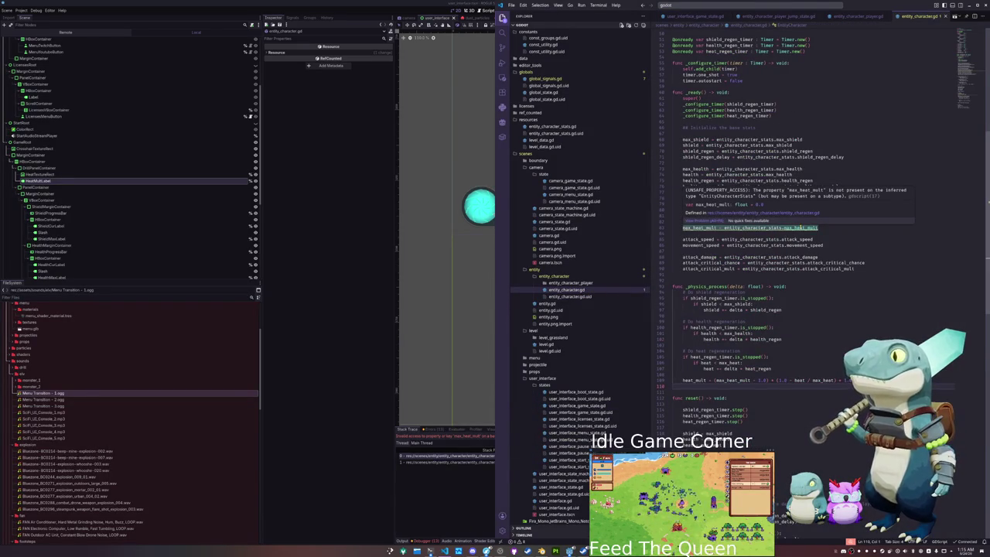
{"action": "left_click", "coordinate": [800, 227], "text": "ctrl"}
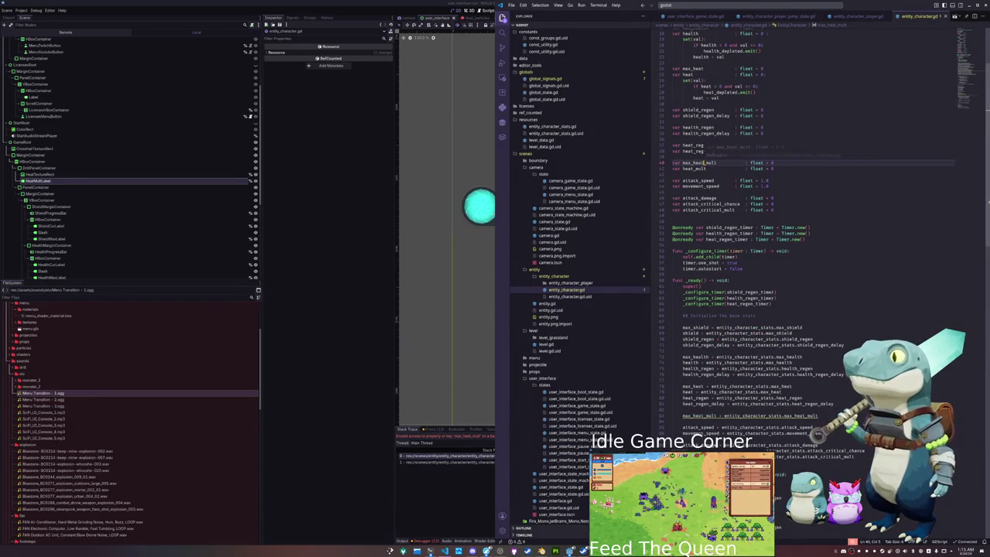
{"action": "double_click", "coordinate": [700, 163]}
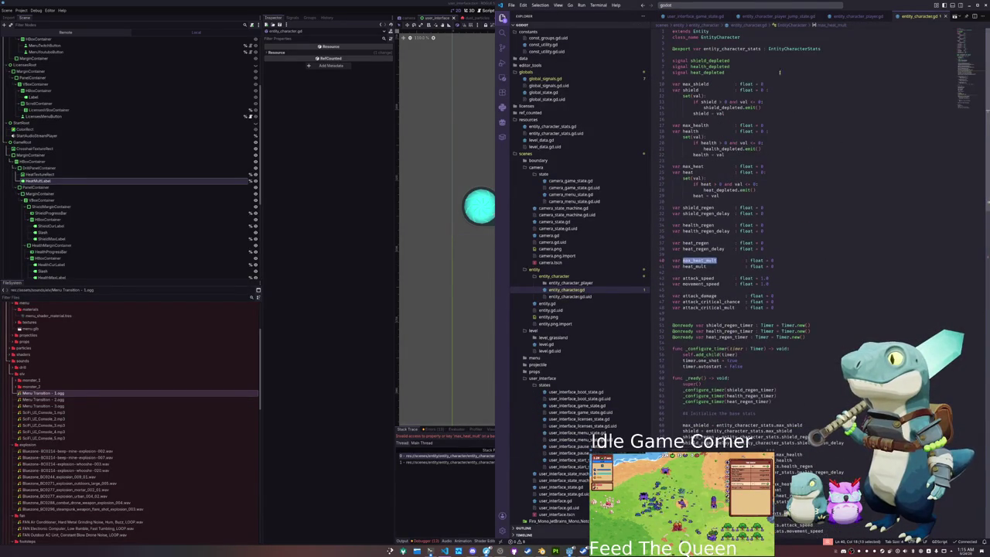
{"action": "left_click", "coordinate": [735, 386], "text": "ctrl"}
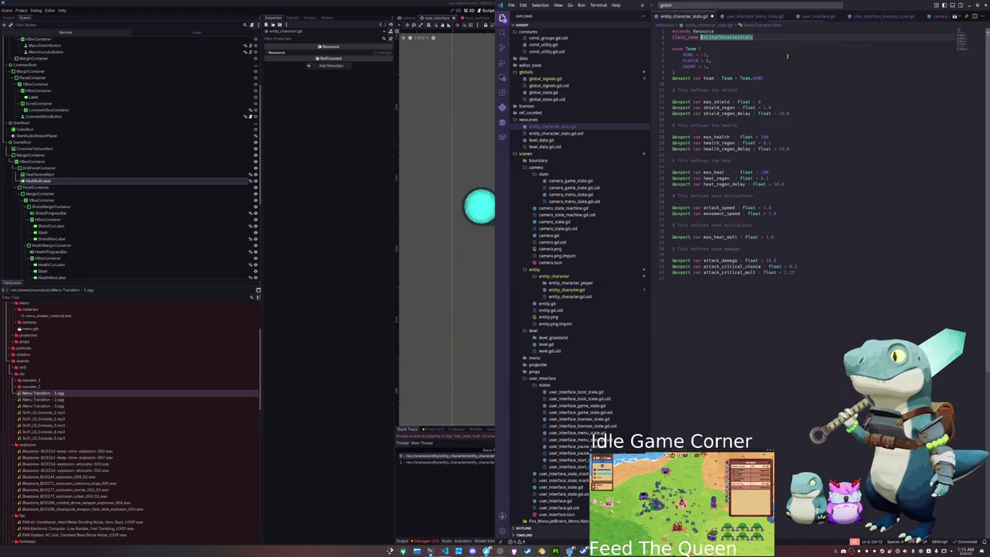
{"action": "left_click", "coordinate": [718, 236]}
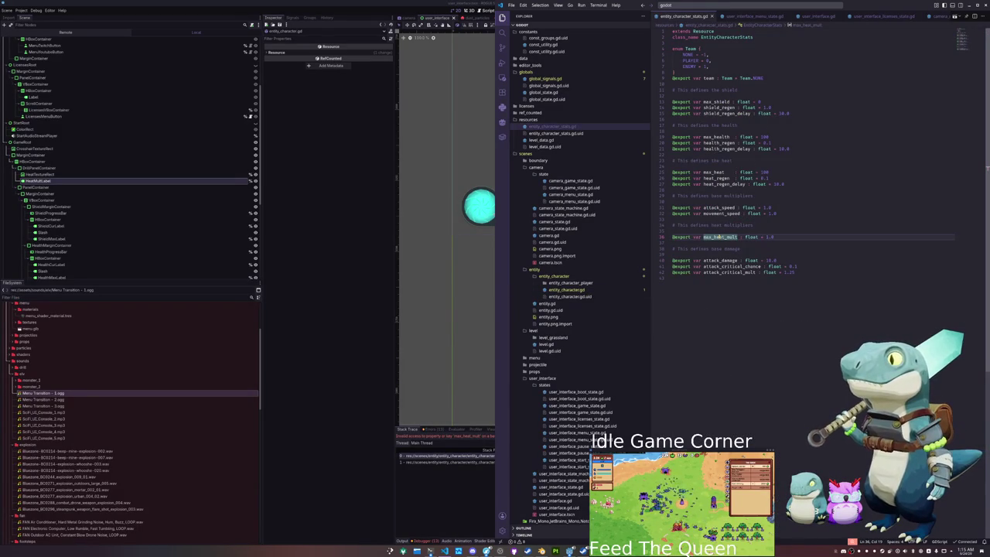
{"action": "left_click", "coordinate": [721, 307]}
{"action": "left_click", "coordinate": [345, 355]}
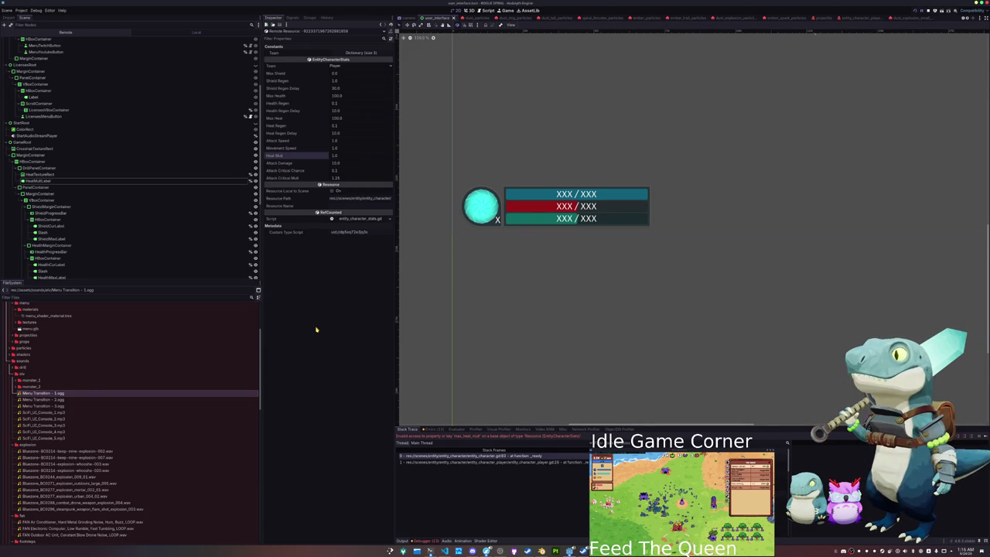
- Stop the running project with F8 and relaunch it with F5
{"action": "key", "text": "F8"}
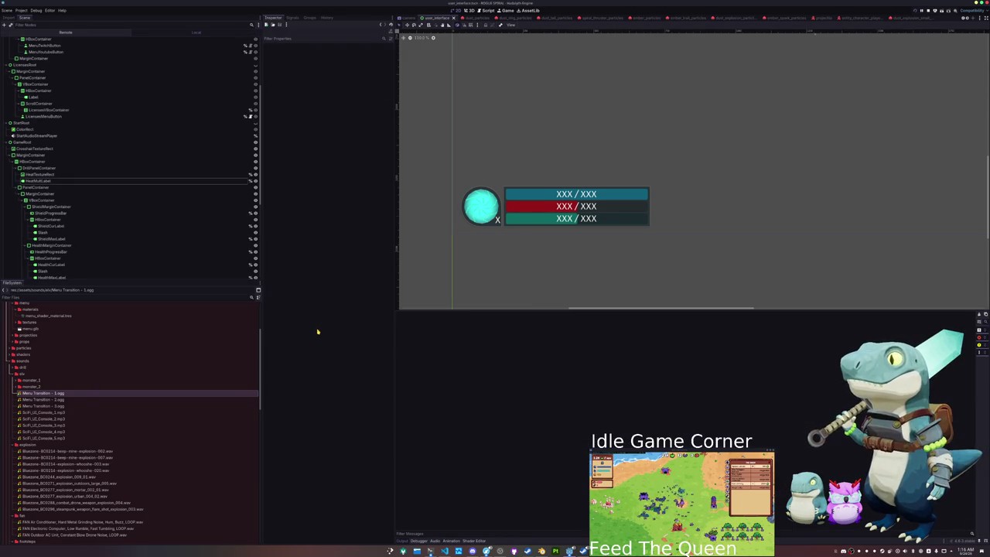
{"action": "key", "text": "F5"}
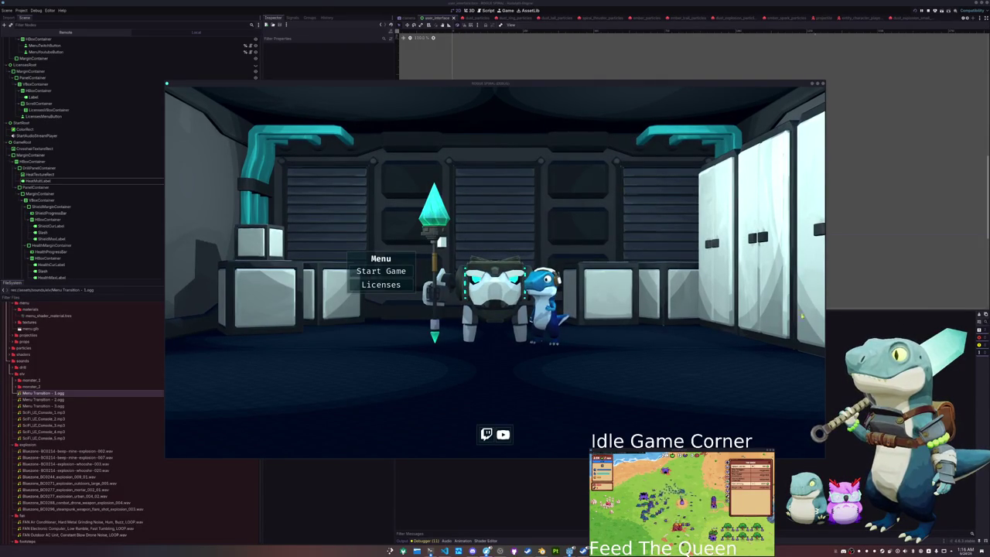
- Start a new game from the main menu and run the player forward across the grassland
{"action": "left_click", "coordinate": [736, 320]}
{"action": "left_click", "coordinate": [387, 271]}
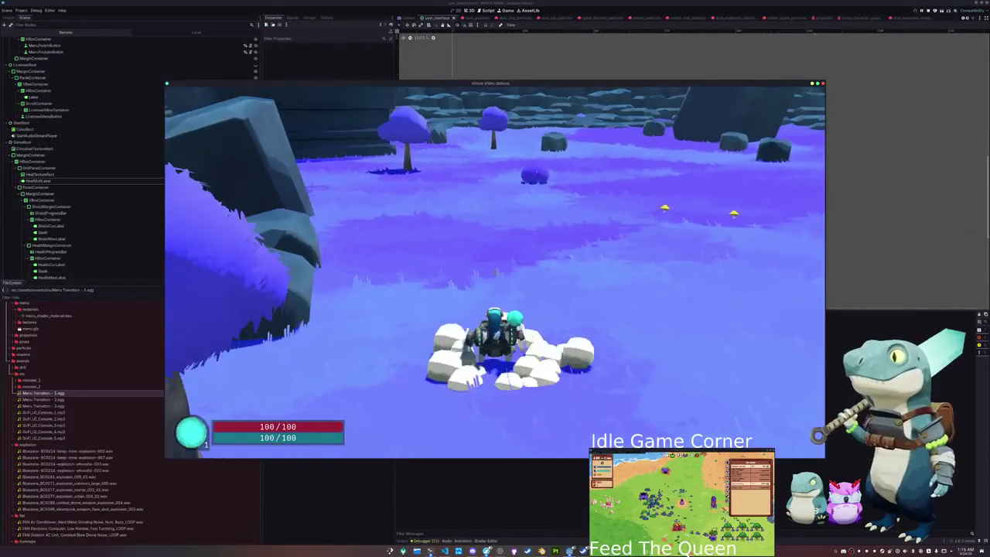
{"action": "key", "text": "w"}
{"action": "key", "text": "w"}
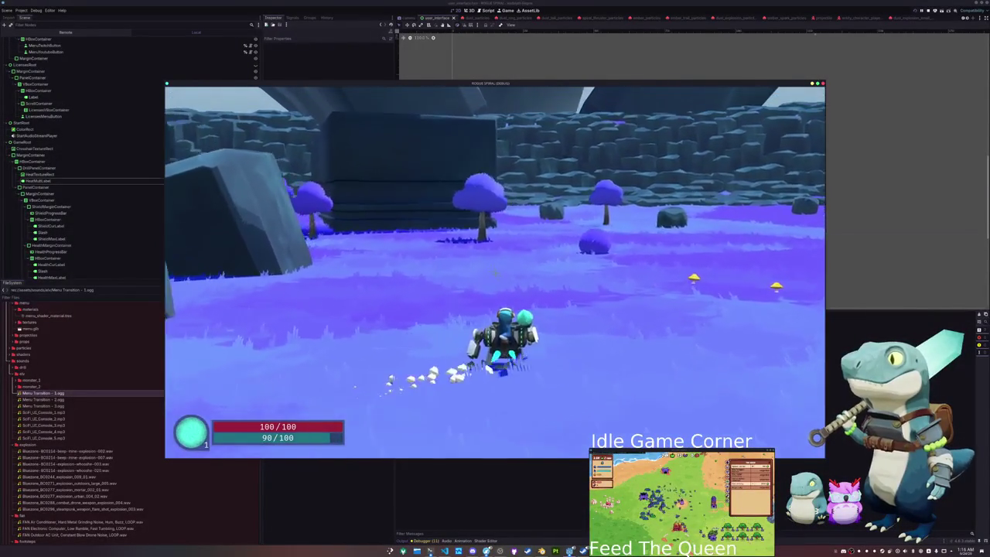
{"action": "key", "text": "w"}
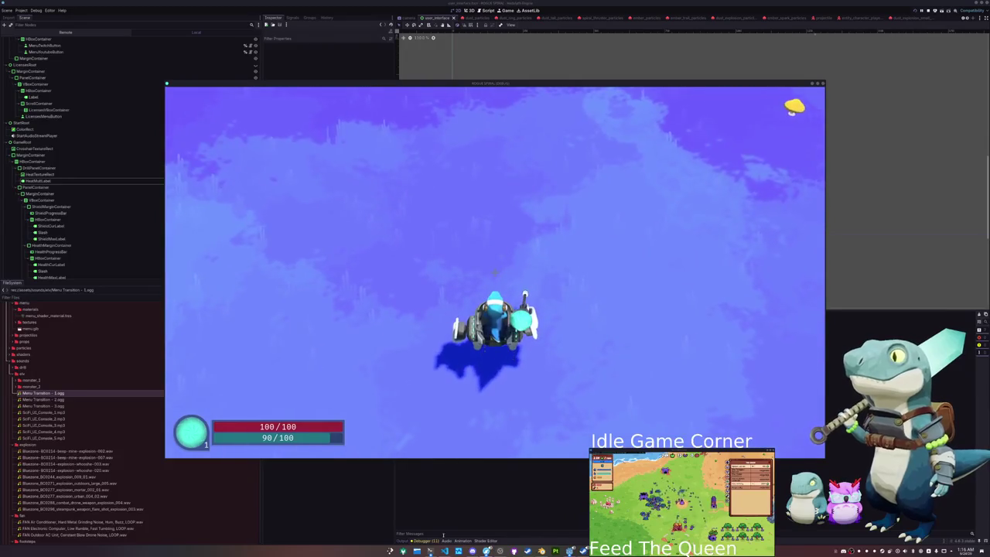
{"action": "left_click", "coordinate": [445, 551]}
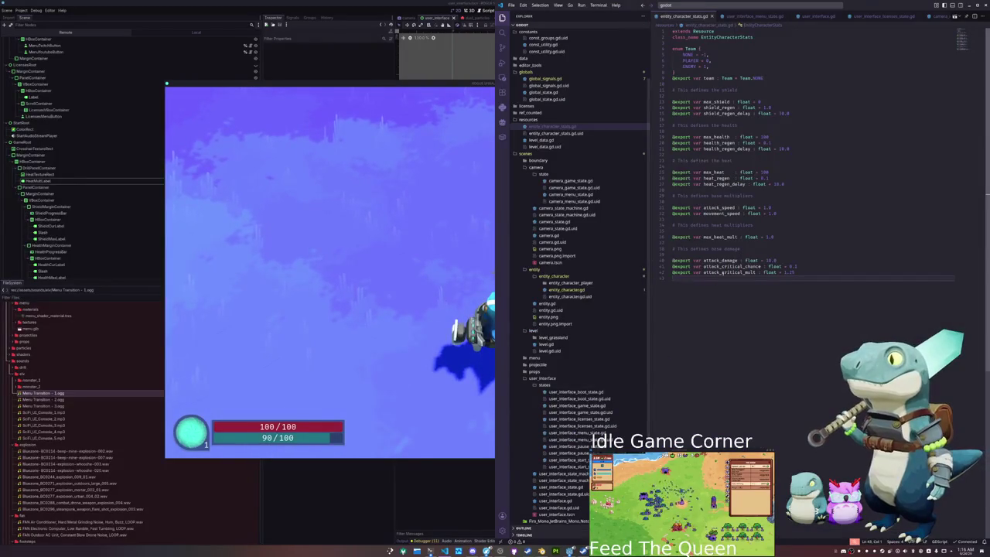
- Look through the global_signals and player spawn state scripts
{"action": "scroll", "coordinate": [690, 16], "scroll_direction": "down", "scroll_amount": 4}
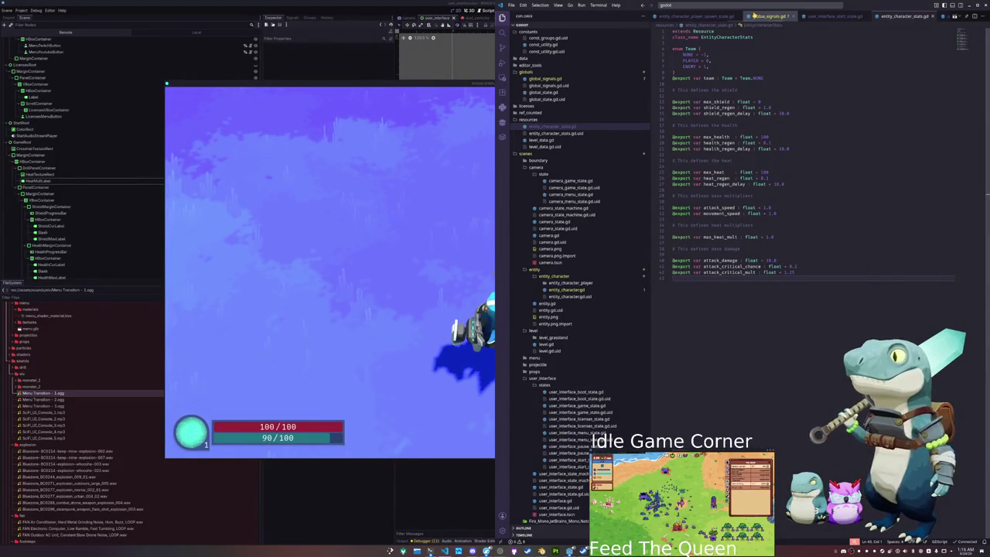
{"action": "left_click", "coordinate": [736, 15]}
{"action": "left_click", "coordinate": [708, 16]}
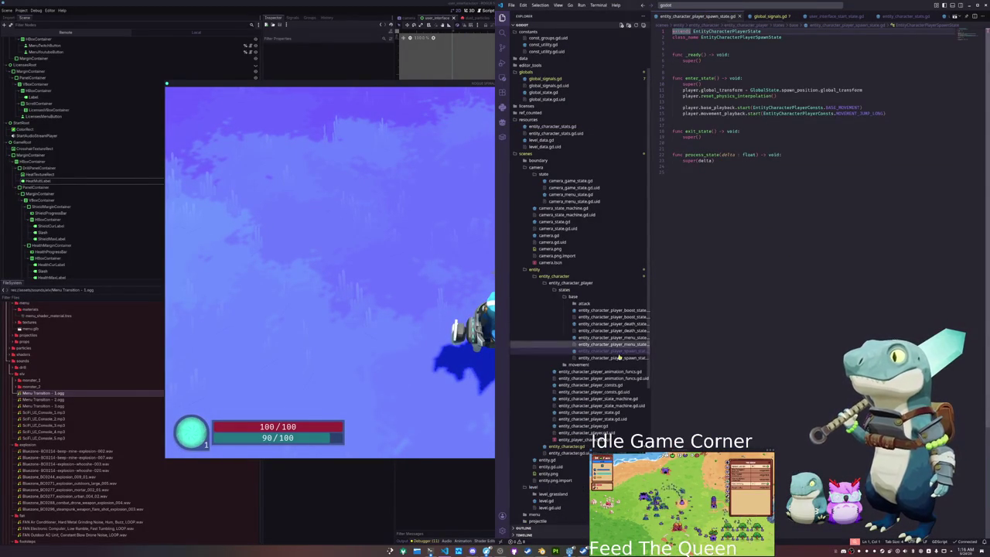
{"action": "scroll", "coordinate": [569, 448], "scroll_direction": "down", "scroll_amount": 10}
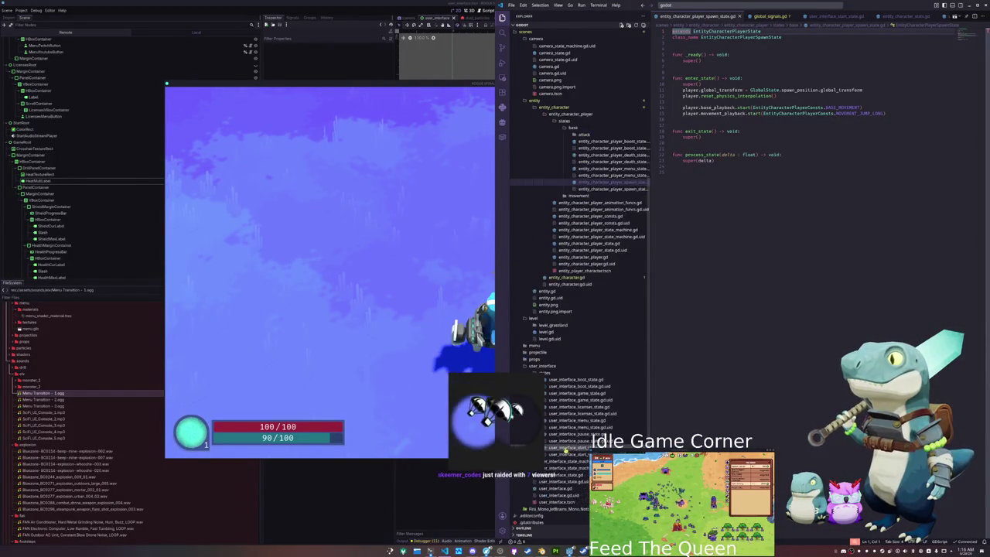
{"action": "scroll", "coordinate": [759, 17], "scroll_direction": "down", "scroll_amount": 5}
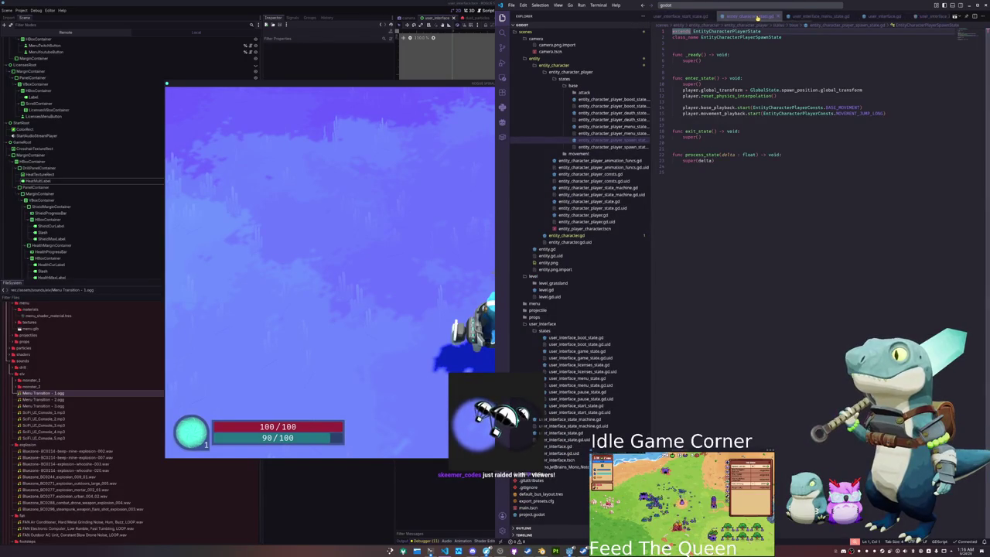
{"action": "scroll", "coordinate": [758, 17], "scroll_direction": "down", "scroll_amount": 10}
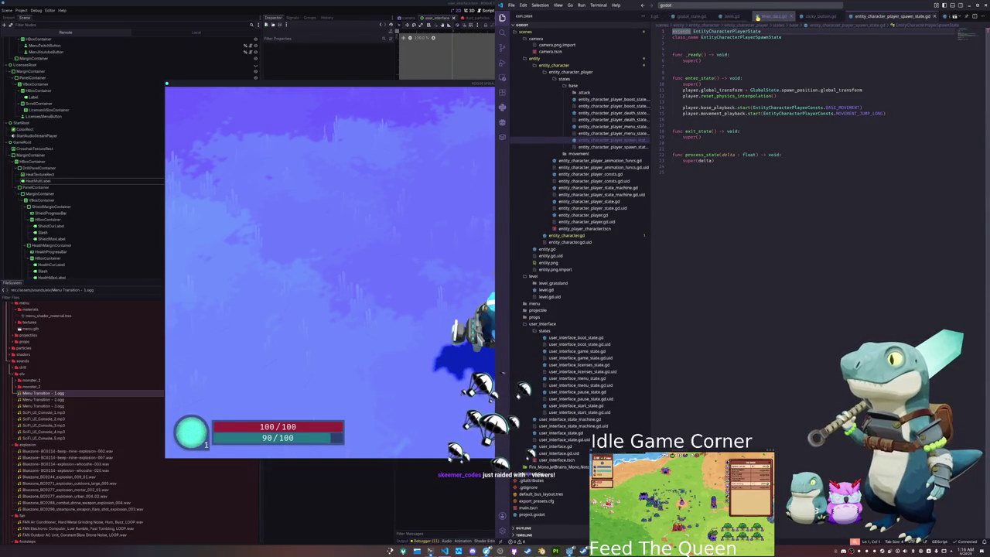
- Open user_interface_game_state.gd via quick search and go to the shield, health and heat bar update code
{"action": "left_click", "coordinate": [754, 6]}
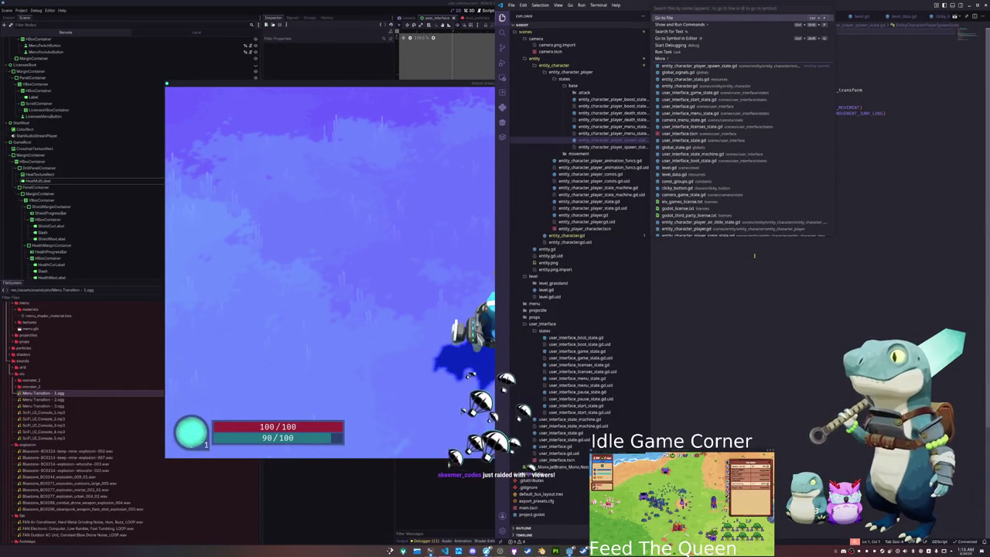
{"action": "type", "text": "game_state"}
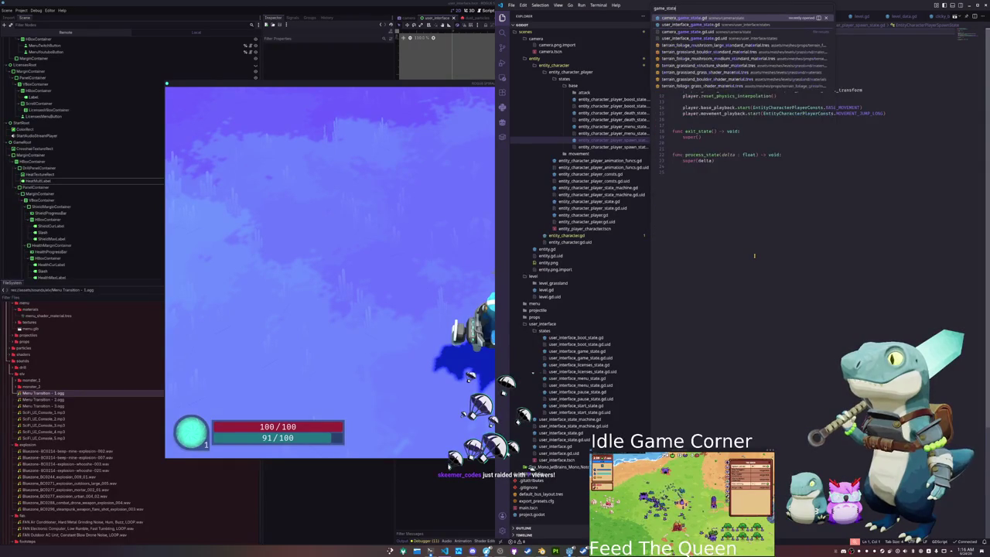
{"action": "key", "text": "Return"}
{"action": "left_click", "coordinate": [715, 361]}
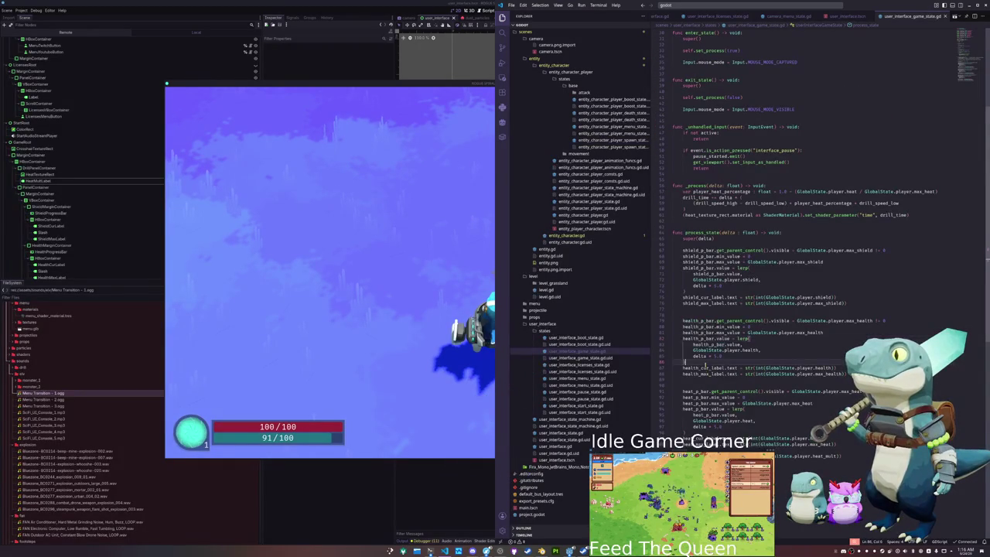
{"action": "scroll", "coordinate": [773, 379], "scroll_direction": "down", "scroll_amount": 4}
{"action": "key", "text": "alt+Tab"}
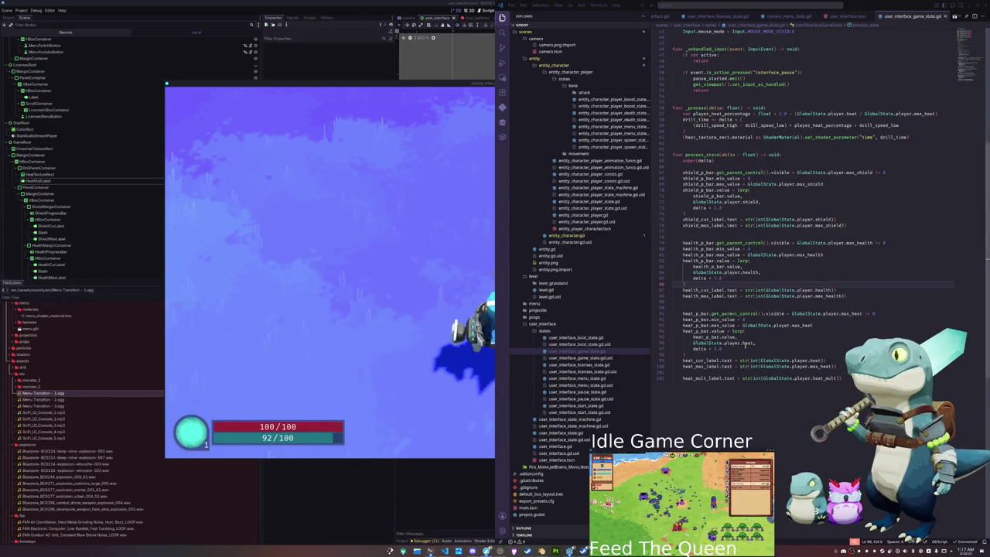
- Insert a "%01.01fx" % format string before the heat_mult conversion on line 102 and save
{"action": "left_click", "coordinate": [733, 397]}
{"action": "left_click", "coordinate": [726, 372]}
{"action": "key", "text": "Down"}
{"action": "key", "text": "ctrl+Right"}
{"action": "key", "text": "ctrl+Right"}
{"action": "key", "text": "ctrl+Right"}
{"action": "type", "text": "\"x\" % "}
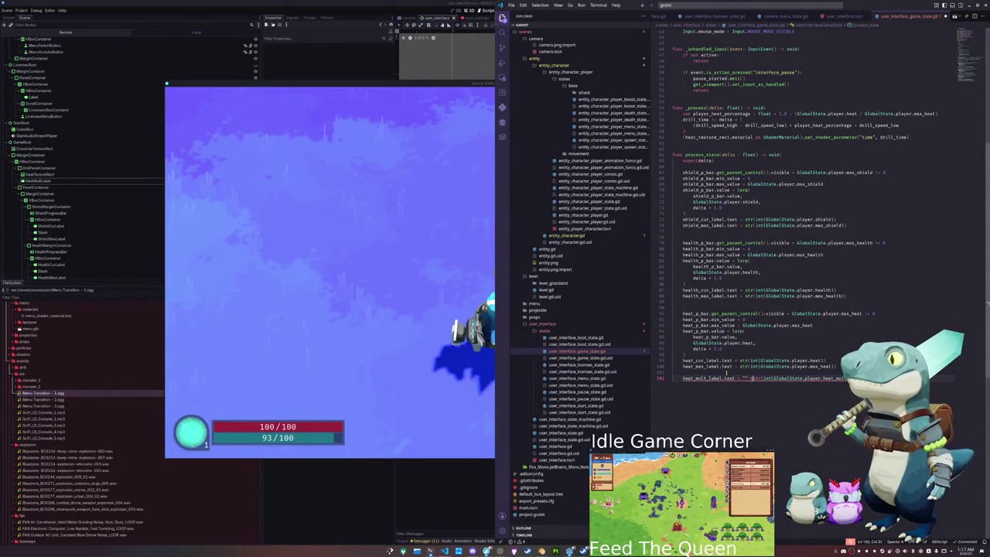
{"action": "type", "text": "%d"}
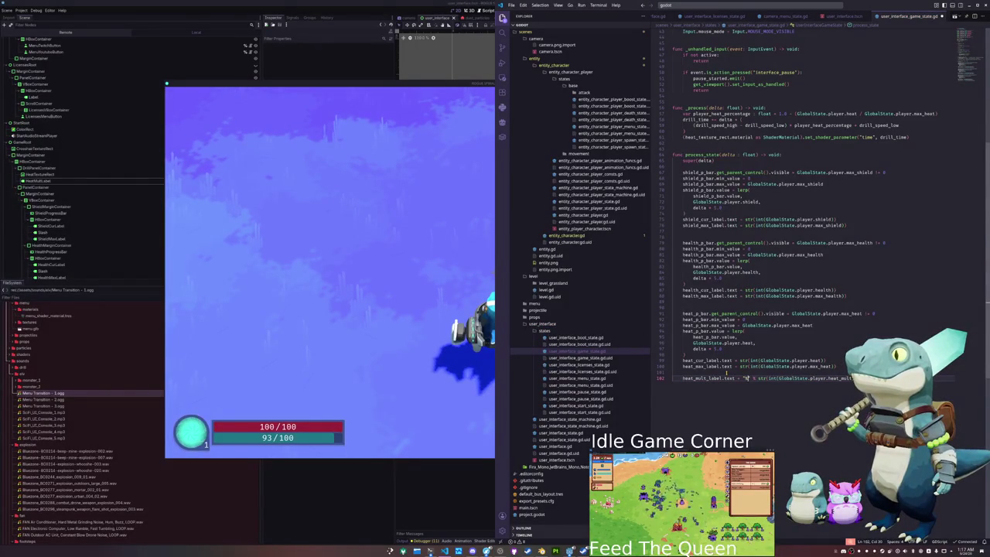
{"action": "type", "text": "x"}
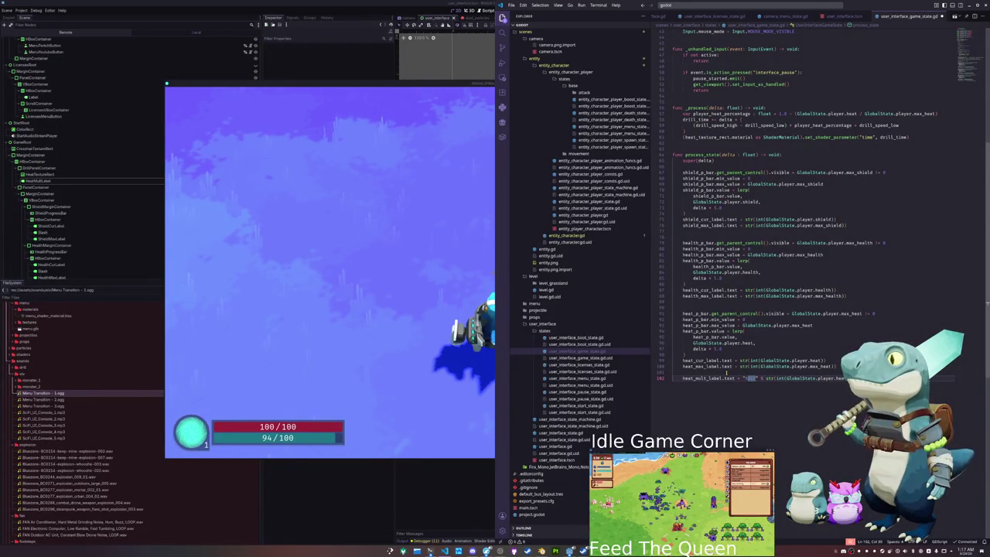
{"action": "type", "text": "x"}
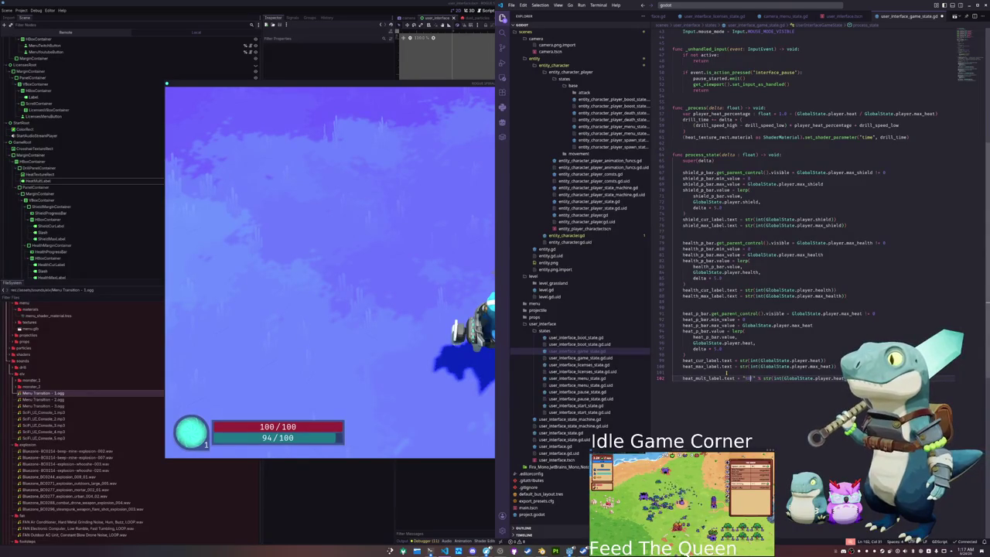
{"action": "type", "text": "1"}
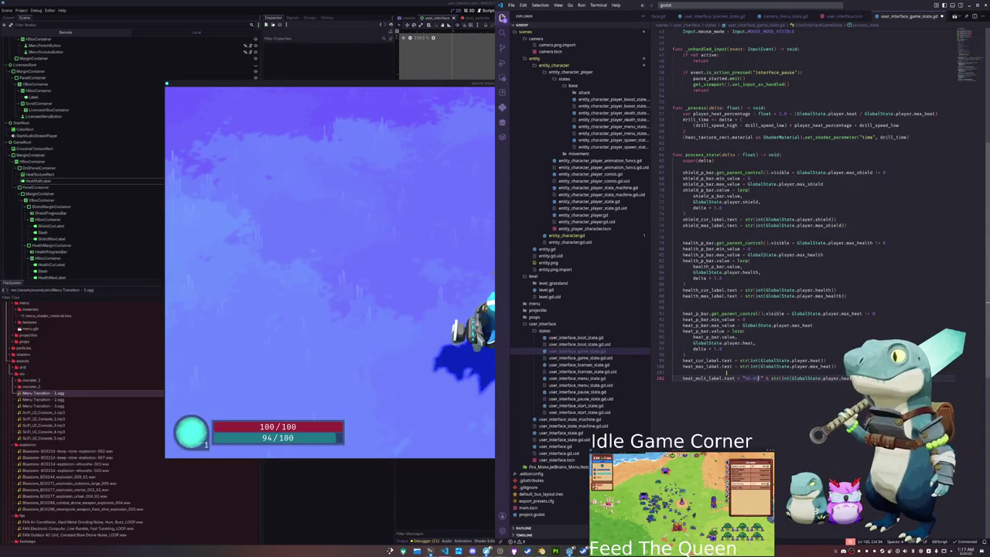
{"action": "type", "text": "1.0"}
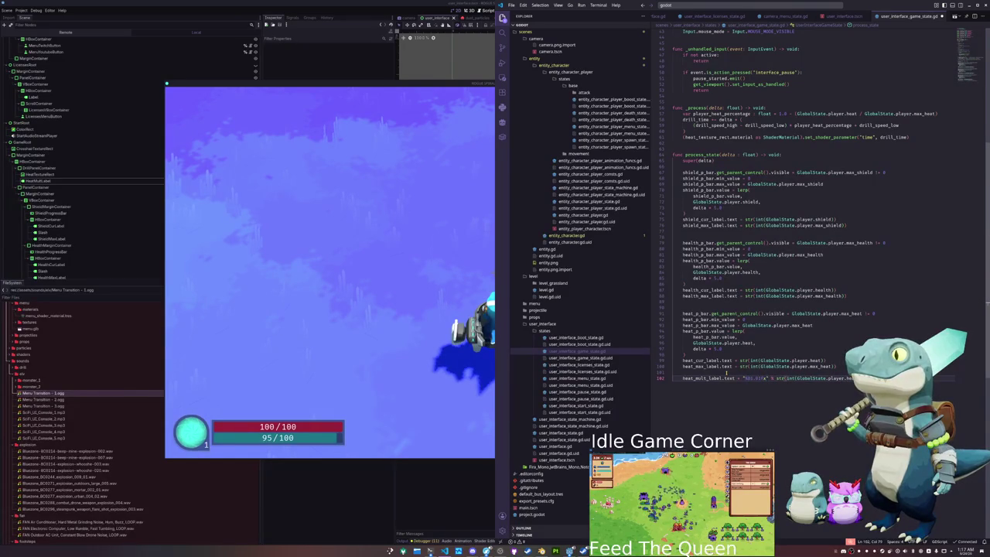
{"action": "key", "text": "ctrl+s"}
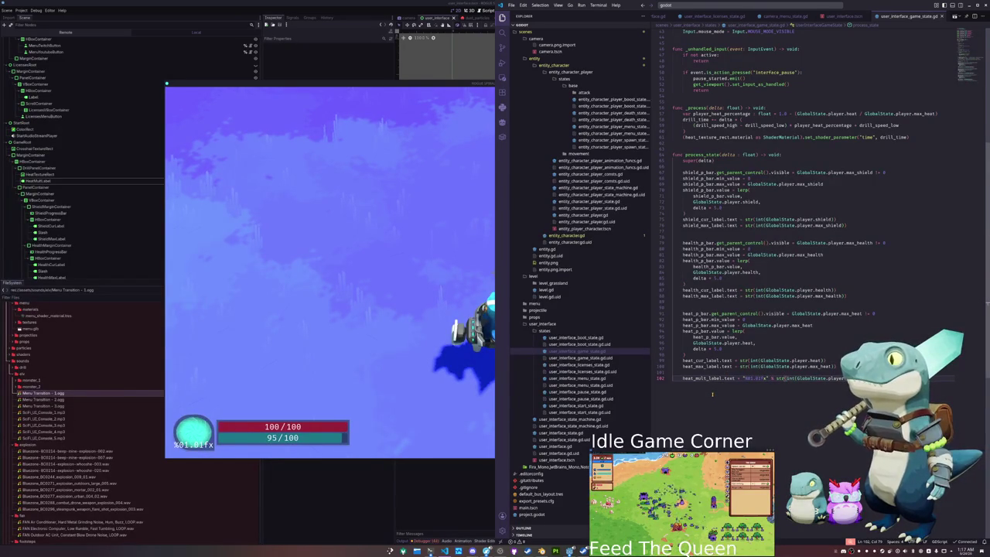
- Remove the str(int( wrapper and its closing parentheses around heat_mult on line 102, then save
{"action": "left_click_drag", "start_coordinate": [777, 378], "coordinate": [795, 379]}
{"action": "mouse_move", "coordinate": [797, 378]}
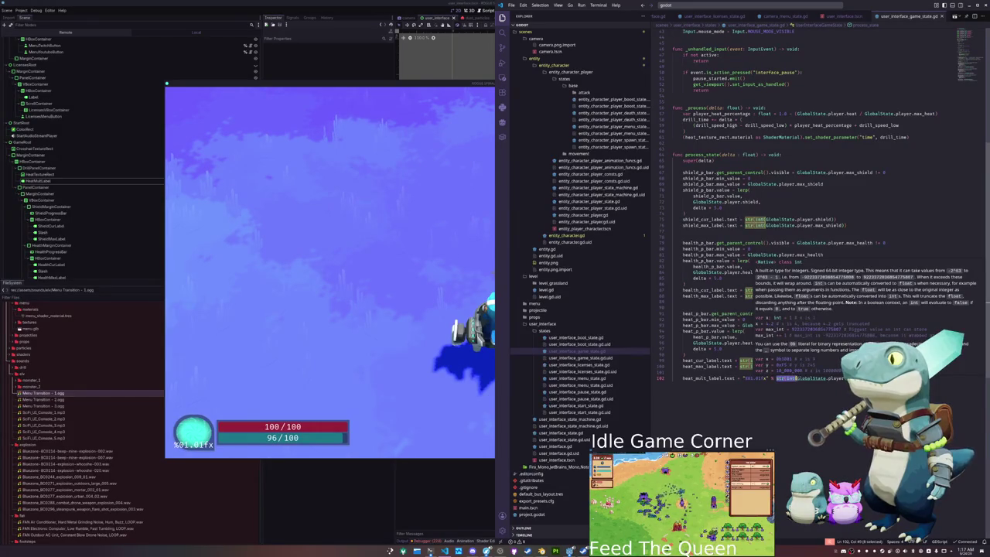
{"action": "key", "text": "Delete"}
{"action": "key", "text": "Delete"}
{"action": "key", "text": "End"}
{"action": "key", "text": "BackSpace"}
{"action": "key", "text": "BackSpace"}
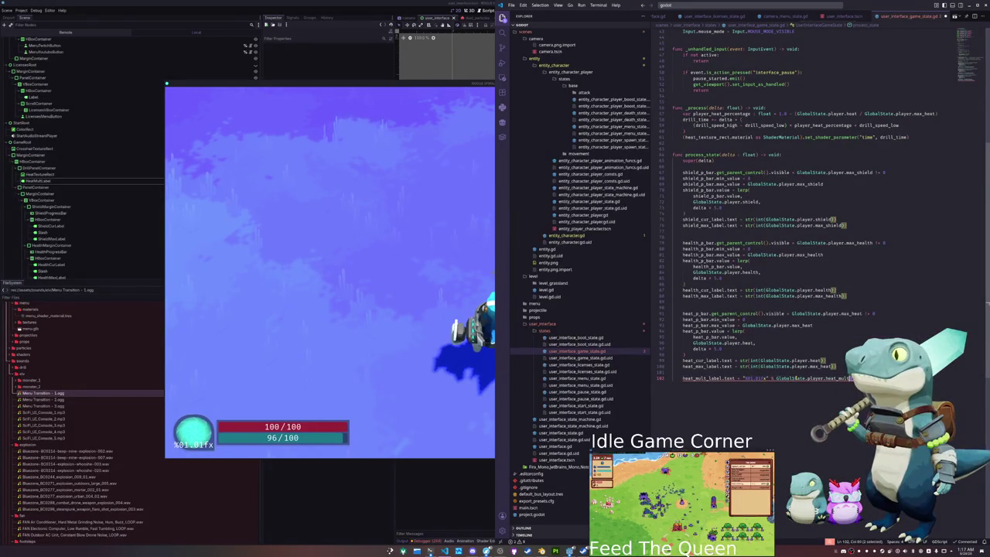
{"action": "key", "text": "ctrl+s"}
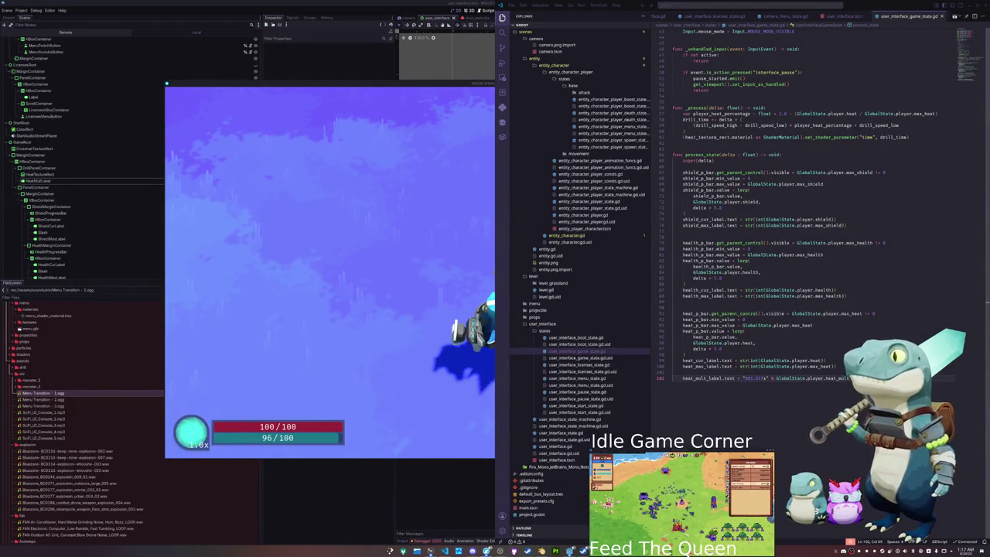
- Pause and resume the running game, then jump to the heat_mult declaration in entity_character.gd
{"action": "left_click", "coordinate": [752, 382]}
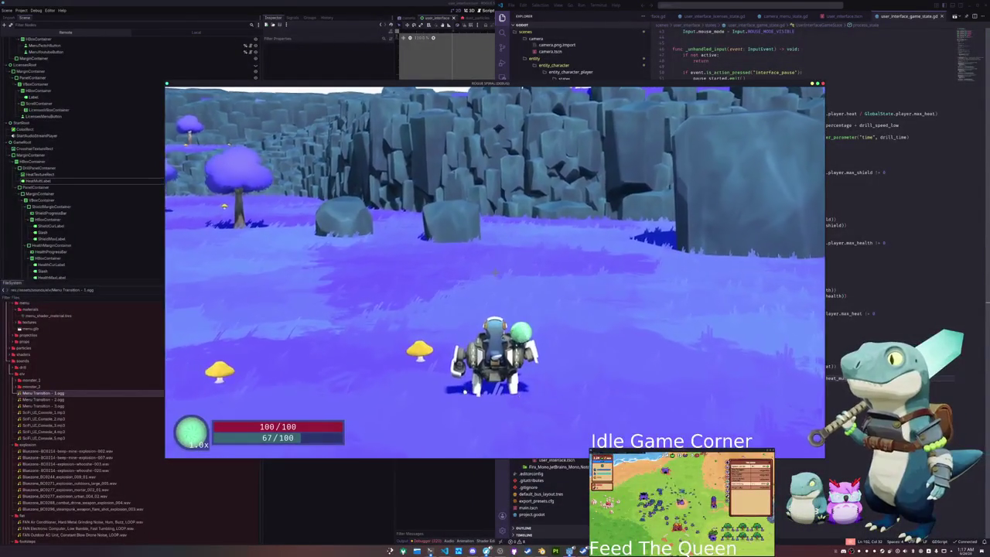
{"action": "key", "text": "Escape"}
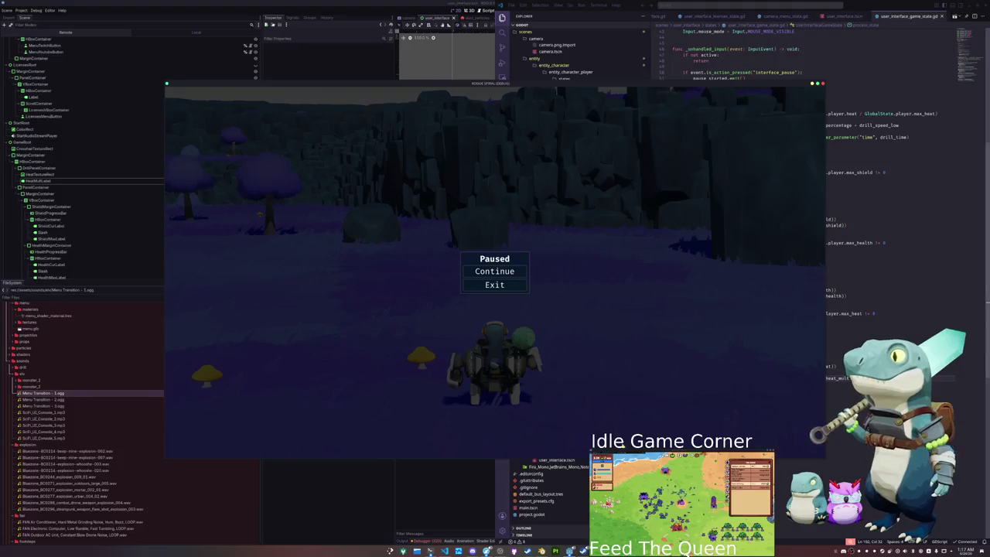
{"action": "left_click", "coordinate": [503, 272]}
{"action": "left_click", "coordinate": [746, 384]}
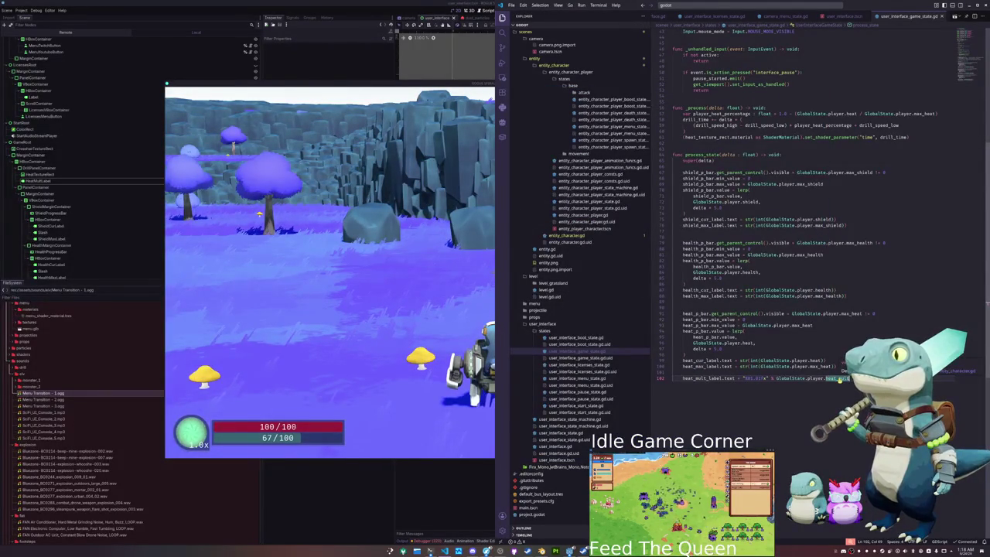
{"action": "left_click", "coordinate": [834, 378], "text": "ctrl"}
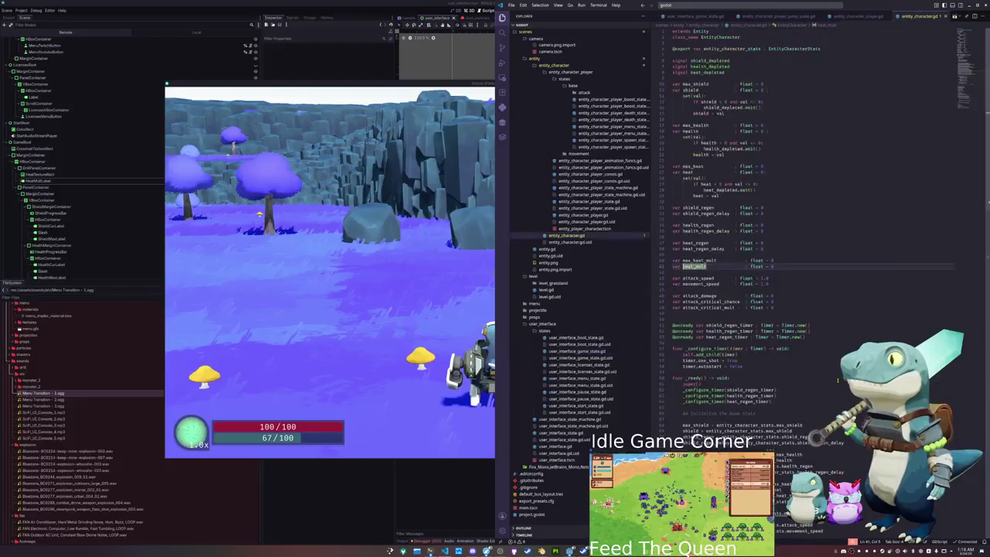
- Highlight heat_mult's uses and check the max_heat_mult warning, reaching the heat regeneration formula
{"action": "scroll", "coordinate": [726, 314], "scroll_direction": "down", "scroll_amount": 5}
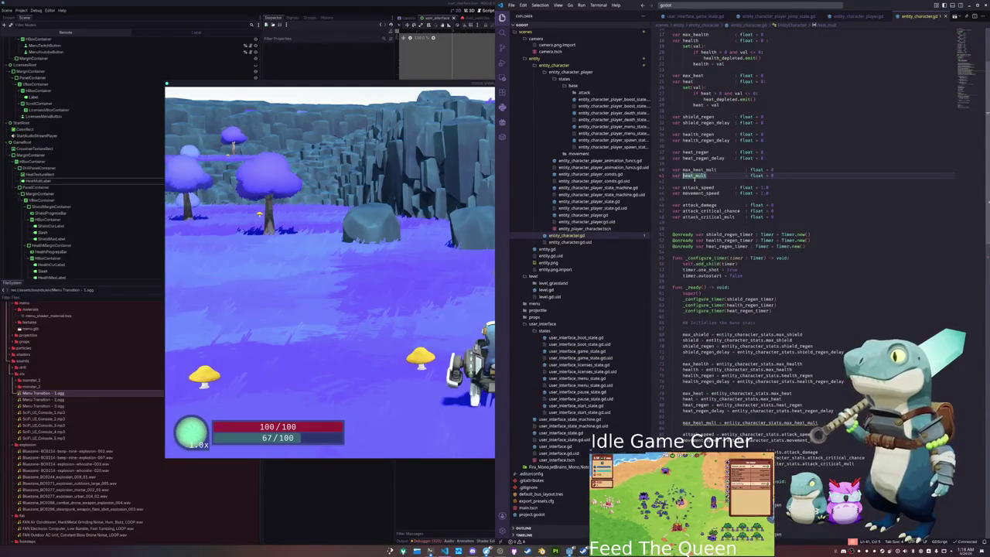
{"action": "key", "text": "ctrl+d"}
{"action": "scroll", "coordinate": [743, 310], "scroll_direction": "down", "scroll_amount": 4}
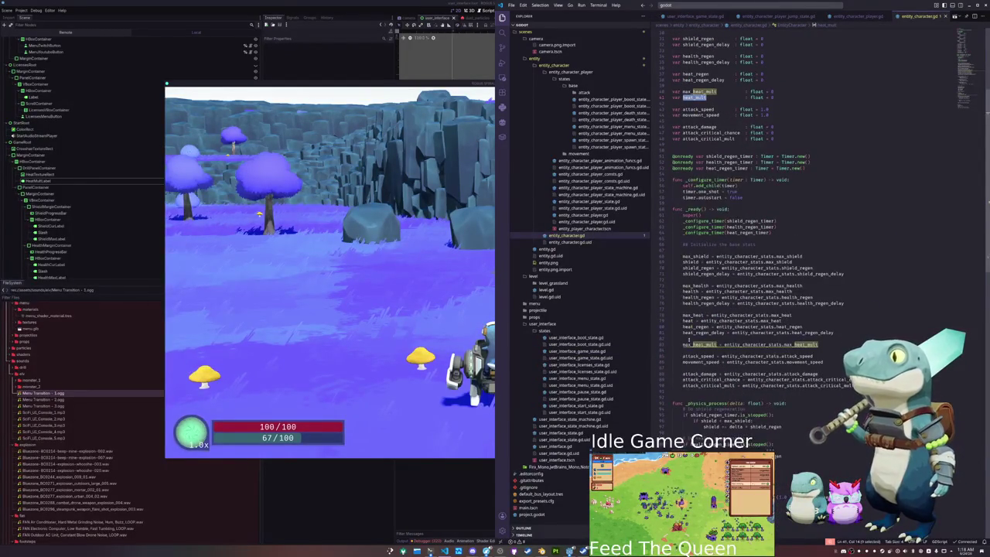
{"action": "left_click", "coordinate": [684, 344]}
{"action": "mouse_move", "coordinate": [696, 344]}
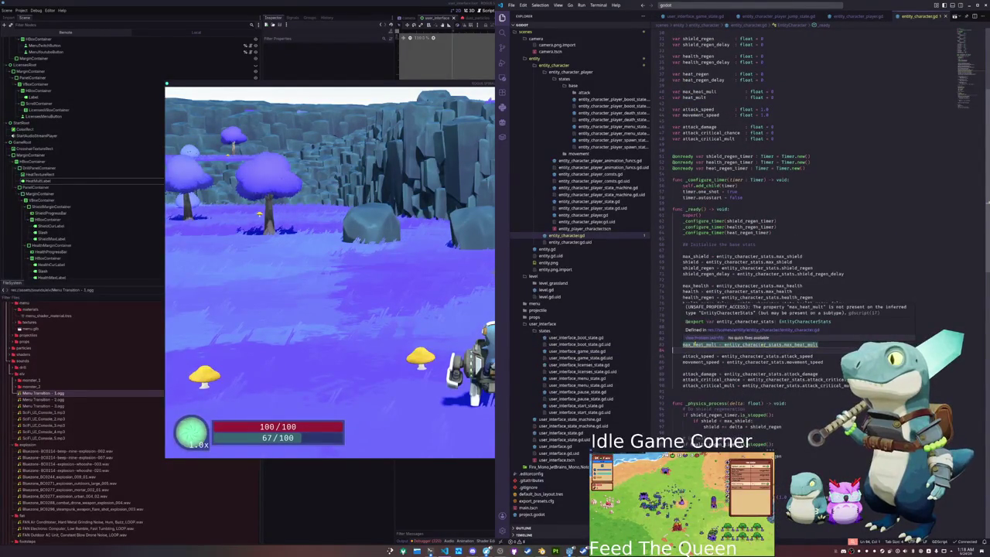
{"action": "scroll", "coordinate": [700, 348], "scroll_direction": "down", "scroll_amount": 8}
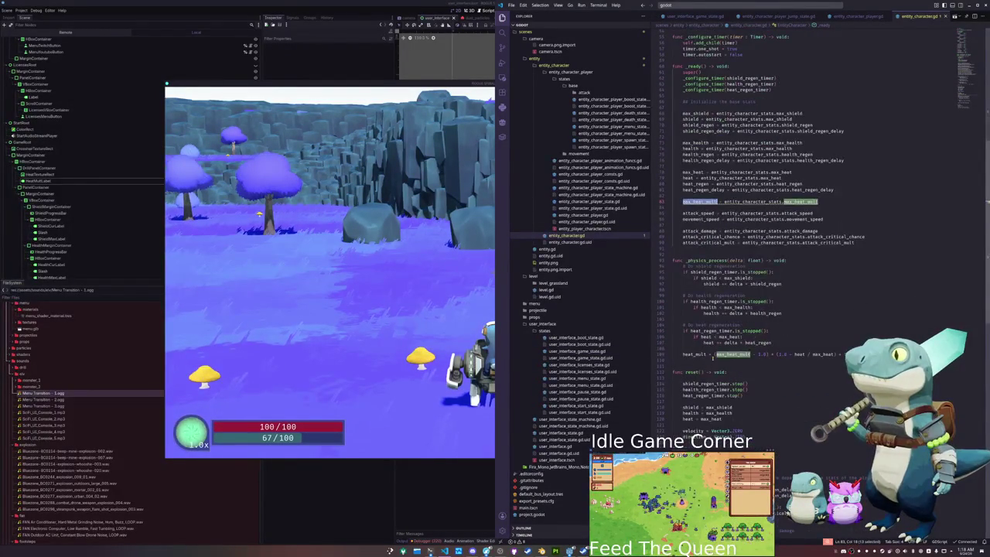
{"action": "left_click", "coordinate": [713, 360]}
{"action": "mouse_move", "coordinate": [728, 354]}
{"action": "type", "text": "("}
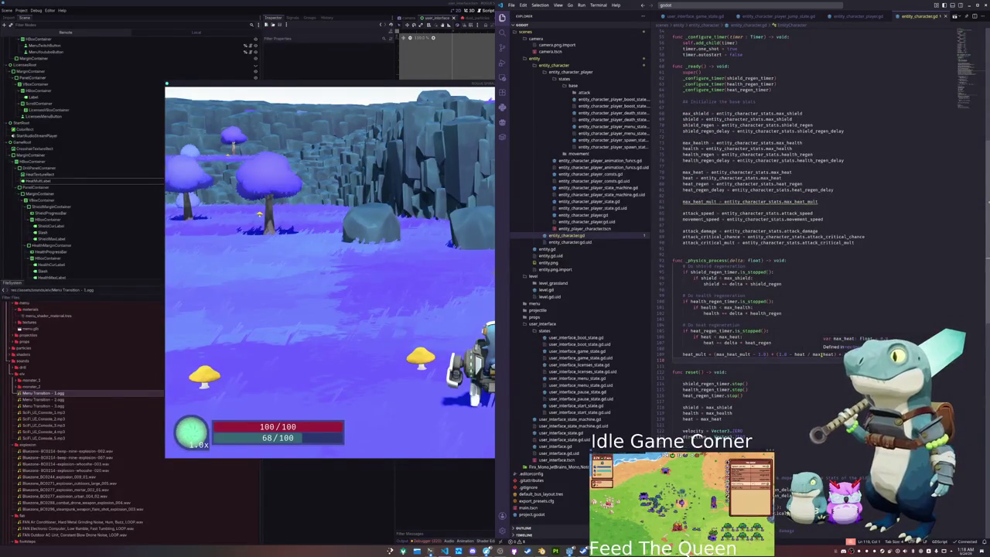
- Wrap (max_heat_mult - 1.0) and (1.0 - (heat / max_heat)) in parentheses on line 109
{"action": "left_click_drag", "start_coordinate": [778, 353], "coordinate": [794, 354]}
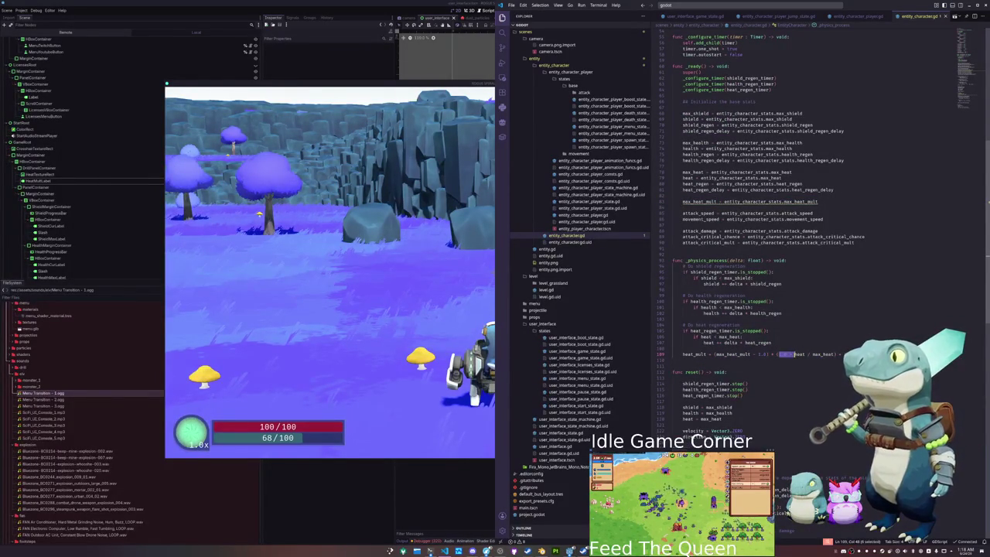
{"action": "left_click", "coordinate": [790, 359]}
{"action": "left_click", "coordinate": [784, 354]}
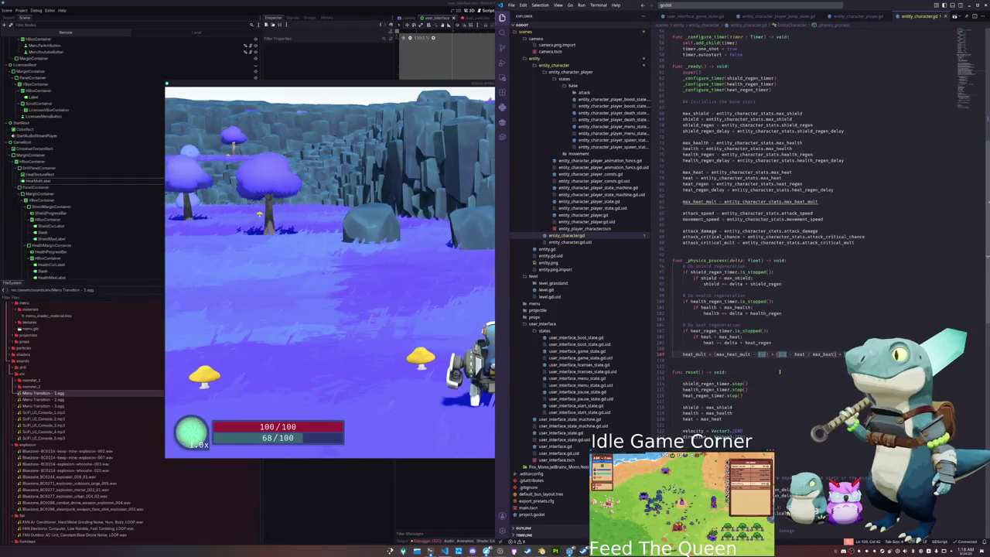
{"action": "type", "text": ")("}
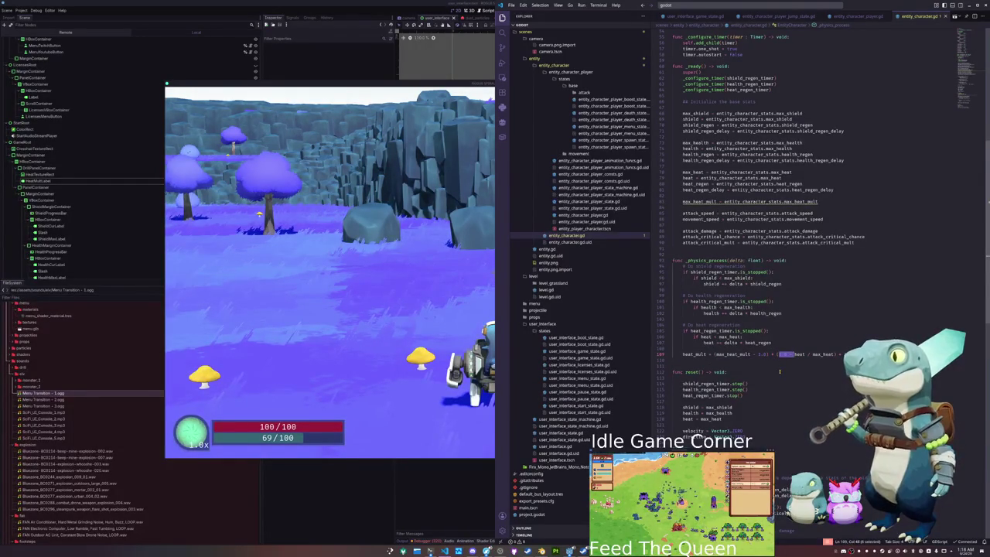
{"action": "key", "text": "ctrl+Right"}
{"action": "key", "text": "ctrl+Left"}
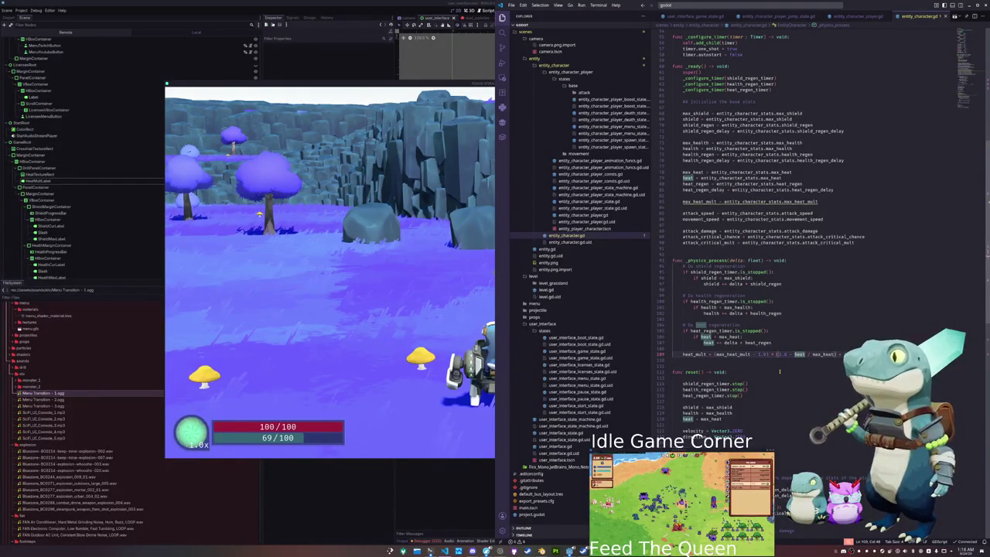
{"action": "type", "text": "("}
{"action": "key", "text": "ctrl+Right"}
{"action": "key", "text": "ctrl+Right"}
{"action": "key", "text": "ctrl+Right"}
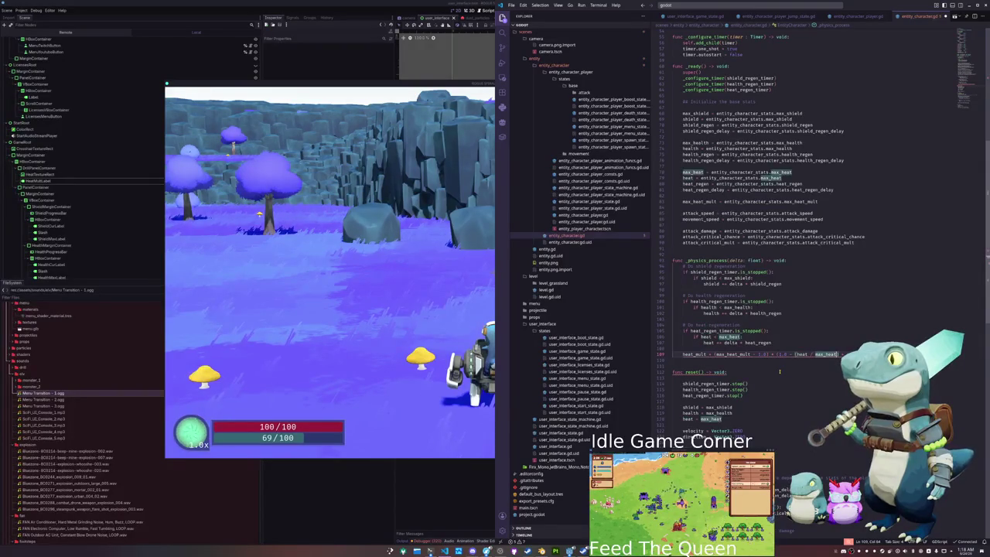
{"action": "type", "text": ")"}
{"action": "key", "text": "Down"}
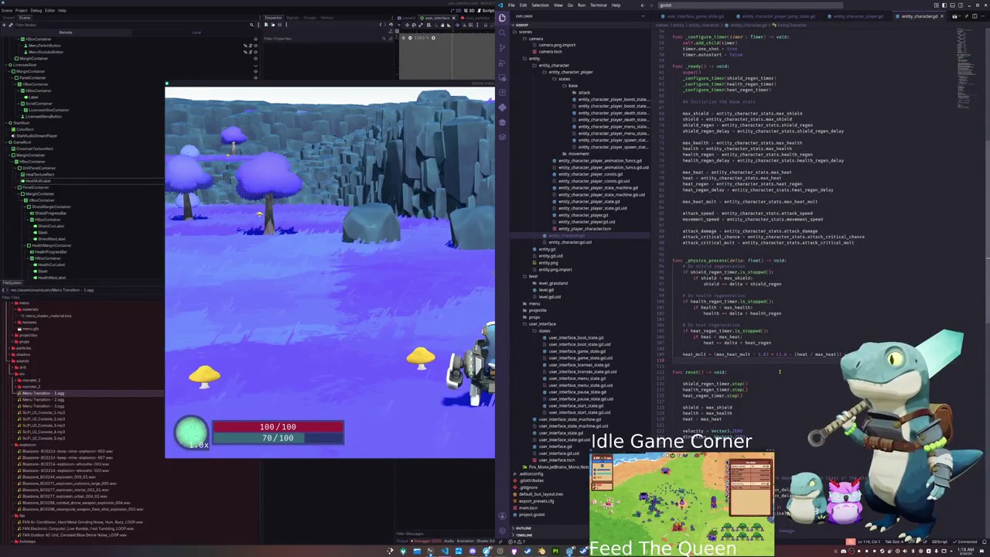
{"action": "key", "text": "Up"}
{"action": "key", "text": "ctrl+Left"}
{"action": "key", "text": "ctrl+Left"}
{"action": "key", "text": "ctrl+Left"}
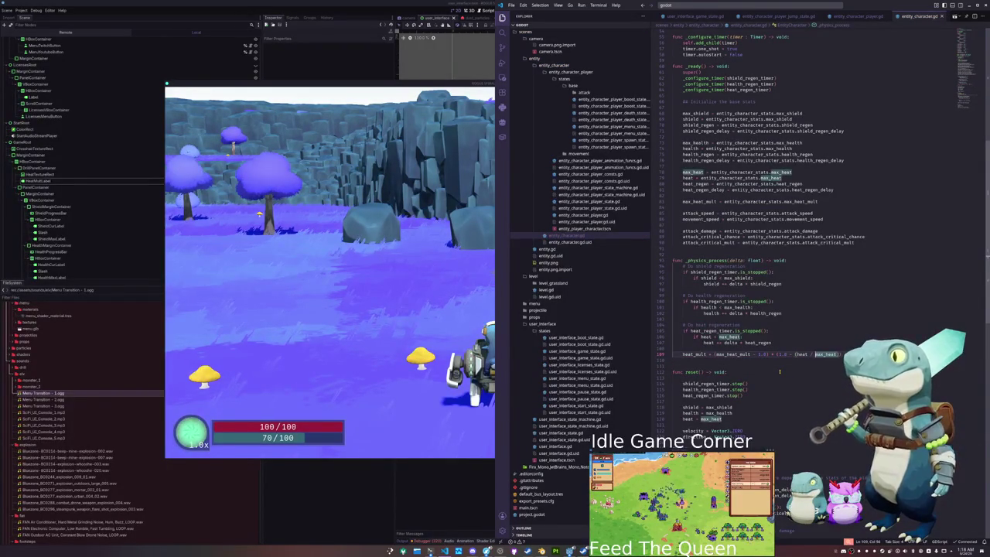
{"action": "key", "text": "ctrl+shift+Right"}
{"action": "key", "text": "ctrl+shift+Right"}
{"action": "key", "text": "ctrl+shift+Right"}
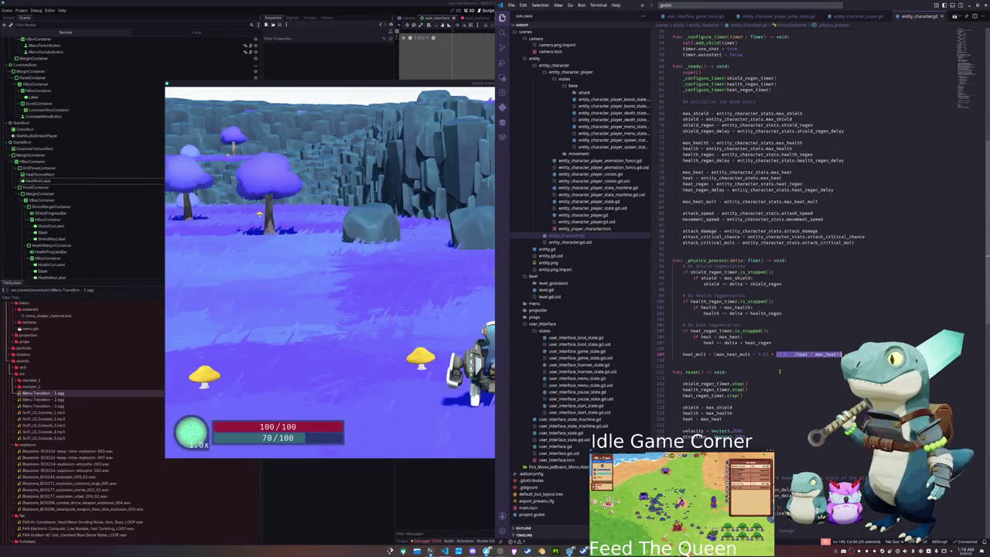
{"action": "type", "text": "("}
{"action": "key", "text": "Down"}
- Add a print((1.0 - (heat / max_heat))) debug line below the formula
{"action": "key", "text": "Return"}
{"action": "type", "text": "print"}
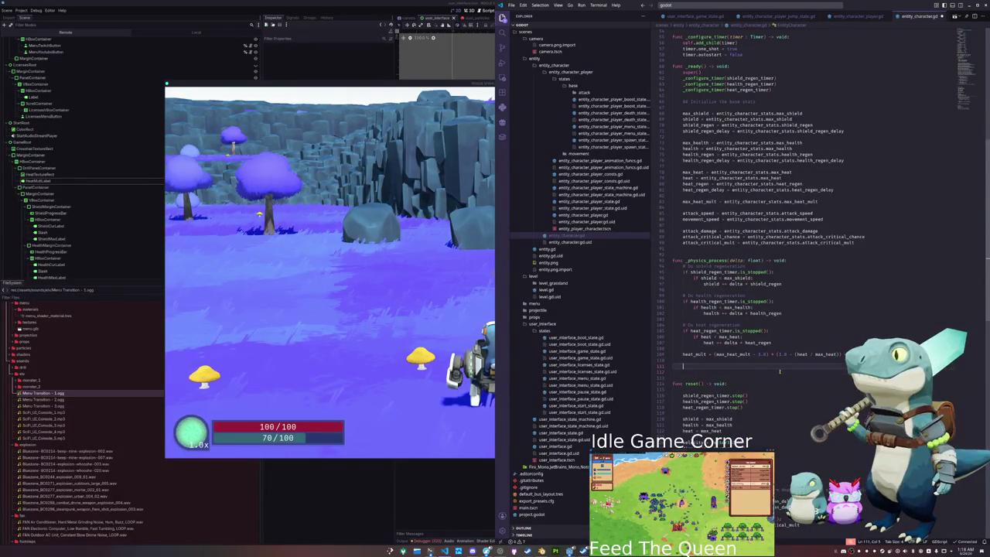
{"action": "type", "text": "("}
{"action": "type", "text": "(1.0 - (heat / max_heat))"}
{"action": "key", "text": "Down"}
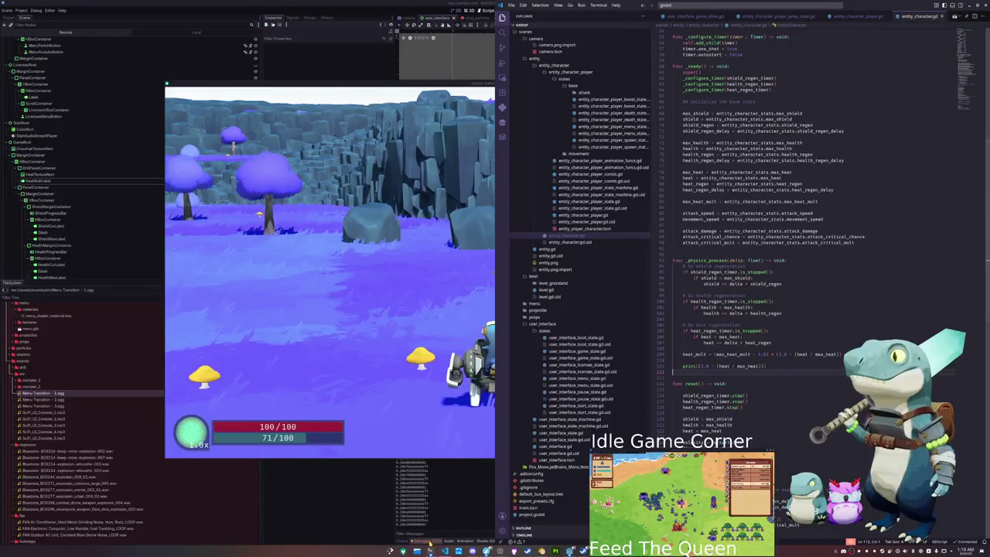
- Review and clear the accumulated errors in Godot's Debugger, then return to the output log
{"action": "left_click", "coordinate": [429, 550]}
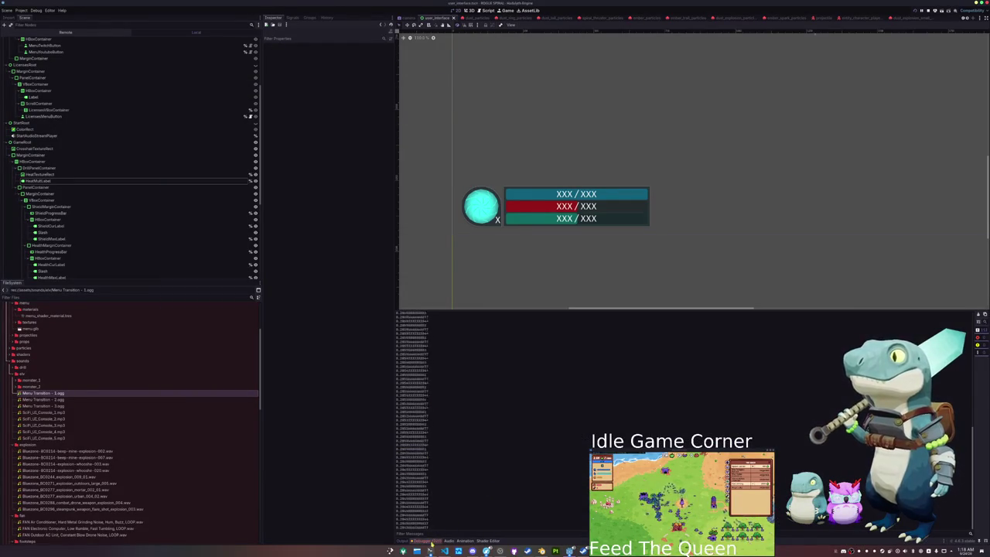
{"action": "left_click", "coordinate": [427, 541]}
{"action": "scroll", "coordinate": [495, 519], "scroll_direction": "down", "scroll_amount": 3}
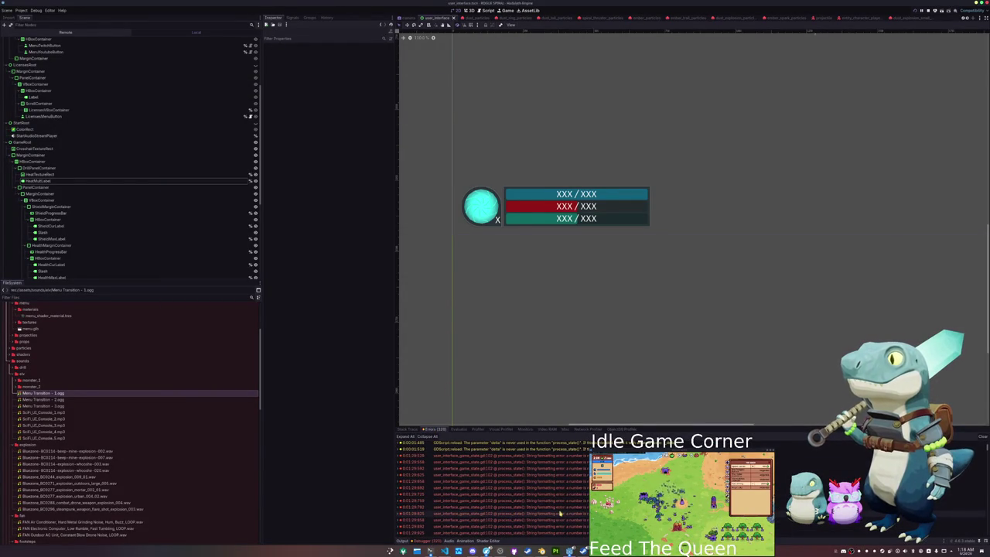
{"action": "scroll", "coordinate": [554, 513], "scroll_direction": "down", "scroll_amount": 3}
{"action": "left_click", "coordinate": [981, 437]}
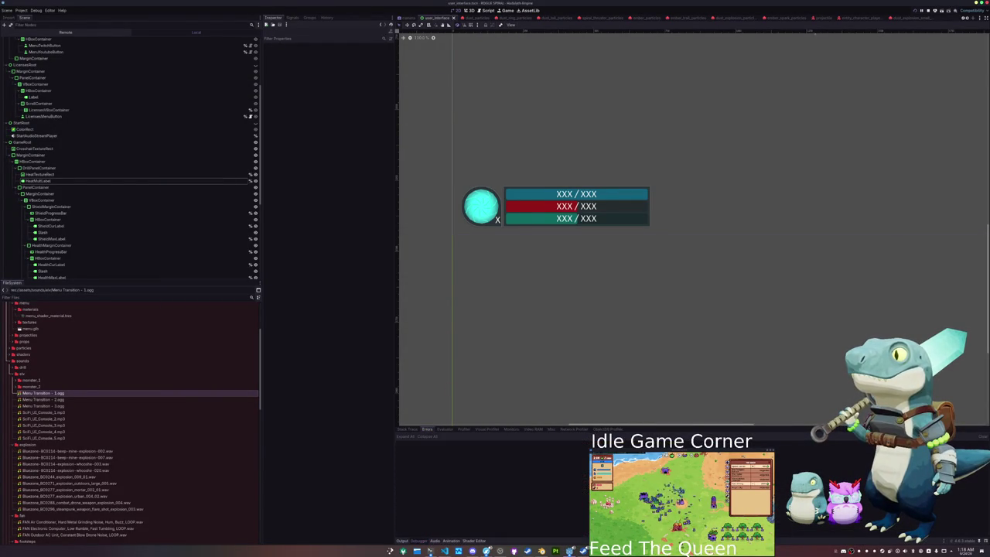
{"action": "left_click", "coordinate": [403, 540]}
{"action": "key", "text": "alt+Tab"}
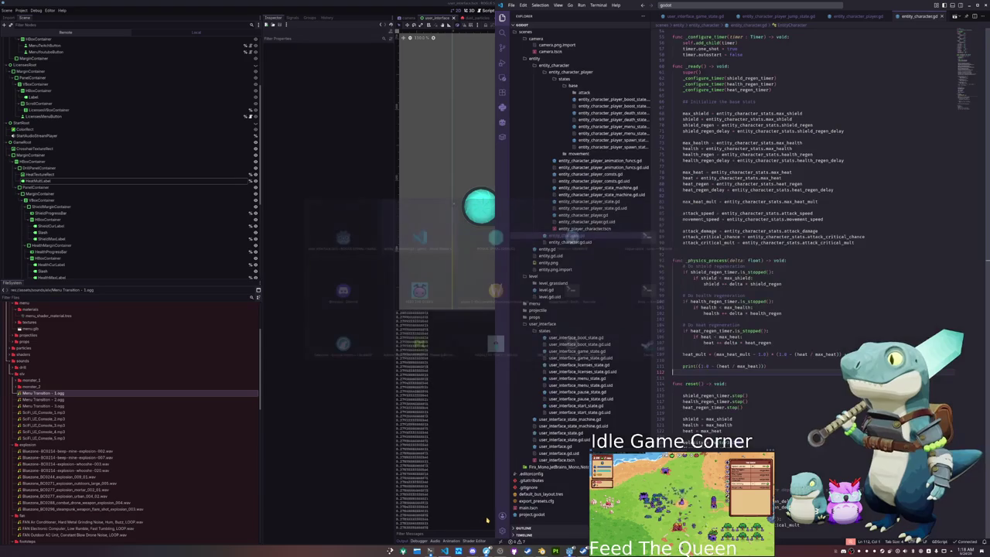
- Replace the print argument with heat_mult, save, and select max_heat_mult - 1.0 in the formula
{"action": "left_click", "coordinate": [707, 367]}
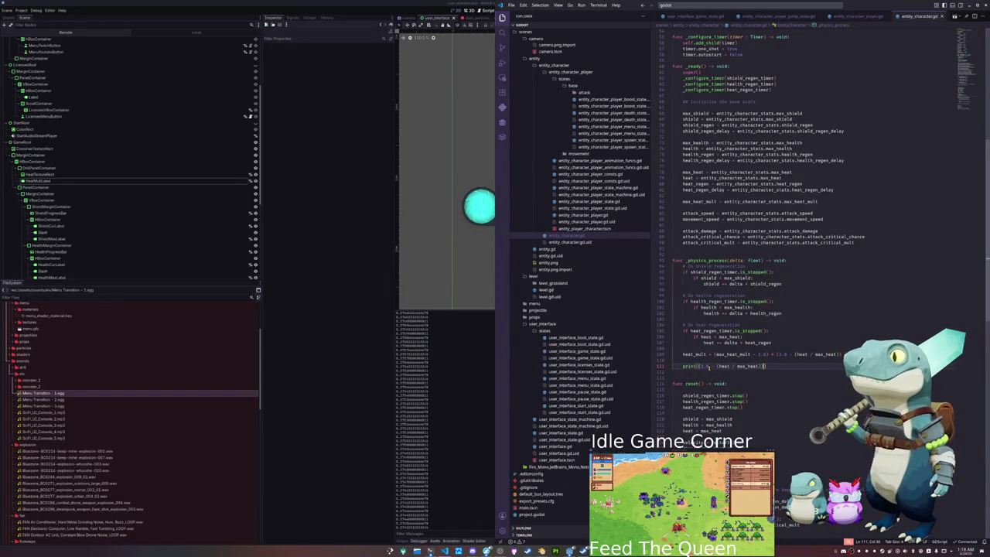
{"action": "key", "text": "shift+End"}
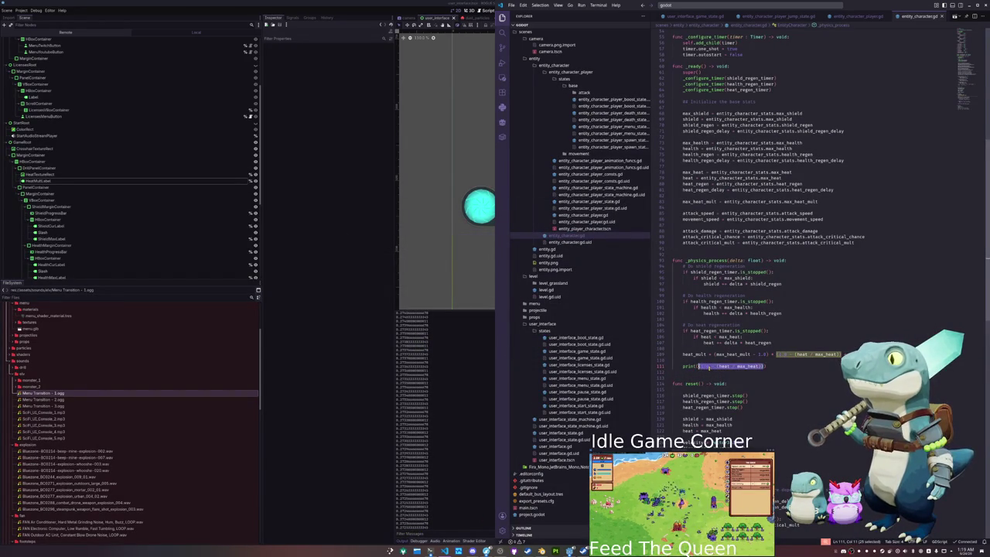
{"action": "type", "text": "heat_mult"}
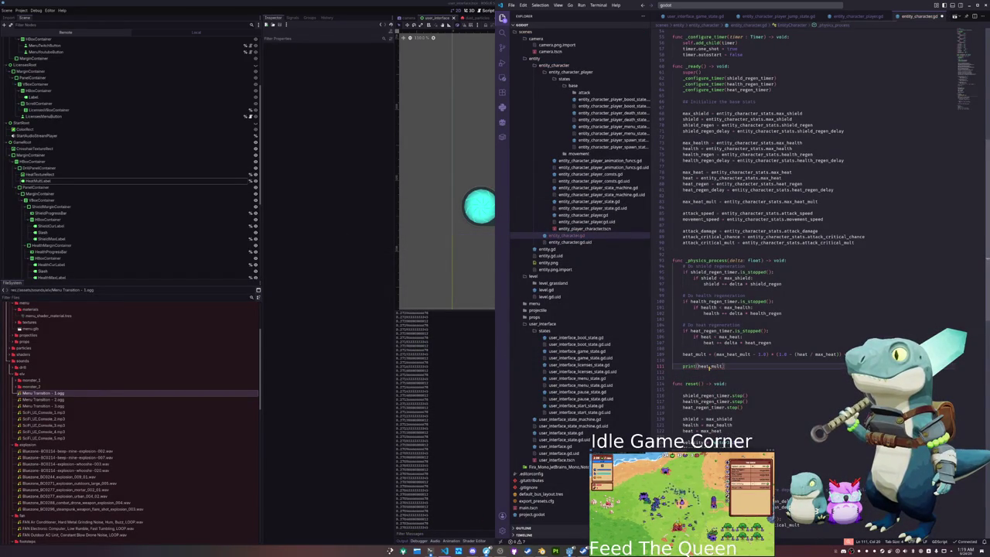
{"action": "key", "text": "ctrl+s"}
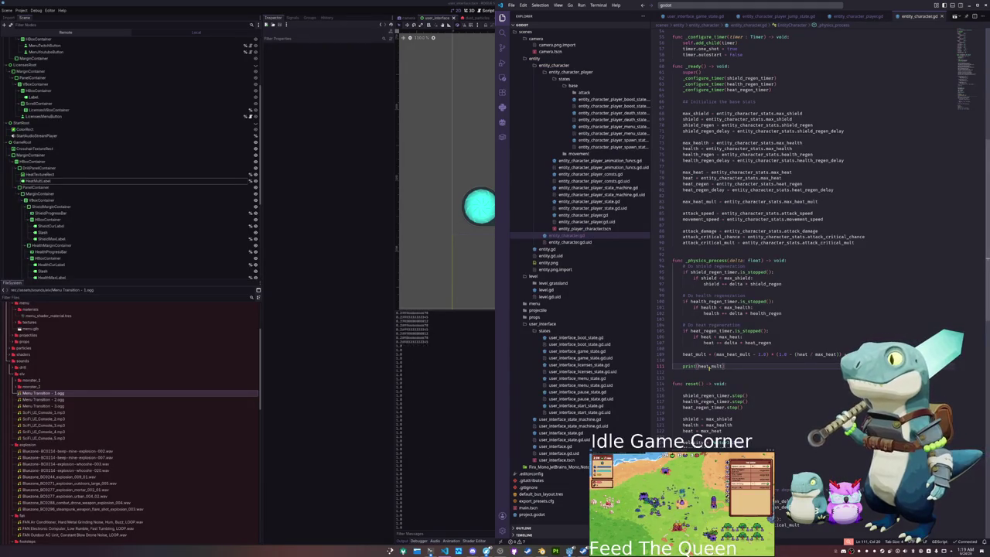
{"action": "key", "text": "Up"}
{"action": "key", "text": "Up"}
{"action": "key", "text": "ctrl+shift+Right"}
{"action": "key", "text": "ctrl+shift+Right"}
{"action": "key", "text": "ctrl+shift+Right"}
{"action": "key", "text": "shift+Right"}
{"action": "key", "text": "shift+Right"}
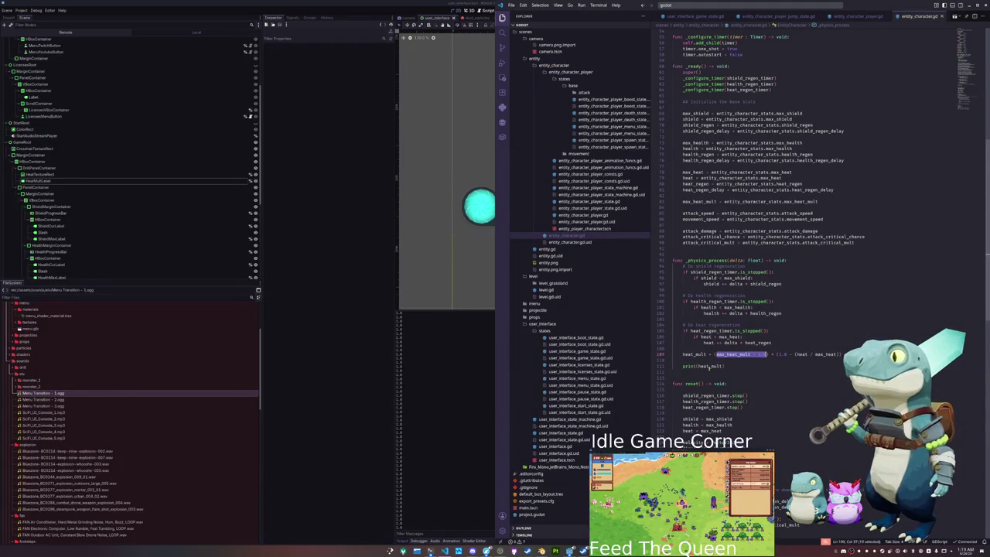
{"action": "left_click", "coordinate": [360, 225]}
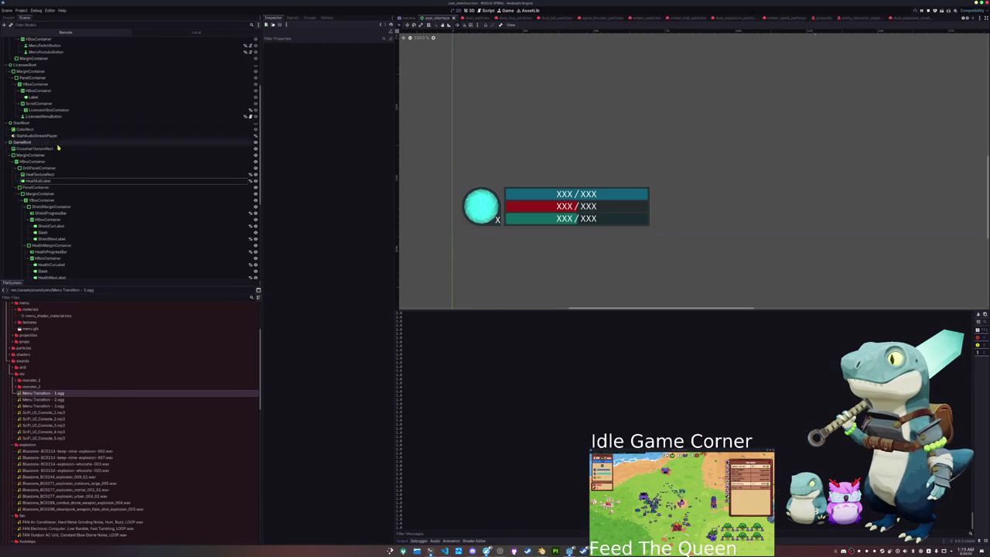
- Open the entity_player_character scene and set Max Heat Mult to 3.0 in the Inspector
{"action": "scroll", "coordinate": [38, 308], "scroll_direction": "down", "scroll_amount": 2}
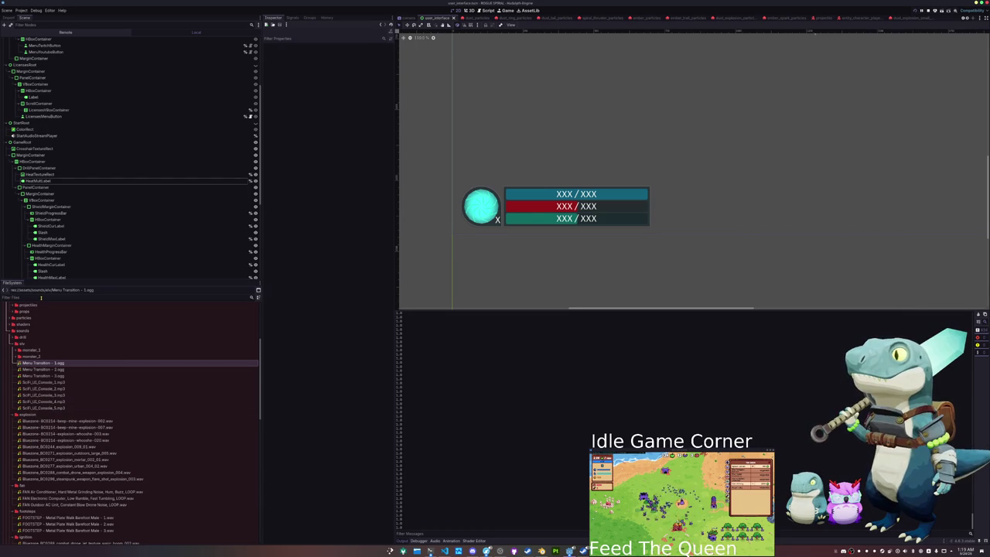
{"action": "mouse_move", "coordinate": [464, 17]}
{"action": "left_mouse_down"}
{"action": "mouse_move", "coordinate": [469, 30]}
{"action": "mouse_move", "coordinate": [571, 33]}
{"action": "left_mouse_up"}
{"action": "left_click", "coordinate": [447, 17]}
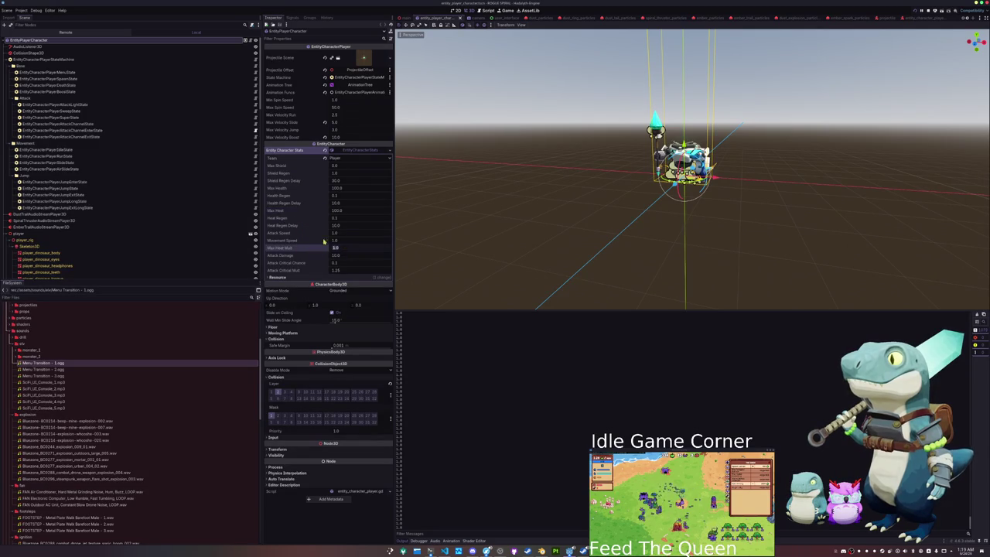
{"action": "left_click", "coordinate": [439, 446]}
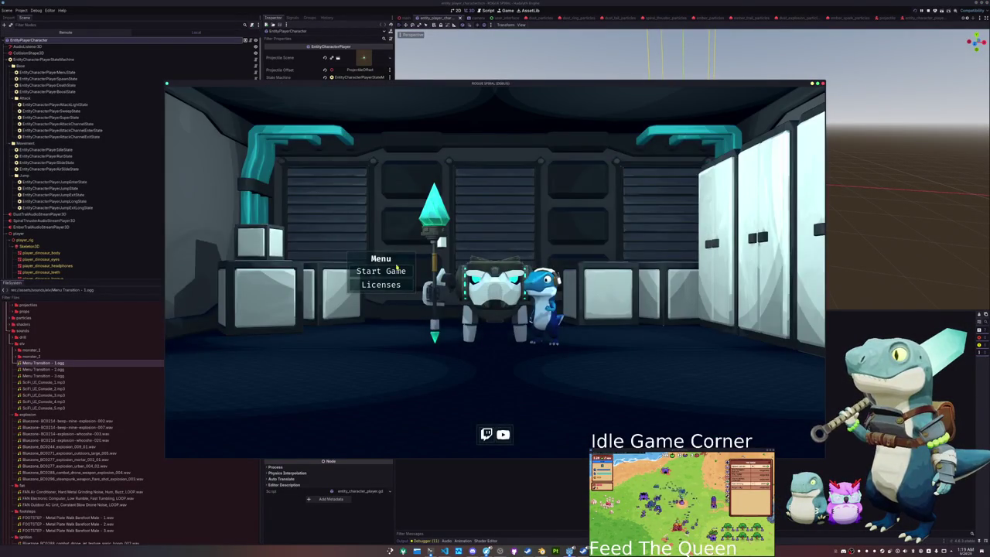
- Start a new game and boost repeatedly to drive the heat multiplier up to 3.0x
{"action": "left_click", "coordinate": [395, 272]}
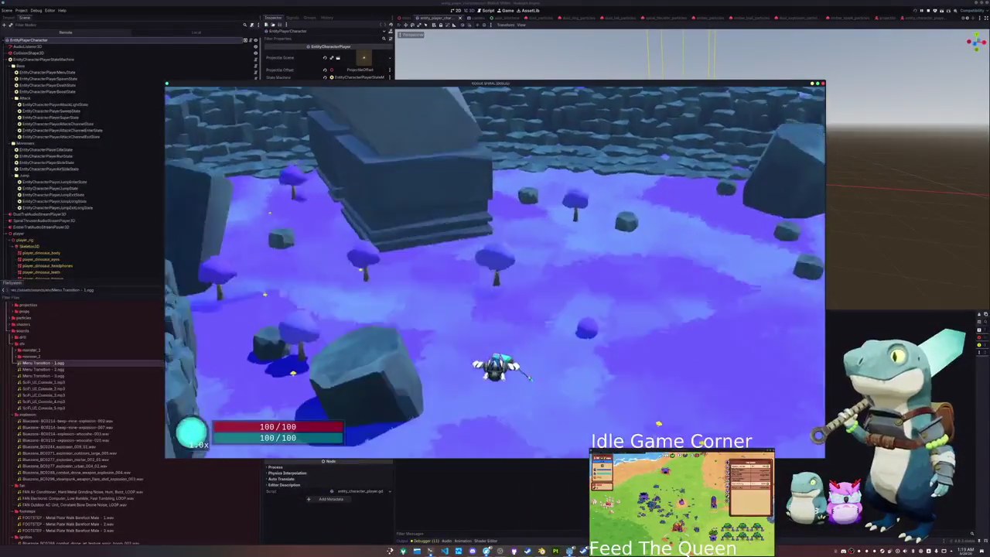
{"action": "key", "text": "d"}
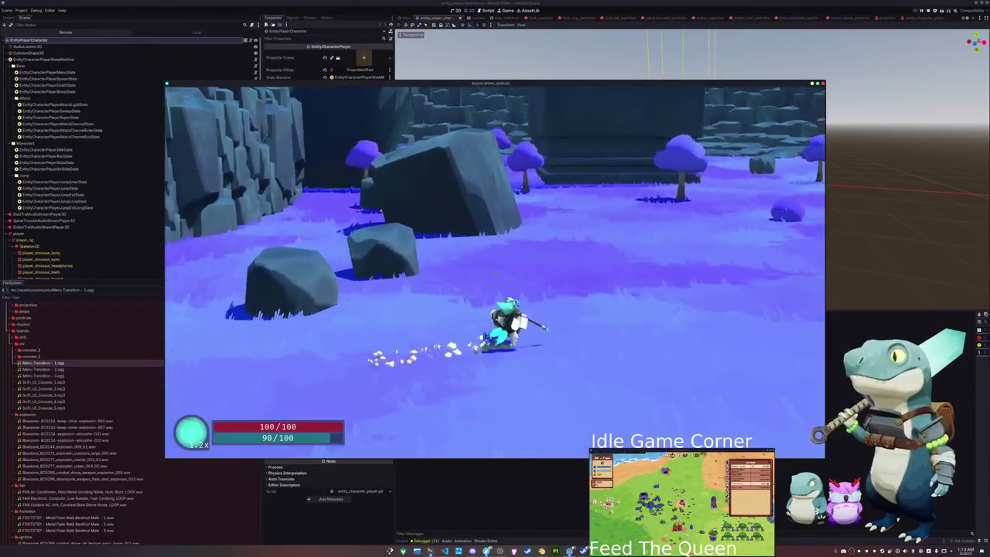
{"action": "key", "text": "shift"}
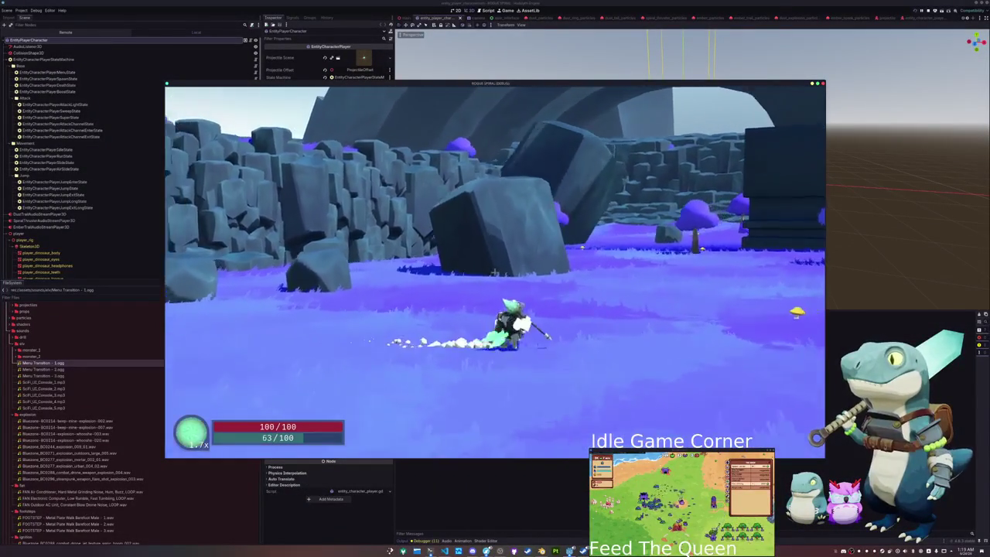
{"action": "key", "text": "shift"}
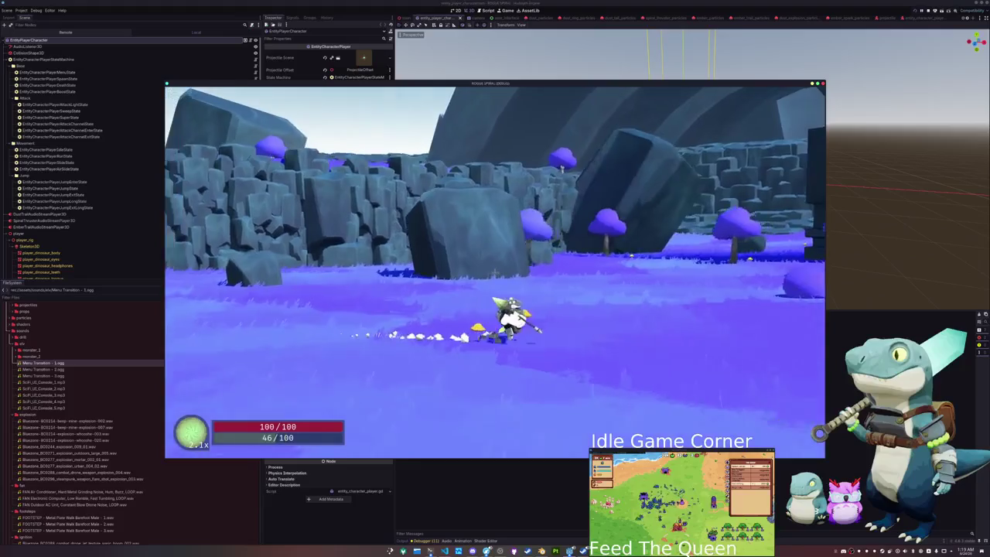
{"action": "key", "text": "shift"}
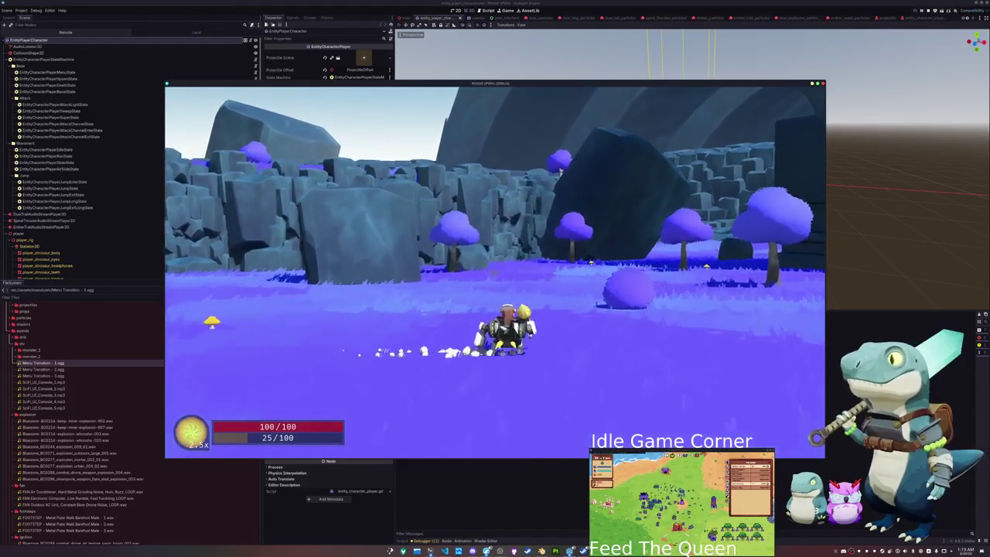
{"action": "key", "text": "shift"}
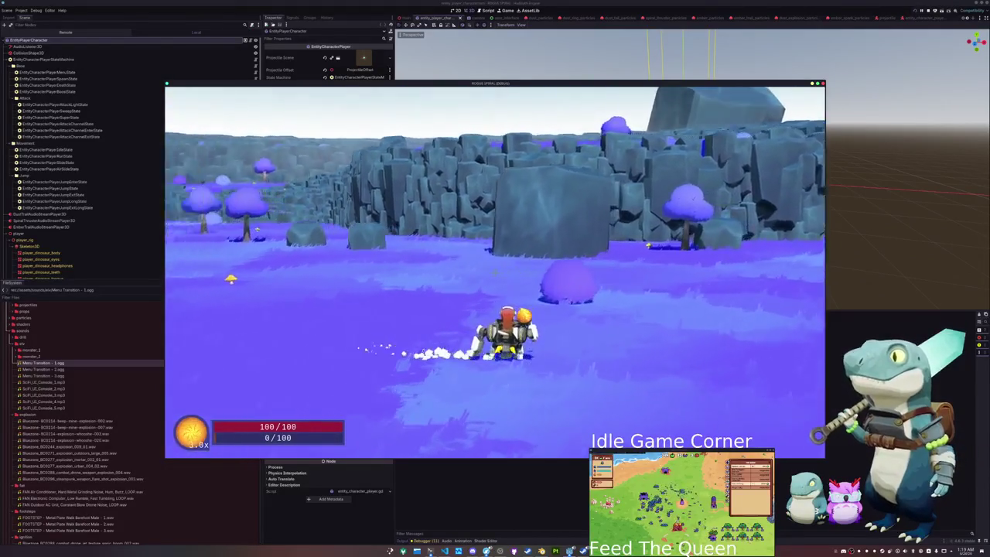
{"action": "key", "text": "shift"}
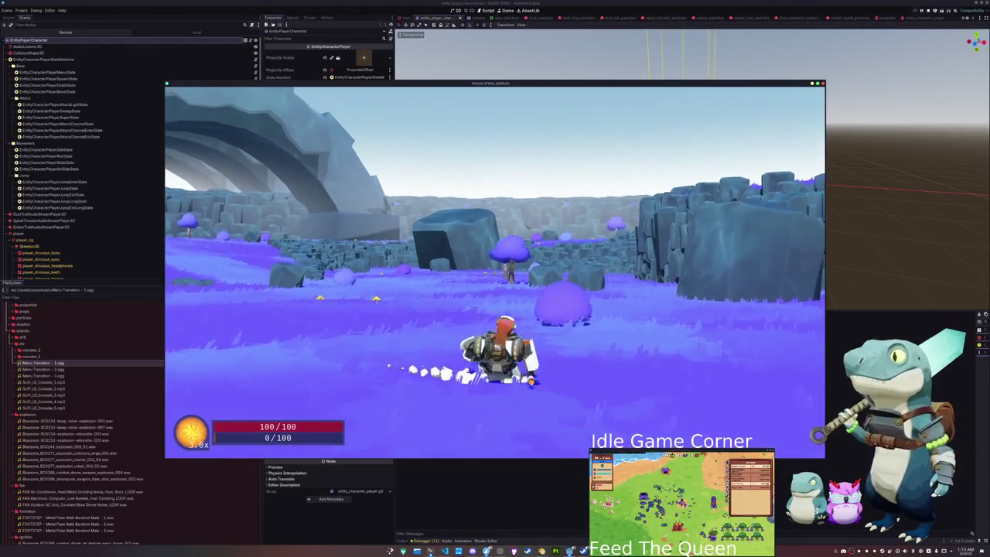
{"action": "key", "text": "e"}
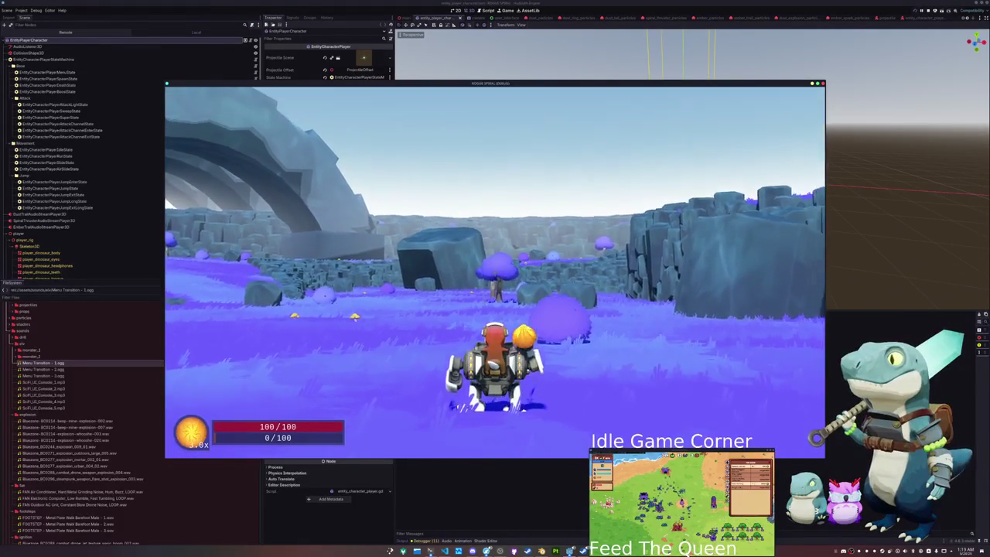
{"action": "key", "text": "w"}
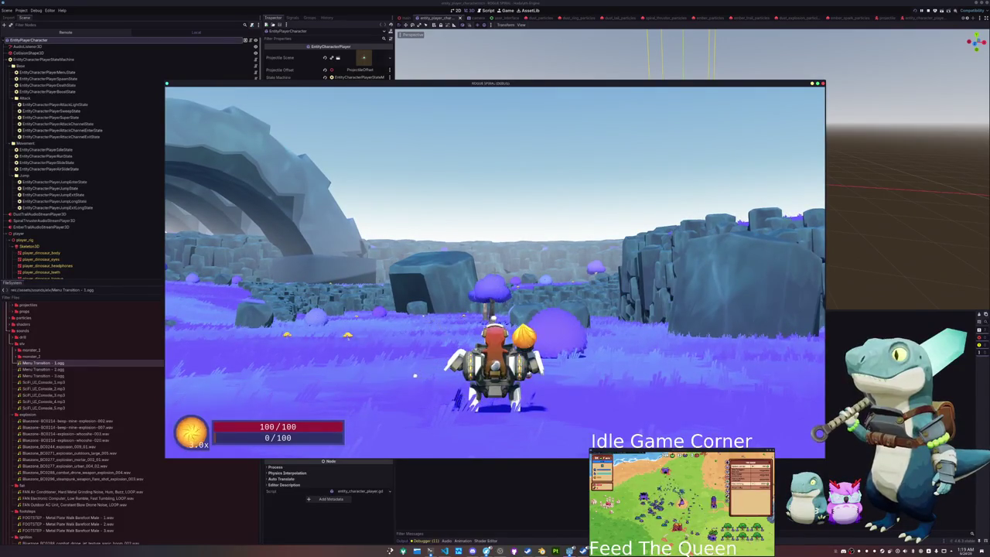
- Pause, return to the game's main menu, and stop the playtest with F8
{"action": "key", "text": "Escape"}
{"action": "left_click", "coordinate": [493, 331]}
{"action": "key", "text": "F8"}
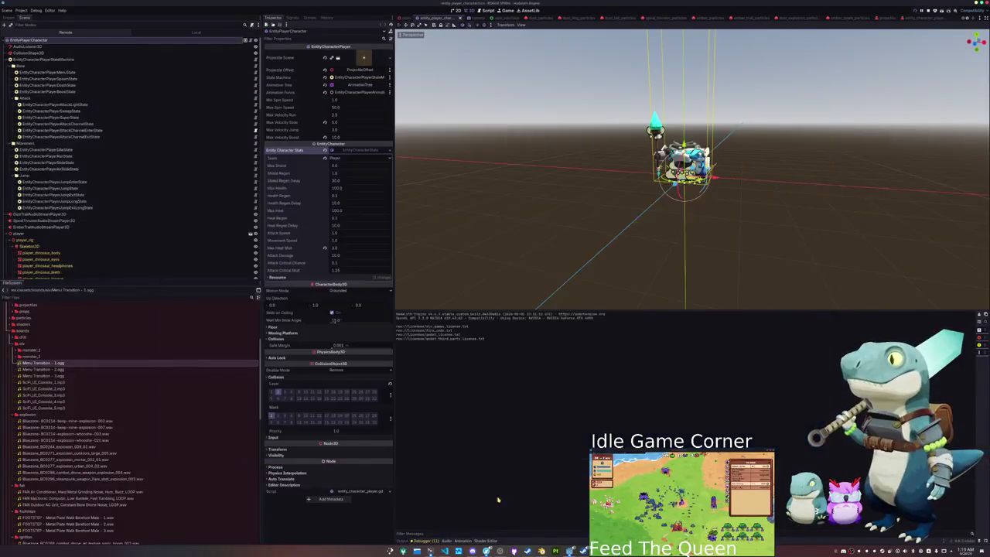
- Open entity_character_player.gd and find the end of the projectile spawn code
{"action": "left_click", "coordinate": [445, 551]}
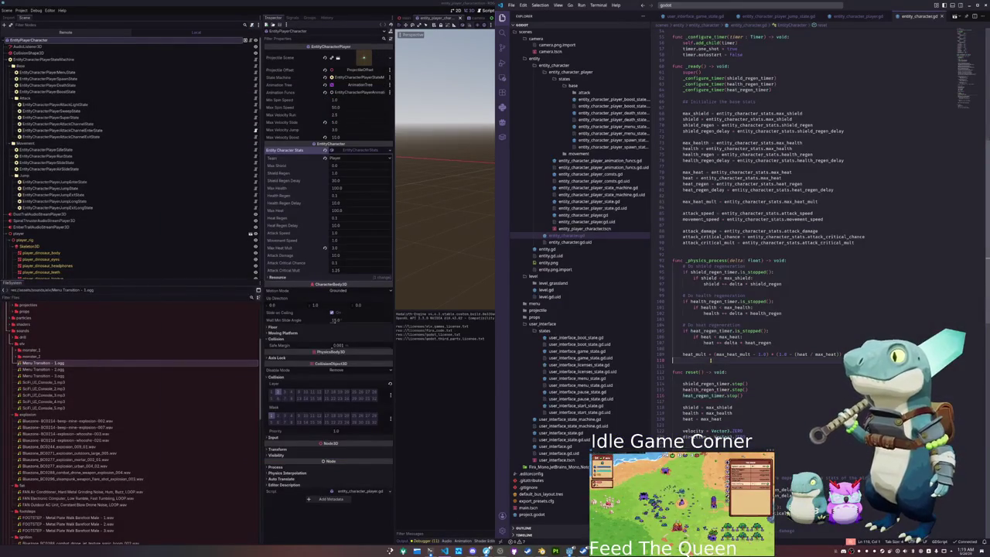
{"action": "left_click", "coordinate": [795, 370]}
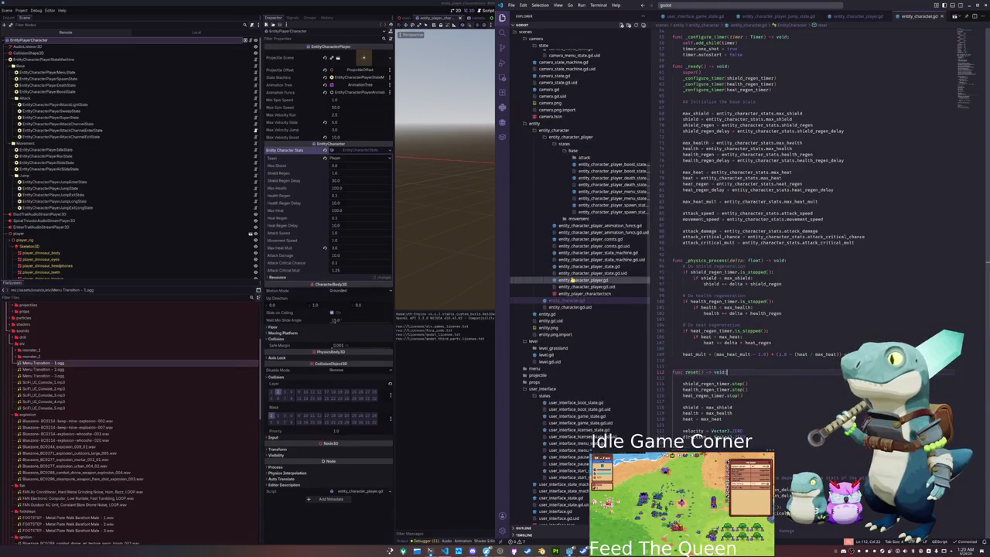
{"action": "left_click", "coordinate": [576, 279]}
{"action": "scroll", "coordinate": [691, 305], "scroll_direction": "down", "scroll_amount": 15}
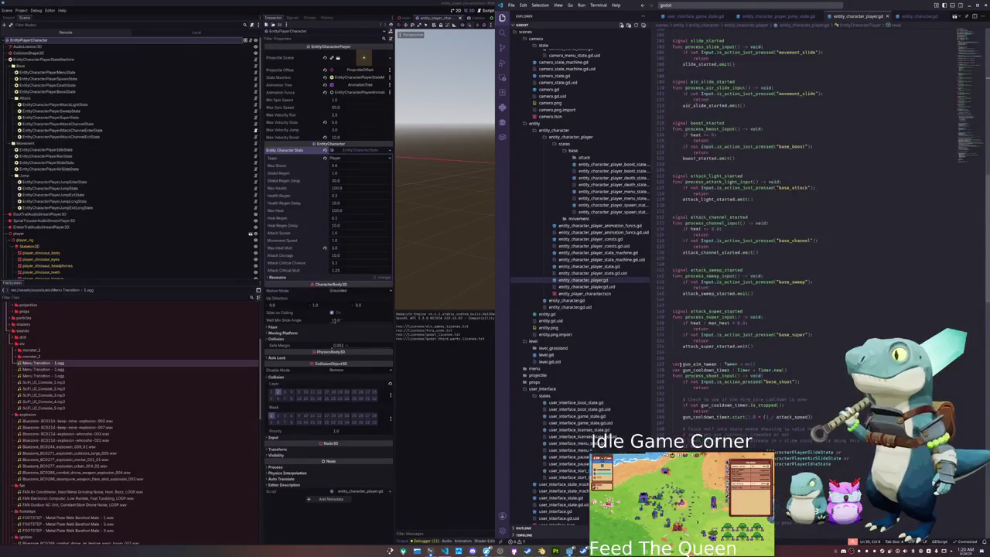
{"action": "scroll", "coordinate": [680, 364], "scroll_direction": "down", "scroll_amount": 15}
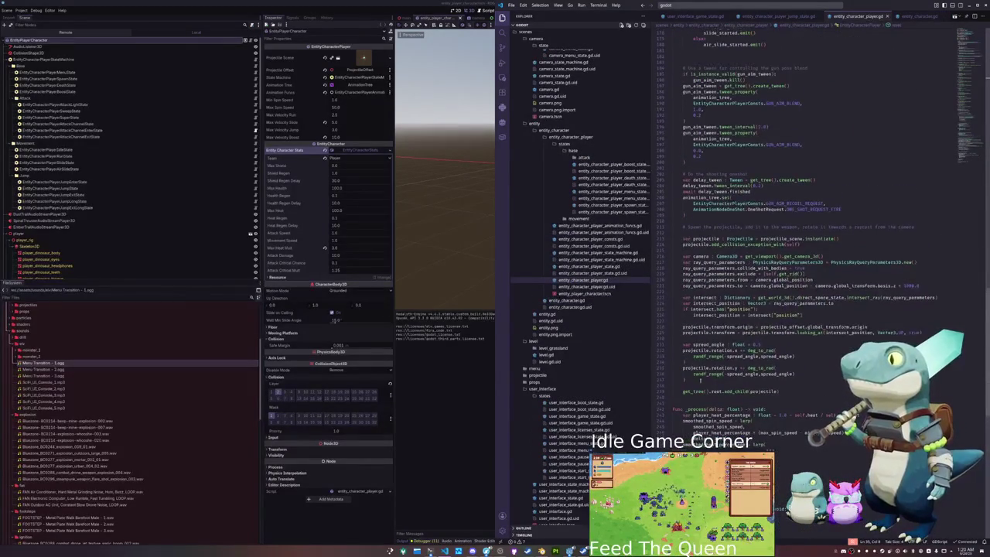
{"action": "left_click", "coordinate": [705, 341]}
{"action": "left_click", "coordinate": [804, 290]}
{"action": "scroll", "coordinate": [804, 291], "scroll_direction": "up", "scroll_amount": 1}
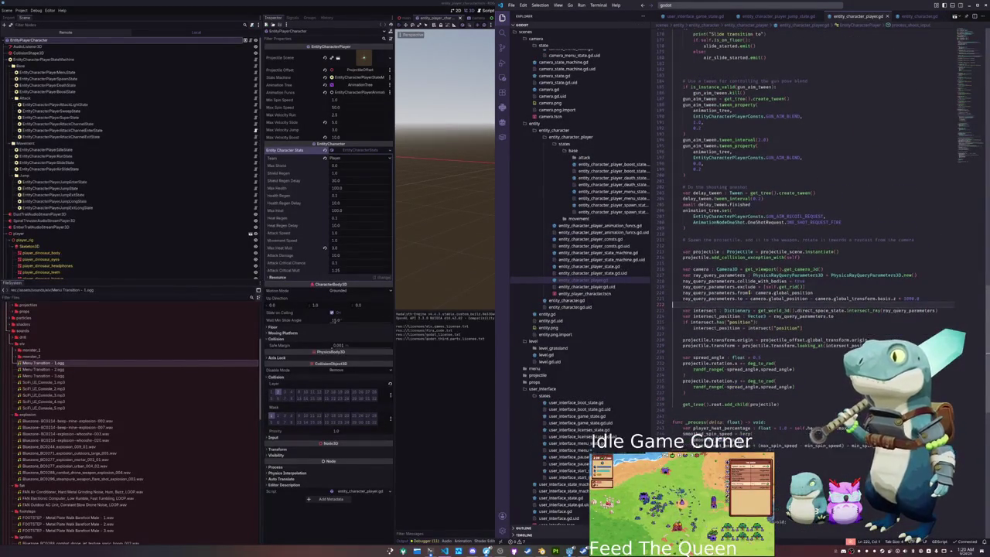
{"action": "left_click", "coordinate": [718, 364]}
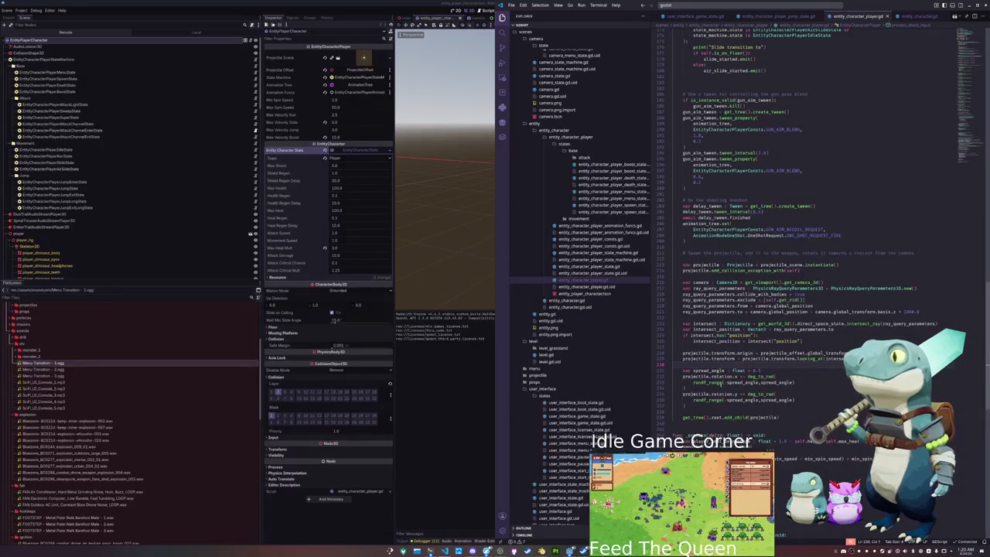
{"action": "left_click", "coordinate": [724, 276]}
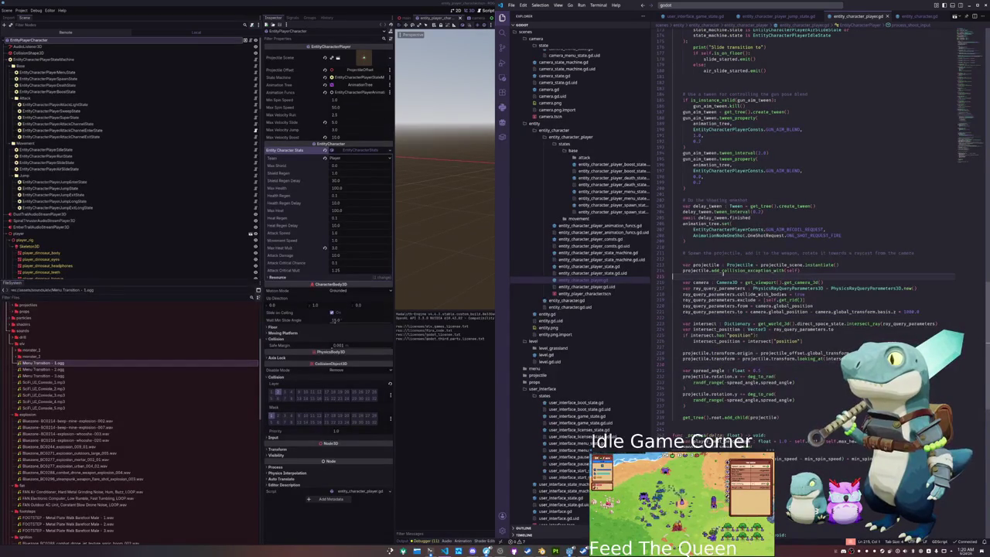
{"action": "double_click", "coordinate": [700, 264]}
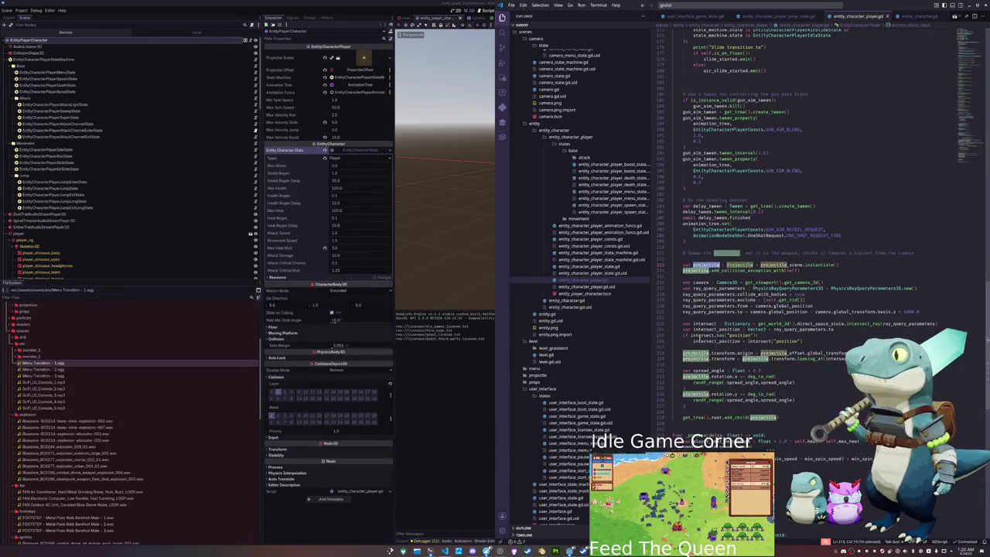
{"action": "left_click", "coordinate": [719, 275]}
- Add projectile.attack_damage = self.attack_damage * self.heat_mult after the collision exception line
{"action": "key", "text": "Return"}
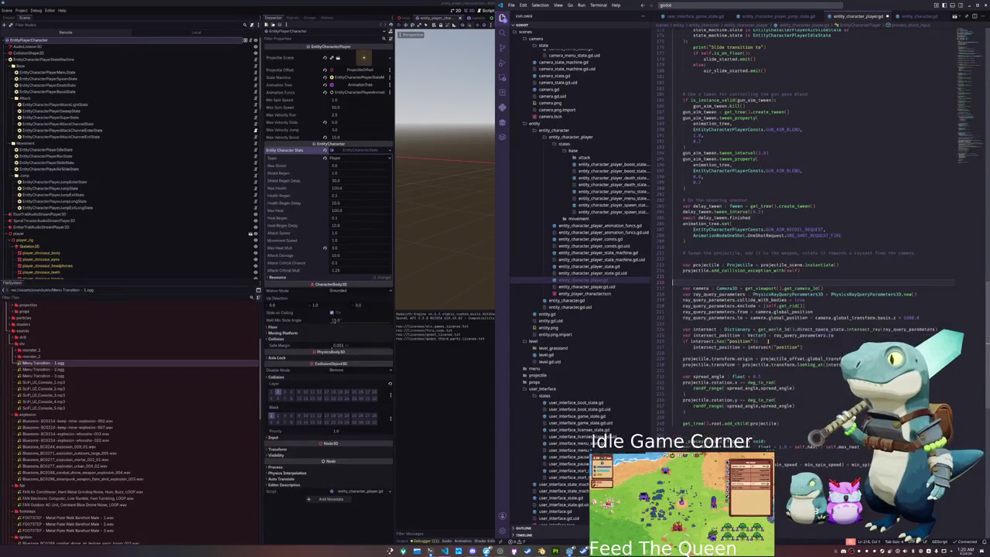
{"action": "type", "text": "projectile."}
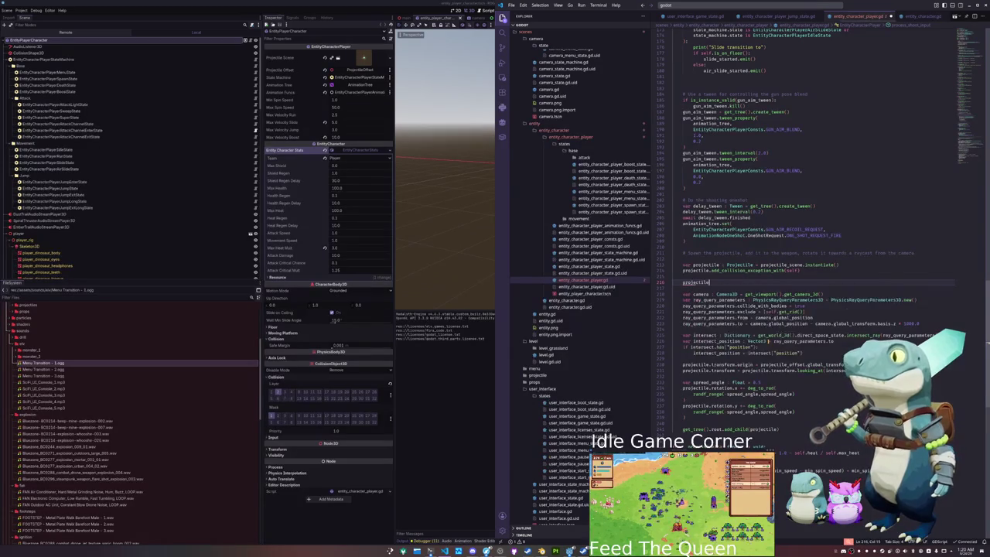
{"action": "type", "text": "attac"}
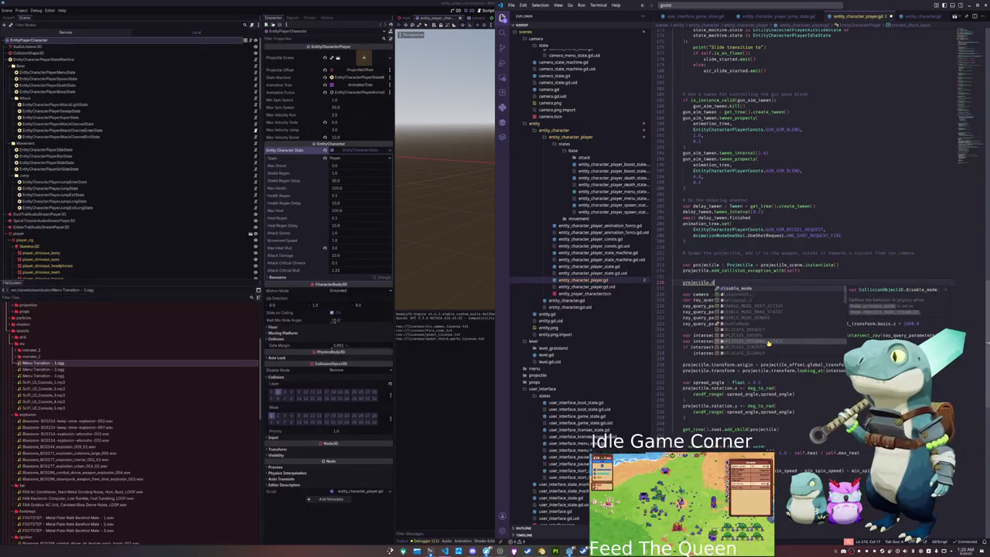
{"action": "type", "text": "k_damage = "}
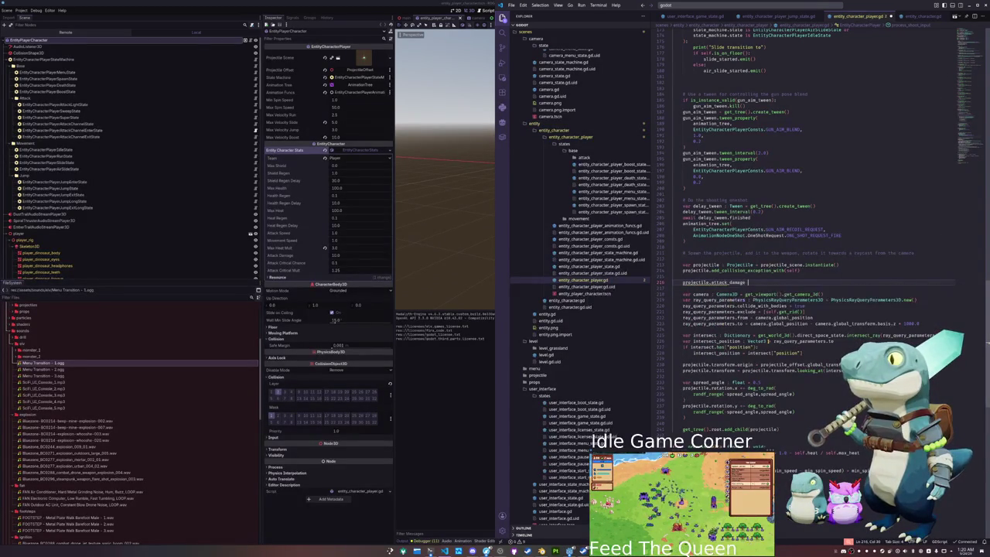
{"action": "type", "text": "s"}
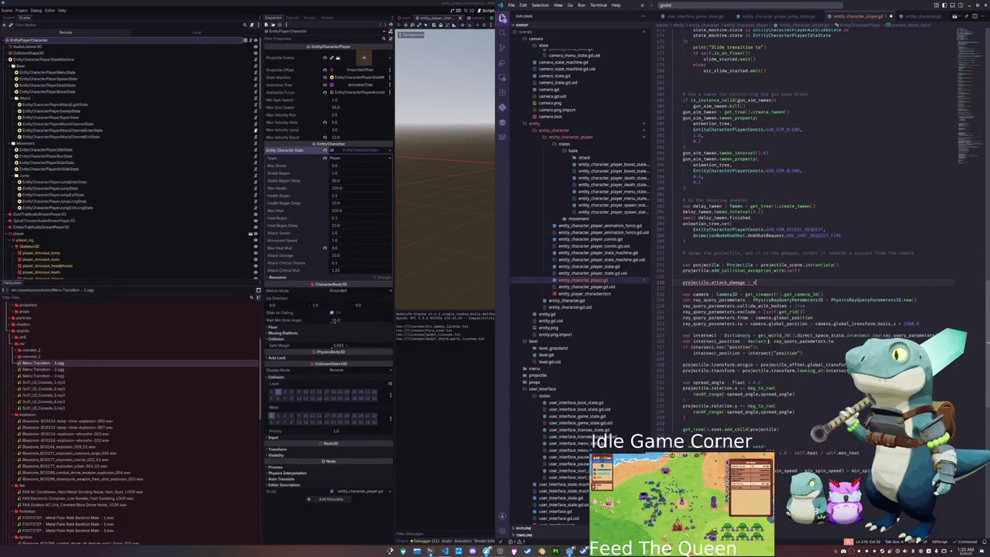
{"action": "type", "text": "elf.add_dy"}
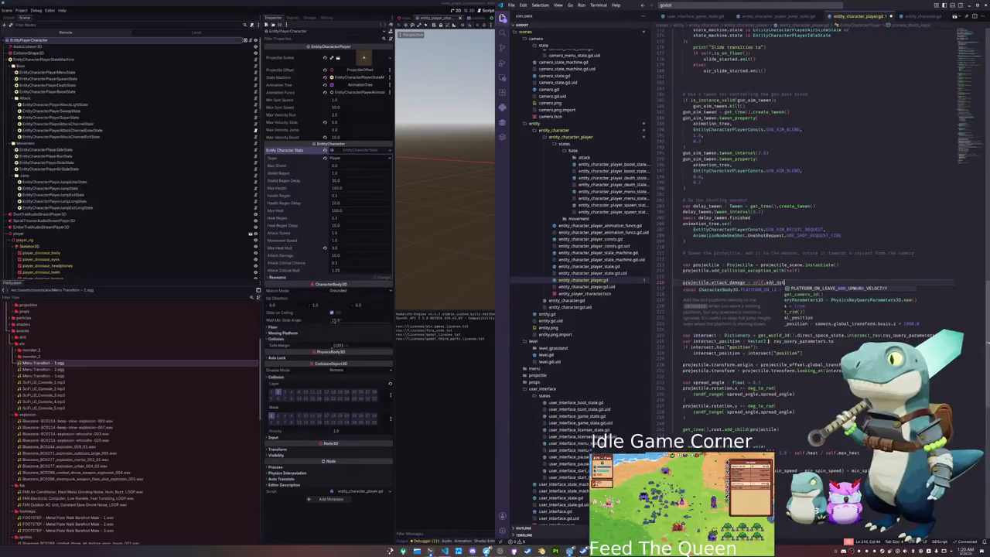
{"action": "key", "text": "BackSpace"}
{"action": "key", "text": "BackSpace"}
{"action": "key", "text": "BackSpace"}
{"action": "type", "text": "ttack"}
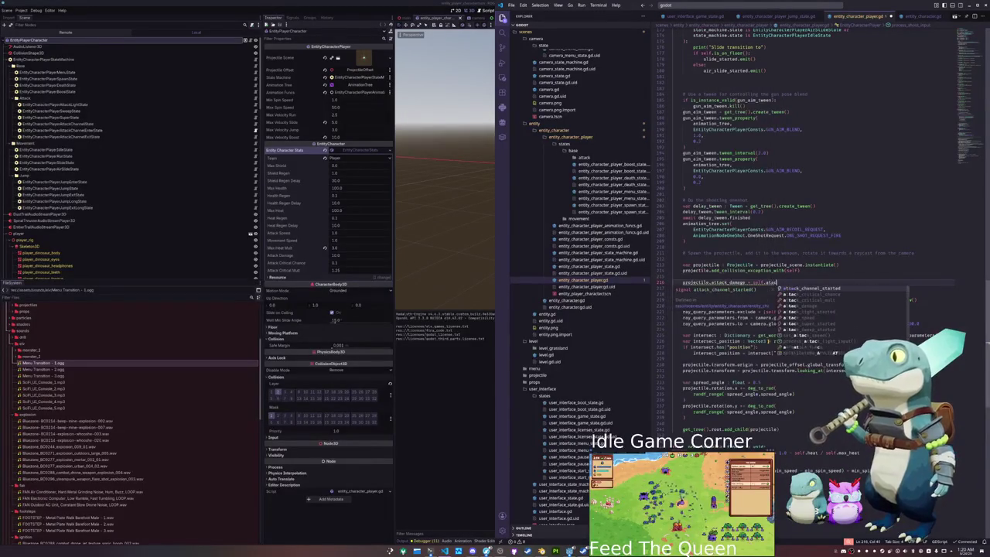
{"action": "key", "text": "Return"}
{"action": "key", "text": "Return"}
{"action": "type", "text": "p"}
{"action": "key", "text": "BackSpace"}
{"action": "key", "text": "BackSpace"}
{"action": "type", "text": "* self.heat_mult"}
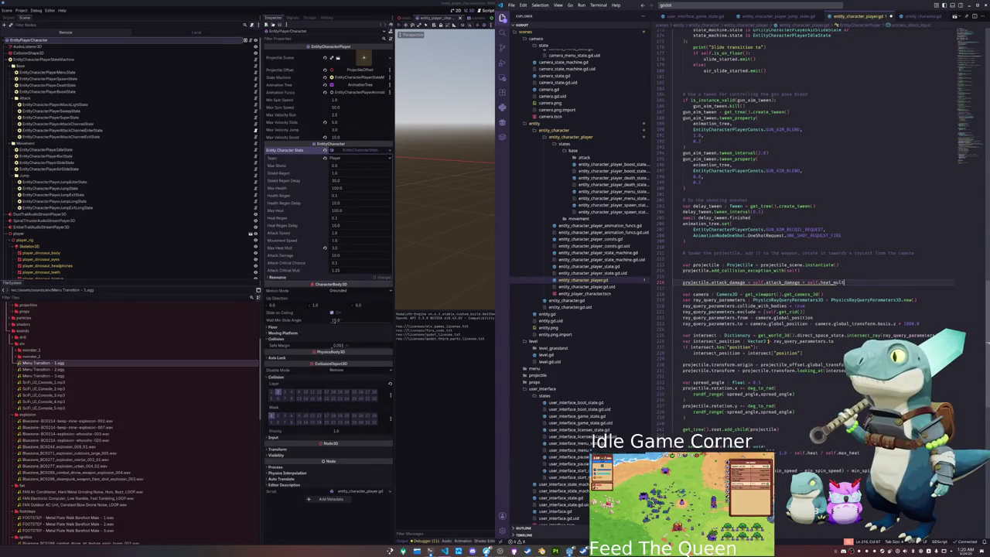
- Copy attack_critical_chance and attack_critical_mult from the player onto the projectile
{"action": "key", "text": "Return"}
{"action": "type", "text": "projectile.a"}
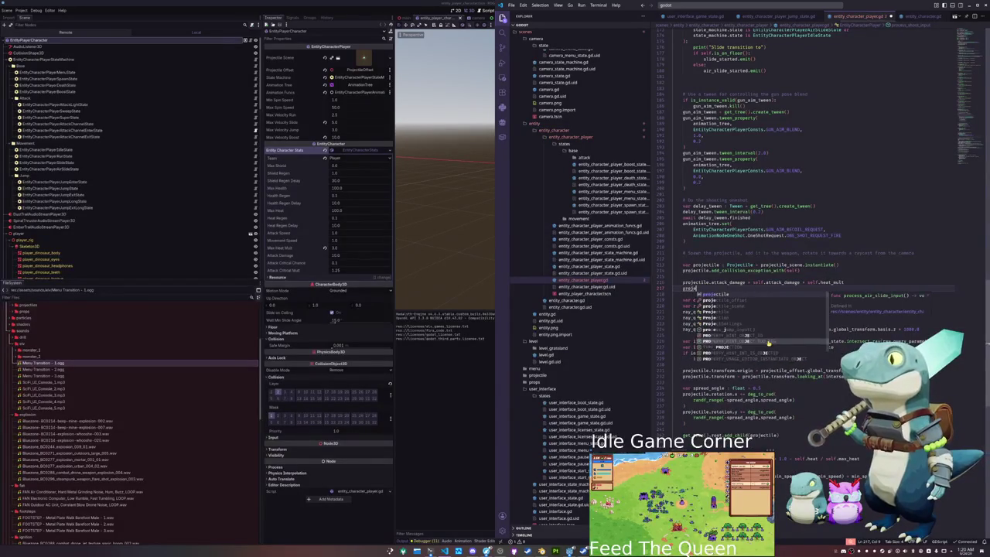
{"action": "type", "text": "ttack_critical_chanc"}
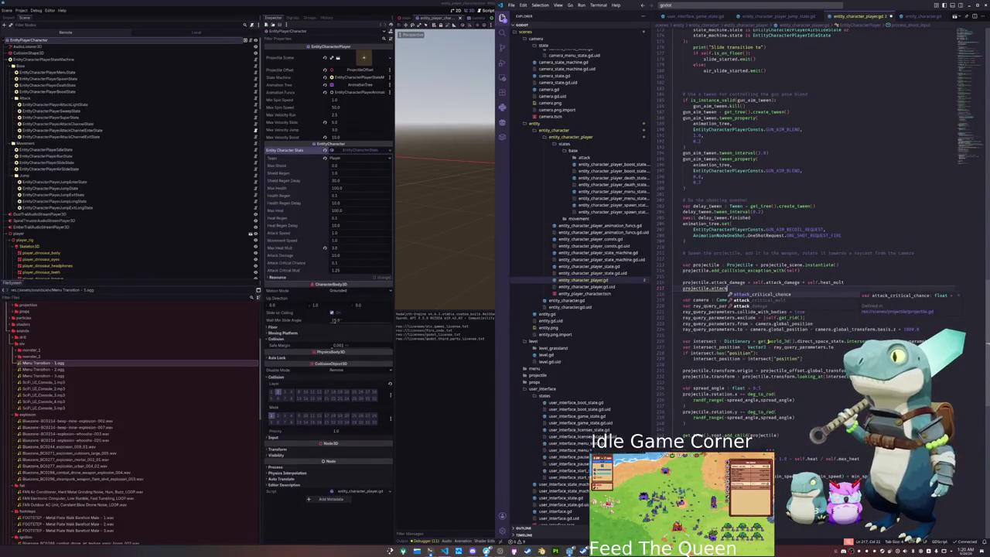
{"action": "type", "text": "e = self.attack_crit"}
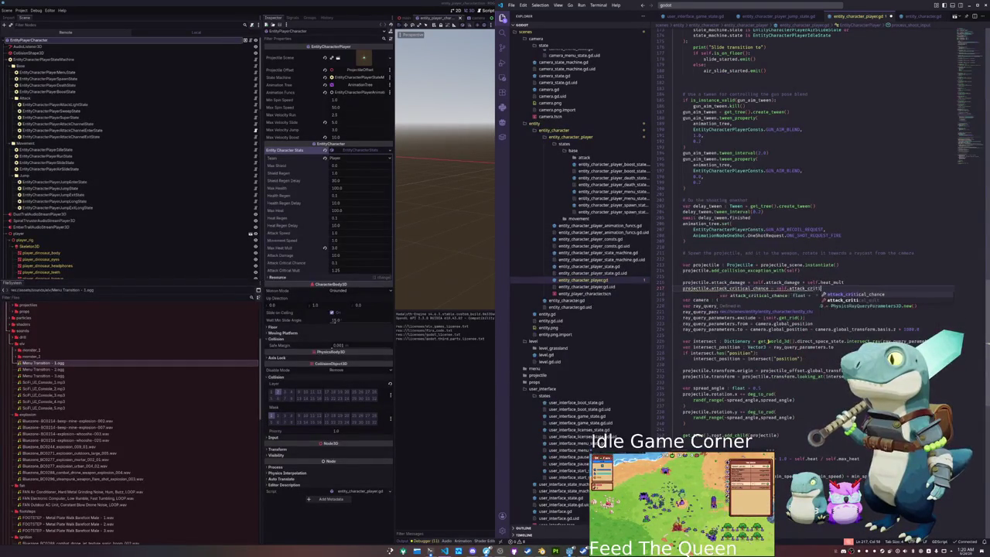
{"action": "key", "text": "Return"}
{"action": "key", "text": "Return"}
{"action": "type", "text": "pr"}
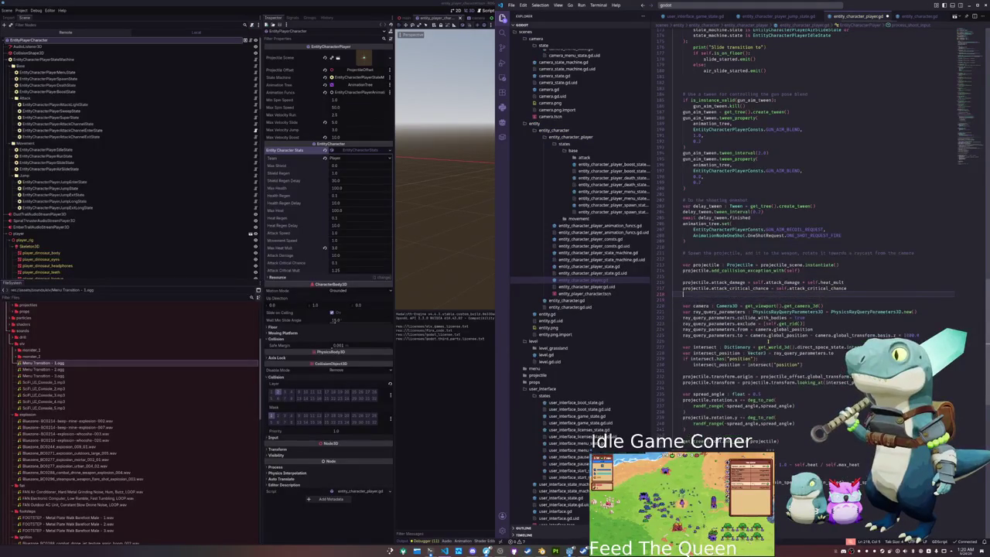
{"action": "type", "text": "ojectile."}
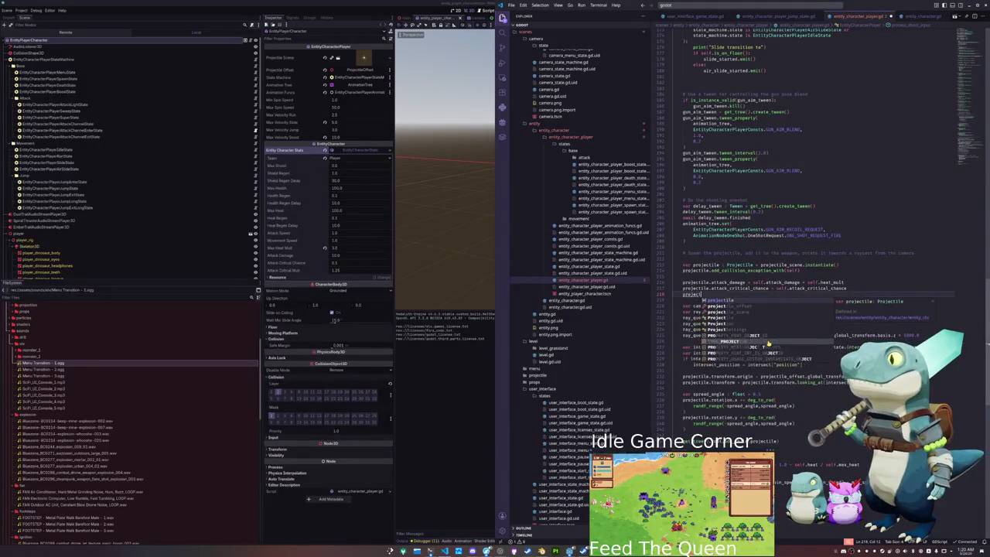
{"action": "type", "text": "attack"}
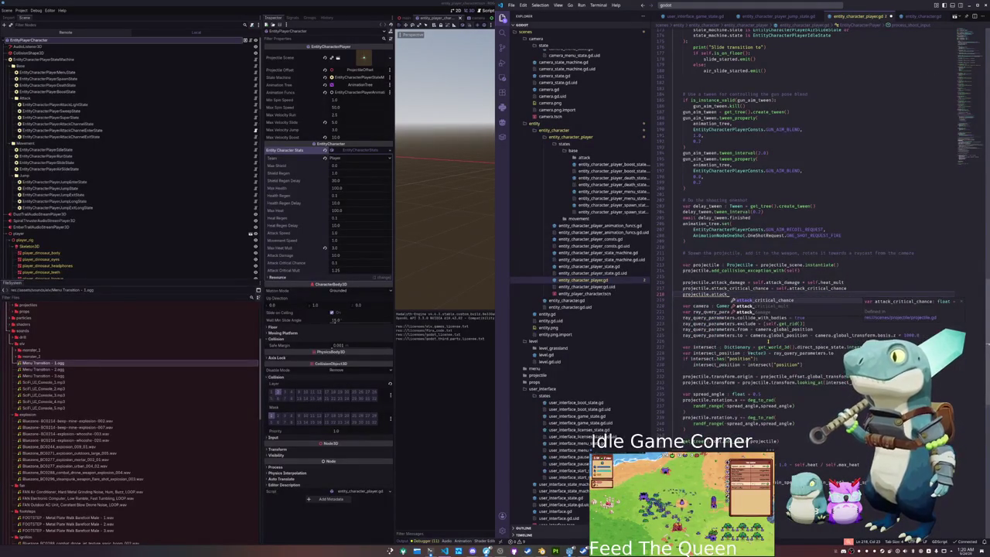
{"action": "key", "text": "Down"}
{"action": "key", "text": "Return"}
{"action": "type", "text": "elf.attack"}
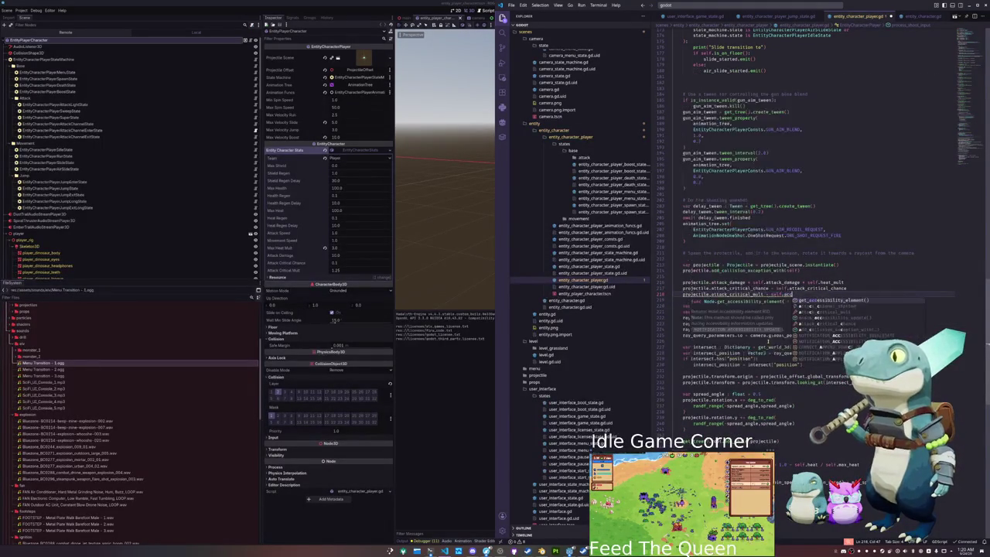
{"action": "type", "text": "_critica"}
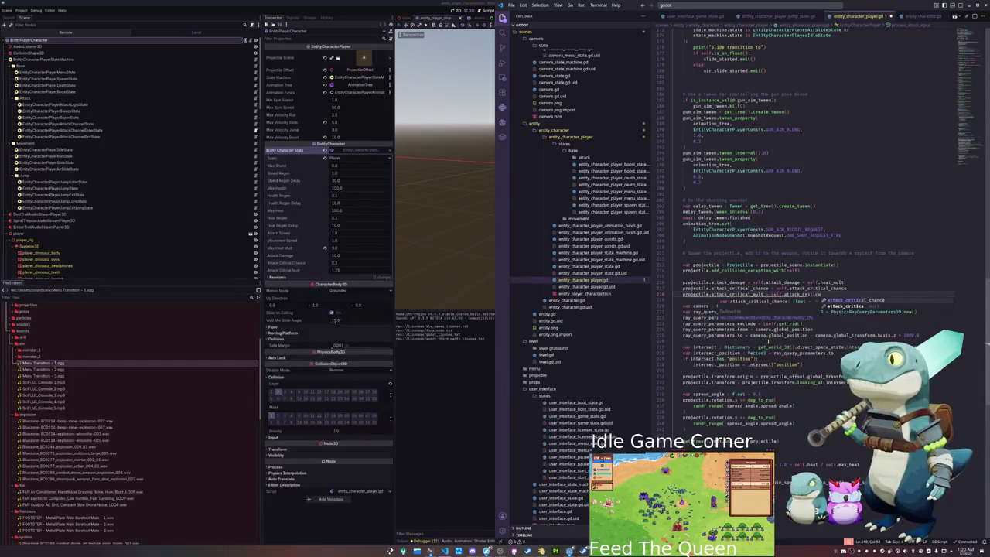
{"action": "key", "text": "Down"}
{"action": "key", "text": "Return"}
{"action": "key", "text": "Return"}
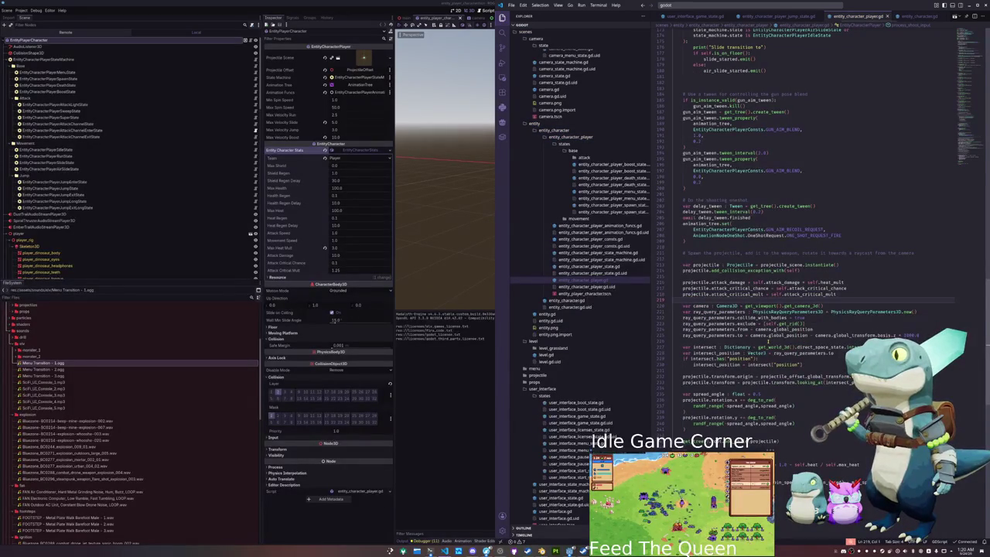
{"action": "left_click", "coordinate": [479, 418]}
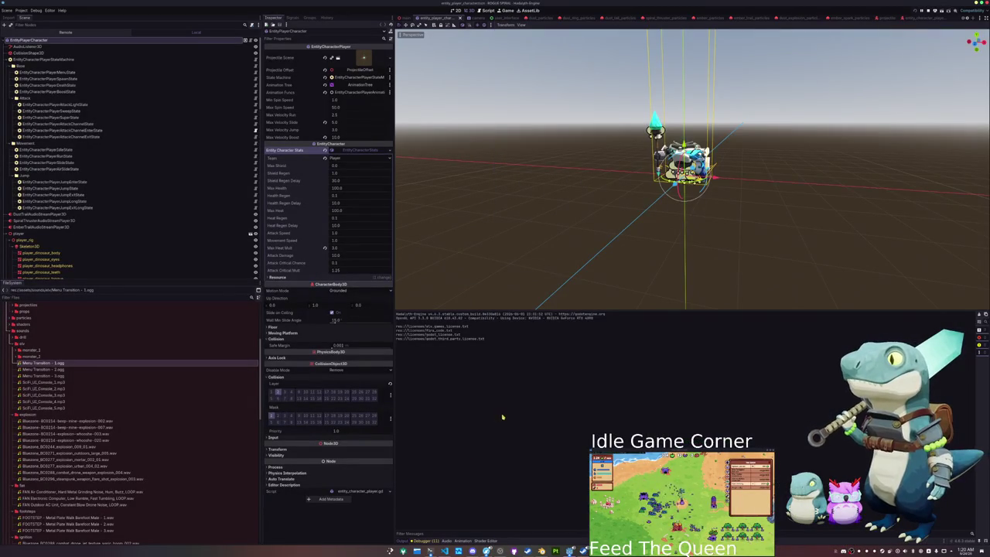
- Run the game with F5 and glance at the todo notes
{"action": "key", "text": "F5"}
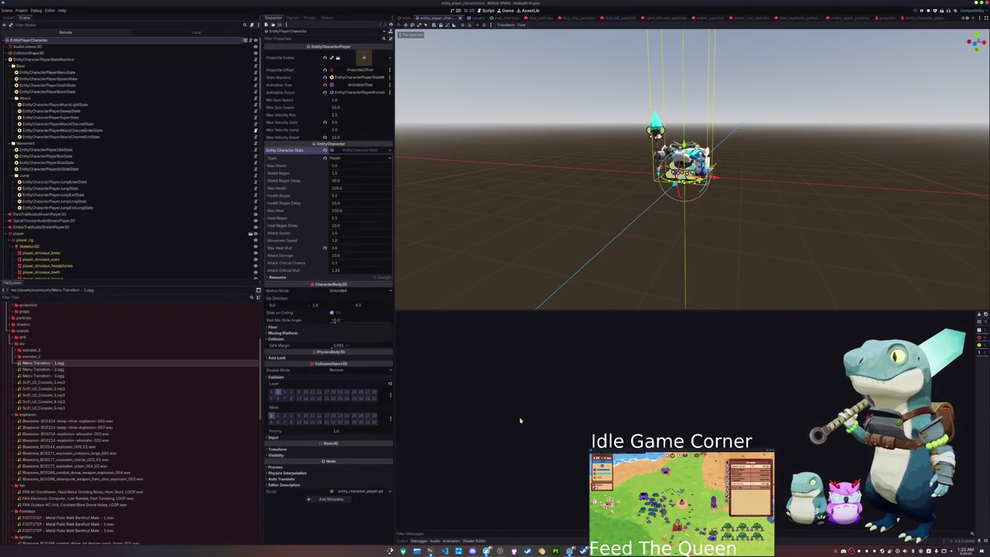
{"action": "key", "text": "alt+Tab"}
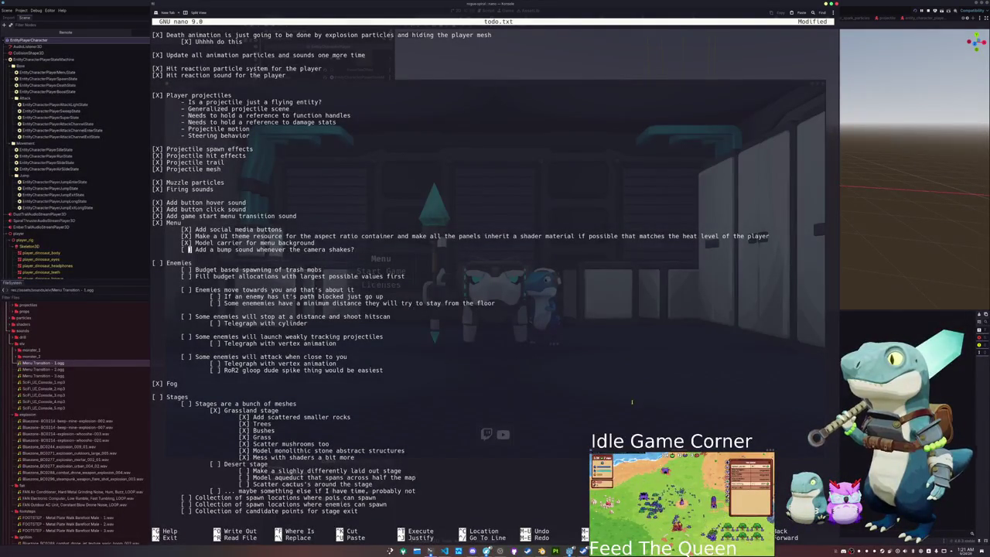
{"action": "key", "text": "alt+Tab"}
- Quick-open camera.tscn and select its CameraMenuState node
{"action": "key", "text": "shift+alt+o"}
{"action": "type", "text": "camera"}
{"action": "key", "text": "Return"}
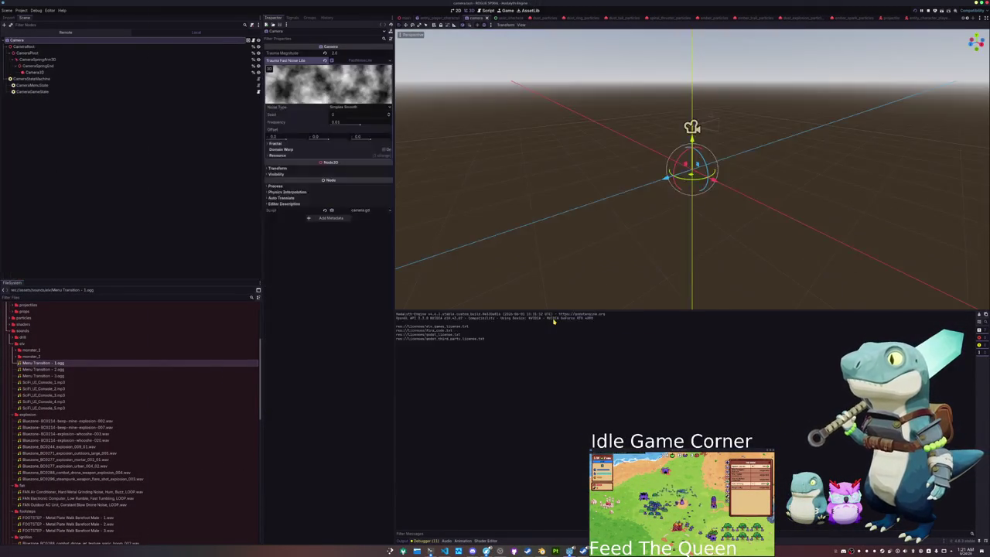
{"action": "left_click", "coordinate": [31, 78]}
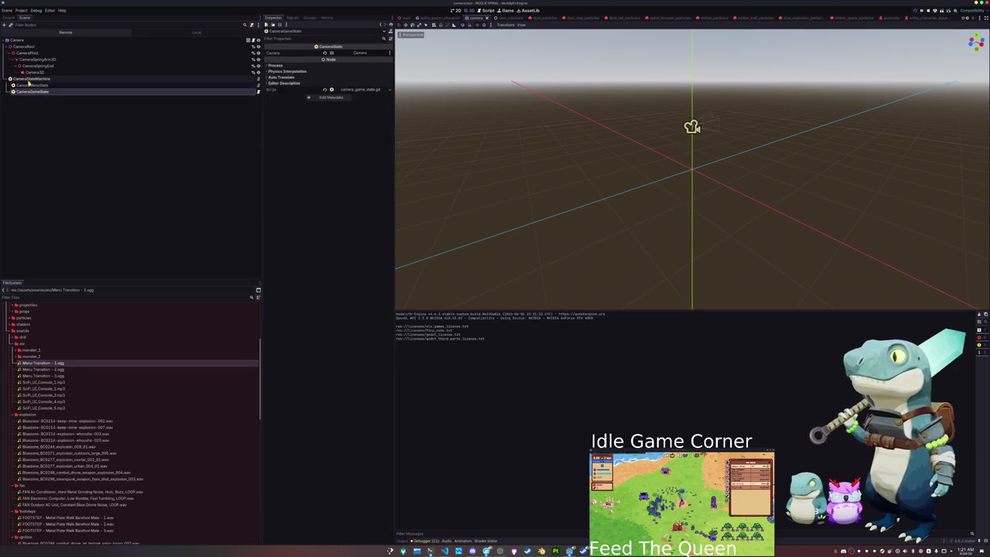
{"action": "left_click", "coordinate": [48, 65]}
{"action": "left_click", "coordinate": [35, 72]}
{"action": "left_click", "coordinate": [31, 85]}
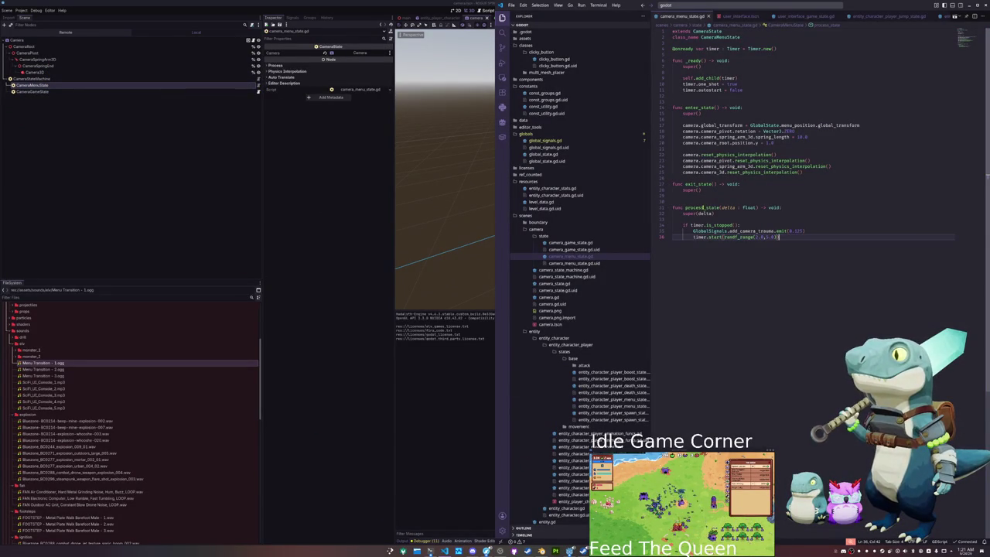
- Select the add_camera_trauma signal name, then open the player boost state script
{"action": "key", "text": "Up"}
{"action": "key", "text": "ctrl+Left"}
{"action": "key", "text": "ctrl+Left"}
{"action": "key", "text": "ctrl+shift+Left"}
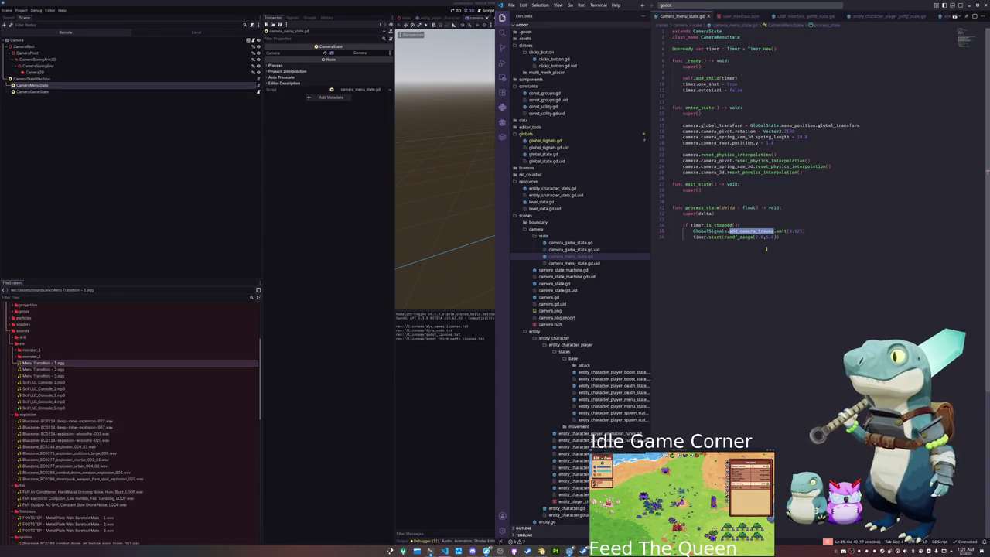
{"action": "left_click", "coordinate": [719, 6]}
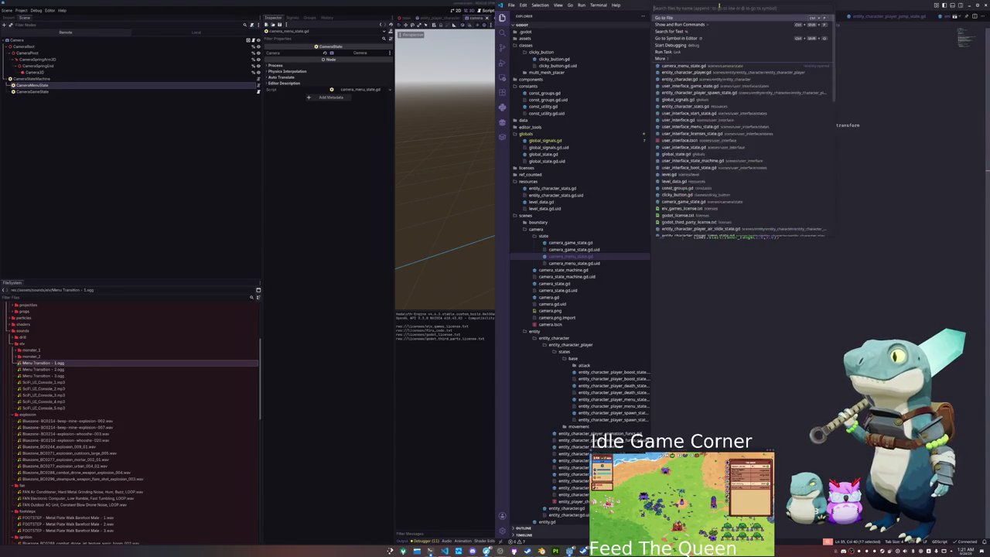
{"action": "type", "text": "boost"}
{"action": "key", "text": "Return"}
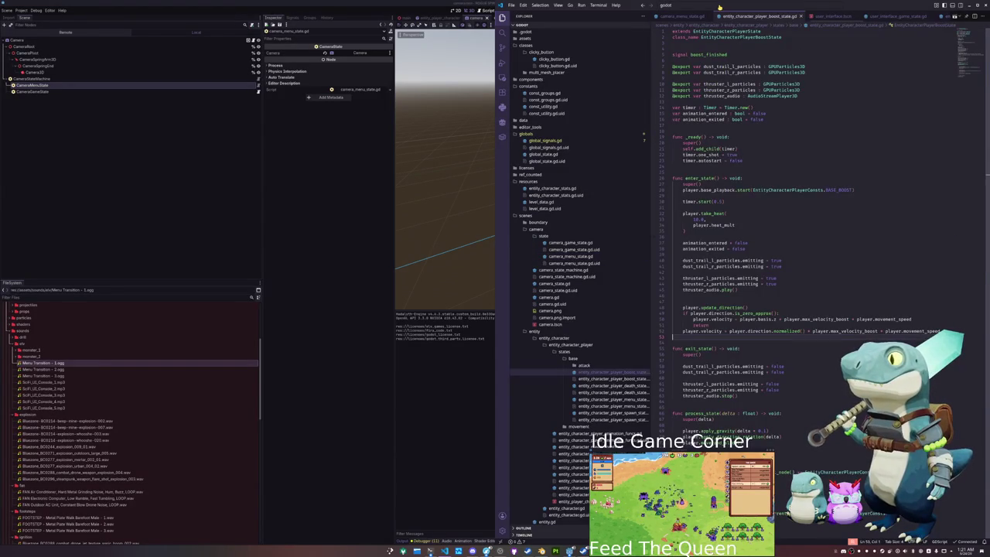
- Add GlobalSignals.add_camera_trauma.emit(0.1) above player.update_direction() in enter_state
{"action": "left_click", "coordinate": [687, 302]}
{"action": "scroll", "coordinate": [688, 303], "scroll_direction": "down", "scroll_amount": 2}
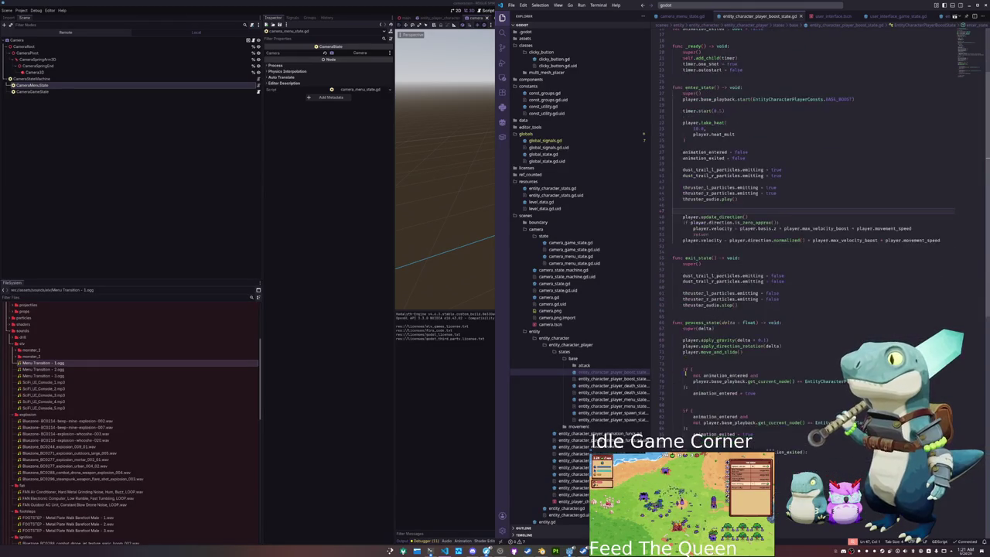
{"action": "left_click", "coordinate": [694, 324]}
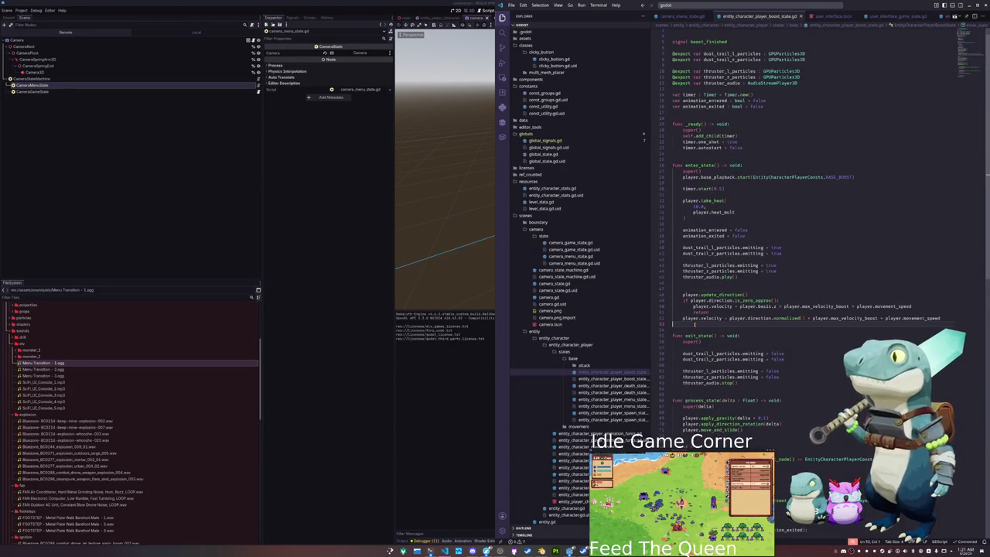
{"action": "key", "text": "Return"}
{"action": "key", "text": "Return"}
{"action": "key", "text": "alt+Up"}
{"action": "key", "text": "alt+Up"}
{"action": "key", "text": "alt+Up"}
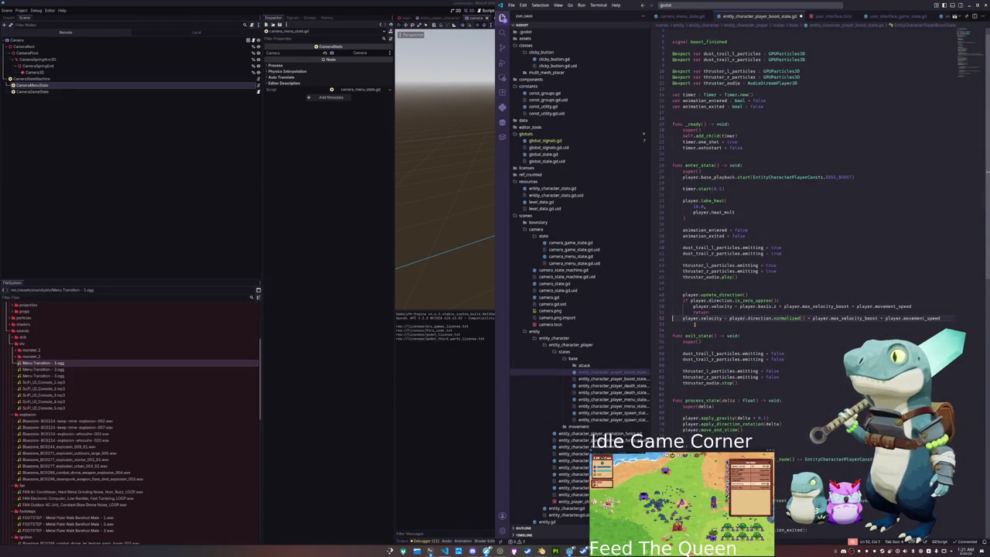
{"action": "type", "text": "GlobalSignals."}
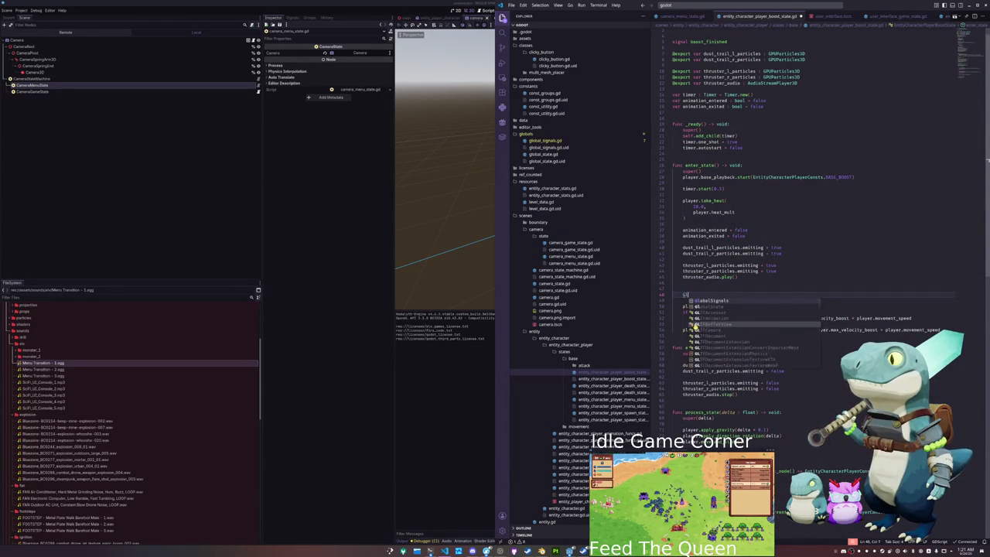
{"action": "type", "text": "add"}
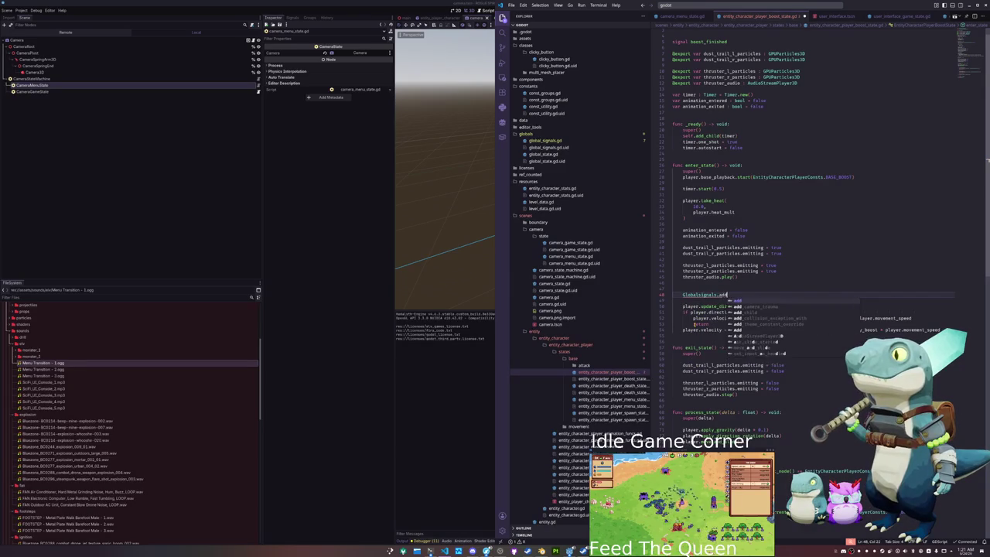
{"action": "type", "text": "_camera_trauma.emit(0."}
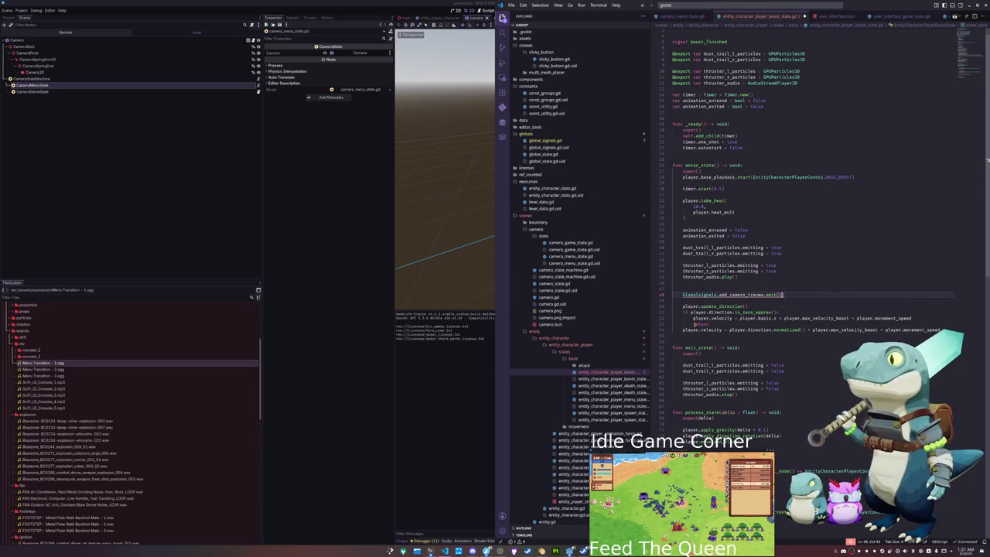
{"action": "type", "text": "1"}
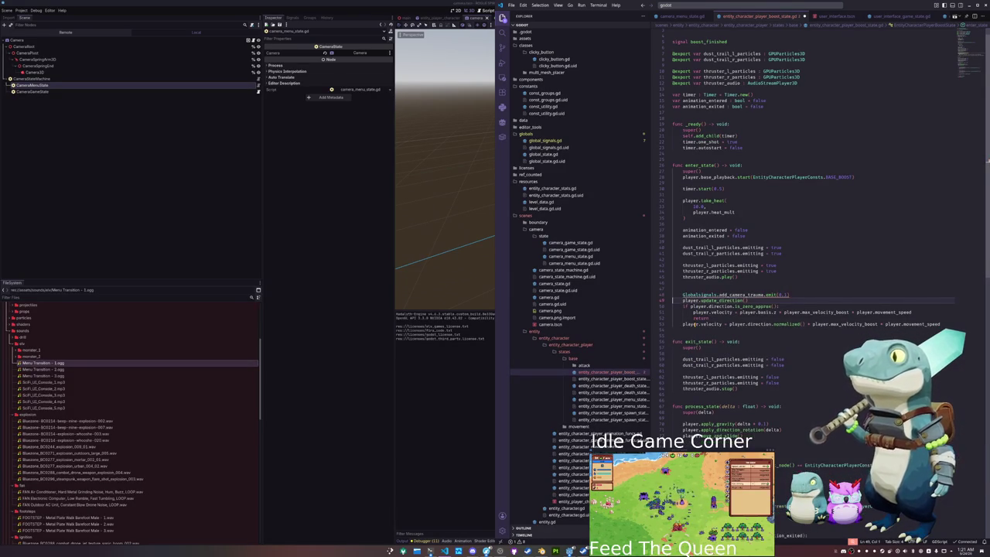
{"action": "key", "text": "Down"}
{"action": "key", "text": "Return"}
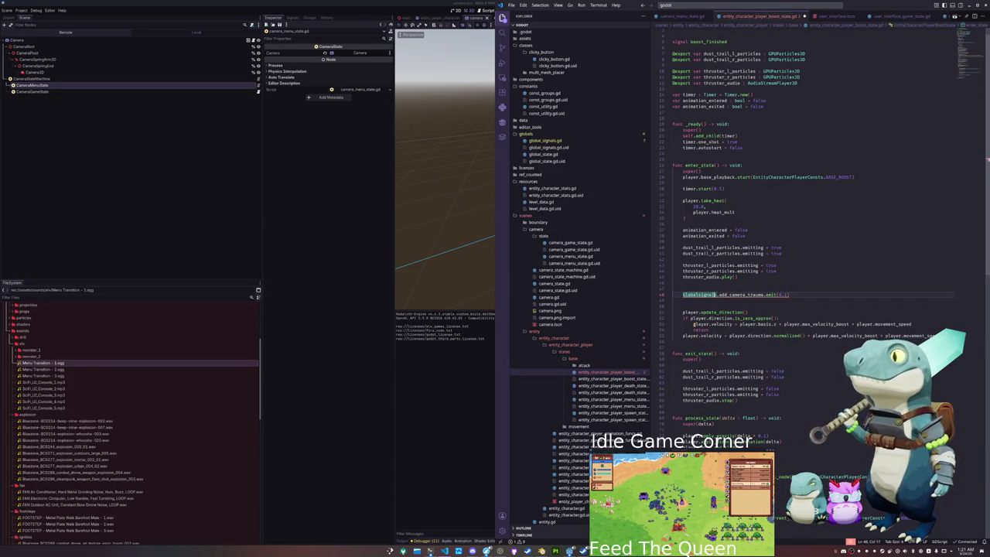
{"action": "left_click_drag", "start_coordinate": [699, 294], "coordinate": [789, 295]}
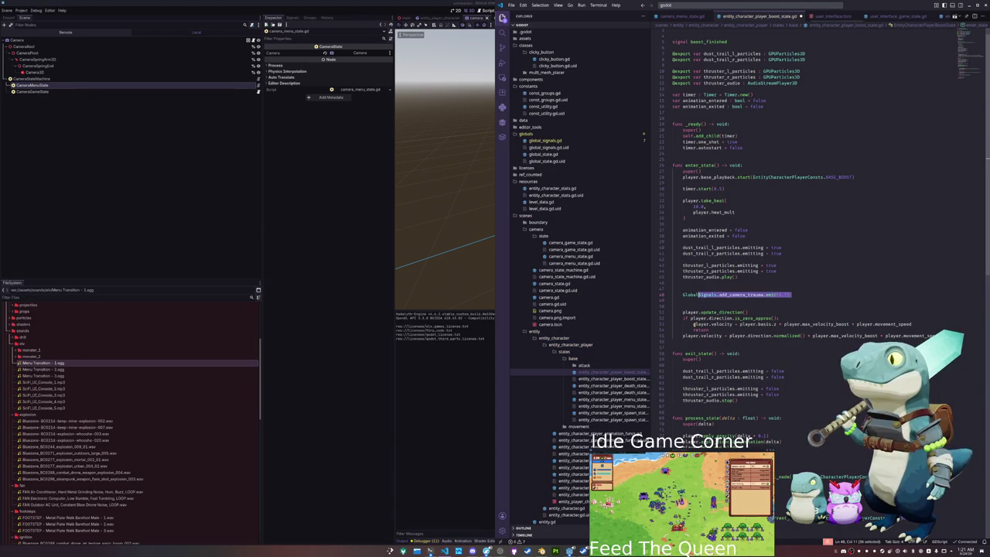
{"action": "scroll", "coordinate": [583, 325], "scroll_direction": "down", "scroll_amount": 3}
{"action": "left_click", "coordinate": [584, 301]}
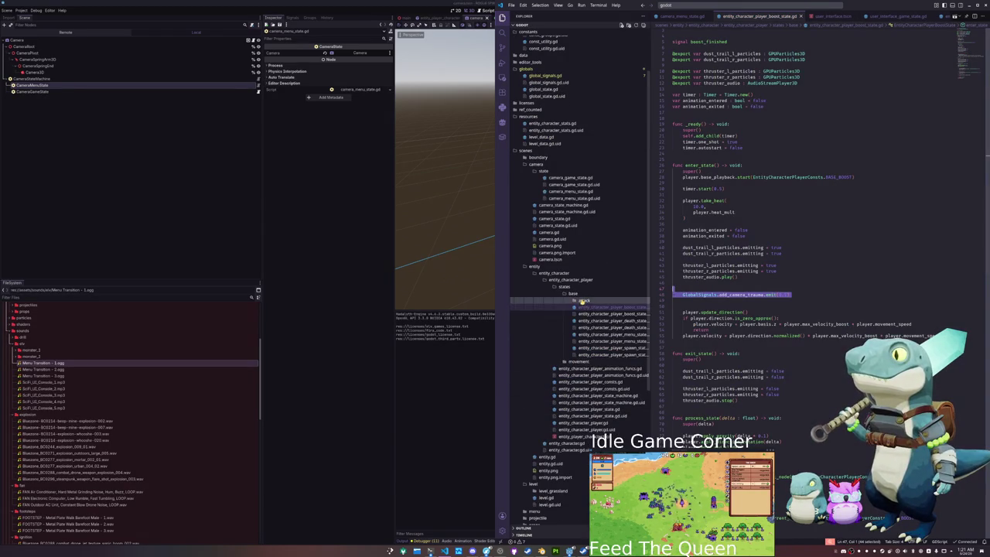
- Add GlobalSignals.add_camera_trauma.emit(0.2) to enter_state of entity_character_attack_super_state.gd
{"action": "scroll", "coordinate": [583, 304], "scroll_direction": "down", "scroll_amount": 1}
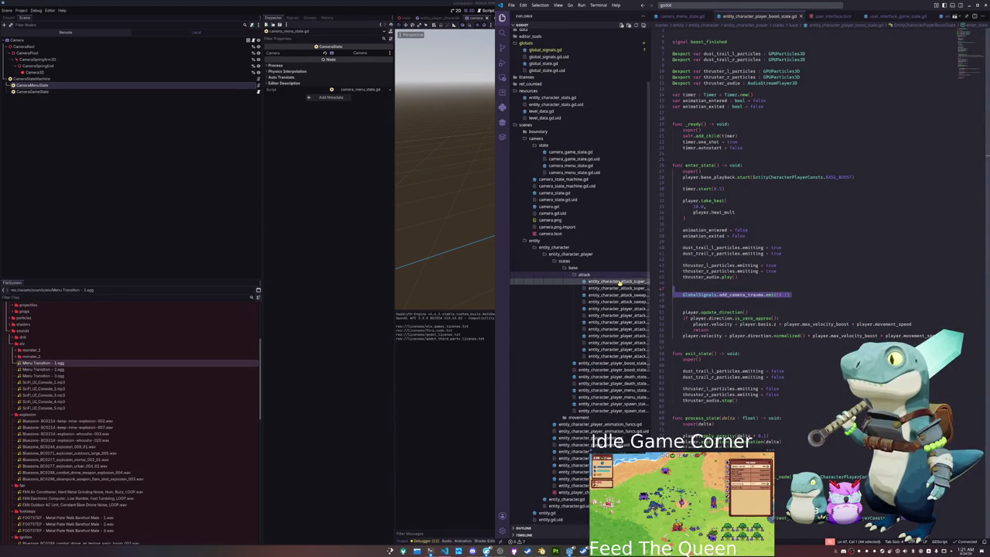
{"action": "left_click", "coordinate": [619, 288]}
{"action": "left_click", "coordinate": [681, 254]}
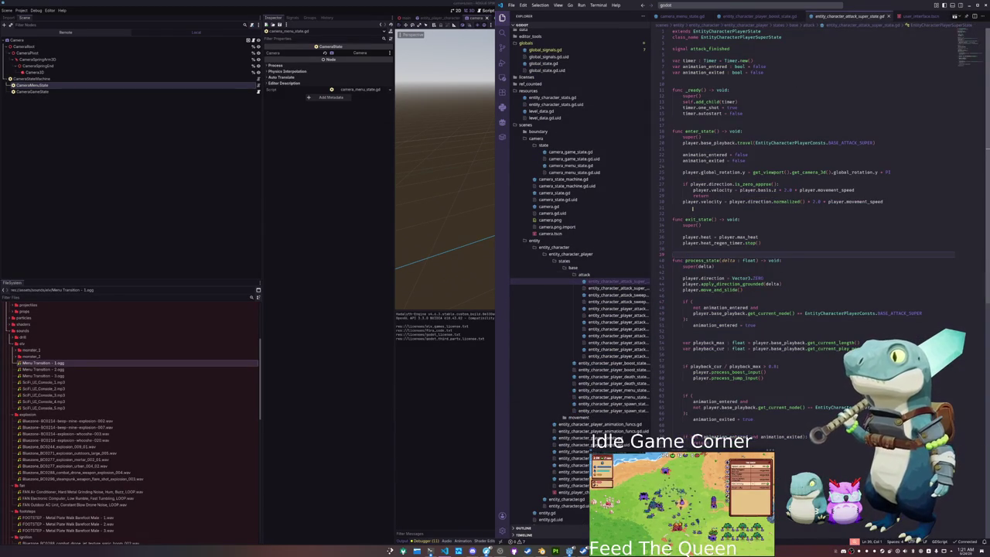
{"action": "left_click", "coordinate": [694, 178]}
{"action": "key", "text": "Return"}
{"action": "key", "text": "Return"}
{"action": "key", "text": "Up"}
{"action": "type", "text": "GlobalSignals.add_camera_trauma.emit(0.2"}
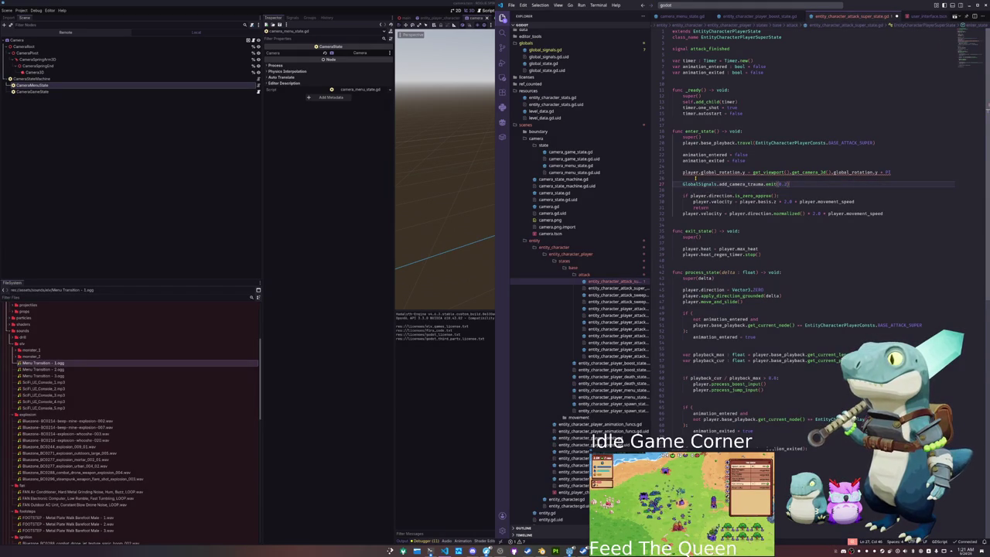
- Convert the file's indentation to tabs, then launch the game with F5 and start a new game
{"action": "key", "text": "ctrl+shift+p"}
{"action": "type", "text": "convert"}
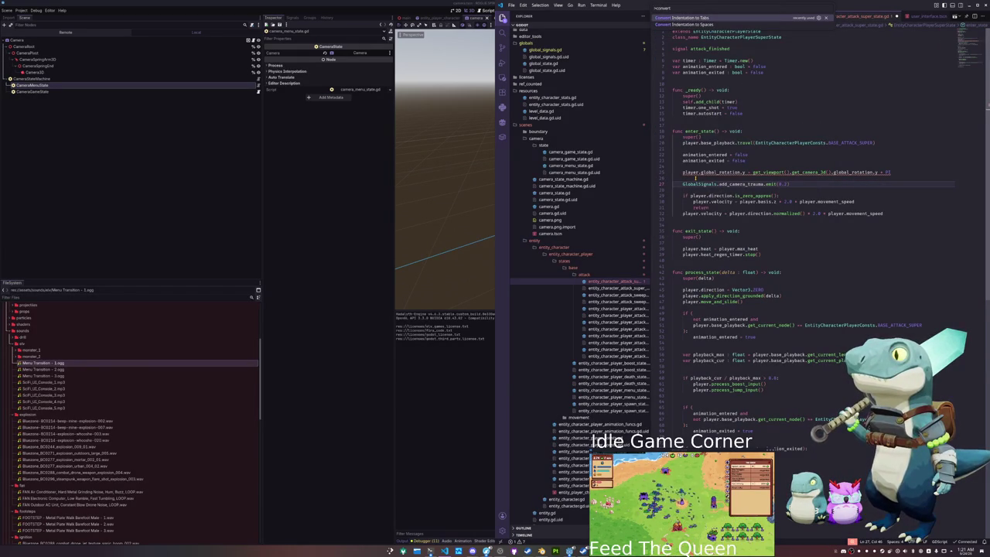
{"action": "key", "text": "Return"}
{"action": "key", "text": "Down"}
{"action": "key", "text": "F5"}
{"action": "left_click", "coordinate": [380, 270]}
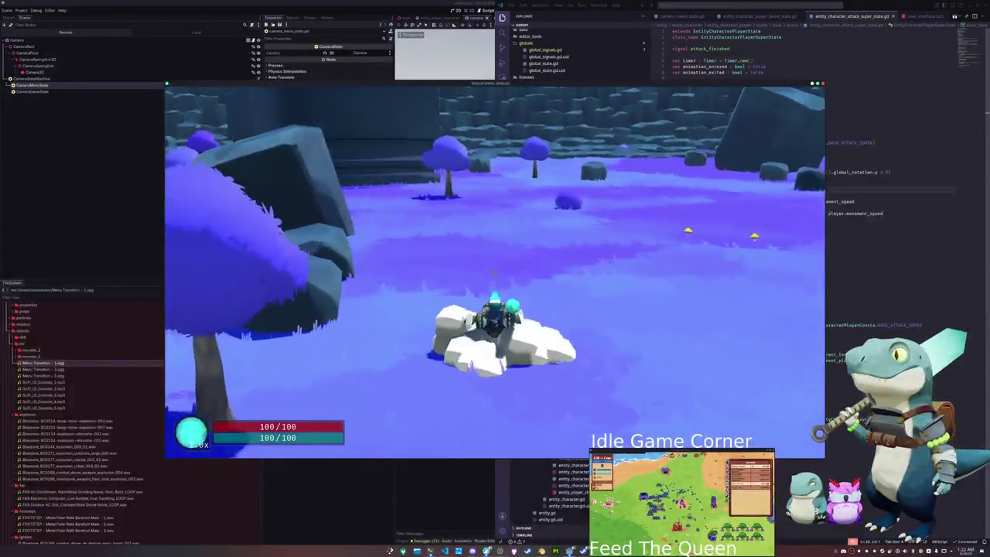
- Boost forward, turn left and fire the super attack to check the shake, then pause and return to VS Code
{"action": "key", "text": "space"}
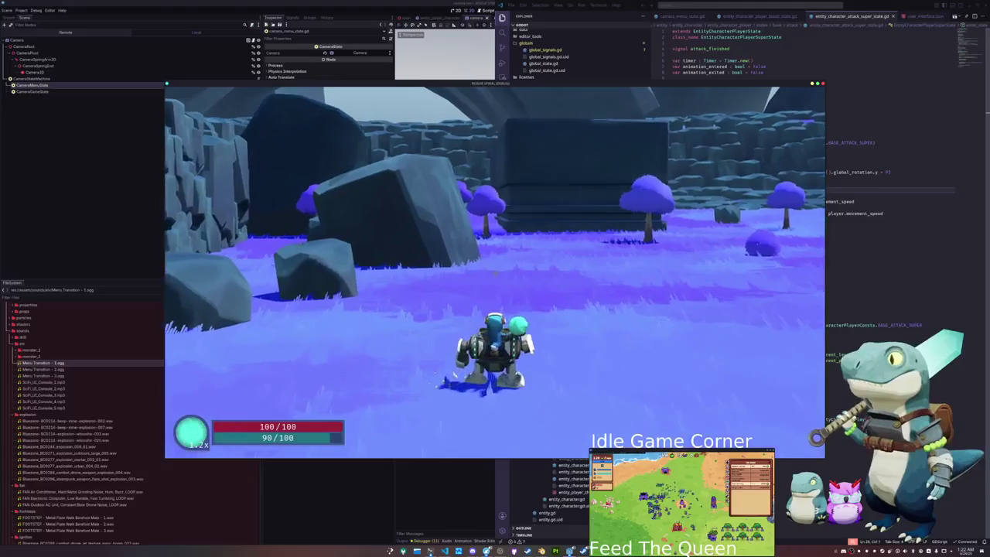
{"action": "key", "text": "a"}
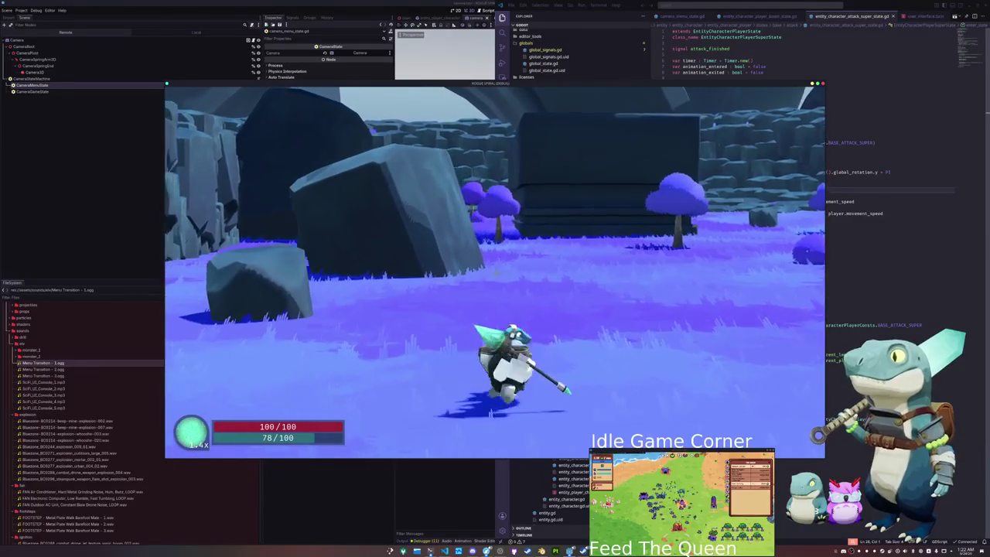
{"action": "left_click", "coordinate": [495, 273]}
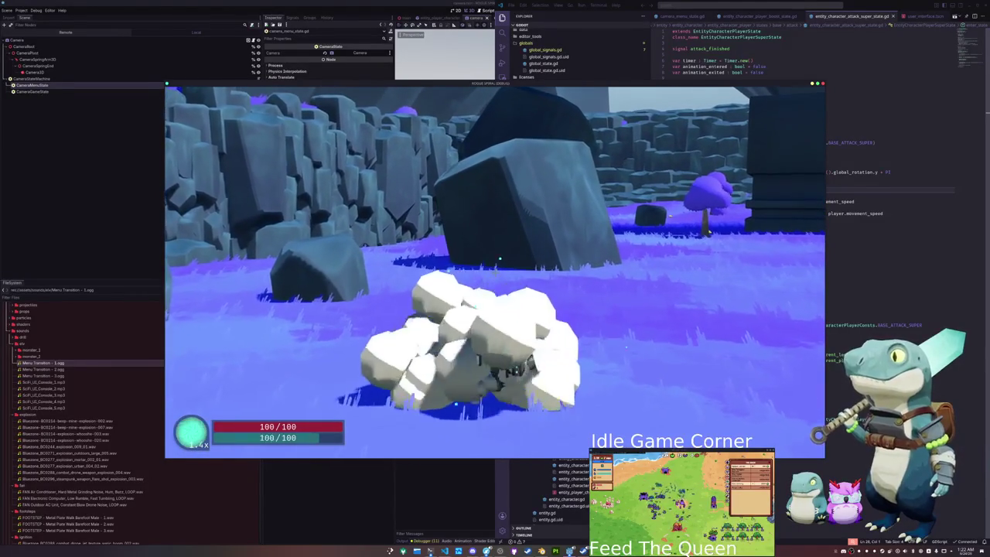
{"action": "key", "text": "Escape"}
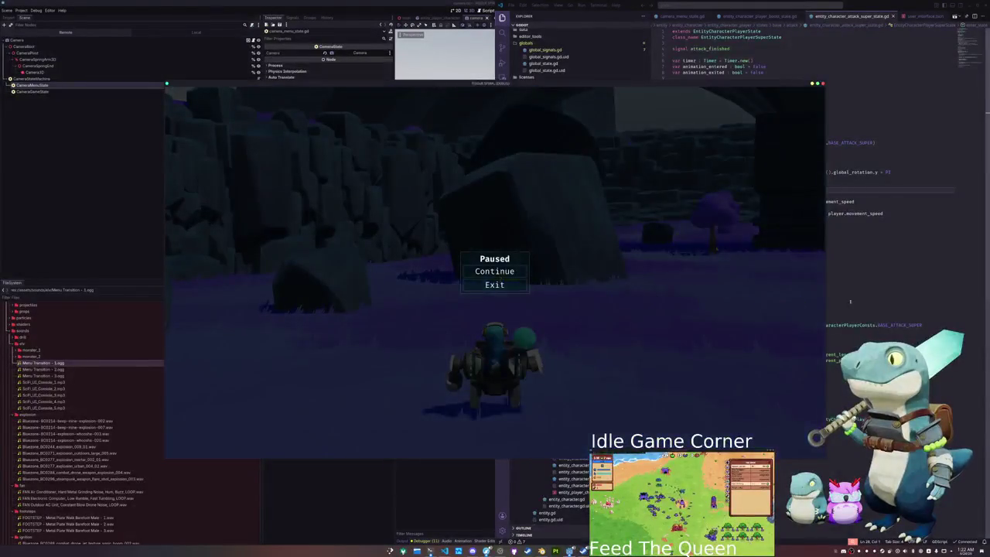
{"action": "key", "text": "alt+Tab"}
{"action": "left_click", "coordinate": [752, 220]}
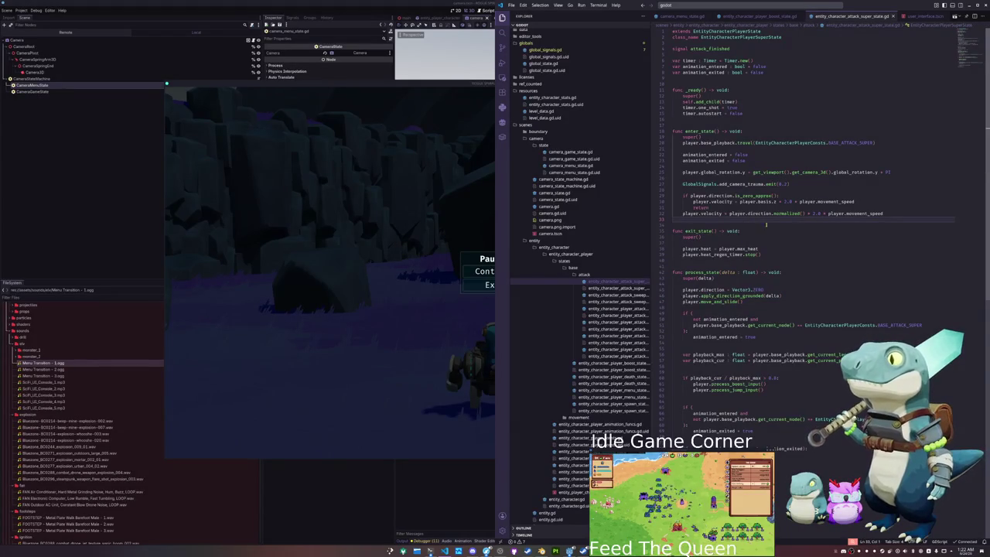
- Change the trauma value in emit() on line 27 to 1.0 and widen the file tree
{"action": "double_click", "coordinate": [784, 185]}
{"action": "type", "text": "2"}
{"action": "type", "text": "5"}
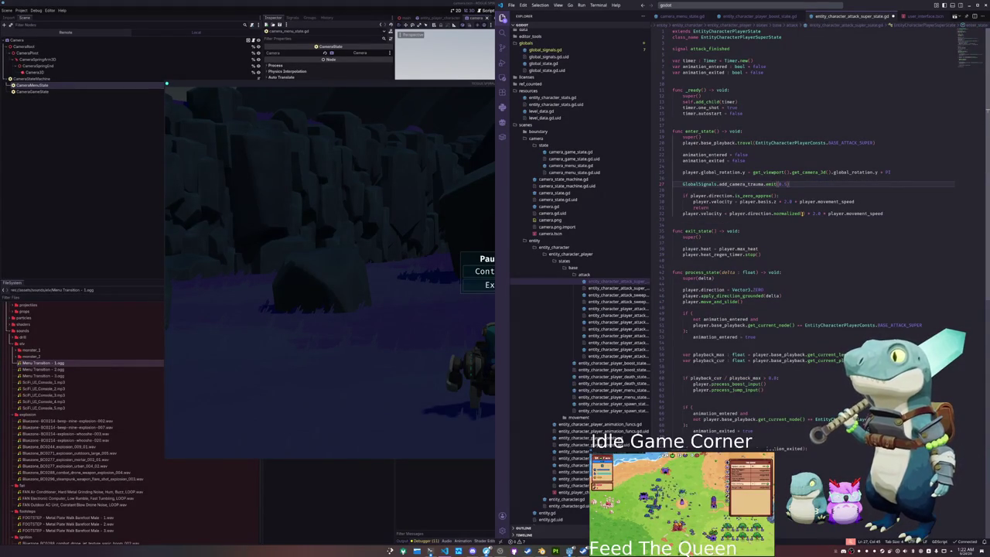
{"action": "key", "text": "shift+Left"}
{"action": "type", "text": "1"}
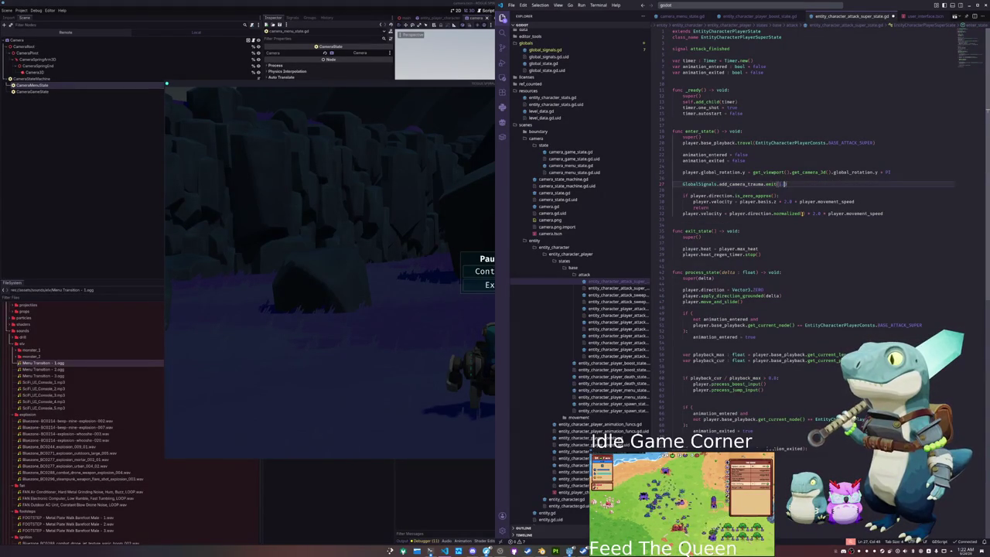
{"action": "key", "text": "shift+Up"}
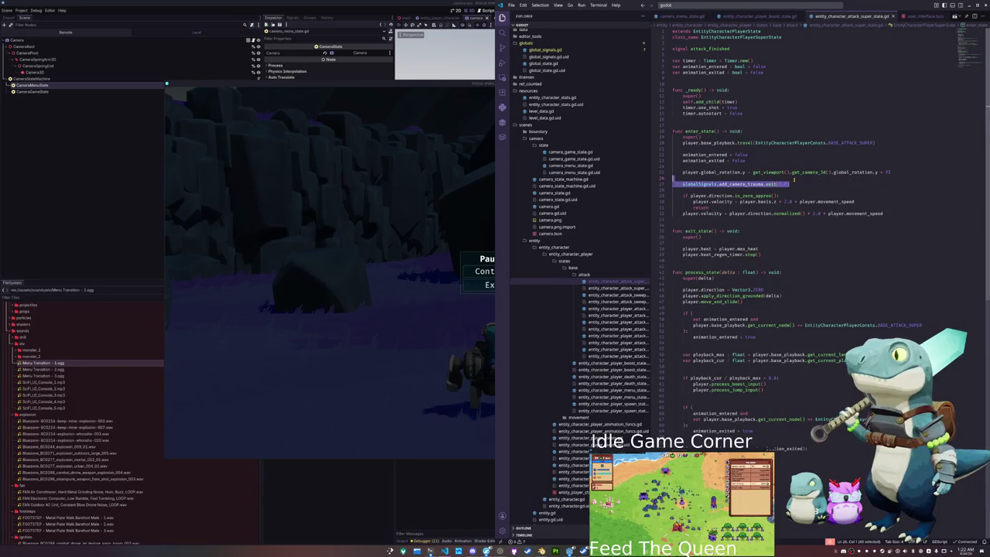
{"action": "left_click_drag", "start_coordinate": [651, 302], "coordinate": [700, 301]}
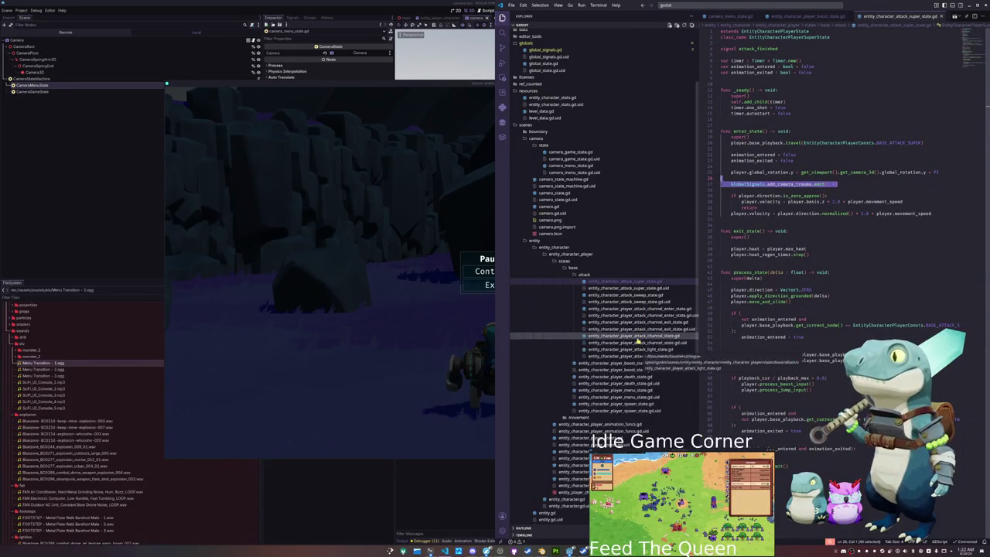
{"action": "scroll", "coordinate": [636, 345], "scroll_direction": "down", "scroll_amount": 2}
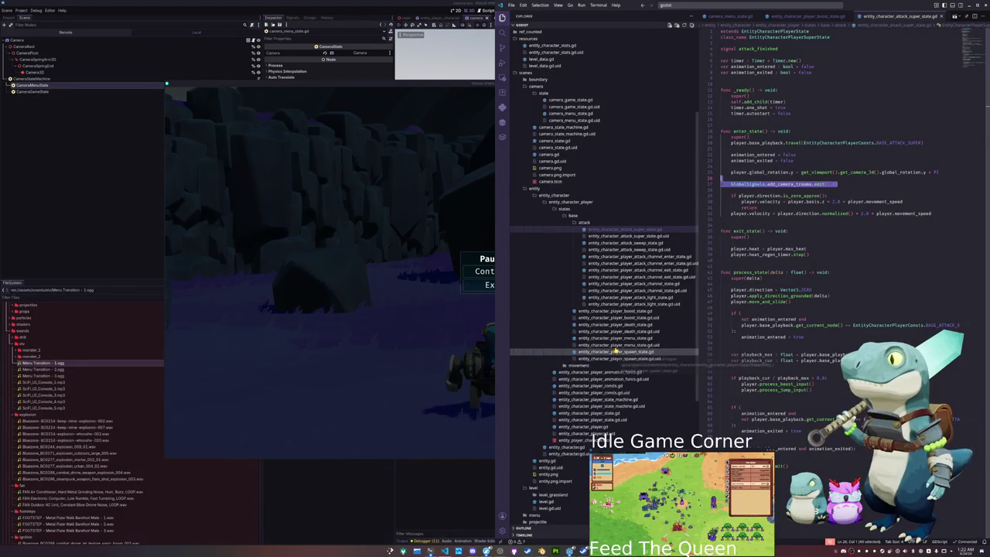
{"action": "scroll", "coordinate": [617, 352], "scroll_direction": "down", "scroll_amount": 1}
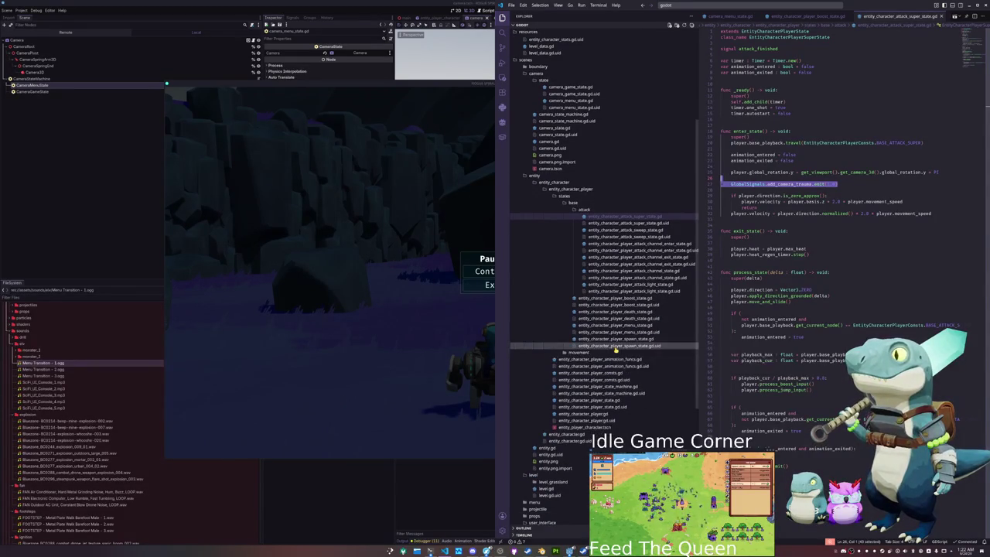
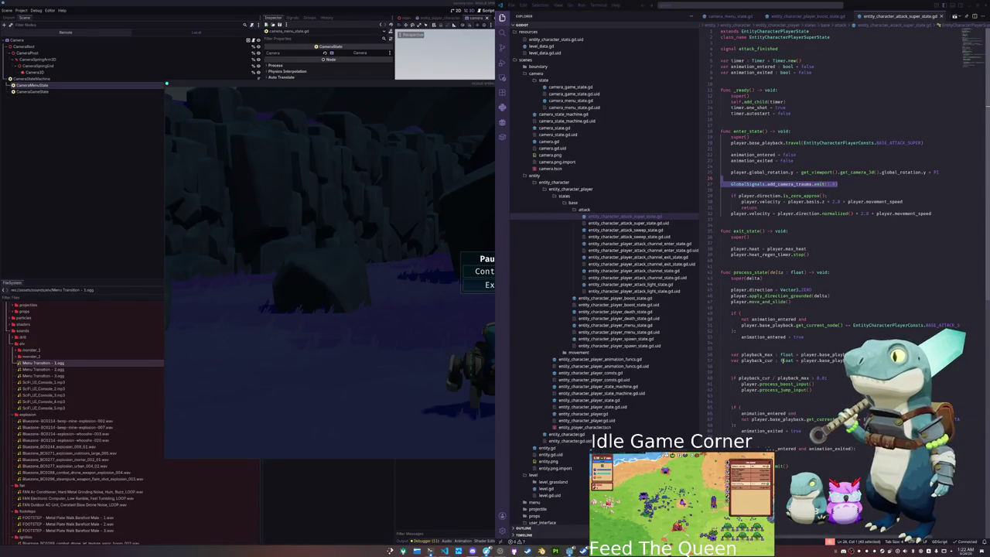
- Copy the GlobalSignals.add_camera_trauma.emit(1.0) line from the current script
{"action": "left_click", "coordinate": [786, 360]}
{"action": "left_click", "coordinate": [759, 344]}
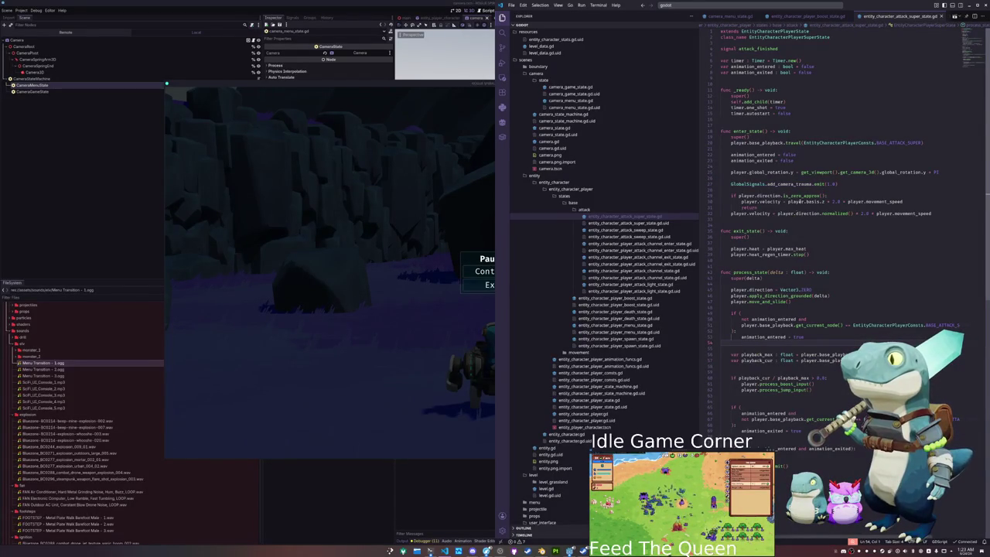
{"action": "left_click_drag", "start_coordinate": [851, 186], "coordinate": [851, 178]}
{"action": "key", "text": "ctrl+c"}
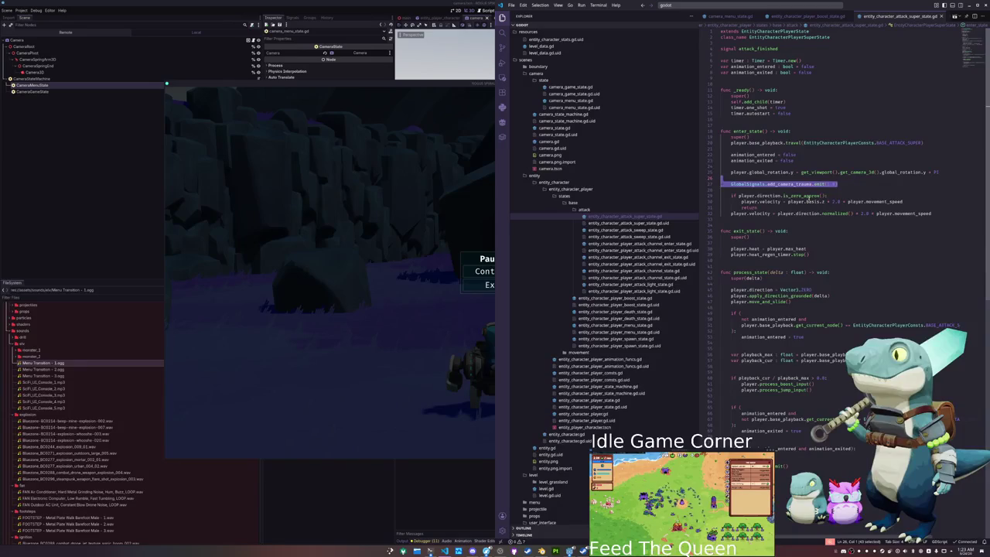
- Paste the camera-trauma line into enter_state of entity_character_player_jump_long_exit_state.gd and save
{"action": "left_click", "coordinate": [579, 352]}
{"action": "scroll", "coordinate": [592, 388], "scroll_direction": "down", "scroll_amount": 1}
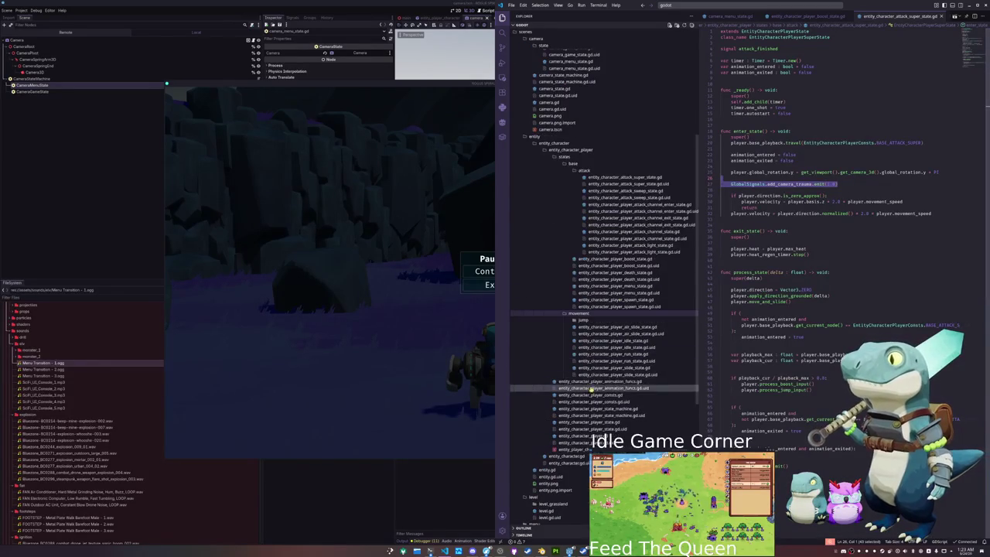
{"action": "left_click", "coordinate": [584, 320]}
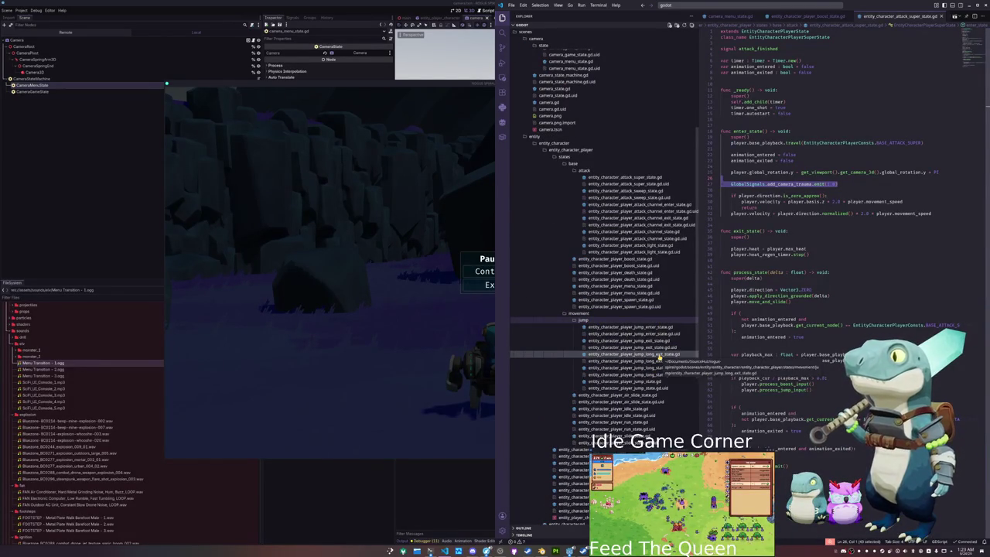
{"action": "left_click", "coordinate": [659, 354]}
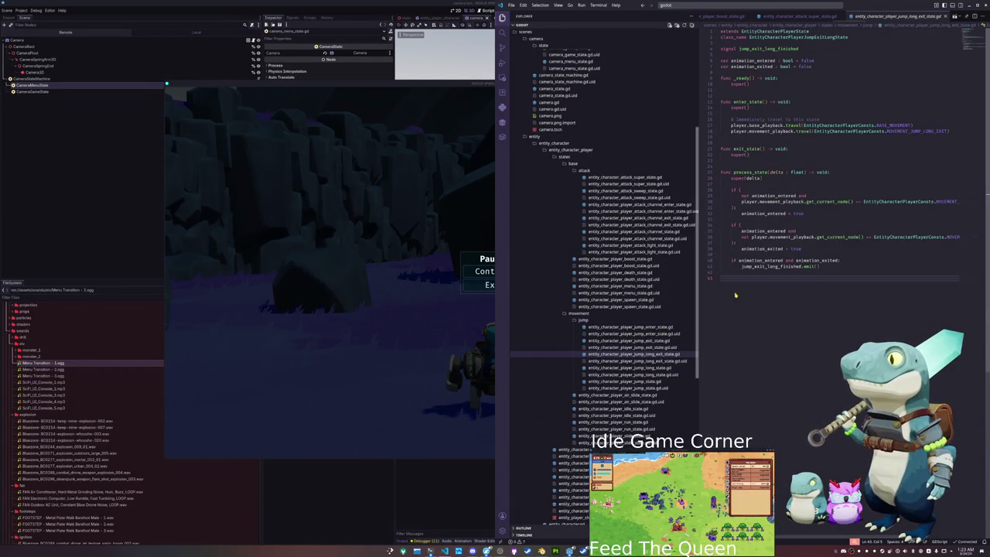
{"action": "left_click", "coordinate": [755, 137]}
{"action": "key", "text": "ctrl+v"}
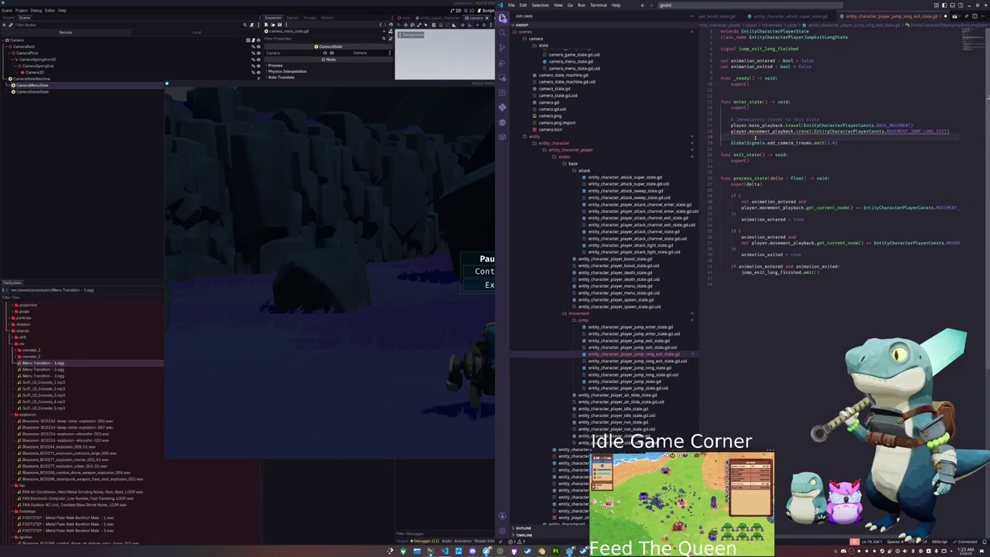
{"action": "key", "text": "ctrl+shift+p"}
{"action": "key", "text": "Escape"}
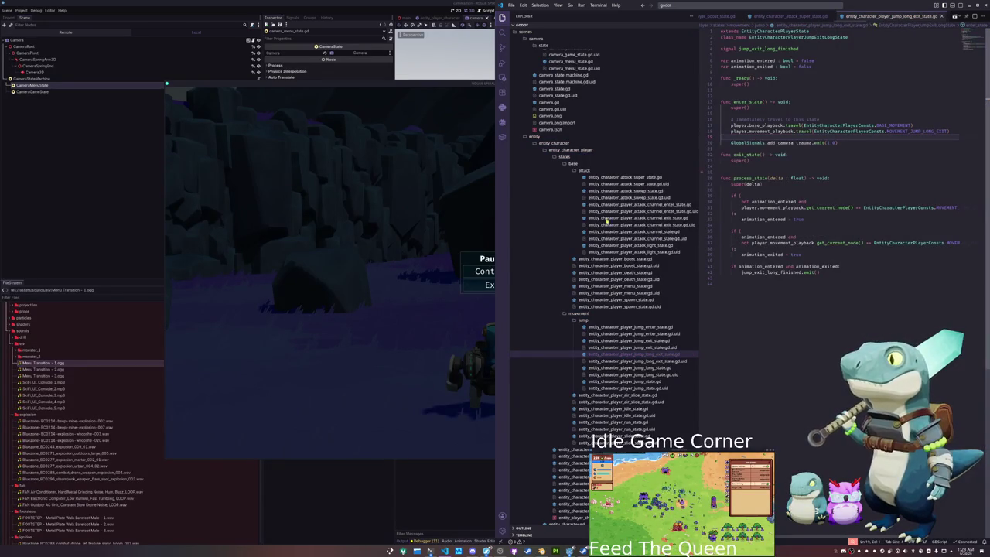
{"action": "left_click", "coordinate": [488, 271]}
{"action": "left_click", "coordinate": [495, 271]}
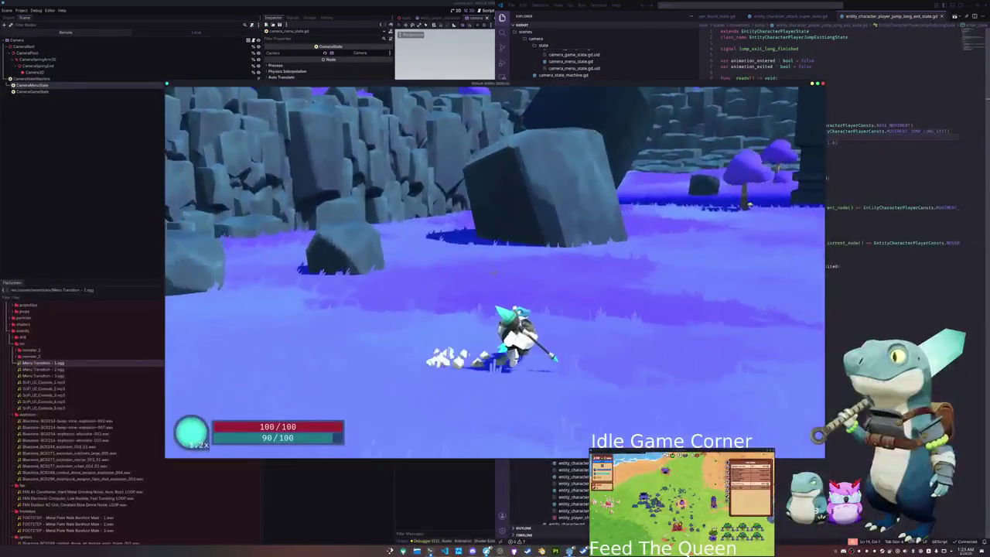
{"action": "key", "text": "w"}
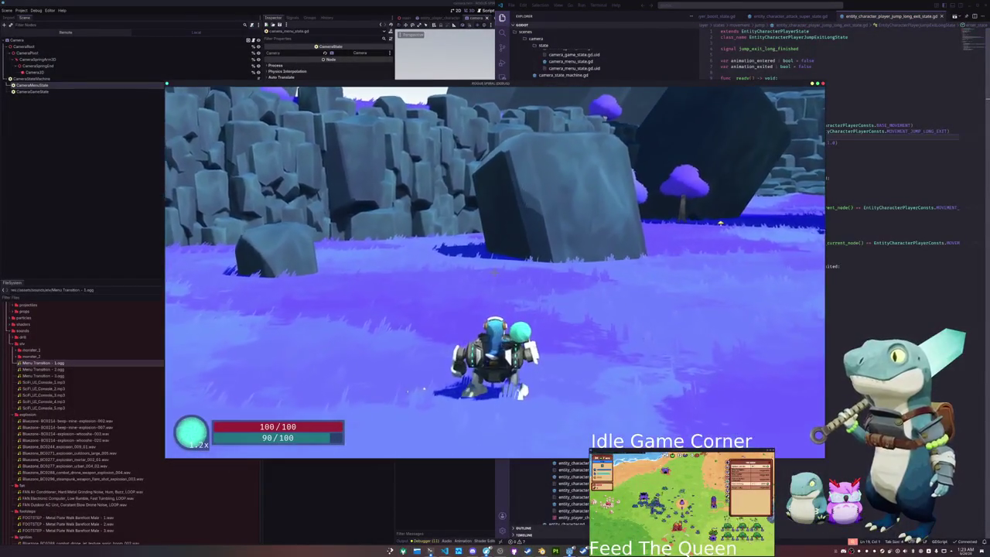
{"action": "key", "text": "w"}
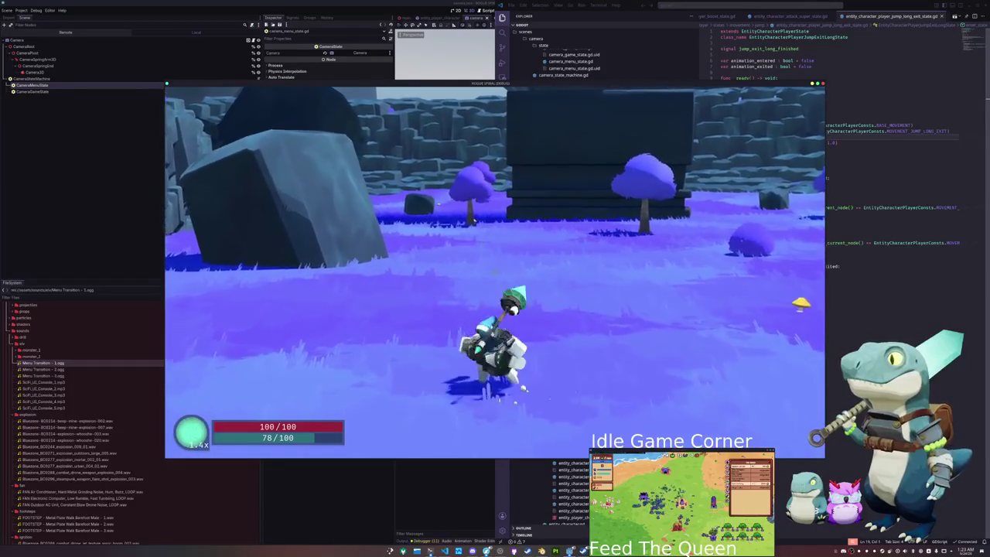
{"action": "key", "text": "w"}
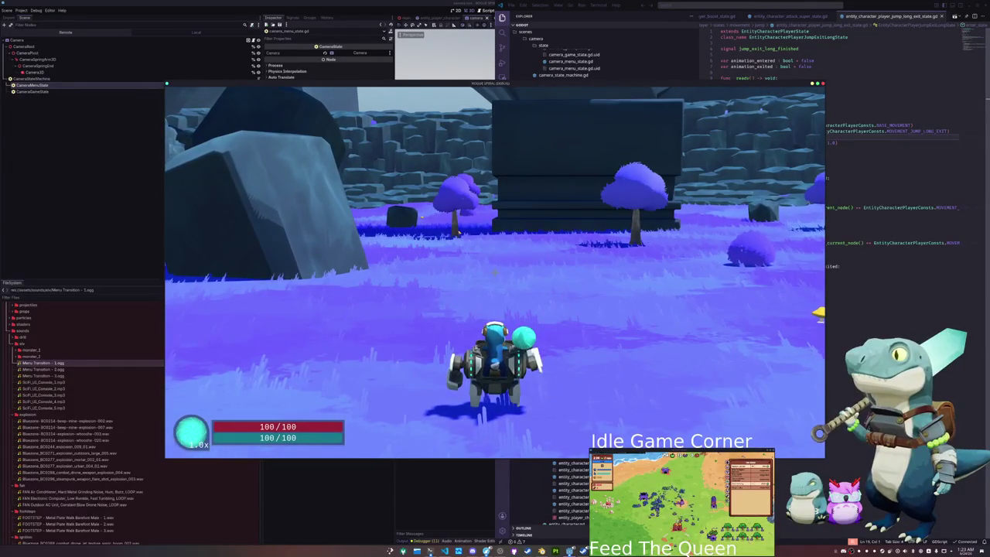
{"action": "key", "text": "alt+Tab"}
{"action": "triple_click", "coordinate": [730, 141]}
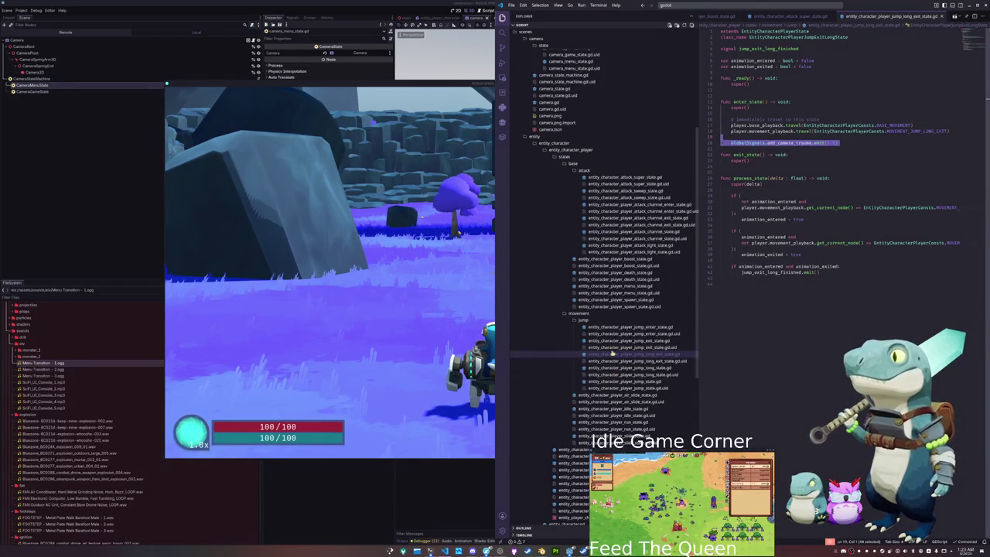
- Delete the camera-trauma line from the jump long exit and super attack state scripts
{"action": "left_click_drag", "start_coordinate": [840, 144], "coordinate": [719, 138]}
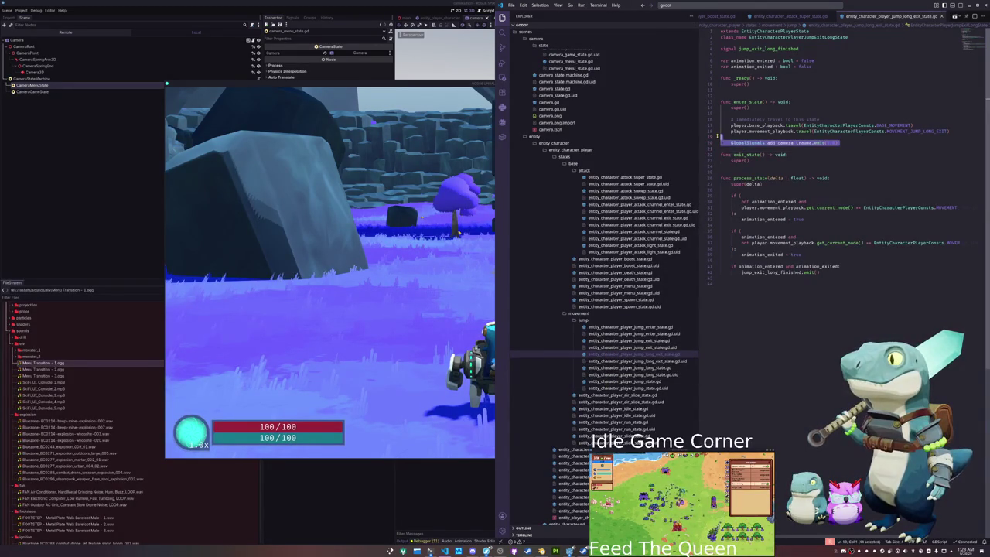
{"action": "key", "text": "BackSpace"}
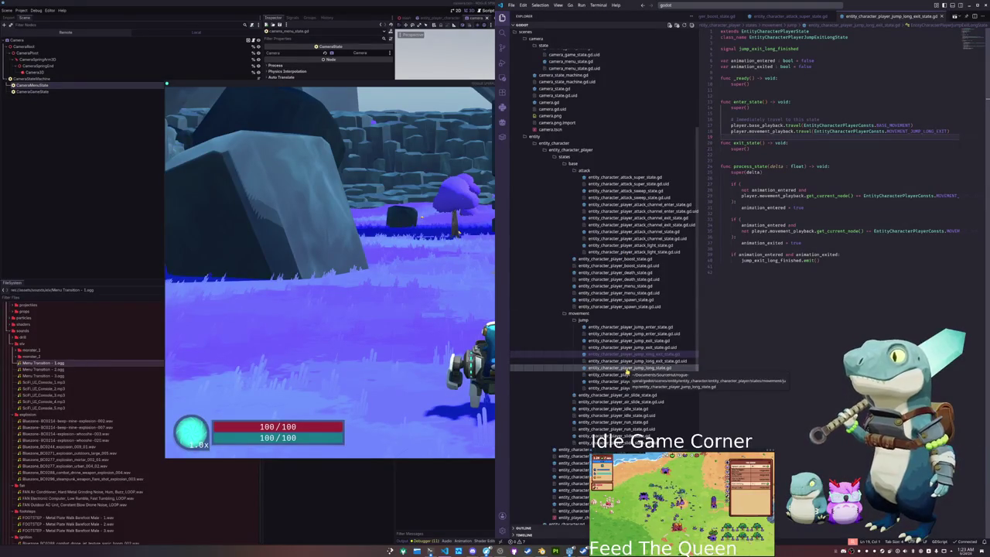
{"action": "left_click", "coordinate": [611, 422]}
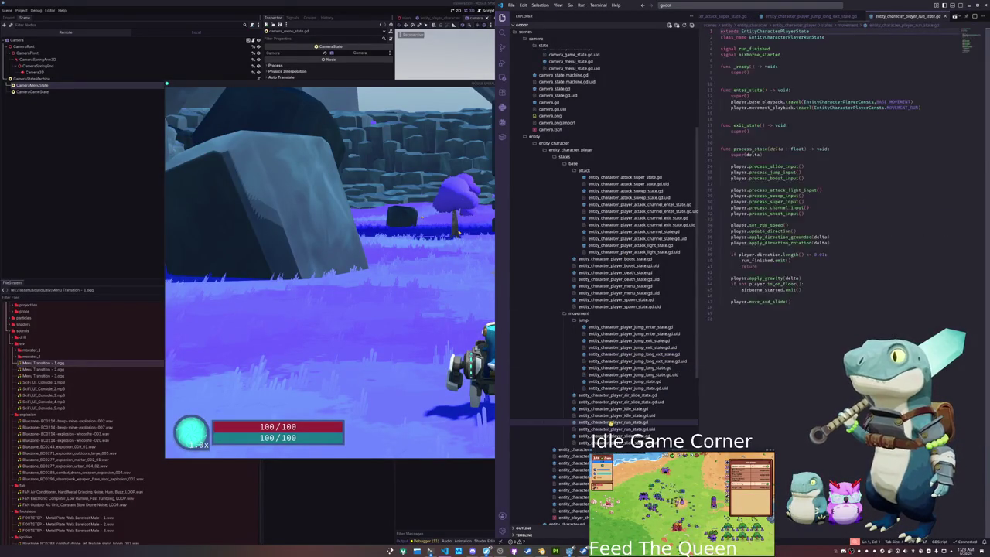
{"action": "left_click", "coordinate": [628, 244]}
{"action": "left_click", "coordinate": [639, 178]}
{"action": "triple_click", "coordinate": [854, 180]}
{"action": "key", "text": "ctrl+c"}
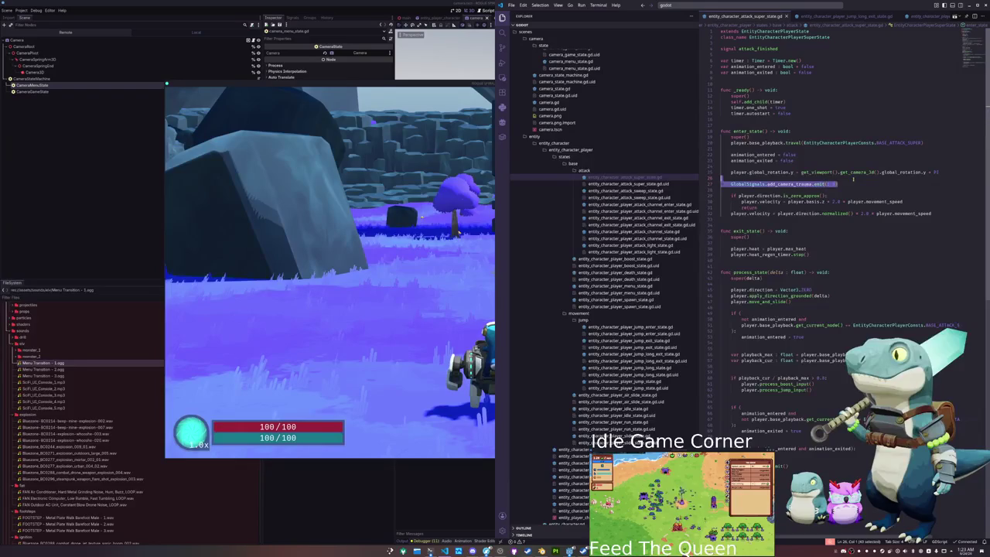
{"action": "key", "text": "BackSpace"}
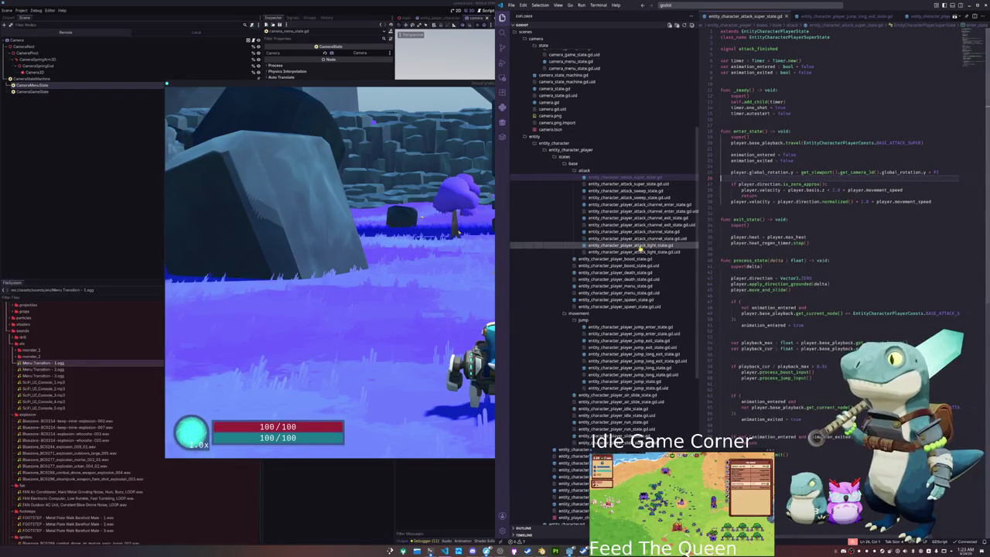
- Delete the camera-trauma line from the boost state script and remove leftover blank lines
{"action": "left_click", "coordinate": [622, 258]}
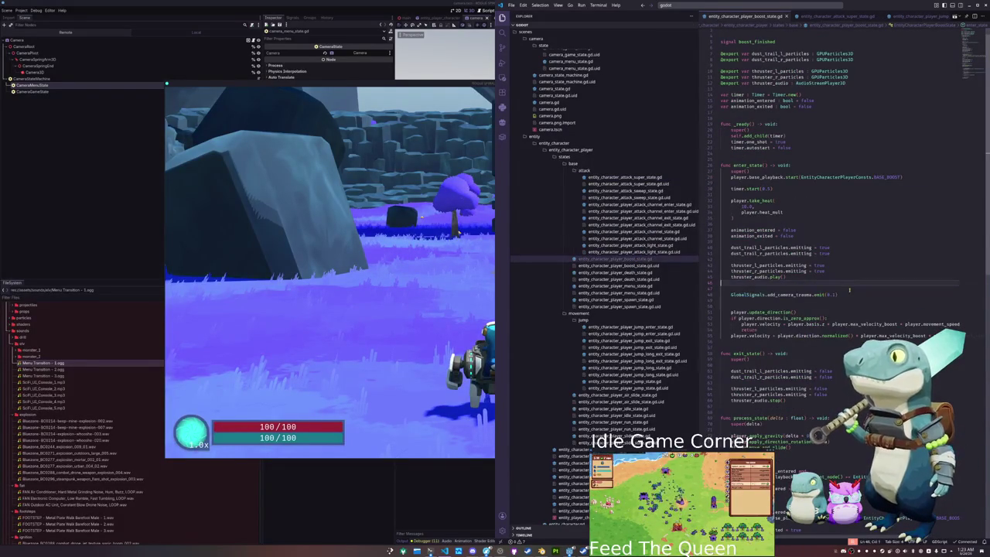
{"action": "key", "text": "BackSpace"}
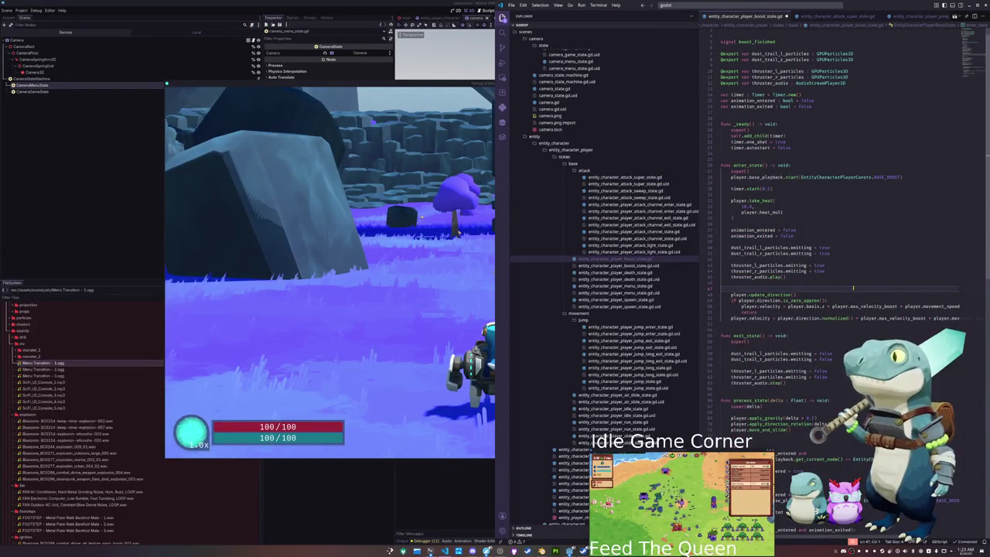
{"action": "key", "text": "Return"}
{"action": "key", "text": "Delete"}
{"action": "key", "text": "Delete"}
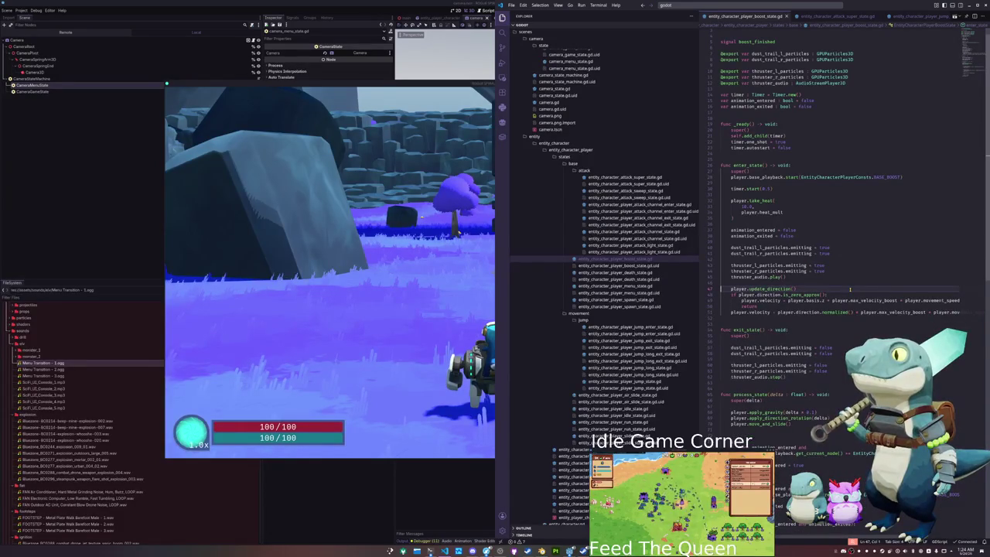
{"action": "key", "text": "ctrl+p"}
- Open entity_character_player_animation_funcs.gd and add the camera-trauma emit(1.0) line to spawn_impact
{"action": "type", "text": "animatio"}
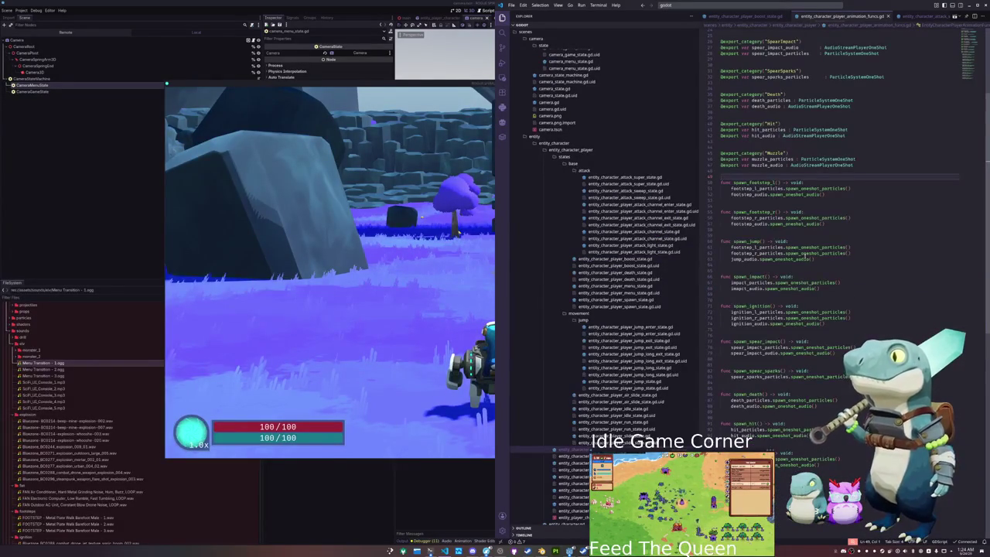
{"action": "left_click", "coordinate": [794, 236]}
{"action": "scroll", "coordinate": [797, 279], "scroll_direction": "down", "scroll_amount": 2}
{"action": "left_click", "coordinate": [759, 272]}
{"action": "key", "text": "ctrl+v"}
{"action": "key", "text": "Left"}
{"action": "key", "text": "shift+Left"}
{"action": "key", "text": "shift+Left"}
{"action": "key", "text": "shift+Left"}
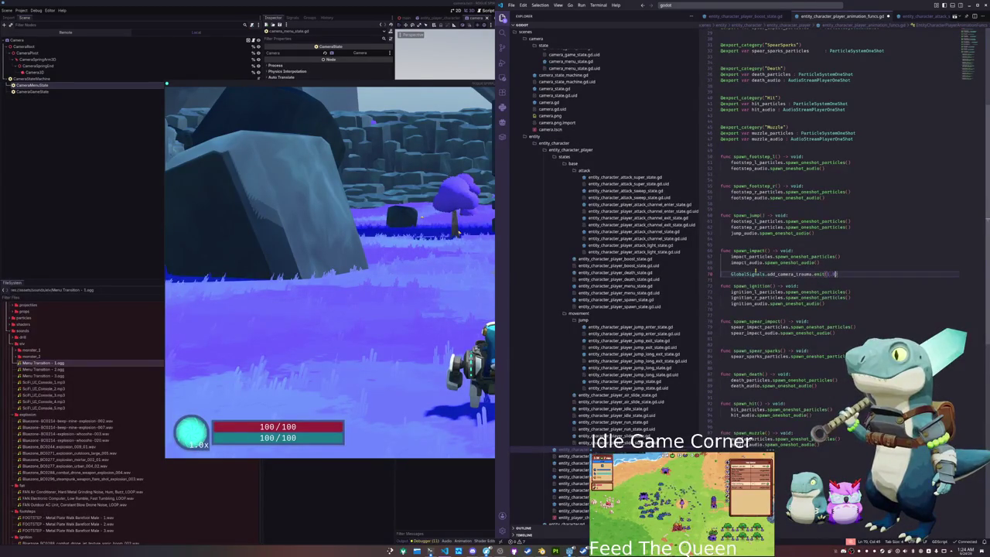
{"action": "type", "text": "1.0"}
- Paste the same camera-trauma emit(1.0) line into spawn_ignition, spawn_spear_impact and spawn_death
{"action": "key", "text": "Down"}
{"action": "key", "text": "Down"}
{"action": "key", "text": "Down"}
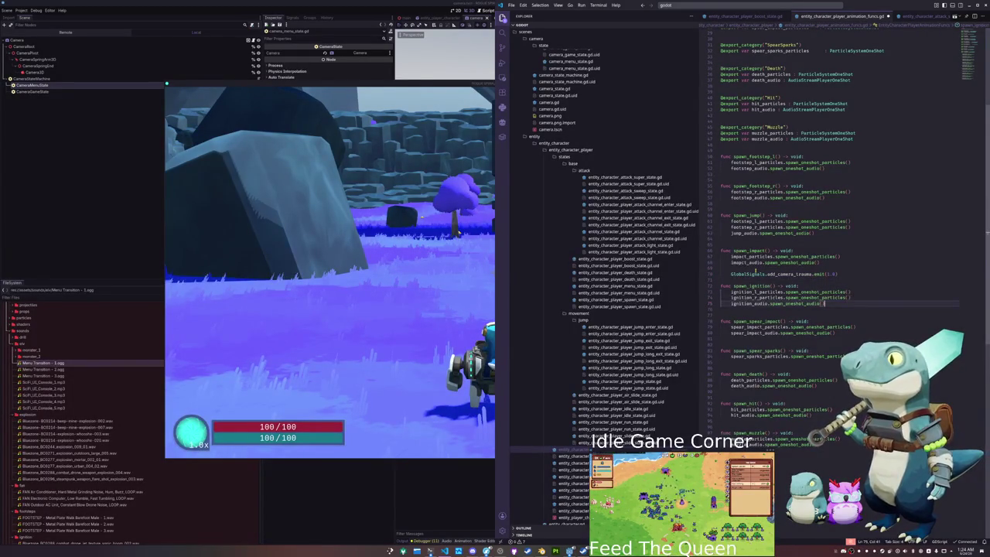
{"action": "key", "text": "Return"}
{"action": "key", "text": "Return"}
{"action": "key", "text": "ctrl+v"}
{"action": "key", "text": "Down"}
{"action": "key", "text": "Down"}
{"action": "key", "text": "Down"}
{"action": "key", "text": "End"}
{"action": "key", "text": "Return"}
{"action": "key", "text": "Return"}
{"action": "key", "text": "ctrl+v"}
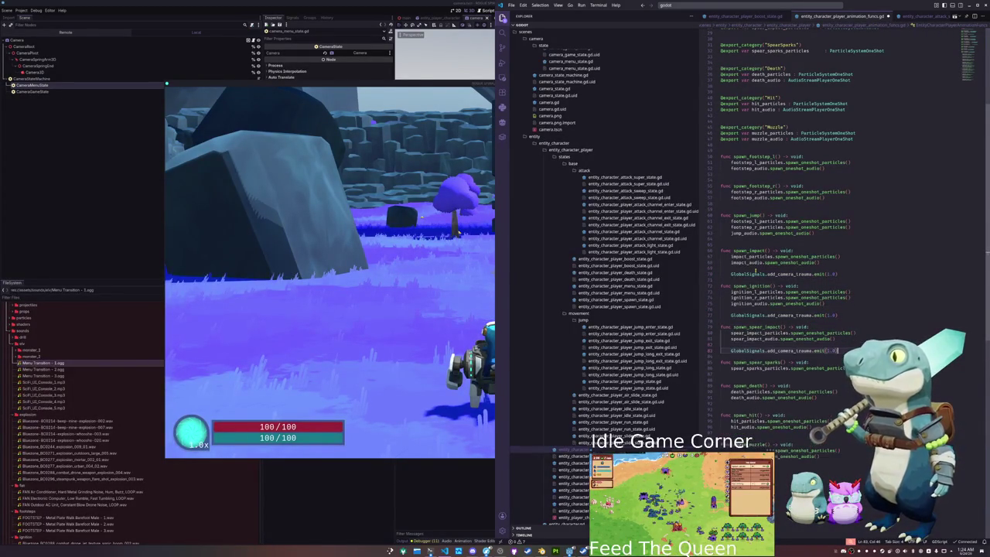
{"action": "key", "text": "Down"}
{"action": "key", "text": "Down"}
{"action": "key", "text": "Down"}
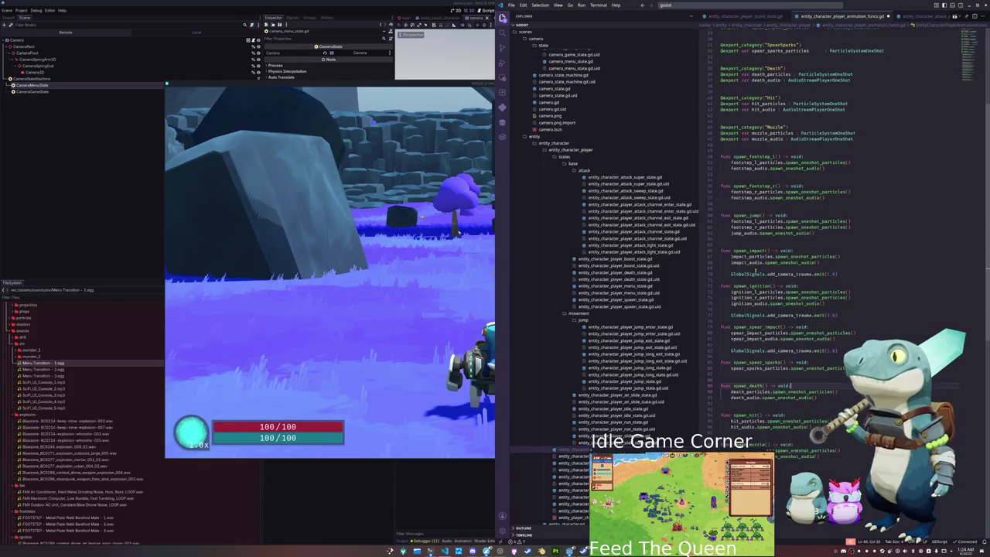
{"action": "key", "text": "Return"}
{"action": "key", "text": "ctrl+v"}
{"action": "key", "text": "Return"}
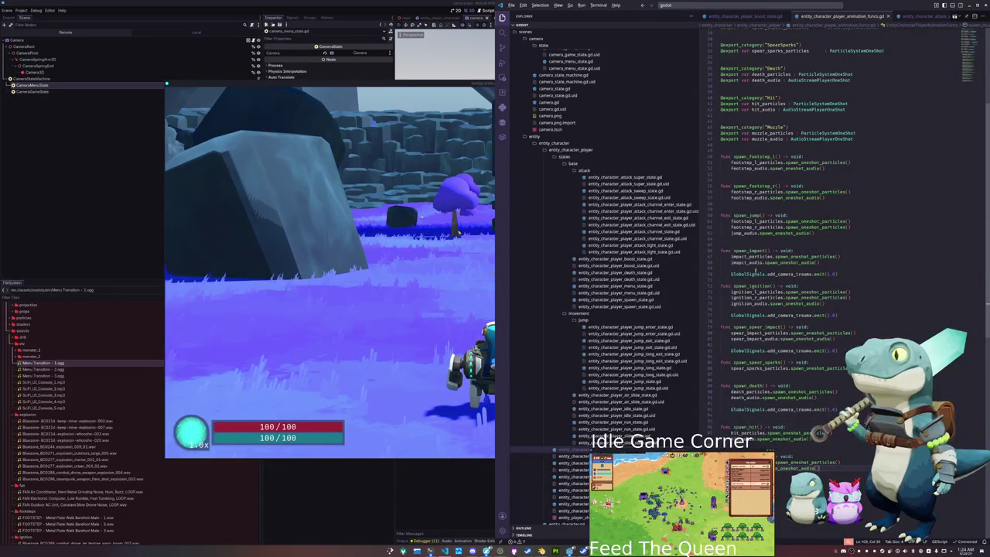
{"action": "key", "text": "alt+Tab"}
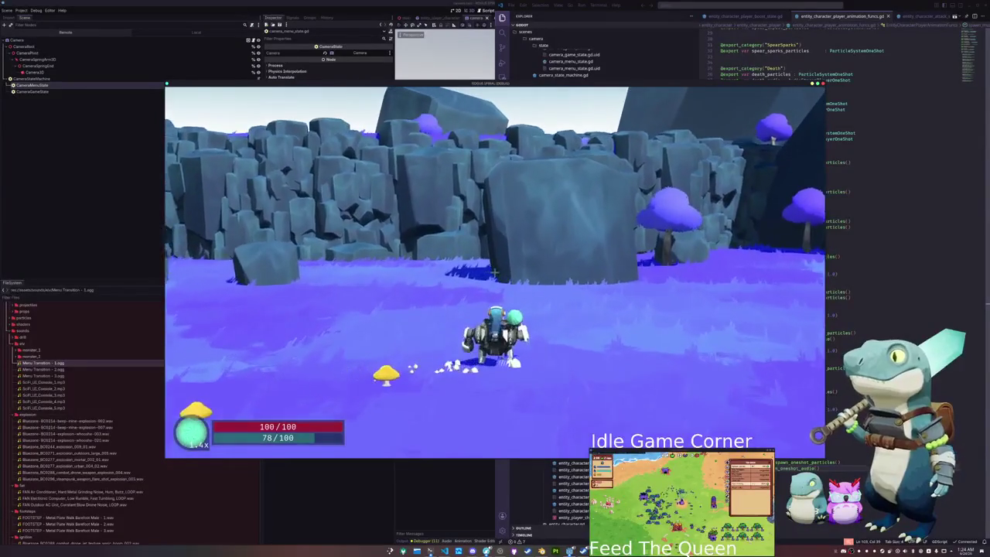
- In entity_character_player.gd, delete the heat check and early return from process_super_input
{"action": "key", "text": "alt+Tab"}
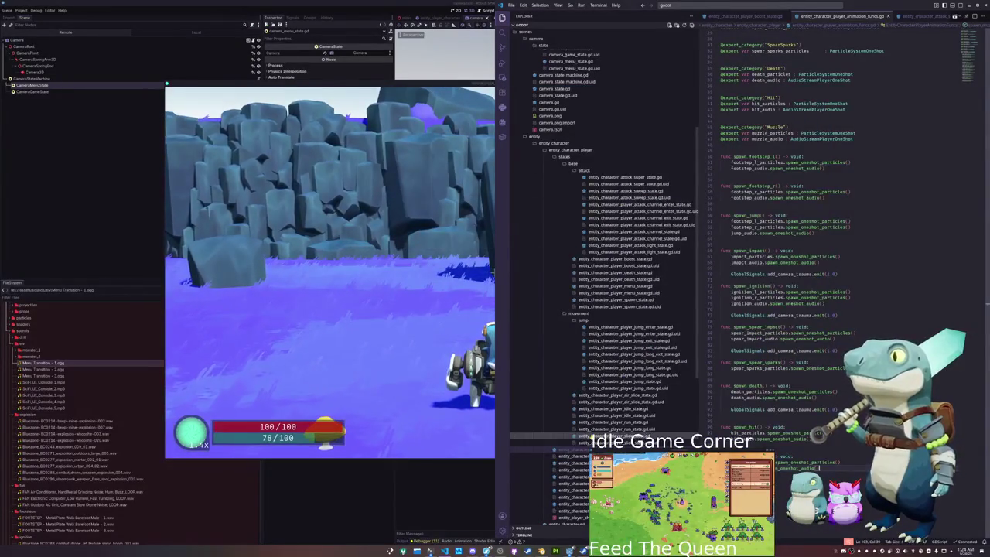
{"action": "left_click", "coordinate": [576, 478]}
{"action": "left_click", "coordinate": [577, 489]}
{"action": "left_click", "coordinate": [581, 504]}
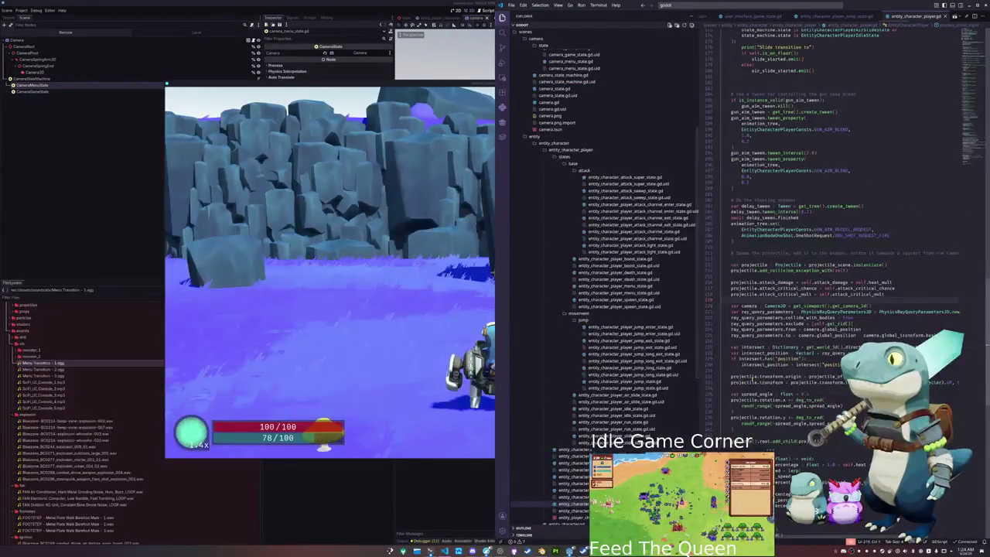
{"action": "scroll", "coordinate": [735, 383], "scroll_direction": "up", "scroll_amount": 15}
{"action": "scroll", "coordinate": [737, 385], "scroll_direction": "down", "scroll_amount": 1}
{"action": "scroll", "coordinate": [733, 368], "scroll_direction": "up", "scroll_amount": 3}
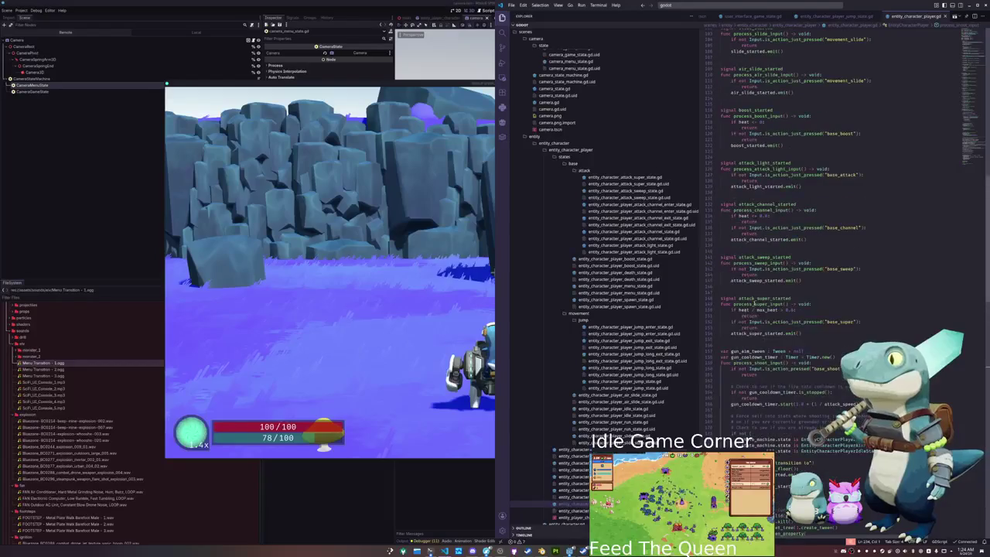
{"action": "key", "text": "Delete"}
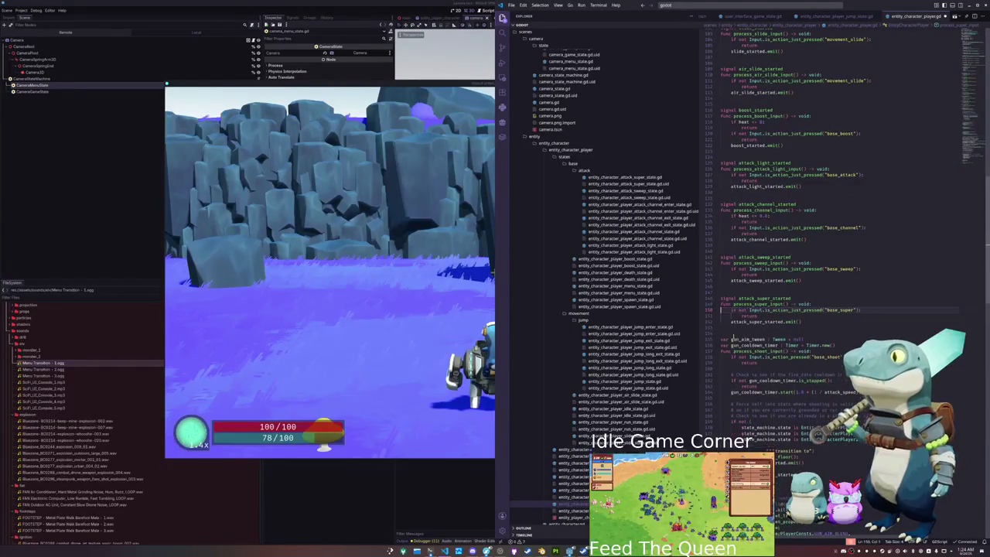
{"action": "scroll", "coordinate": [739, 339], "scroll_direction": "up", "scroll_amount": 3}
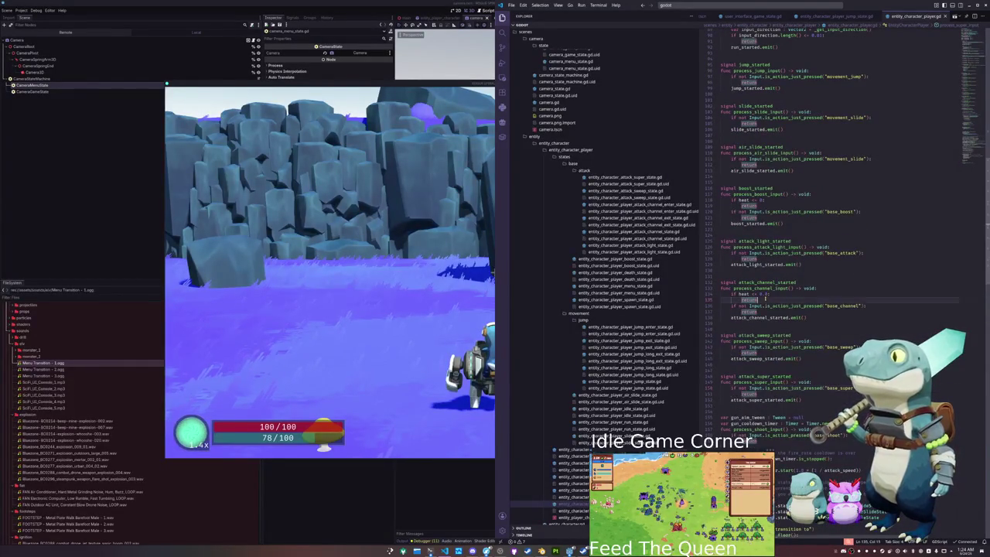
{"action": "scroll", "coordinate": [763, 296], "scroll_direction": "up", "scroll_amount": 1}
{"action": "left_click", "coordinate": [763, 289]}
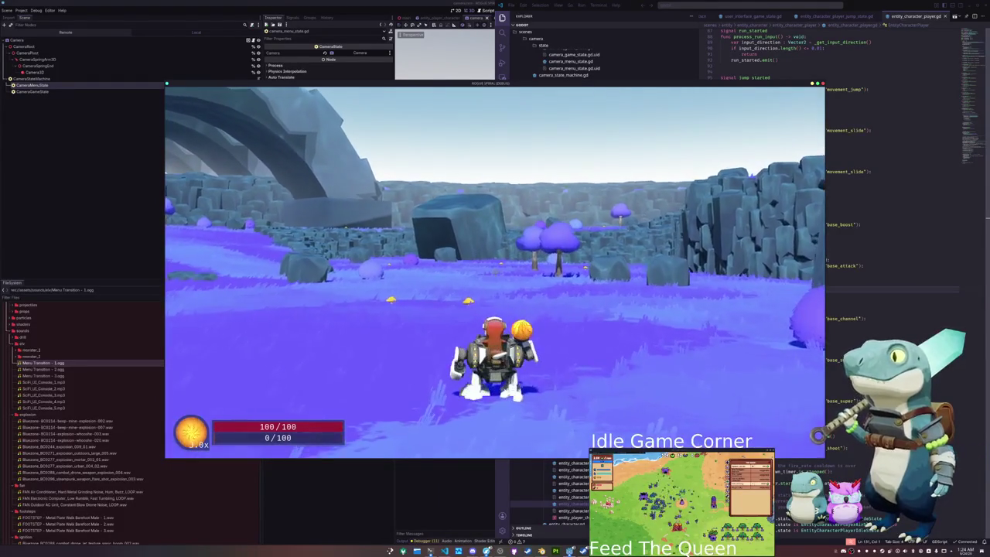
- Quit the game through the pause menu, clear the Output log, and switch to Blender
{"action": "key", "text": "Escape"}
{"action": "left_click", "coordinate": [497, 285]}
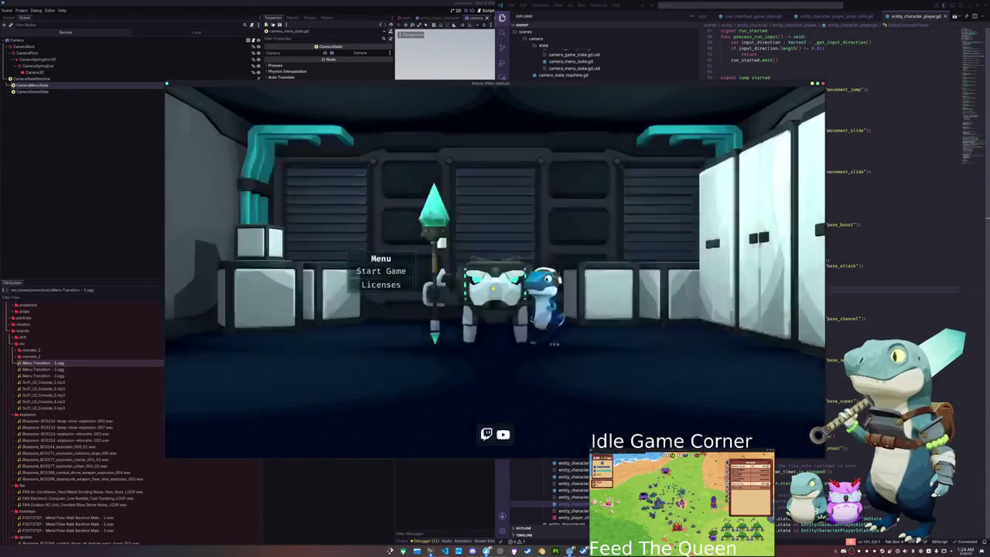
{"action": "left_click", "coordinate": [425, 511]}
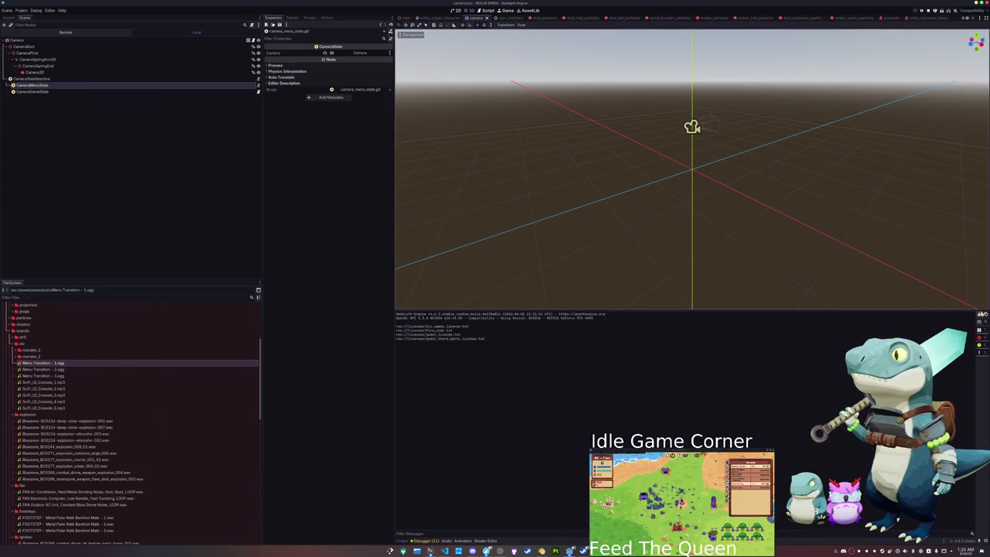
{"action": "left_click", "coordinate": [980, 315]}
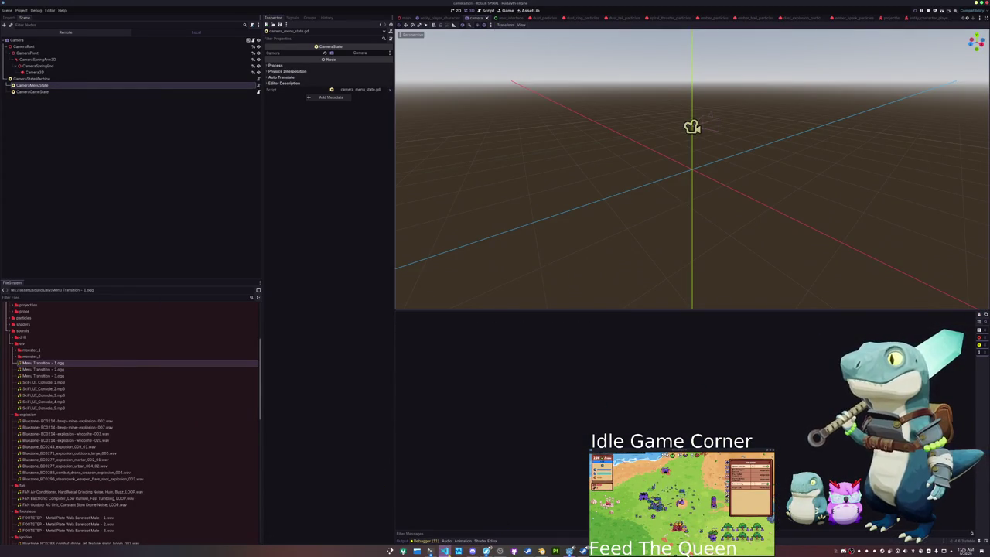
{"action": "mouse_move", "coordinate": [570, 551]}
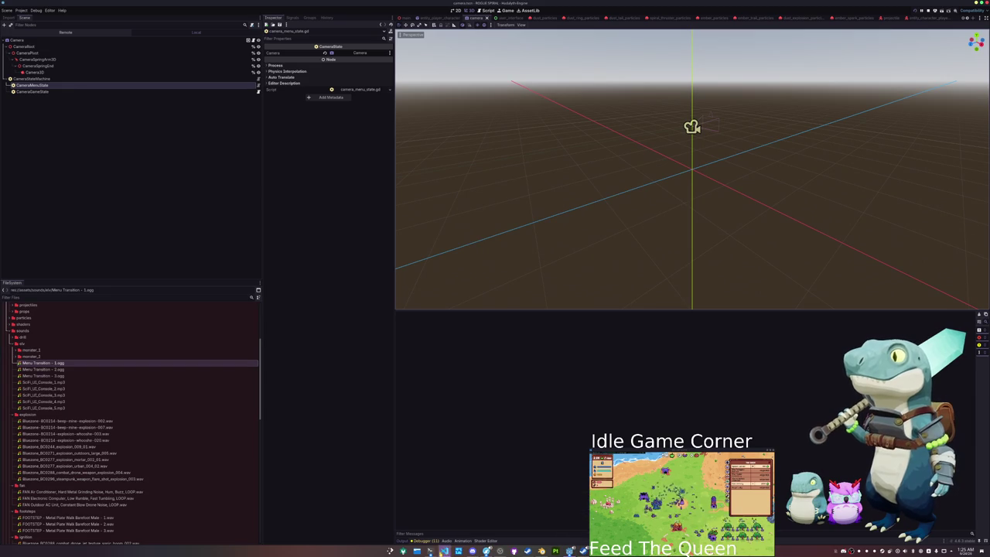
{"action": "left_click", "coordinate": [542, 551]}
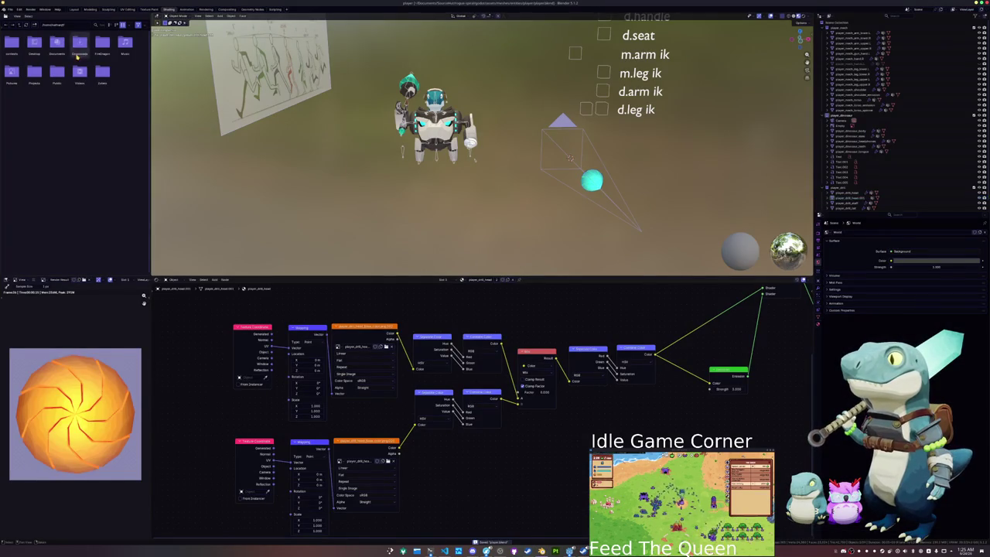
- Start a new General scene and go up to the parent characters folder to save it
{"action": "left_click", "coordinate": [10, 9]}
{"action": "left_click", "coordinate": [73, 21]}
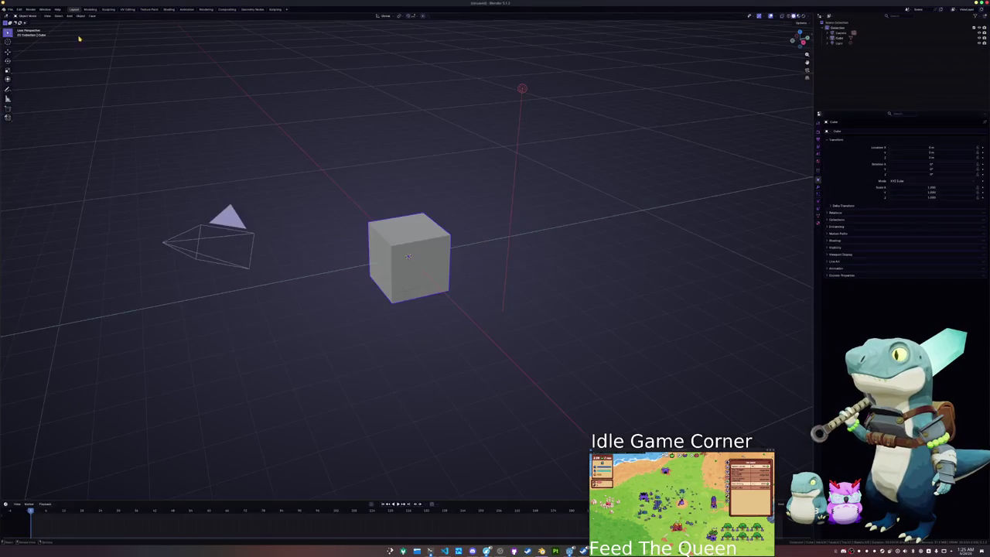
{"action": "key", "text": "ctrl+o"}
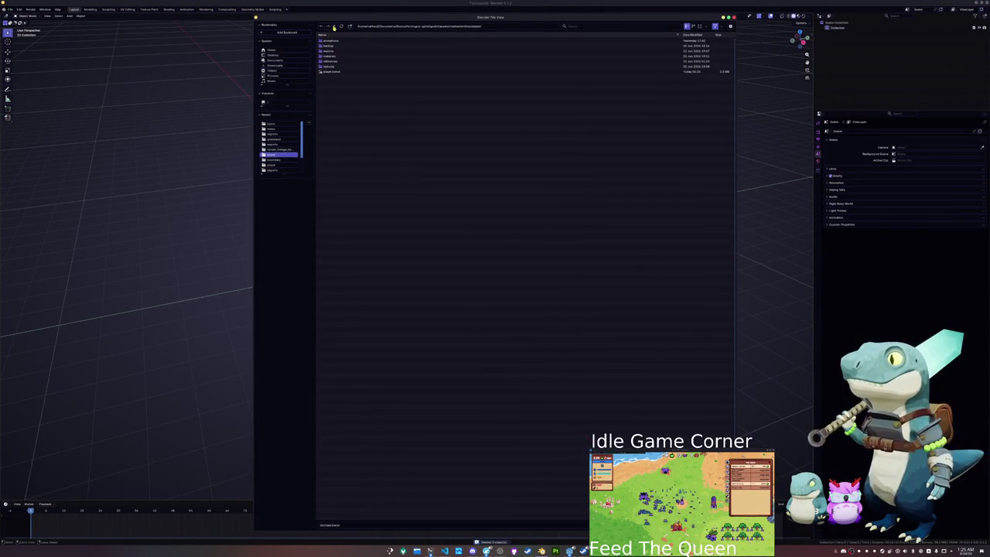
{"action": "left_click", "coordinate": [334, 26]}
- Create a new enemy folder and save the file there as enemy_melee.blend
{"action": "left_click", "coordinate": [349, 27]}
{"action": "type", "text": "enemy_robot"}
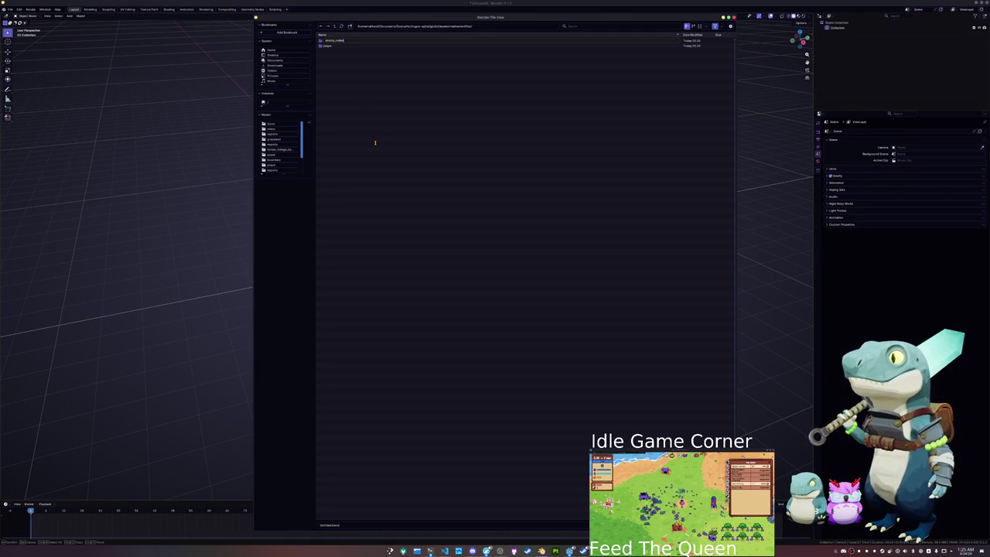
{"action": "key", "text": "Return"}
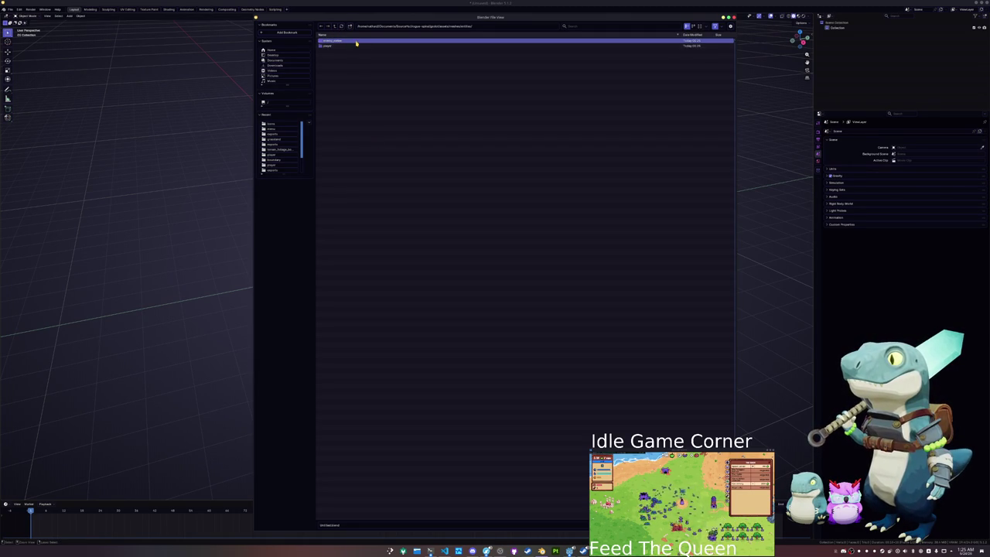
{"action": "key", "text": "Return"}
{"action": "left_click", "coordinate": [345, 526]}
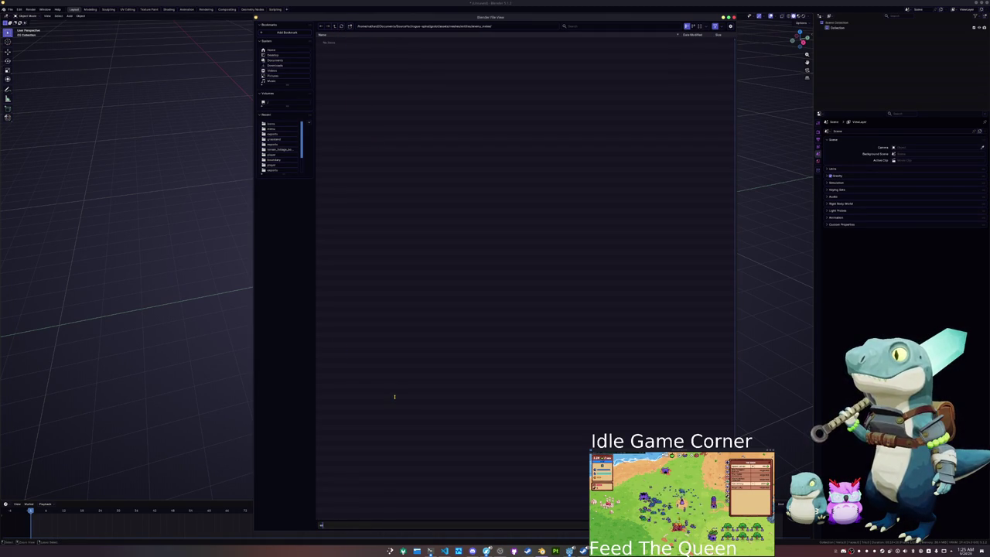
{"action": "type", "text": "enemy_mele"}
{"action": "key", "text": "Return"}
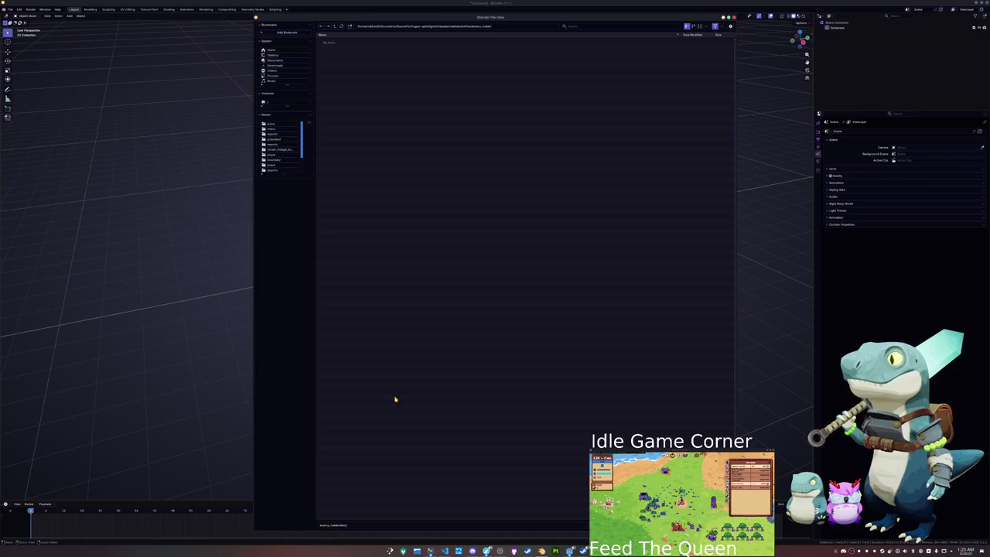
{"action": "key", "text": "shift+a"}
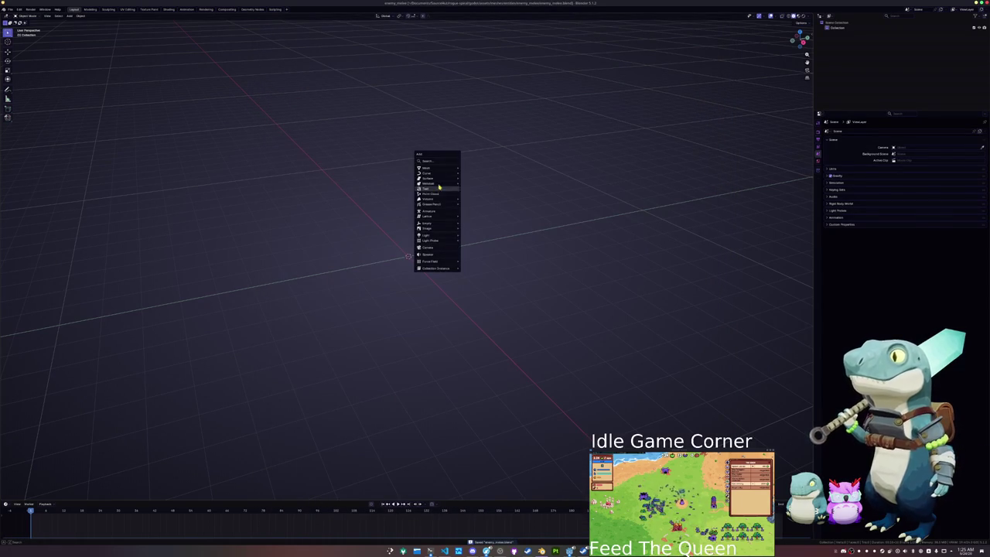
{"action": "mouse_move", "coordinate": [434, 171]}
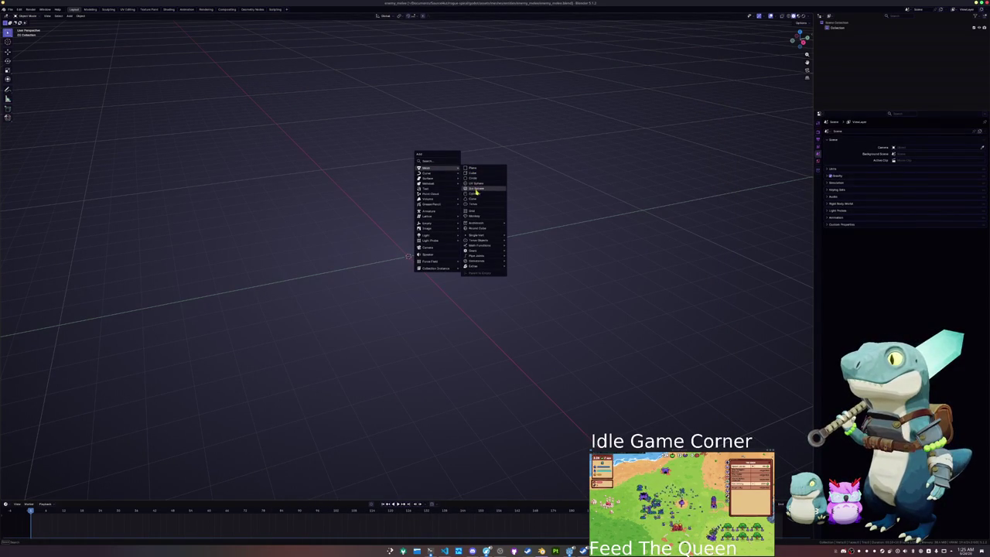
{"action": "left_click", "coordinate": [474, 172]}
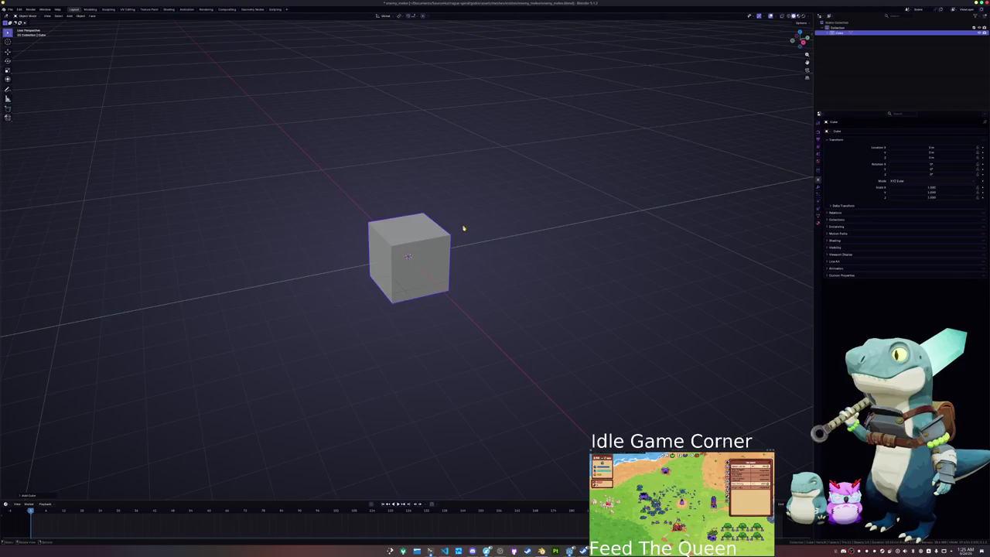
{"action": "scroll", "coordinate": [469, 220], "scroll_direction": "up", "scroll_amount": 3}
{"action": "scroll", "coordinate": [478, 217], "scroll_direction": "up", "scroll_amount": 3}
{"action": "key", "text": "Tab"}
{"action": "left_click", "coordinate": [444, 204]}
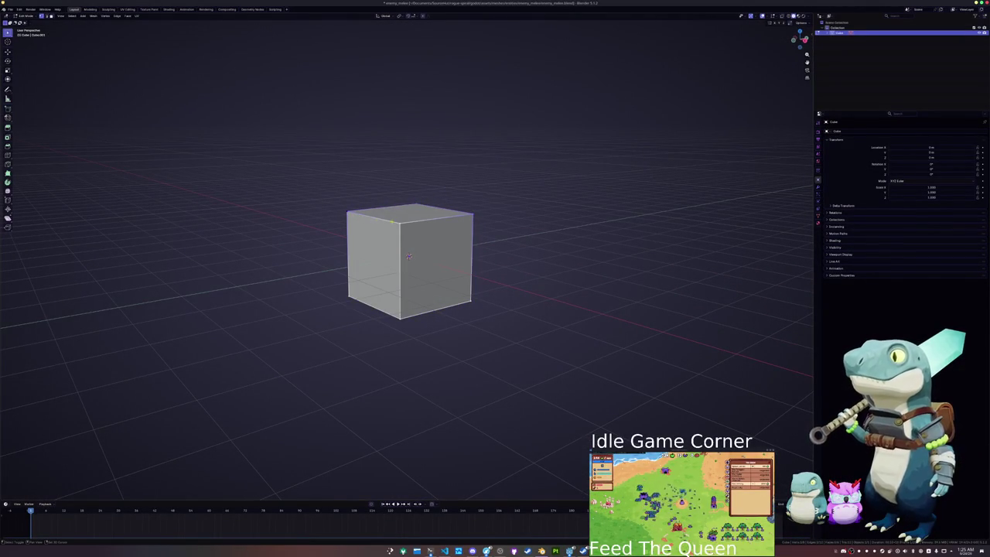
{"action": "scroll", "coordinate": [409, 256], "scroll_direction": "up", "scroll_amount": 5}
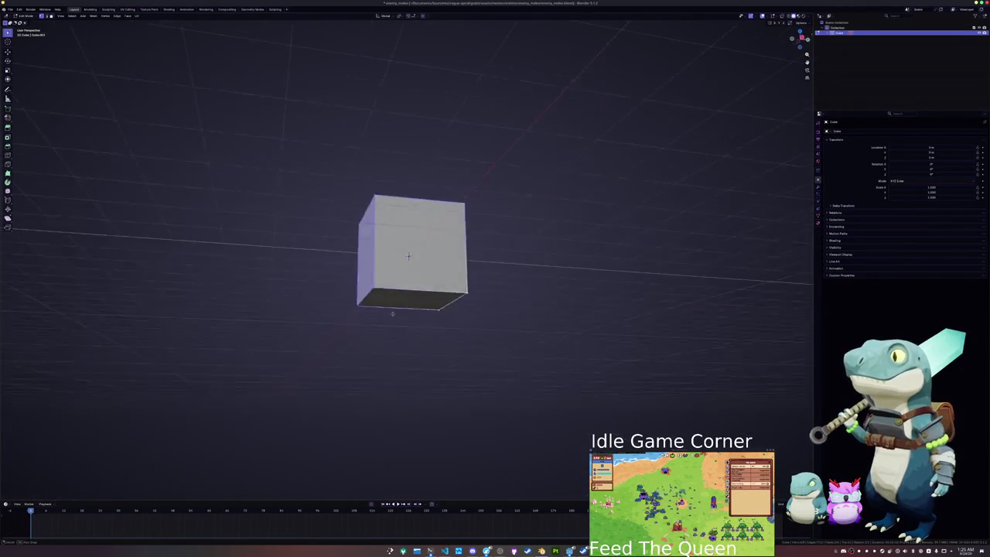
{"action": "left_click", "coordinate": [410, 294]}
{"action": "scroll", "coordinate": [409, 256], "scroll_direction": "up", "scroll_amount": 3}
{"action": "scroll", "coordinate": [507, 272], "scroll_direction": "down", "scroll_amount": 5}
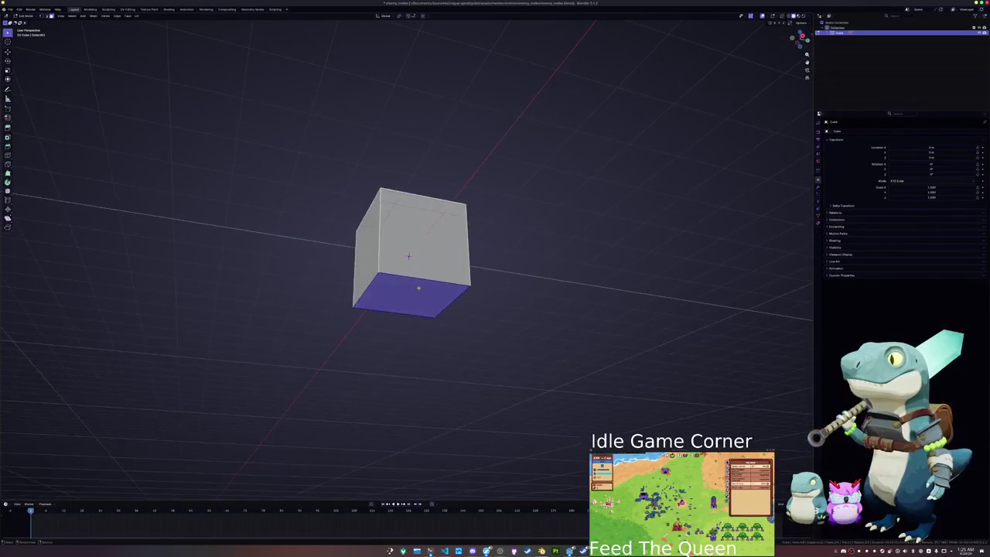
{"action": "key", "text": "Tab"}
{"action": "scroll", "coordinate": [509, 279], "scroll_direction": "down", "scroll_amount": 3}
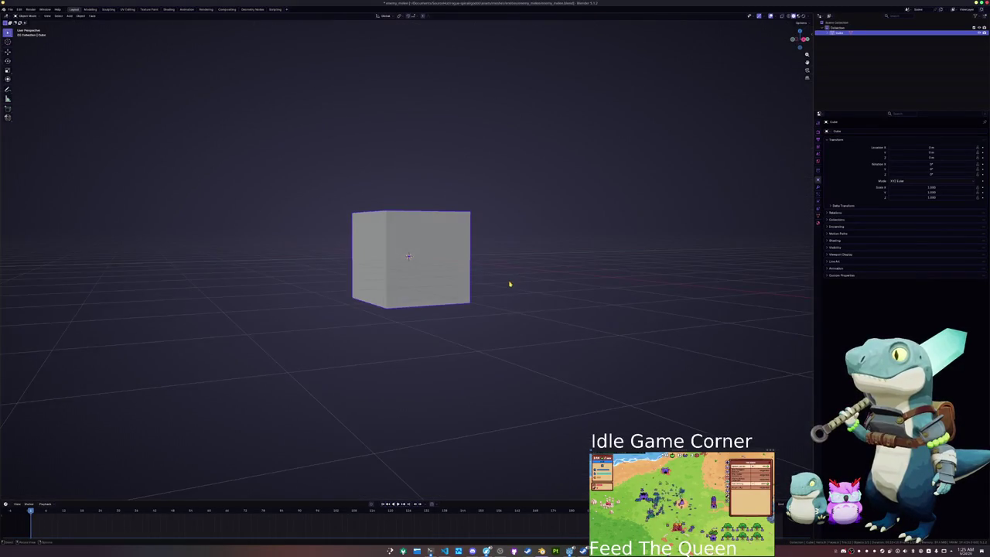
{"action": "key", "text": "Tab"}
{"action": "scroll", "coordinate": [524, 272], "scroll_direction": "down", "scroll_amount": 2}
{"action": "key", "text": "a"}
{"action": "key", "text": "ctrl+b"}
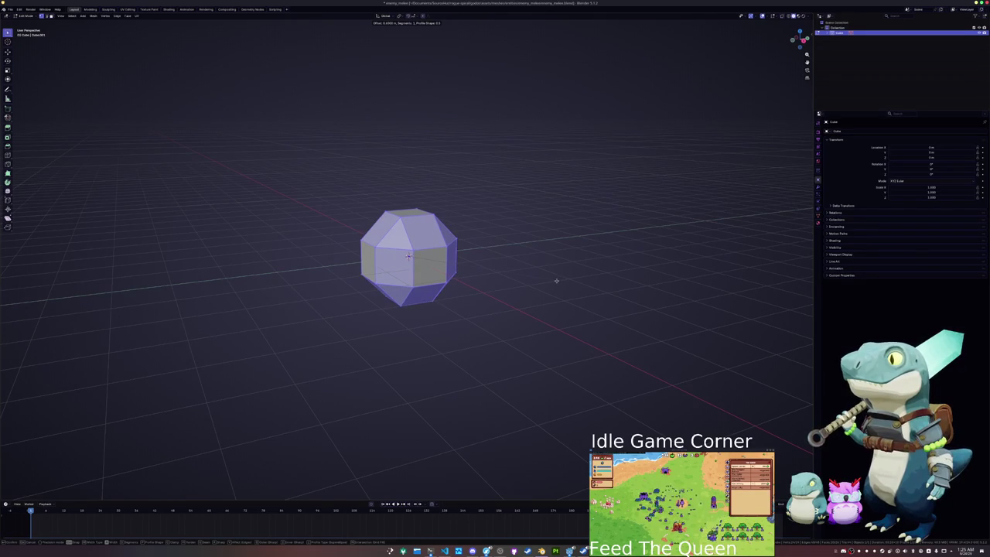
{"action": "left_click", "coordinate": [557, 281]}
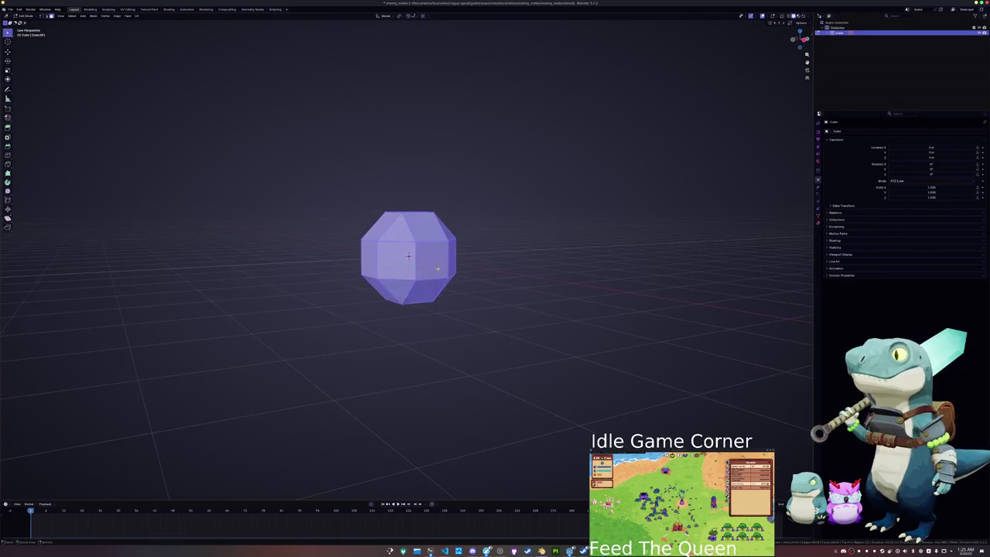
{"action": "left_click", "coordinate": [445, 251]}
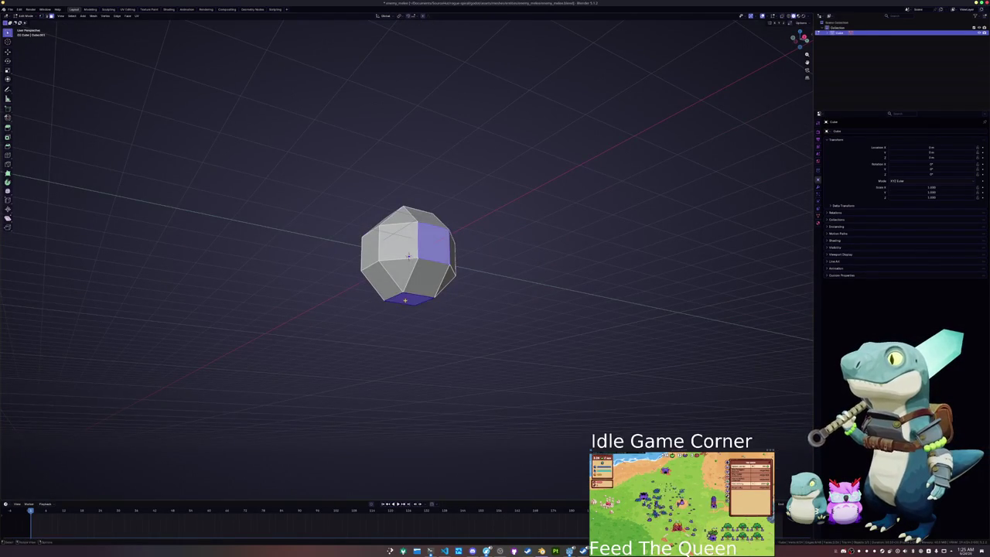
{"action": "scroll", "coordinate": [408, 256], "scroll_direction": "left", "scroll_amount": 5}
{"action": "left_click", "coordinate": [412, 241]}
{"action": "scroll", "coordinate": [412, 244], "scroll_direction": "left", "scroll_amount": 5}
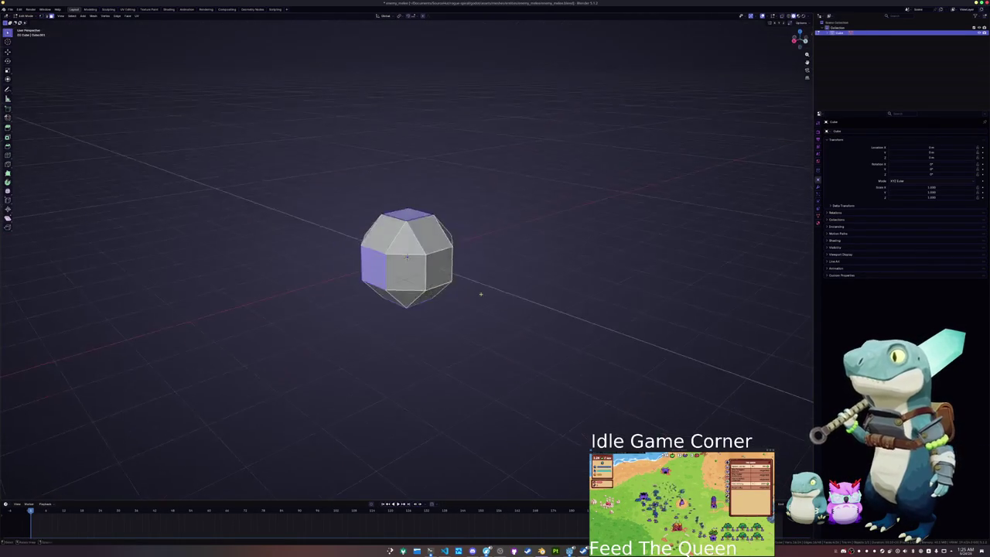
{"action": "scroll", "coordinate": [445, 273], "scroll_direction": "left", "scroll_amount": 5}
{"action": "key", "text": "e"}
{"action": "key", "text": "e"}
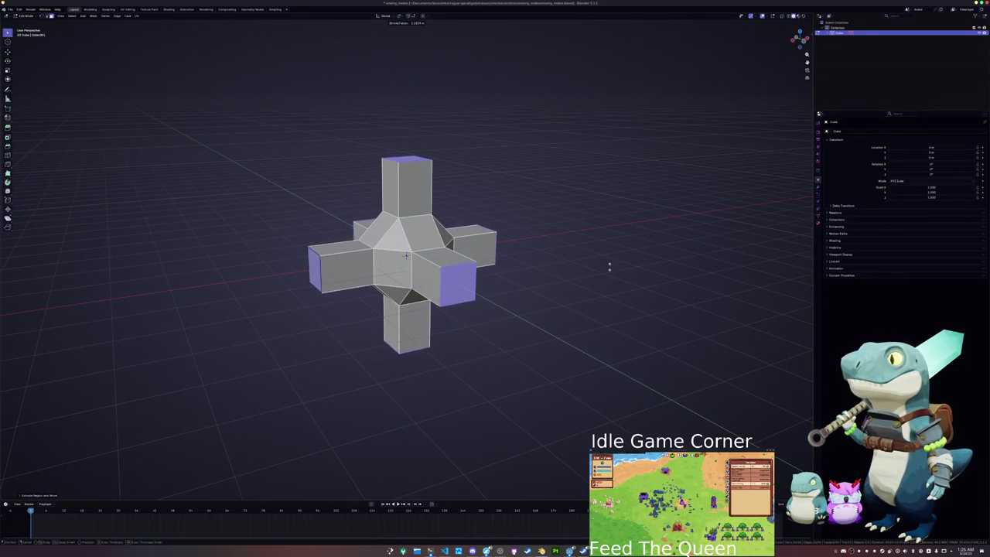
{"action": "key", "text": "Escape"}
{"action": "key", "text": "Tab"}
{"action": "key", "text": "Delete"}
{"action": "key", "text": "shift+a"}
{"action": "mouse_move", "coordinate": [542, 263]}
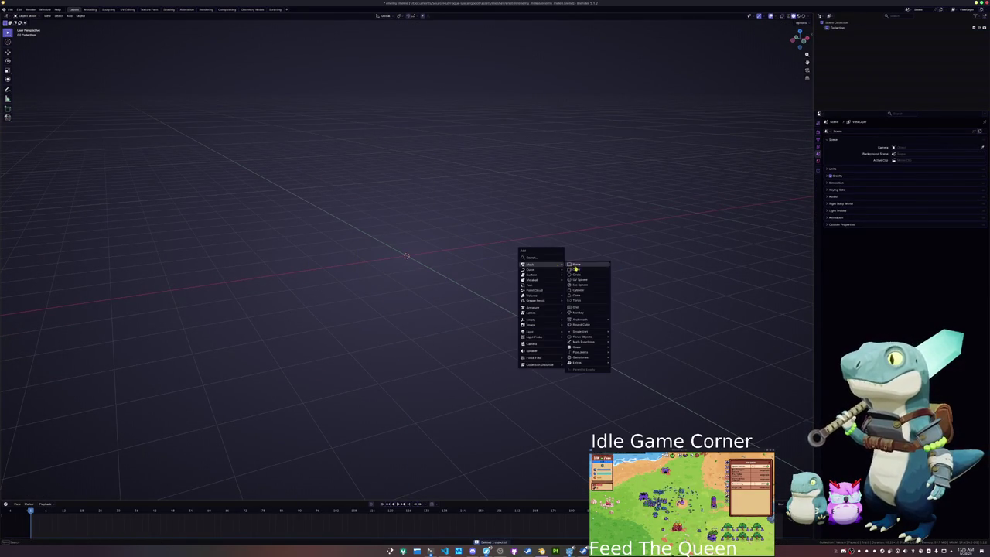
- Add a cube with subdivision level 2, then delete it
{"action": "left_click", "coordinate": [609, 269]}
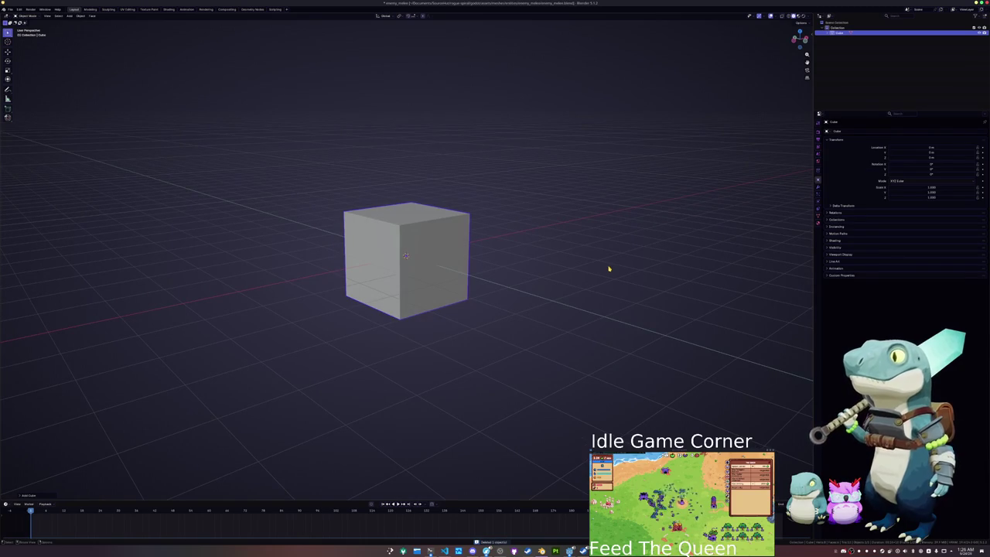
{"action": "key", "text": "ctrl+2"}
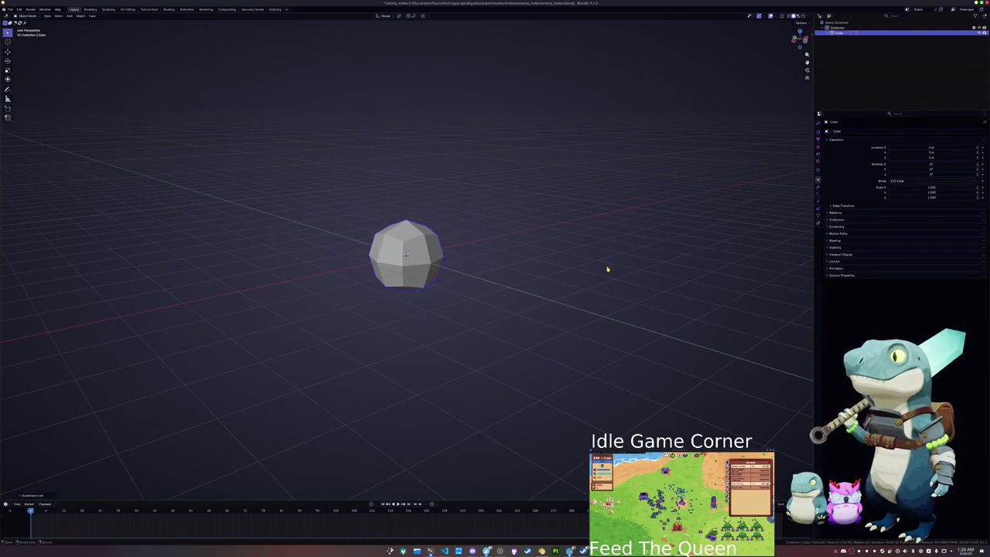
{"action": "scroll", "coordinate": [533, 286], "scroll_direction": "down", "scroll_amount": 3}
{"action": "key", "text": "x"}
{"action": "left_click", "coordinate": [547, 284]}
- Add an ico sphere at the centre with 1 subdivision and apply Shade Auto Smooth
{"action": "key", "text": "shift+a"}
{"action": "mouse_move", "coordinate": [548, 287]}
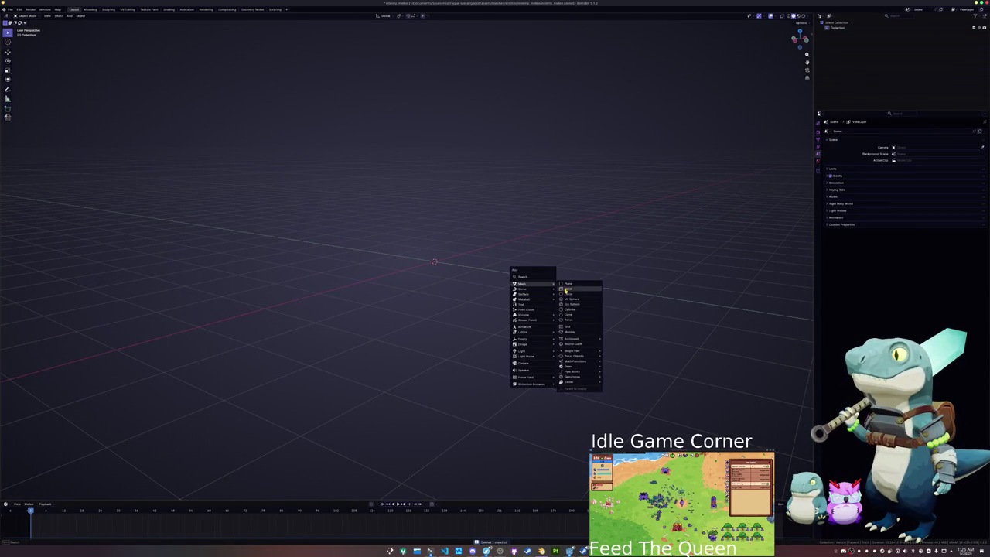
{"action": "left_click", "coordinate": [572, 305]}
{"action": "left_click", "coordinate": [37, 493]}
{"action": "type", "text": "1"}
{"action": "key", "text": "Return"}
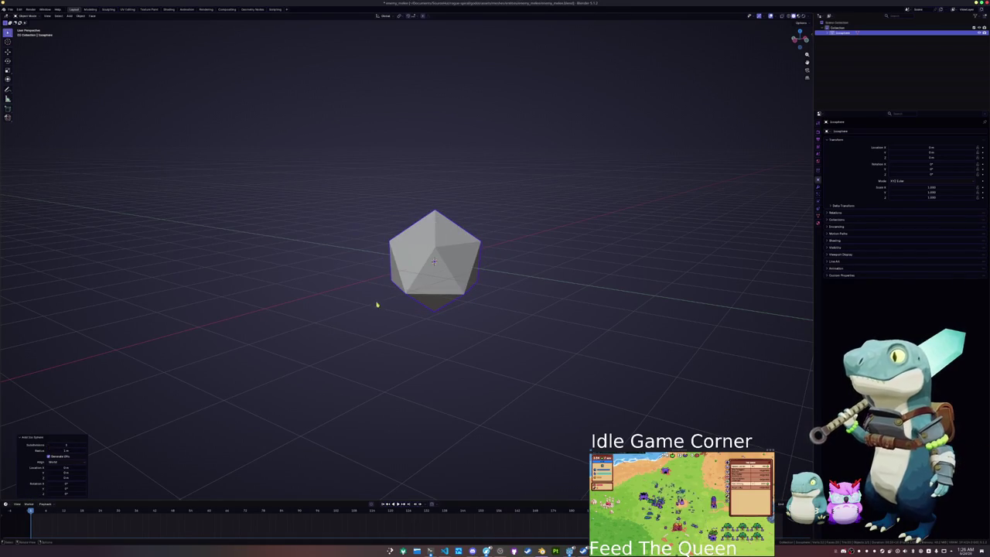
{"action": "key", "text": "Return"}
{"action": "right_click", "coordinate": [380, 294]}
{"action": "left_click", "coordinate": [412, 283]}
- Deselect the sphere and add a new cube to the scene
{"action": "left_click", "coordinate": [358, 306]}
{"action": "key", "text": "shift+a"}
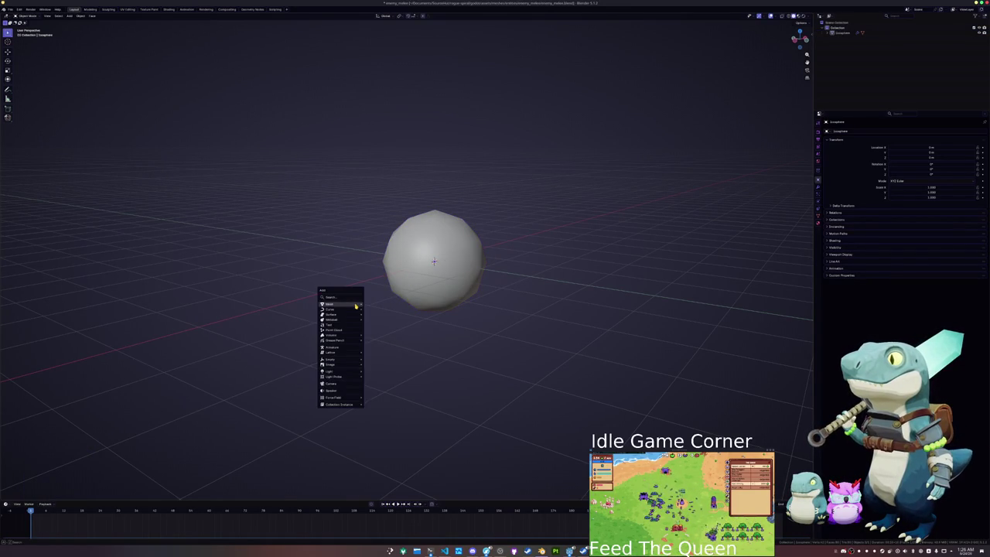
{"action": "mouse_move", "coordinate": [358, 304]}
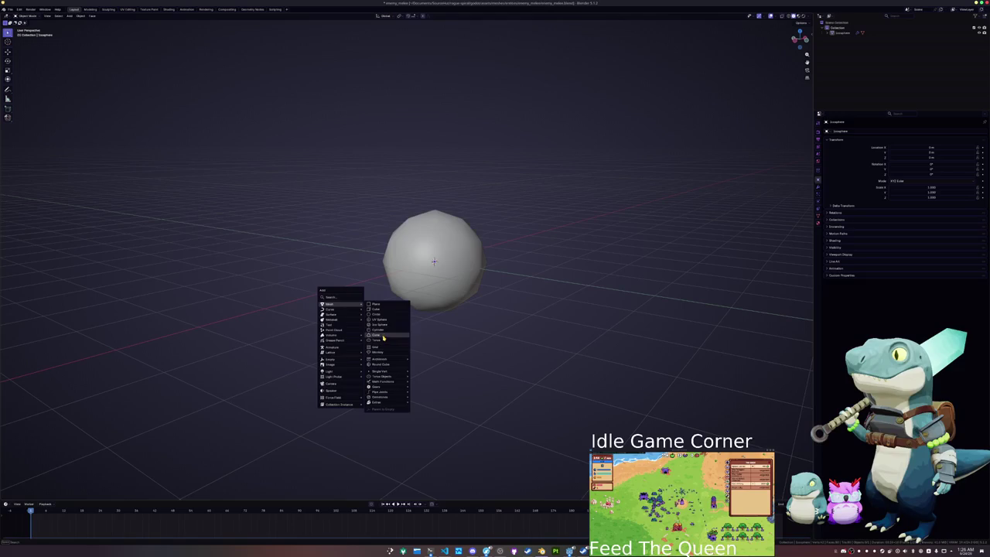
{"action": "left_click", "coordinate": [382, 309]}
- Move the new cube straight up along Z to sit above the sphere
{"action": "key", "text": "g"}
{"action": "key", "text": "z"}
{"action": "left_click", "coordinate": [418, 225]}
{"action": "left_click_drag", "start_coordinate": [418, 225], "coordinate": [415, 261]}
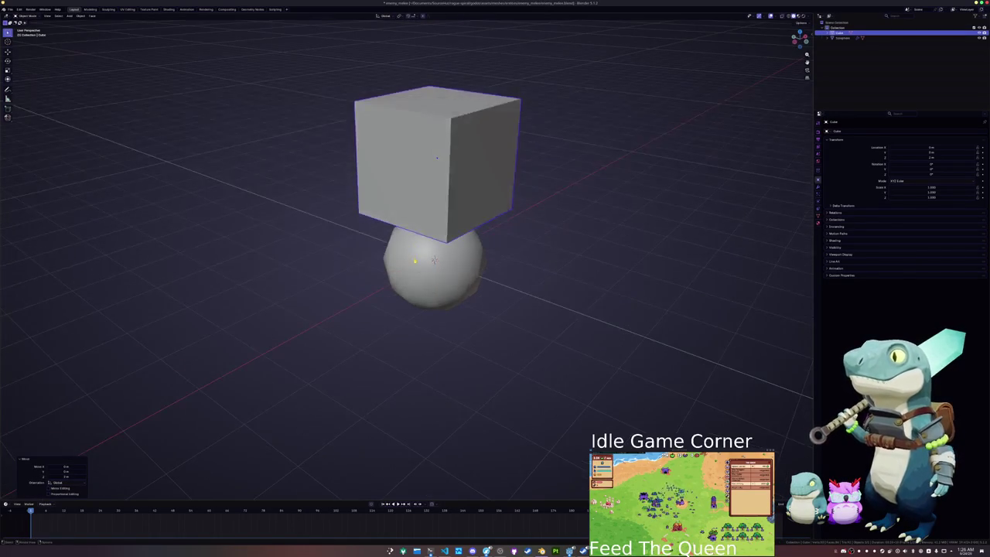
- In Edit Mode, merge the cube's selected lower vertices at their centre
{"action": "key", "text": "Tab"}
{"action": "left_click", "coordinate": [445, 239]}
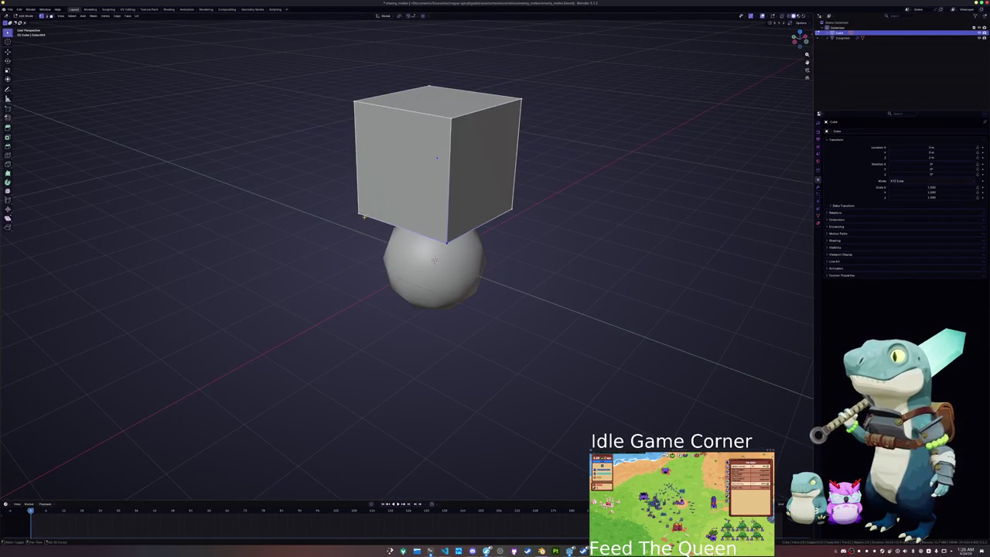
{"action": "key", "text": "m"}
{"action": "left_click", "coordinate": [353, 262]}
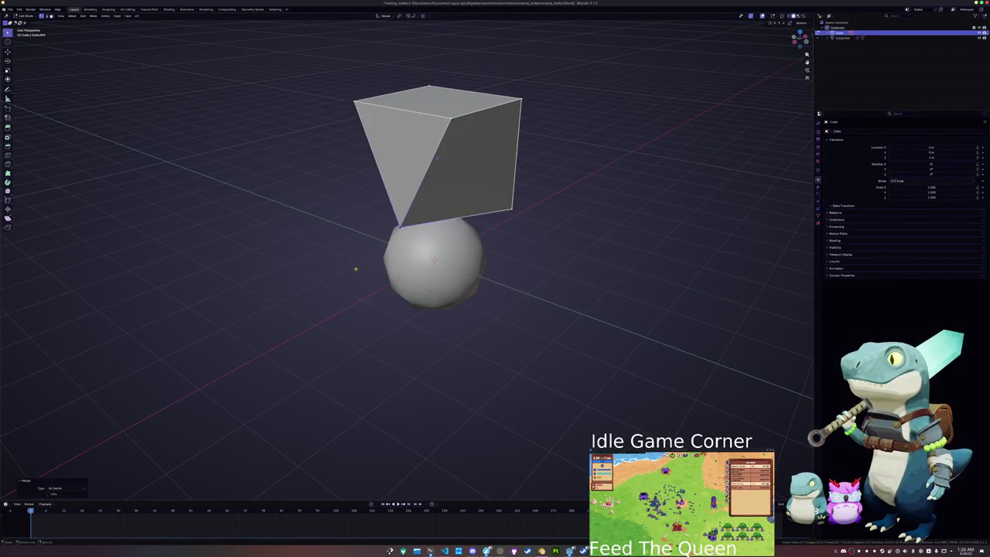
{"action": "left_click_drag", "start_coordinate": [342, 236], "coordinate": [416, 208]}
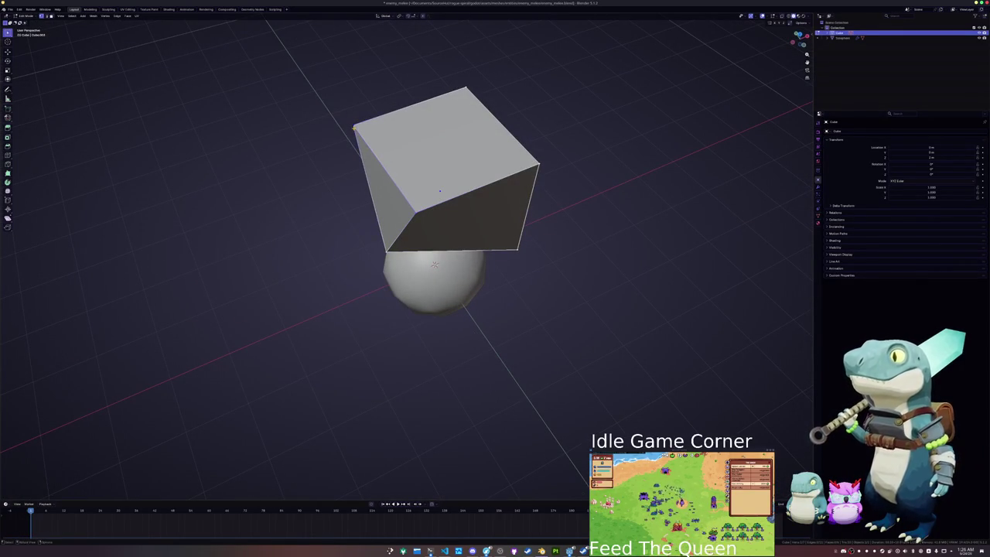
{"action": "key", "text": "m"}
{"action": "left_click", "coordinate": [355, 129]}
- Merge the top vertices into a single point to form the pyramid spike
{"action": "left_click", "coordinate": [466, 94]}
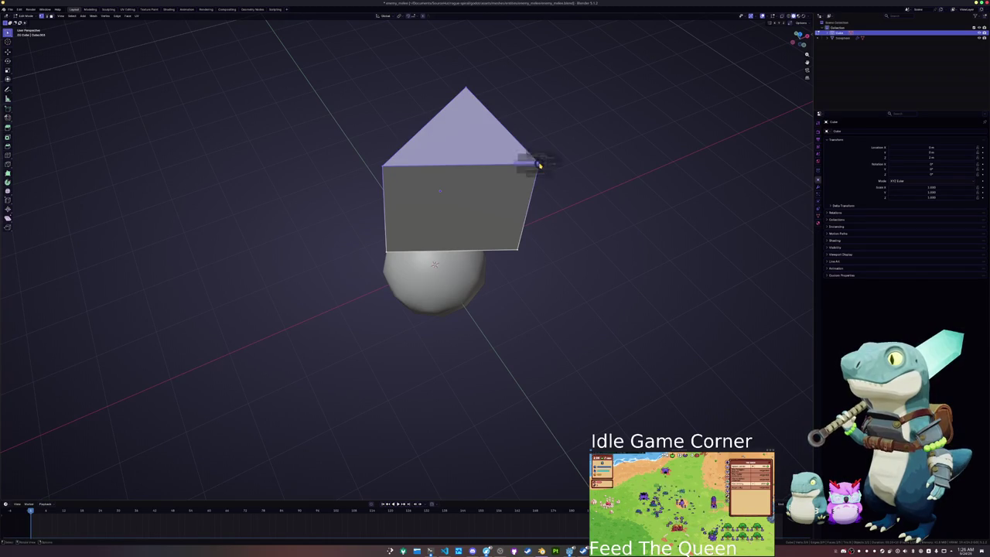
{"action": "key", "text": "m"}
{"action": "left_click", "coordinate": [540, 165]}
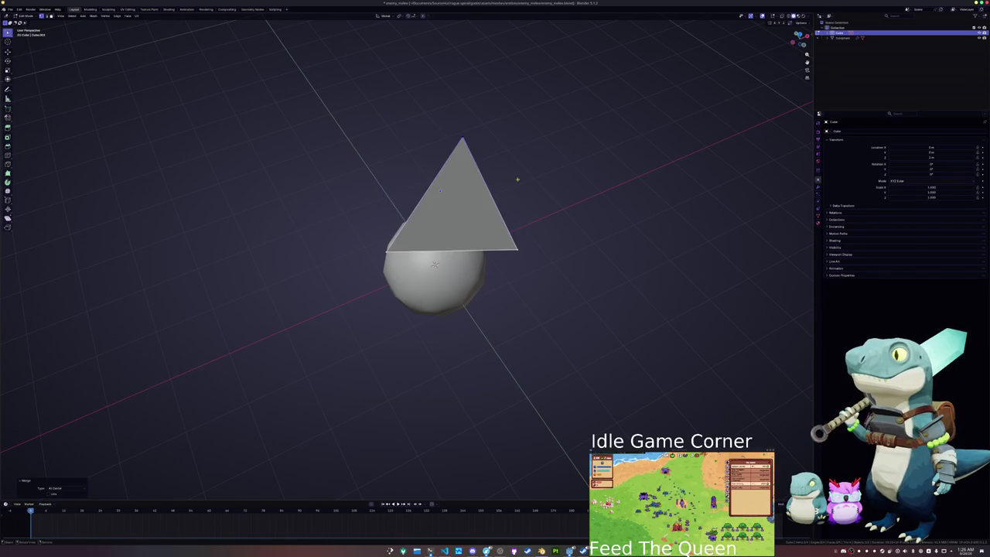
{"action": "key", "text": "KP_7"}
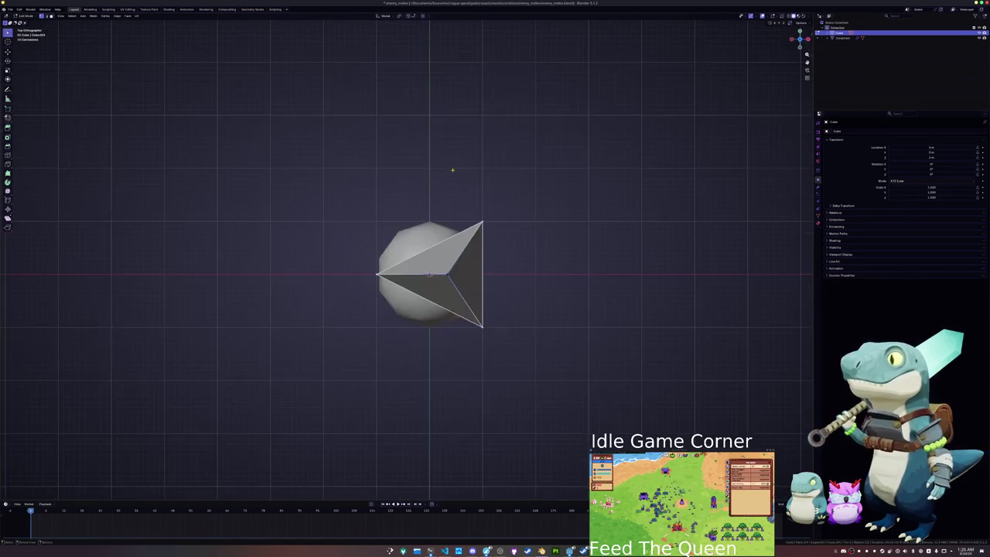
- Shift the pyramid's right face along X and narrow its right edge along Y
{"action": "left_click_drag", "start_coordinate": [519, 354], "coordinate": [424, 190]}
{"action": "key", "text": "g"}
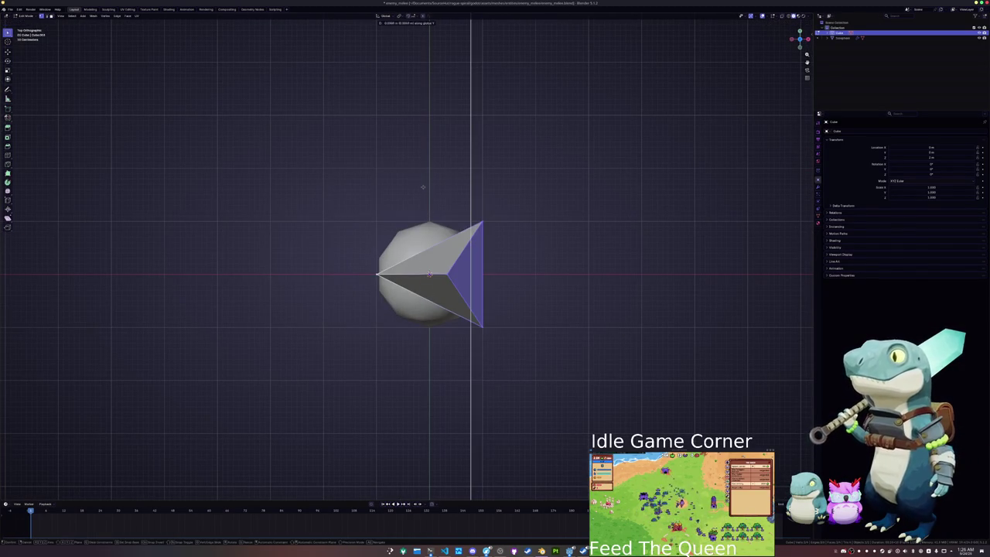
{"action": "key", "text": "x"}
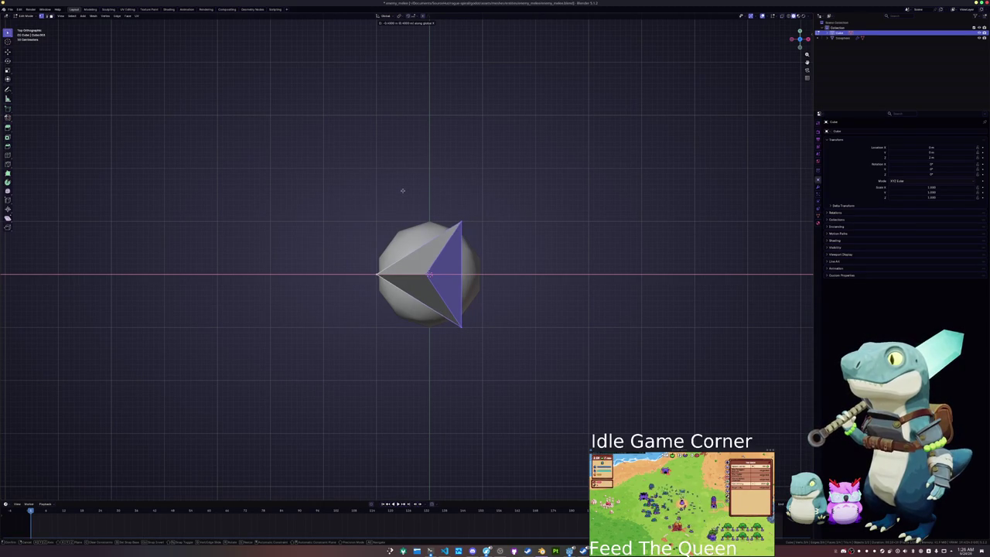
{"action": "left_click", "coordinate": [403, 189]}
{"action": "mouse_move", "coordinate": [475, 357]}
{"action": "left_mouse_down"}
{"action": "mouse_move", "coordinate": [446, 314]}
{"action": "mouse_move", "coordinate": [445, 192]}
{"action": "left_mouse_up"}
{"action": "key", "text": "s"}
{"action": "key", "text": "y"}
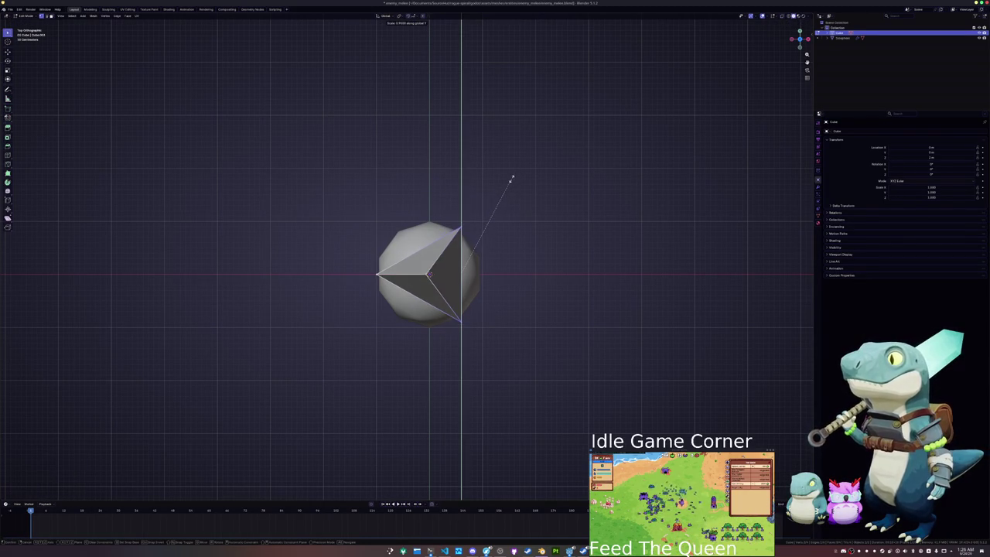
{"action": "left_click", "coordinate": [510, 180]}
- Reposition the left vertex and the top vertex along X to slim the spike
{"action": "left_click_drag", "start_coordinate": [393, 321], "coordinate": [361, 248]}
{"action": "key", "text": "g"}
{"action": "key", "text": "y"}
{"action": "key", "text": "x"}
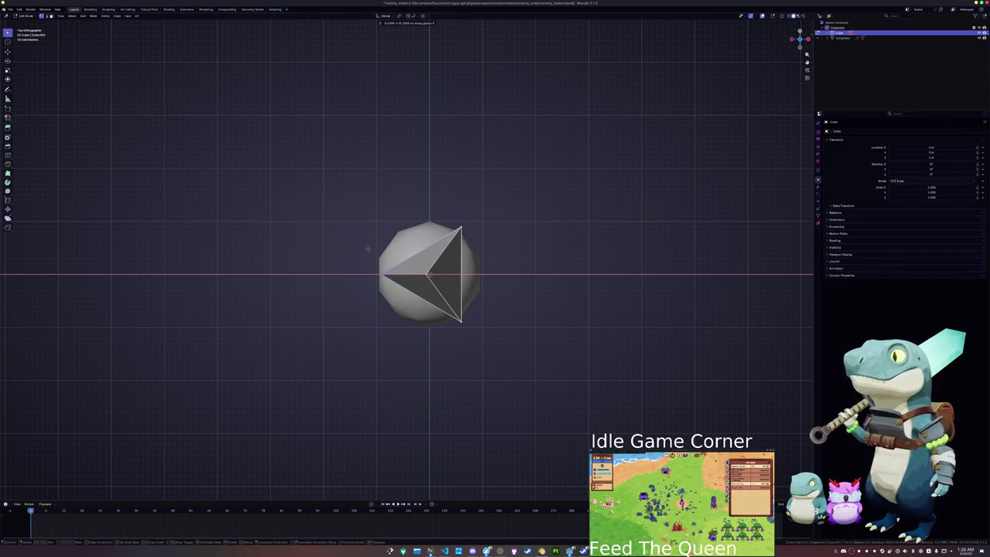
{"action": "left_click", "coordinate": [368, 249]}
{"action": "scroll", "coordinate": [369, 242], "scroll_direction": "up", "scroll_amount": 5}
{"action": "left_click", "coordinate": [424, 138]}
{"action": "key", "text": "g"}
{"action": "key", "text": "y"}
{"action": "key", "text": "x"}
{"action": "left_click", "coordinate": [436, 121]}
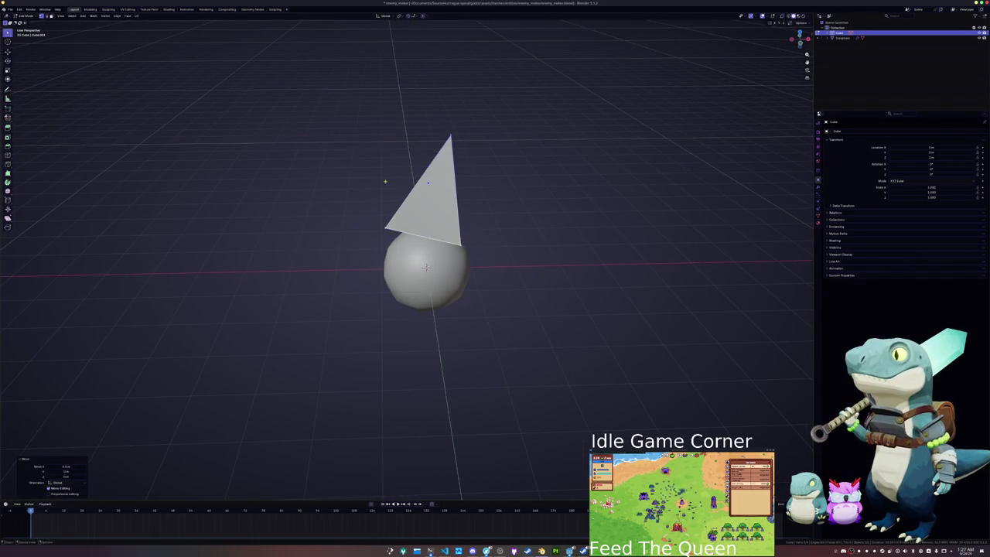
{"action": "scroll", "coordinate": [385, 178], "scroll_direction": "up", "scroll_amount": 3}
- In front view, raise the whole triangle along Z
{"action": "key", "text": "KP_1"}
{"action": "key", "text": "a"}
{"action": "key", "text": "g"}
{"action": "key", "text": "z"}
{"action": "left_click", "coordinate": [380, 190]}
{"action": "scroll", "coordinate": [402, 193], "scroll_direction": "up", "scroll_amount": 5}
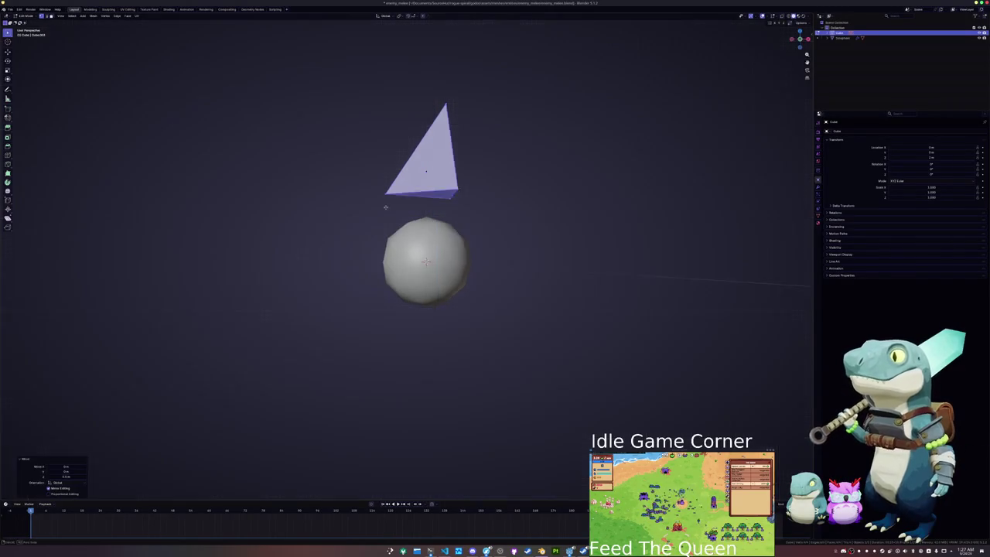
- Extrude the bottom edge straight down and merge its lower vertices into one point
{"action": "left_click", "coordinate": [427, 196]}
{"action": "key", "text": "KP_1"}
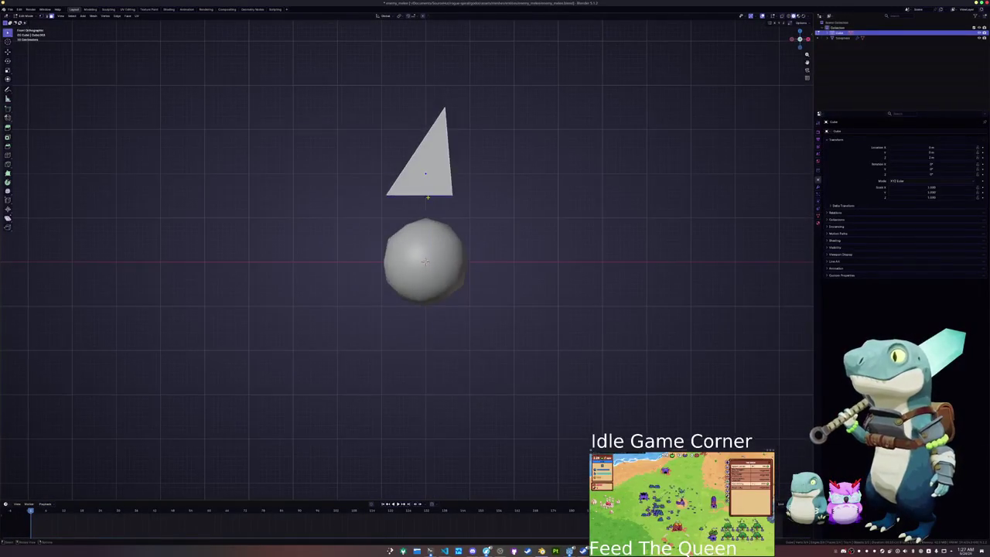
{"action": "key", "text": "e"}
{"action": "key", "text": "z"}
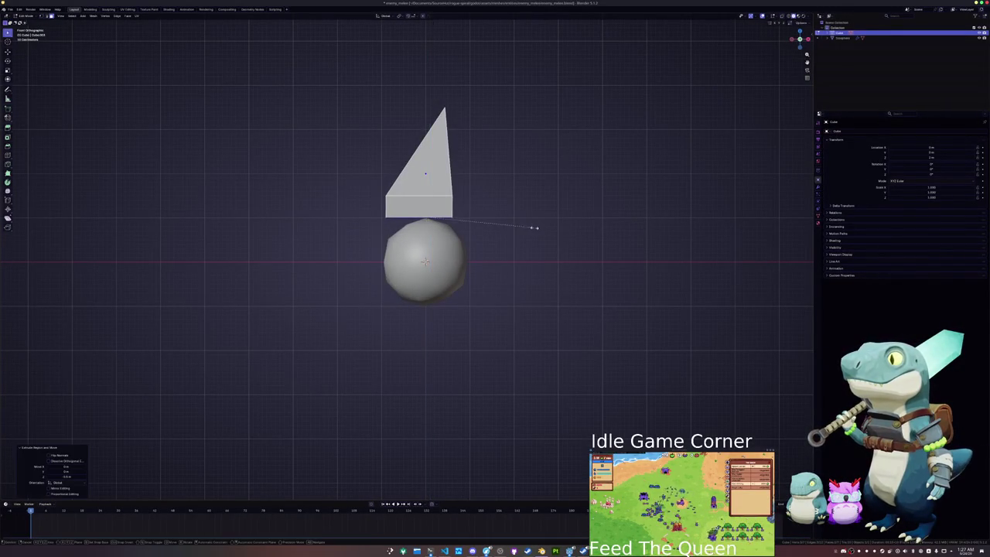
{"action": "left_click", "coordinate": [464, 215]}
{"action": "right_click", "coordinate": [455, 210]}
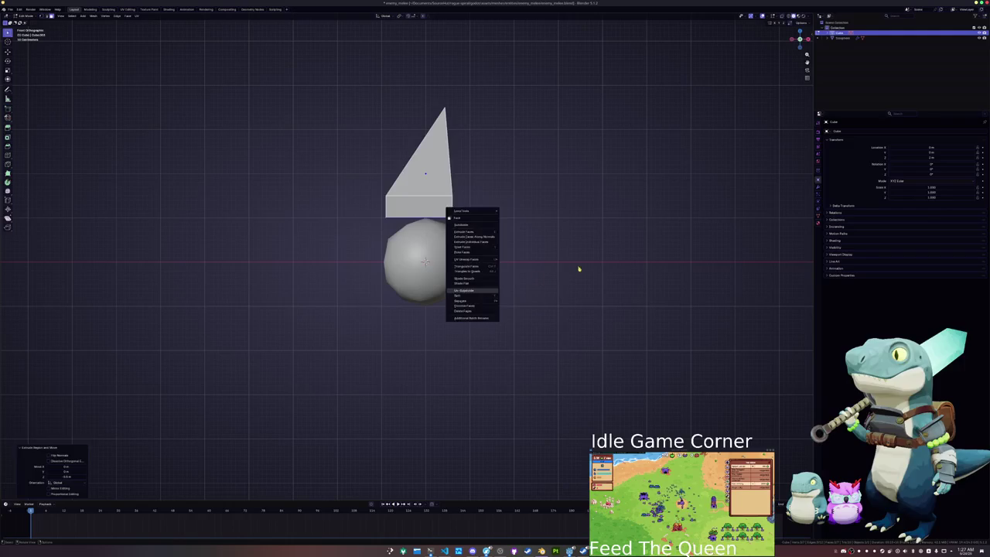
{"action": "key", "text": "1"}
{"action": "right_click", "coordinate": [534, 239]}
{"action": "mouse_move", "coordinate": [536, 344]}
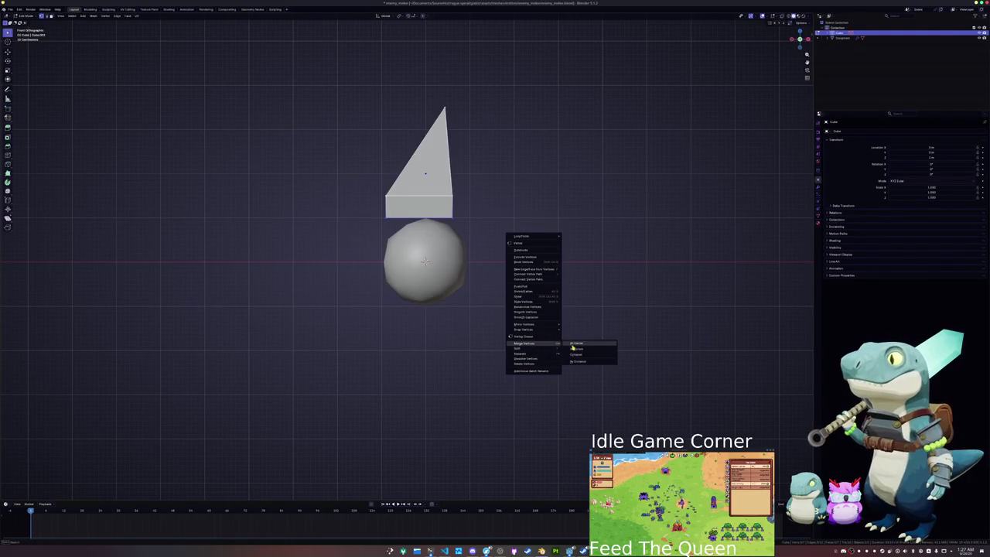
{"action": "left_click", "coordinate": [572, 345]}
- In Object Mode, rotate the spike upright and lift it along Z above the sphere
{"action": "key", "text": "Tab"}
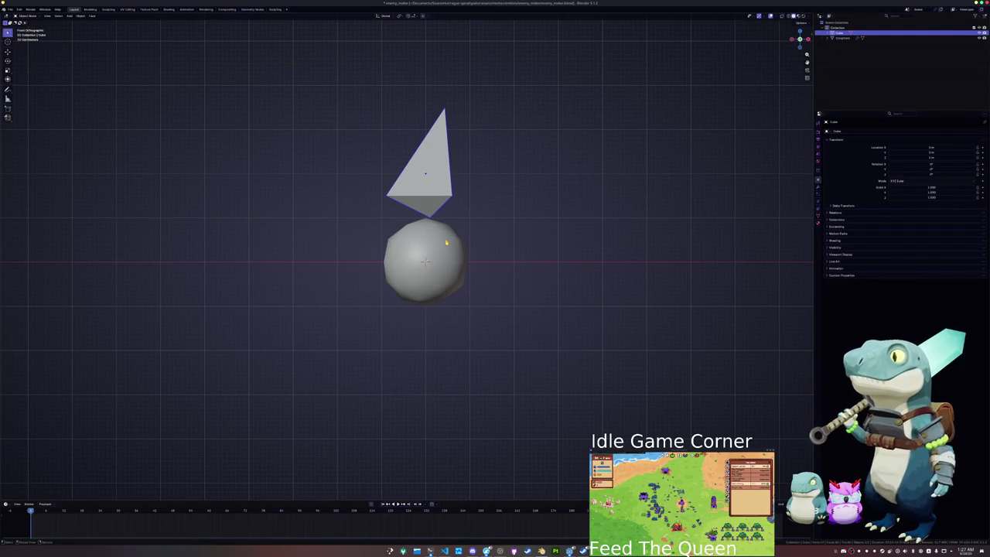
{"action": "key", "text": "r"}
{"action": "left_click", "coordinate": [521, 161]}
{"action": "key", "text": "g"}
{"action": "key", "text": "z"}
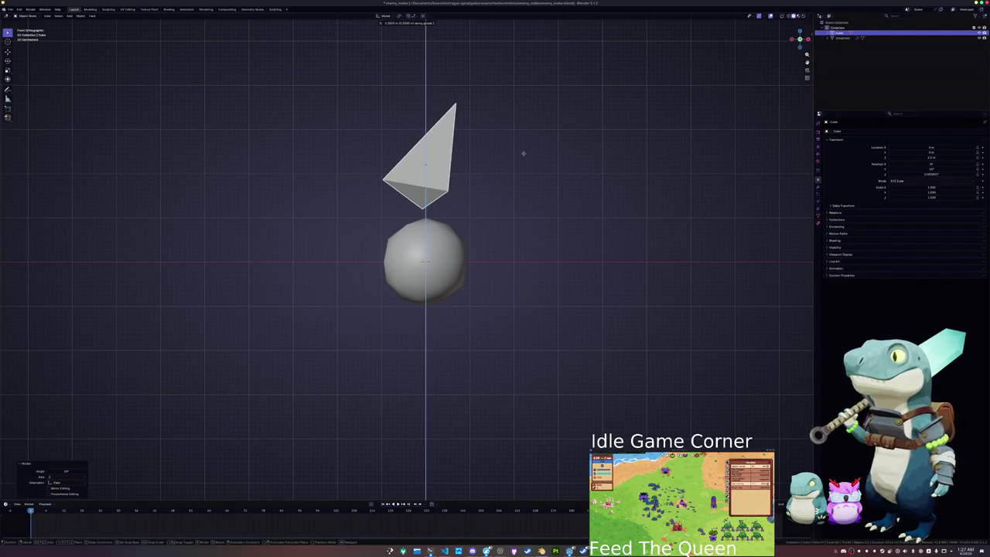
{"action": "left_click", "coordinate": [495, 203]}
{"action": "mouse_move", "coordinate": [495, 203]}
{"action": "left_mouse_down"}
{"action": "mouse_move", "coordinate": [449, 232]}
{"action": "mouse_move", "coordinate": [474, 219]}
{"action": "left_mouse_up"}
- Select the spike and bring up its Add Modifier list
{"action": "left_click", "coordinate": [426, 214]}
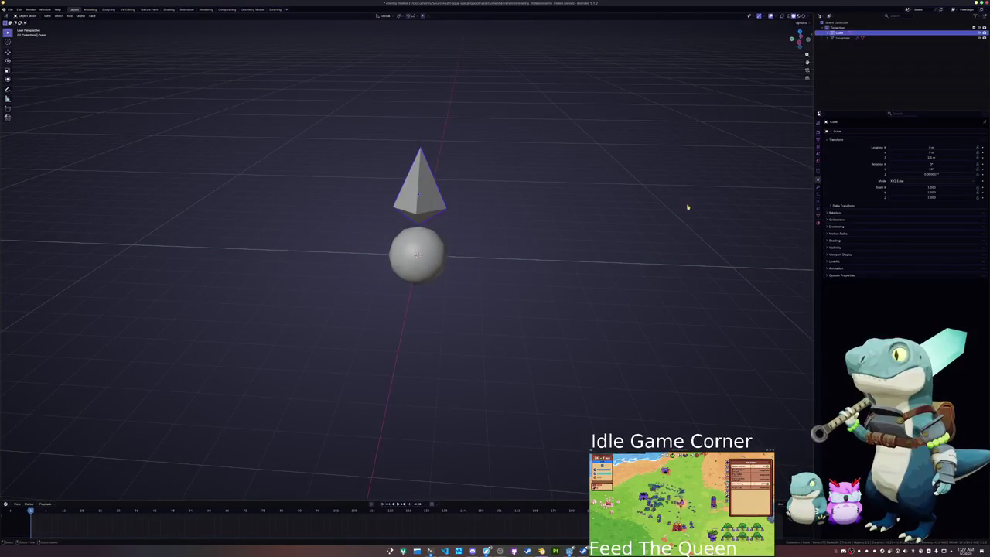
{"action": "left_click", "coordinate": [819, 186]}
{"action": "left_click", "coordinate": [855, 131]}
- Add a circular Array modifier to the spike and apply its object transforms
{"action": "type", "text": "arr"}
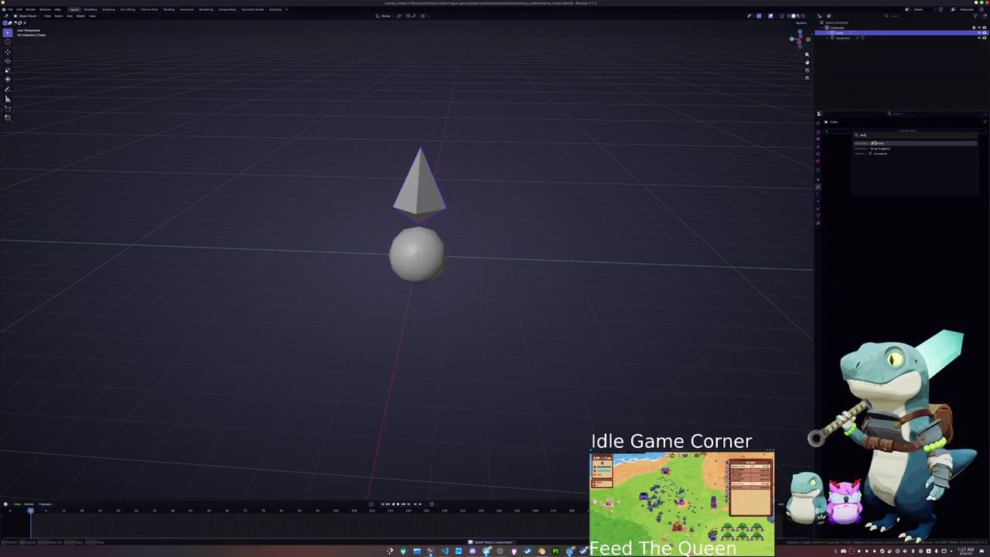
{"action": "key", "text": "Return"}
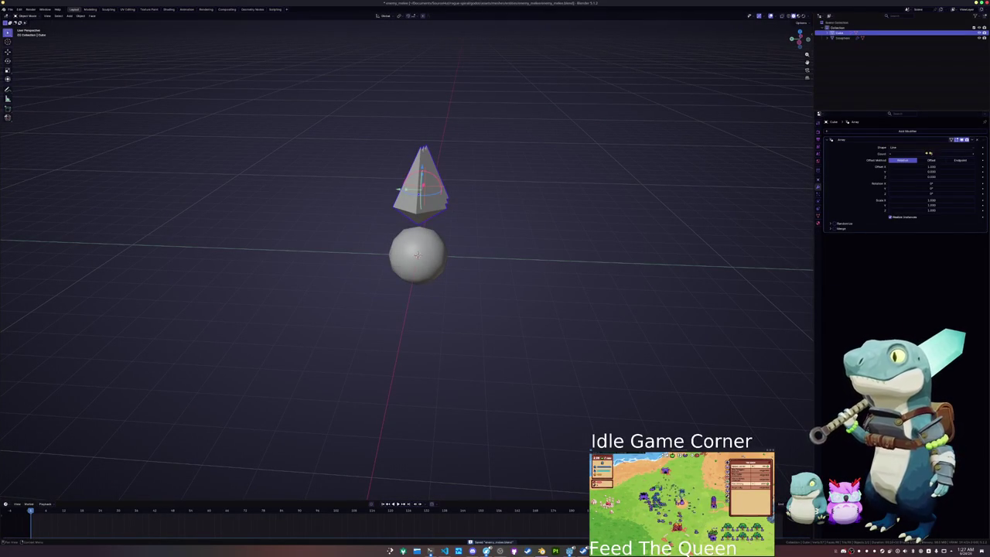
{"action": "left_click", "coordinate": [925, 148]}
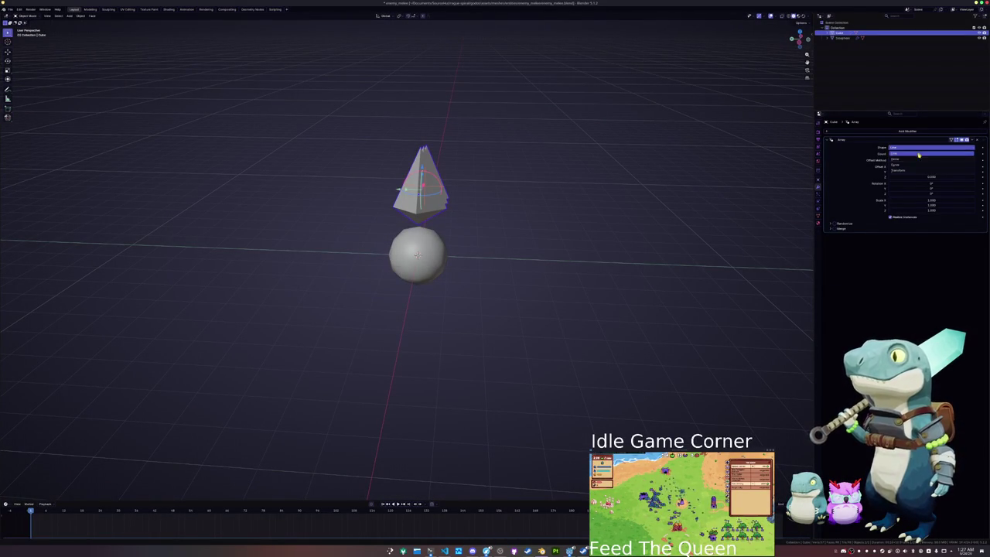
{"action": "left_click", "coordinate": [898, 158]}
{"action": "key", "text": "ctrl+a"}
{"action": "left_click", "coordinate": [642, 205]}
- Raise the array count, turn off Align Rotation, and set the axis to X
{"action": "scroll", "coordinate": [641, 206], "scroll_direction": "right", "scroll_amount": 3}
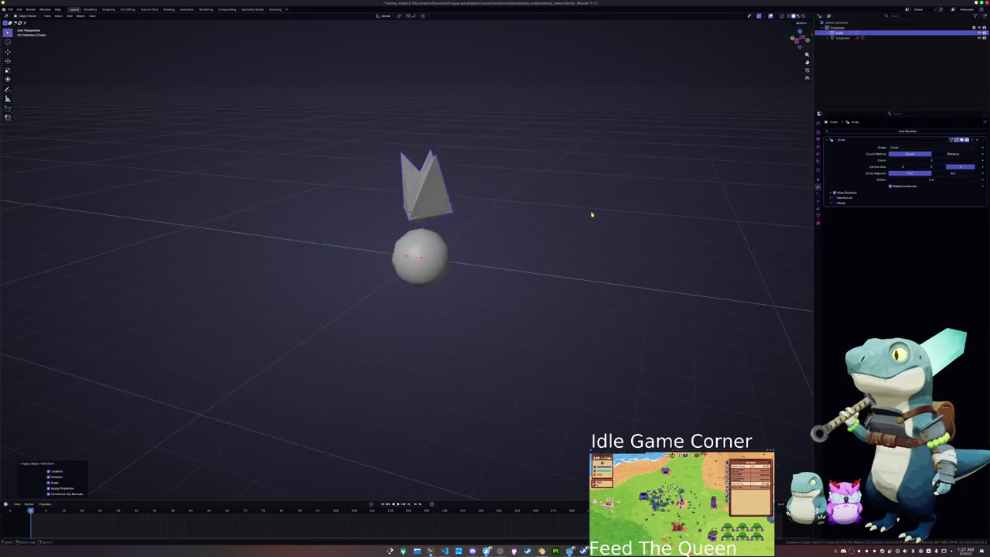
{"action": "scroll", "coordinate": [590, 214], "scroll_direction": "up", "scroll_amount": 2}
{"action": "scroll", "coordinate": [619, 201], "scroll_direction": "right", "scroll_amount": 3}
{"action": "scroll", "coordinate": [781, 206], "scroll_direction": "up", "scroll_amount": 2}
{"action": "mouse_move", "coordinate": [913, 161]}
{"action": "left_mouse_down"}
{"action": "mouse_move", "coordinate": [945, 160]}
{"action": "mouse_move", "coordinate": [907, 168]}
{"action": "mouse_move", "coordinate": [957, 167]}
{"action": "left_mouse_up"}
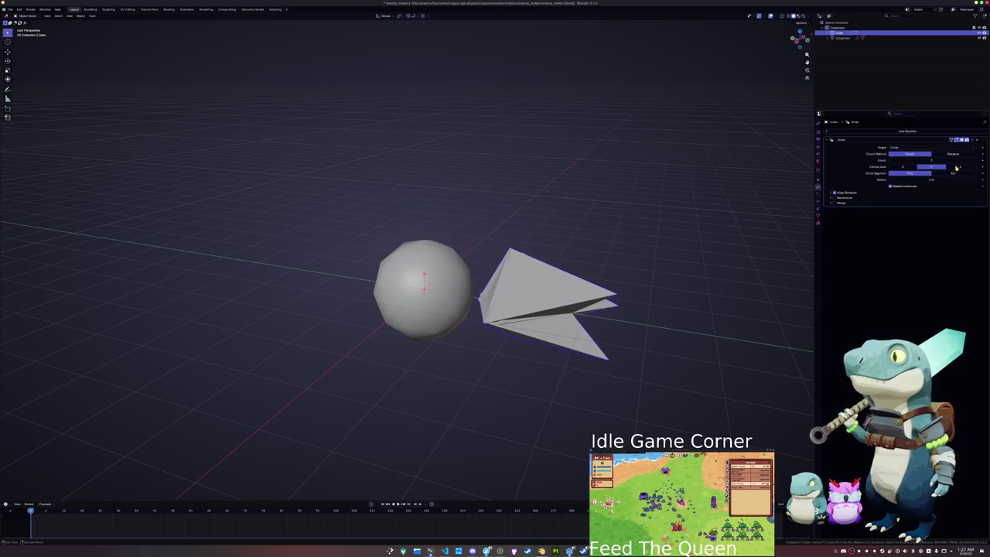
{"action": "left_click", "coordinate": [856, 193]}
{"action": "left_click", "coordinate": [904, 167]}
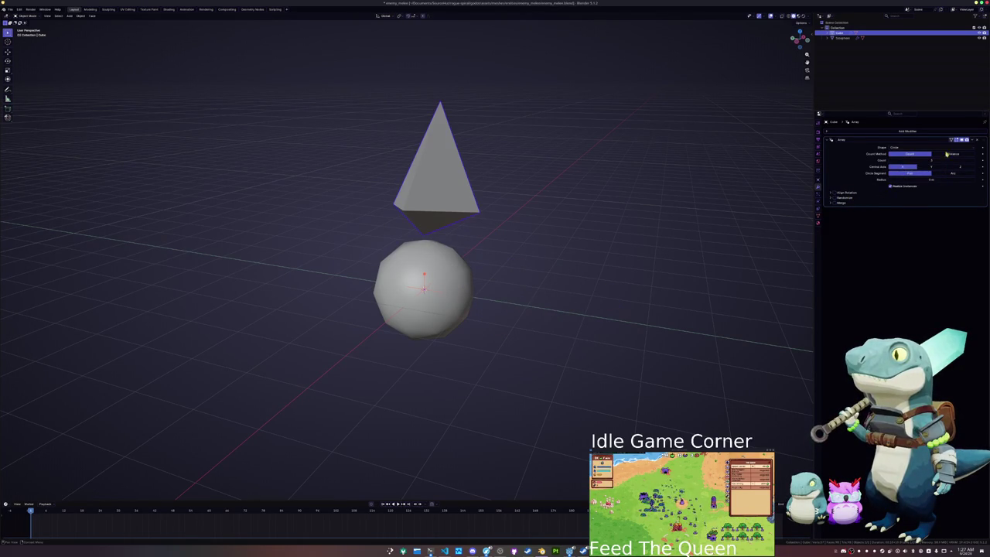
- Delete the Array modifier and rotate the single pyramid 180° about Z in front view
{"action": "left_click", "coordinate": [978, 142]}
{"action": "key", "text": "KP_1"}
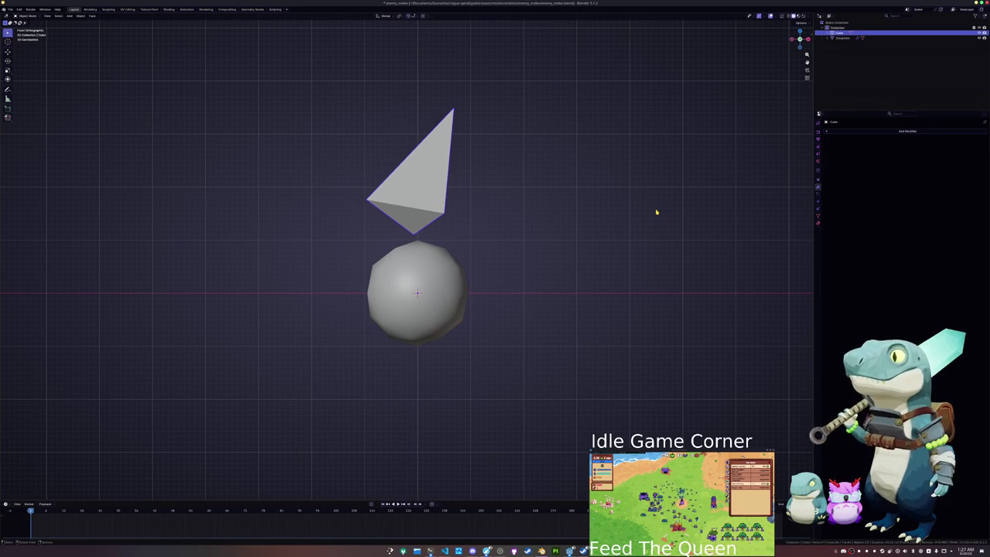
{"action": "type", "text": "rz"}
{"action": "type", "text": "180"}
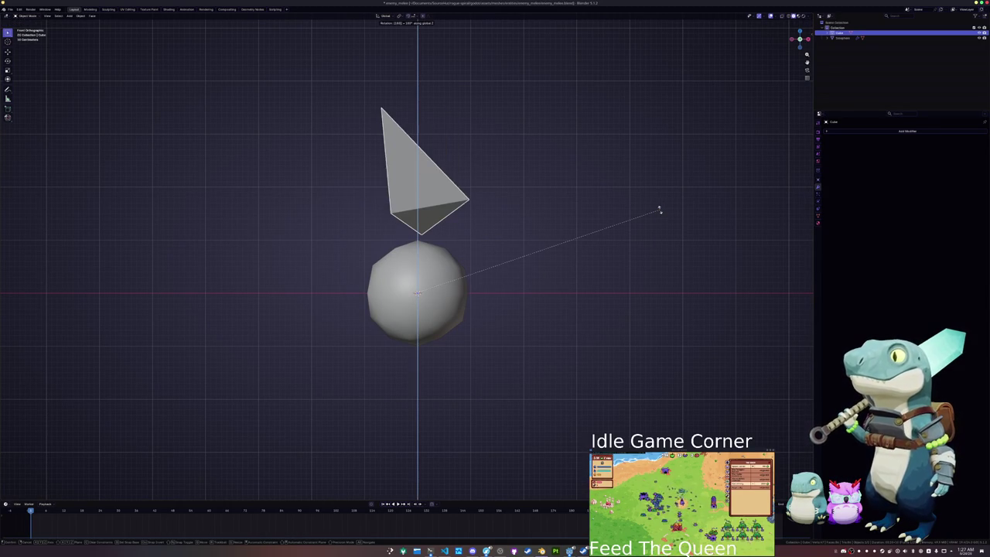
{"action": "key", "text": "Return"}
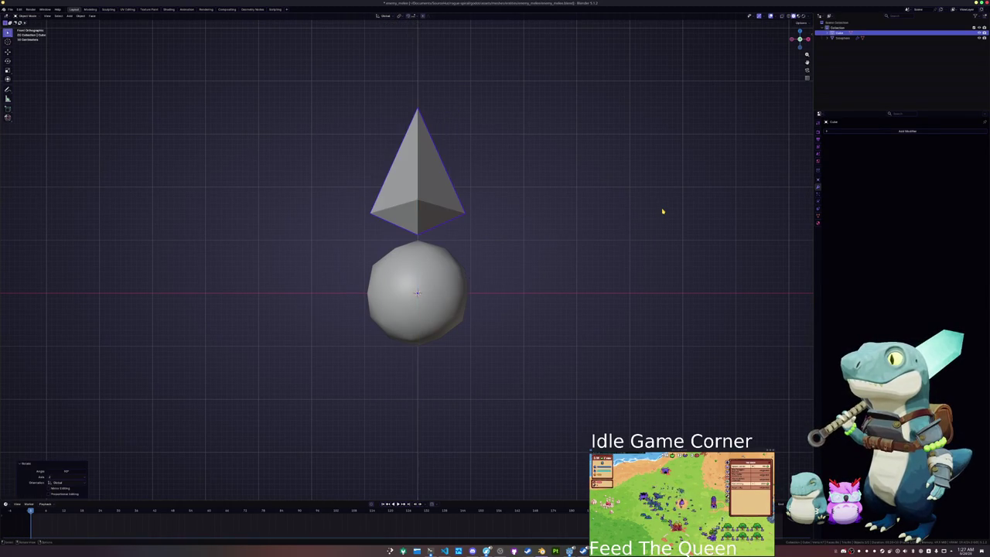
- Duplicate the pyramid twice, rotating copies to the lower left and lower right of the sphere
{"action": "key", "text": "shift+d"}
{"action": "key", "text": "r"}
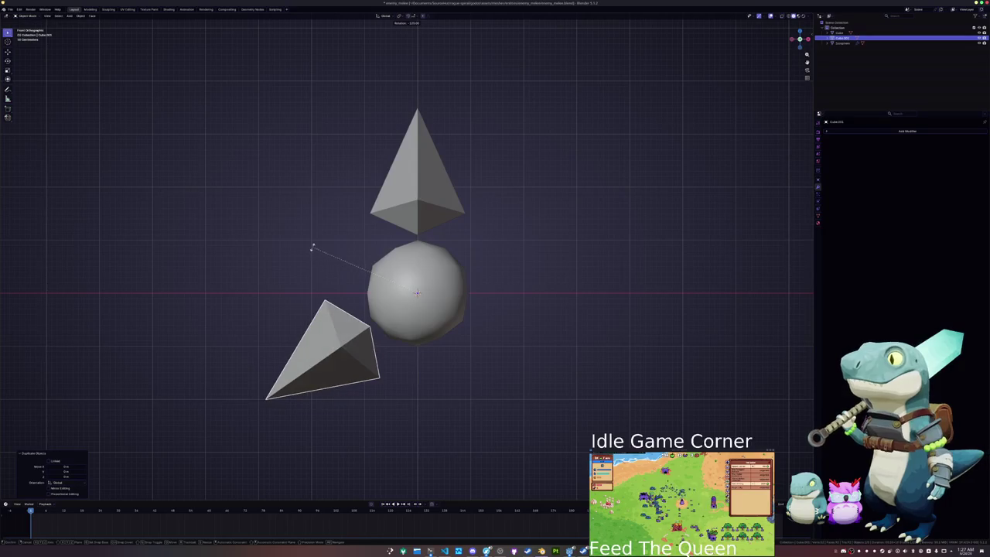
{"action": "key", "text": "Return"}
{"action": "key", "text": "shift+d"}
{"action": "key", "text": "r"}
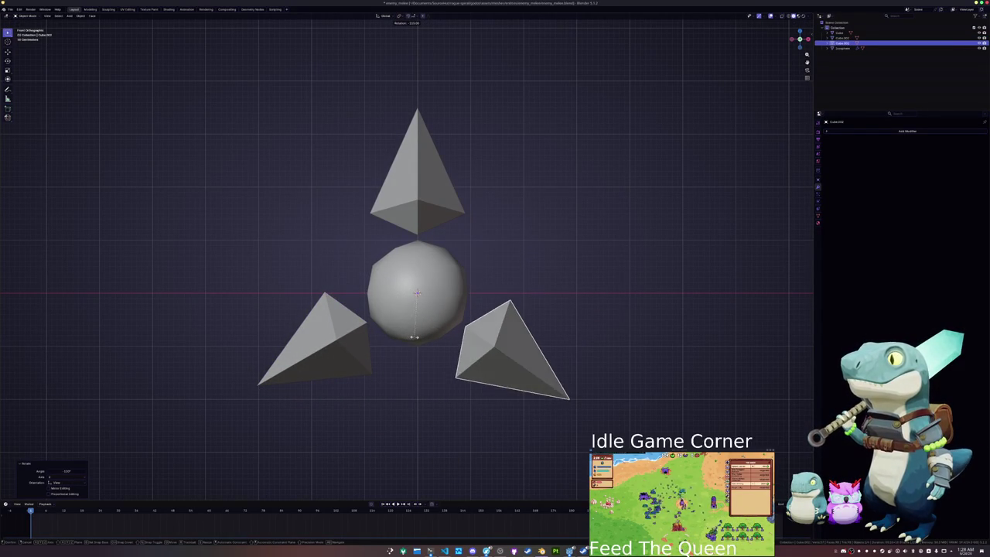
{"action": "key", "text": "Return"}
- Put the three pyramids into Edit Mode and return them to Object Mode
{"action": "scroll", "coordinate": [534, 259], "scroll_direction": "down", "scroll_amount": 3}
{"action": "scroll", "coordinate": [498, 296], "scroll_direction": "up", "scroll_amount": 2}
{"action": "key", "text": "Tab"}
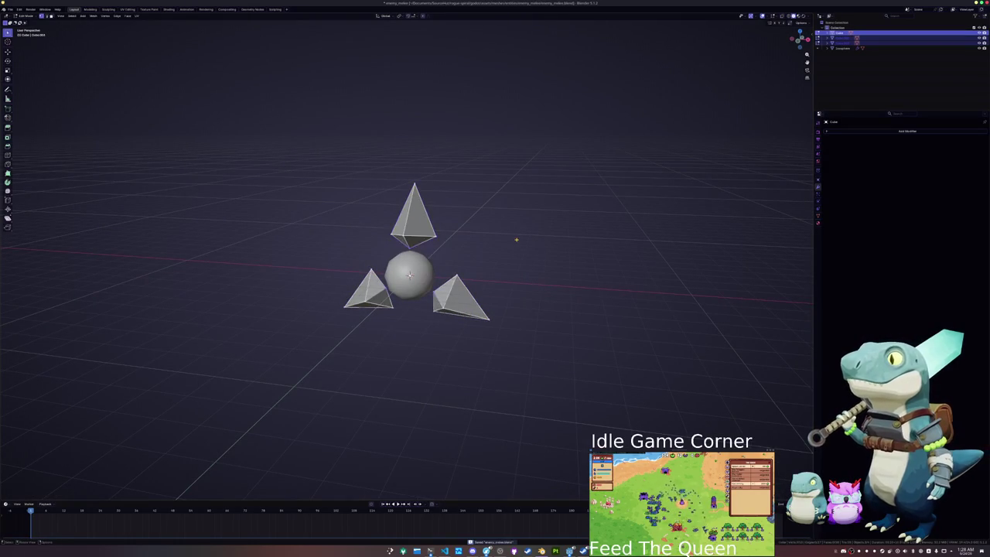
{"action": "scroll", "coordinate": [523, 230], "scroll_direction": "up", "scroll_amount": 2}
{"action": "key", "text": "ctrl+Tab"}
{"action": "left_click", "coordinate": [612, 241]}
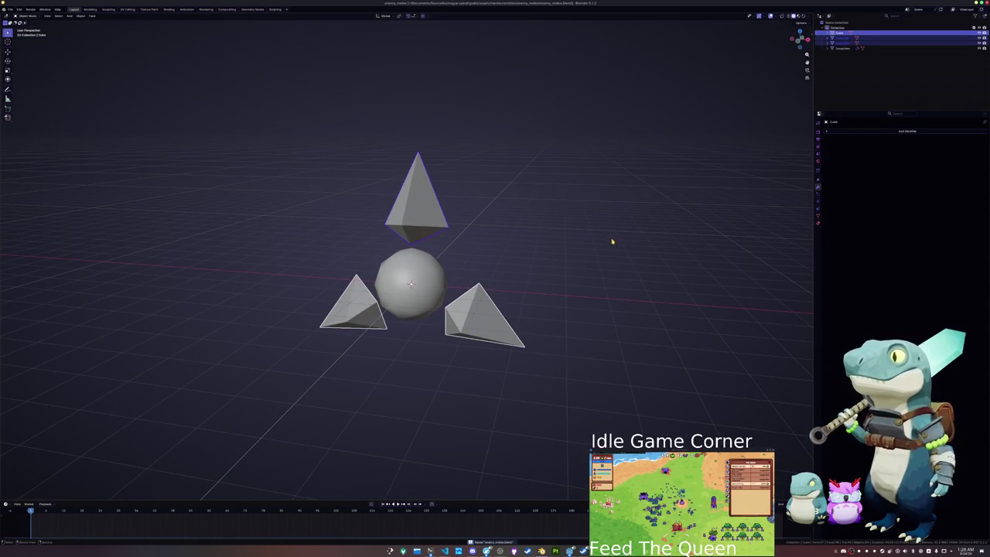
- Convert the icosphere to a plain mesh and switch to the Shading workspace
{"action": "mouse_move", "coordinate": [493, 274]}
{"action": "left_mouse_down"}
{"action": "mouse_move", "coordinate": [454, 270]}
{"action": "mouse_move", "coordinate": [472, 283]}
{"action": "left_mouse_up"}
{"action": "left_click", "coordinate": [428, 302]}
{"action": "right_click", "coordinate": [445, 288]}
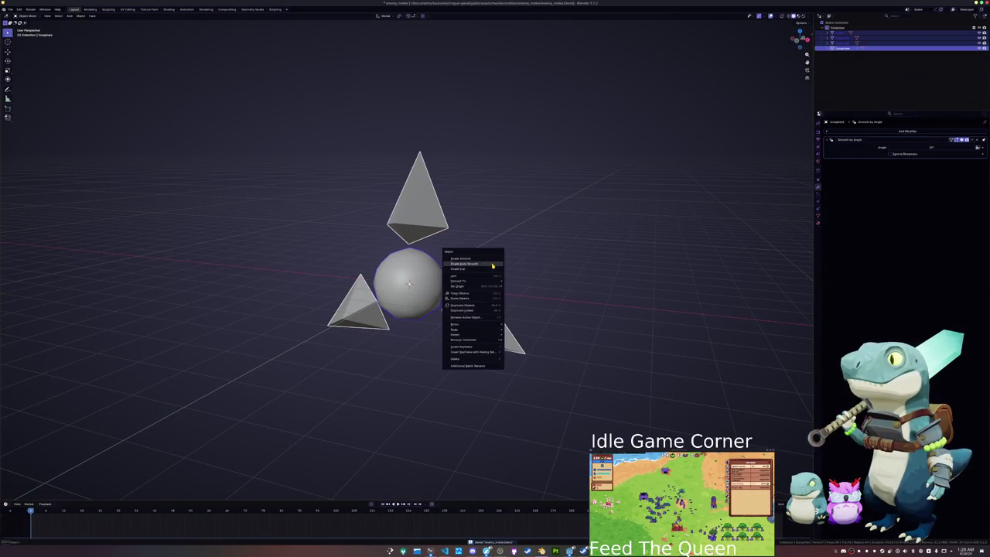
{"action": "mouse_move", "coordinate": [482, 285]}
{"action": "left_click", "coordinate": [515, 283]}
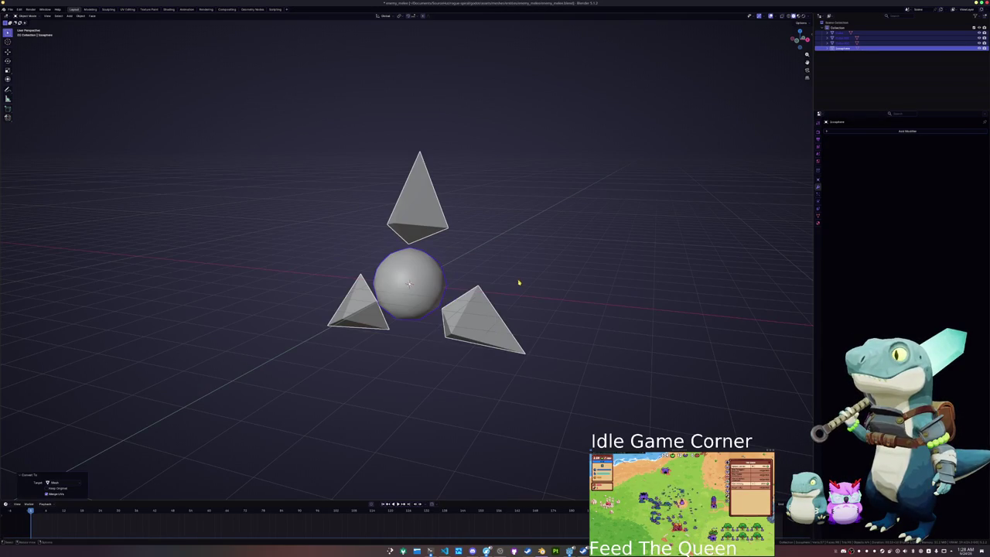
{"action": "left_click", "coordinate": [169, 9]}
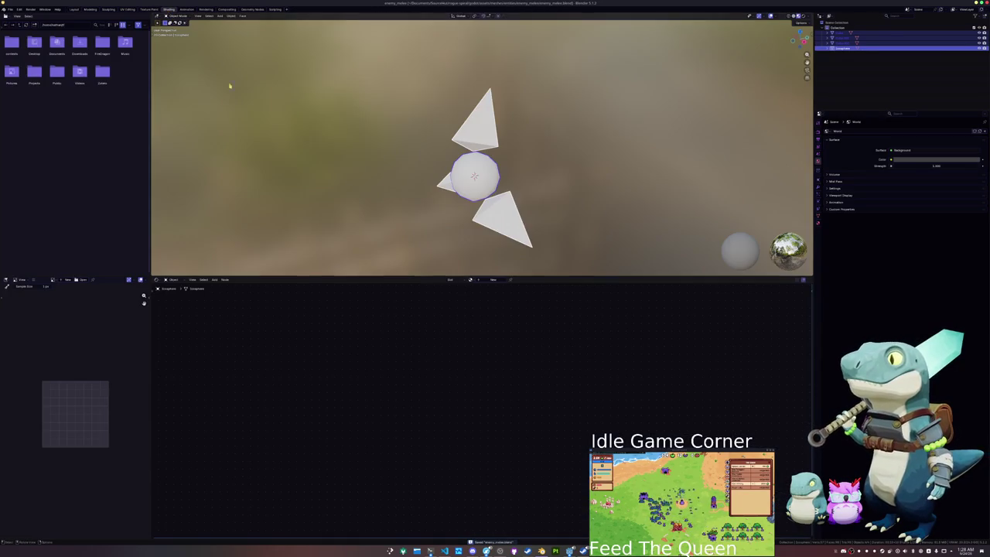
- Duplicate the three spikes, rotate the copies 60° between them, and scale them smaller
{"action": "left_click", "coordinate": [449, 203]}
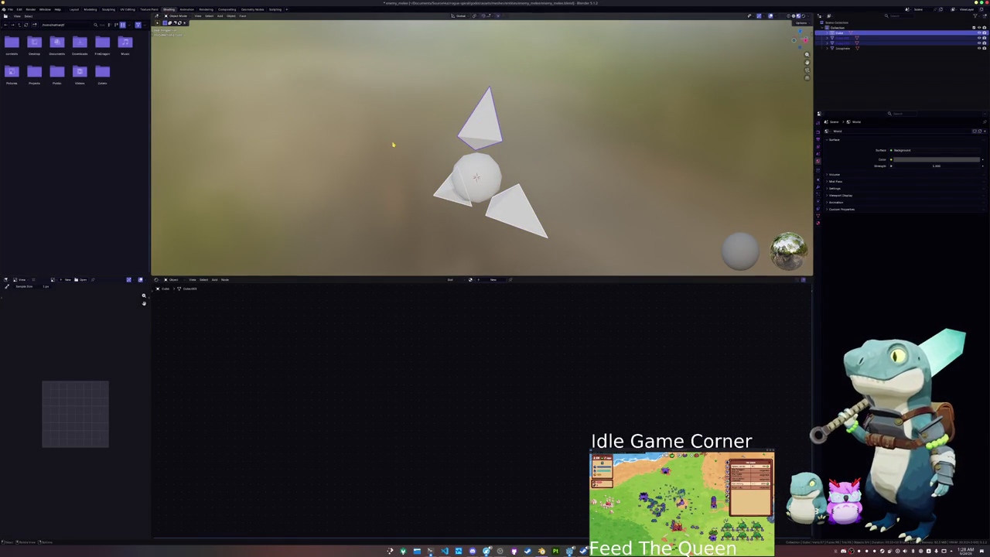
{"action": "key", "text": "KP_7"}
{"action": "key", "text": "shift+d"}
{"action": "key", "text": "r"}
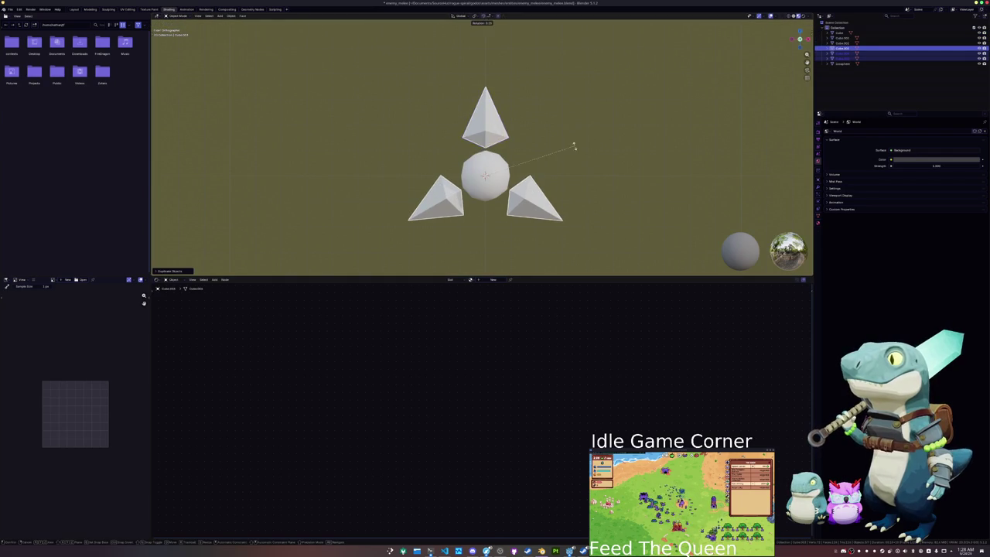
{"action": "key", "text": "Return"}
{"action": "key", "text": "Tab"}
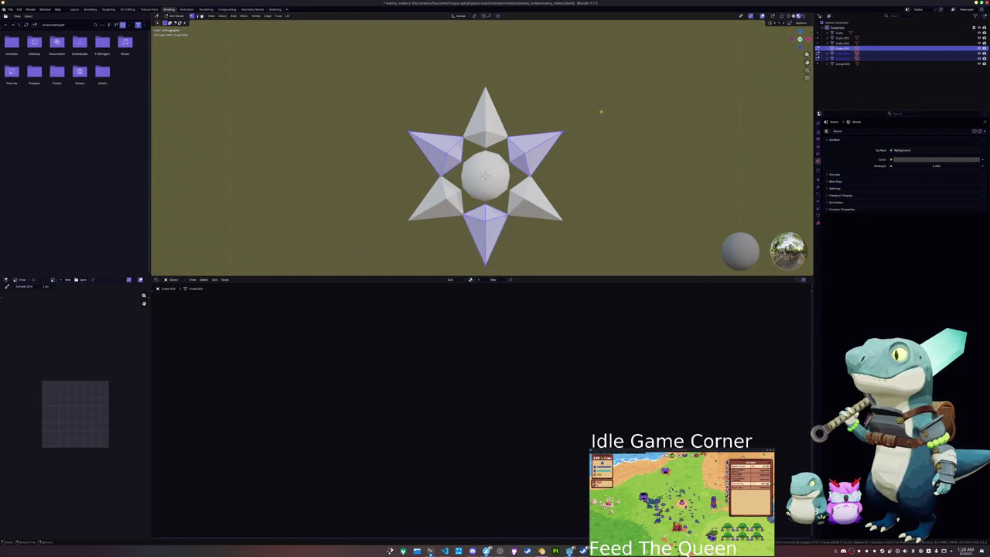
{"action": "key", "text": "s"}
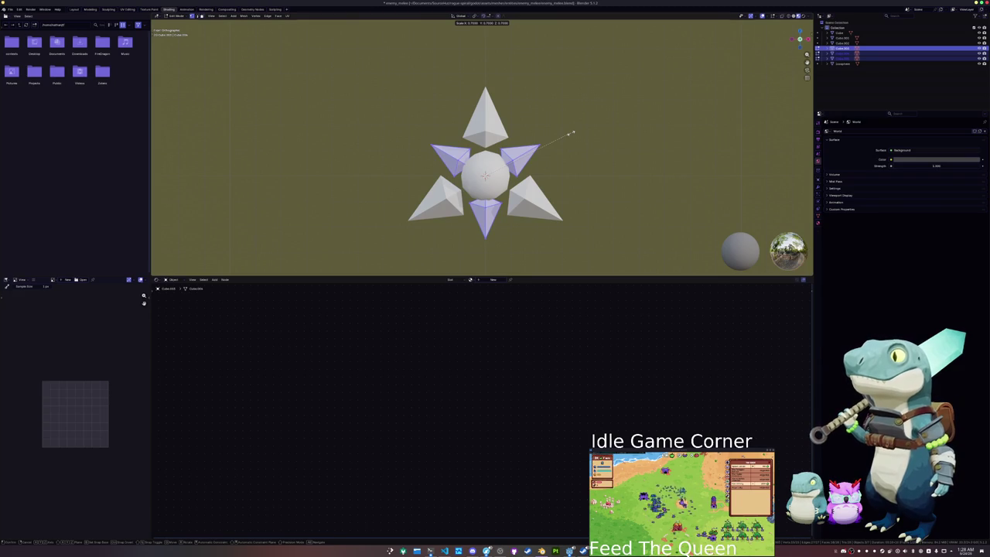
{"action": "left_click", "coordinate": [571, 133]}
{"action": "key", "text": "ctrl+Tab"}
{"action": "left_click", "coordinate": [499, 143]}
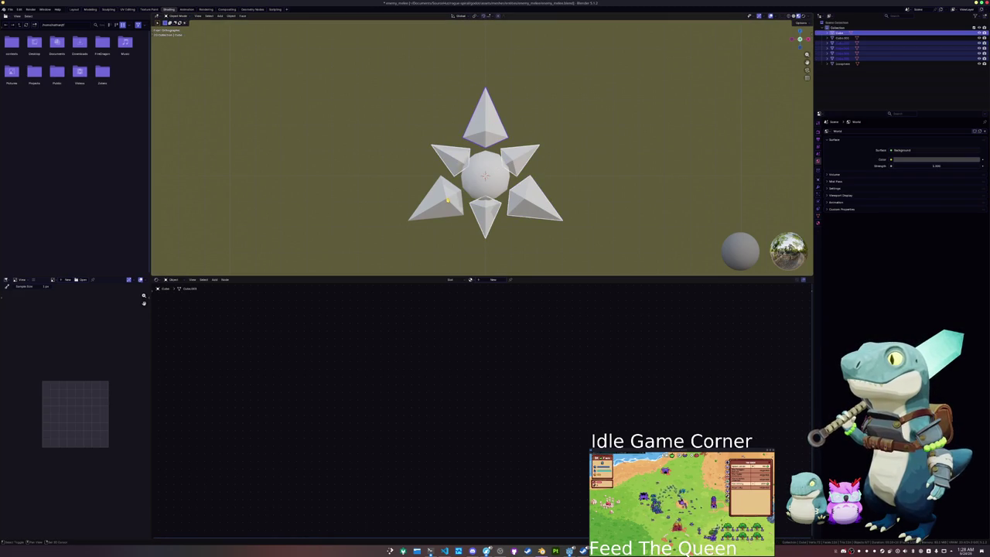
{"action": "scroll", "coordinate": [464, 147], "scroll_direction": "up", "scroll_amount": 3}
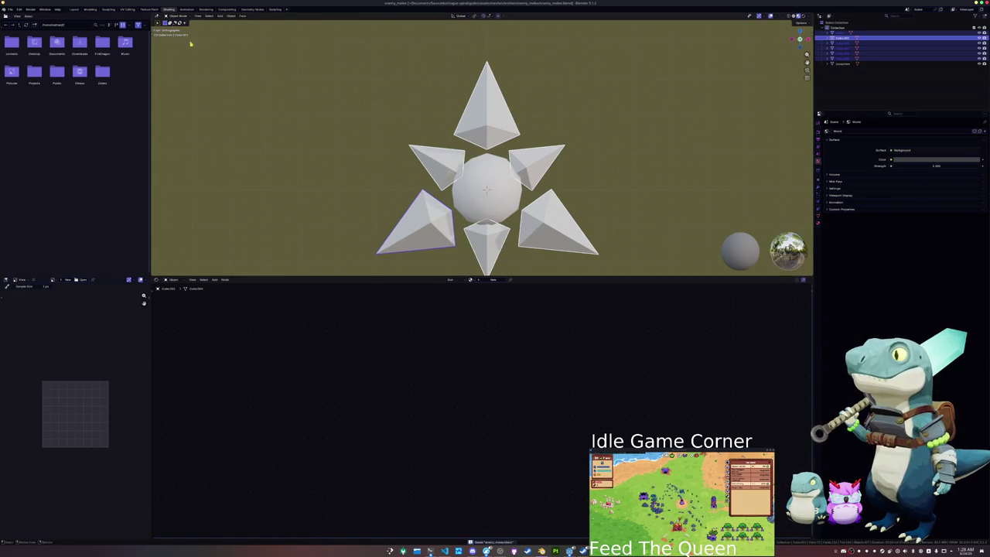
- Create a new material and link it to all selected spikes with Ctrl+L
{"action": "left_click", "coordinate": [489, 281]}
{"action": "double_click", "coordinate": [486, 280]}
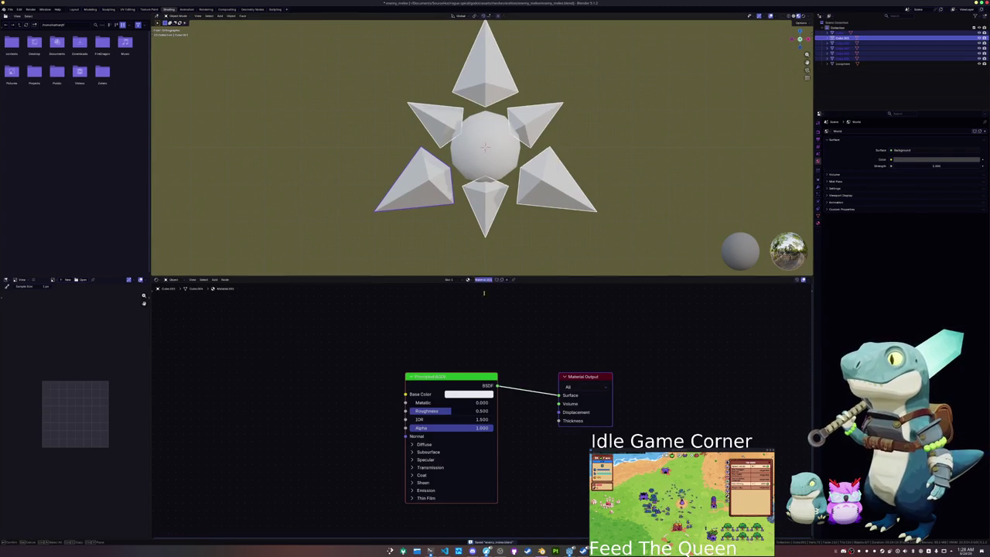
{"action": "left_click", "coordinate": [467, 332]}
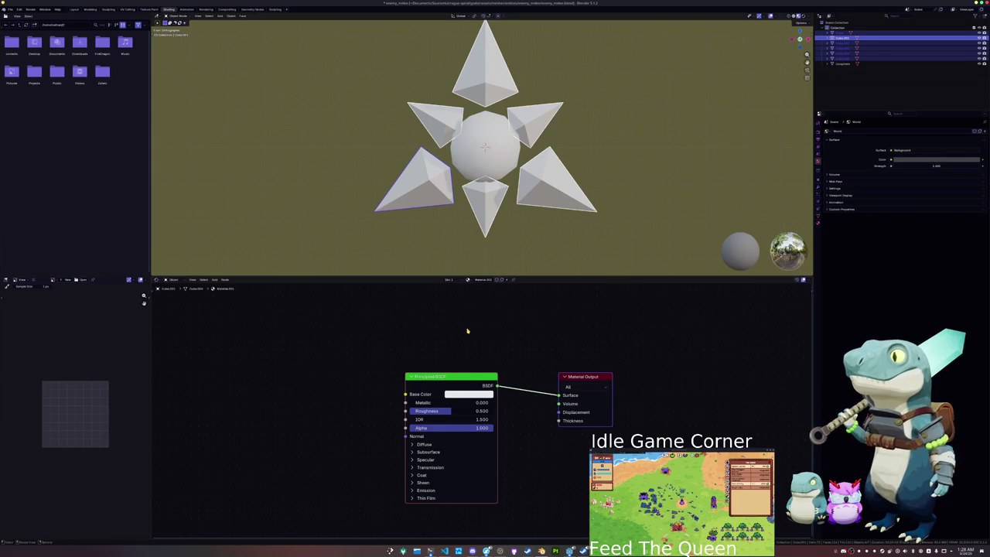
{"action": "key", "text": "ctrl+l"}
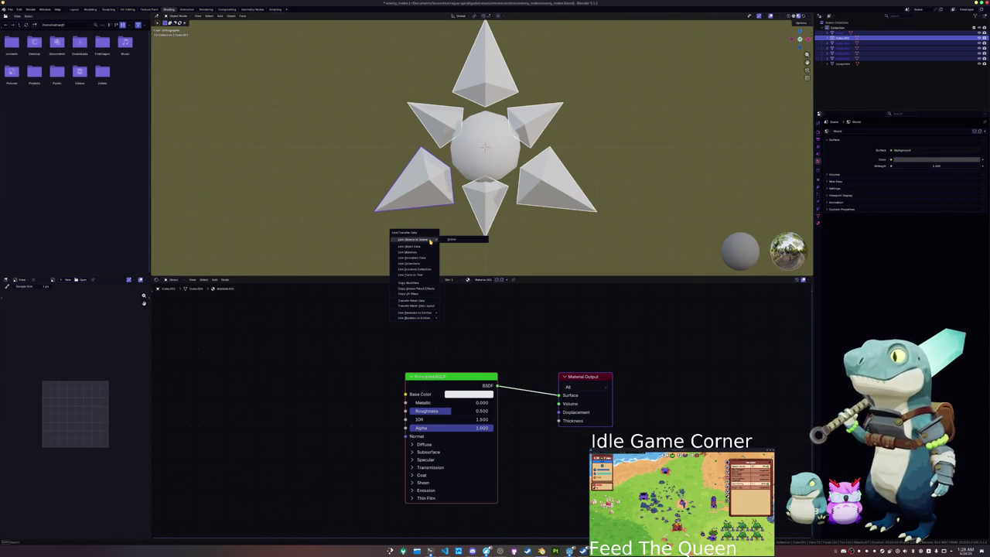
{"action": "left_click", "coordinate": [430, 242]}
{"action": "key", "text": "space"}
{"action": "key", "text": "Escape"}
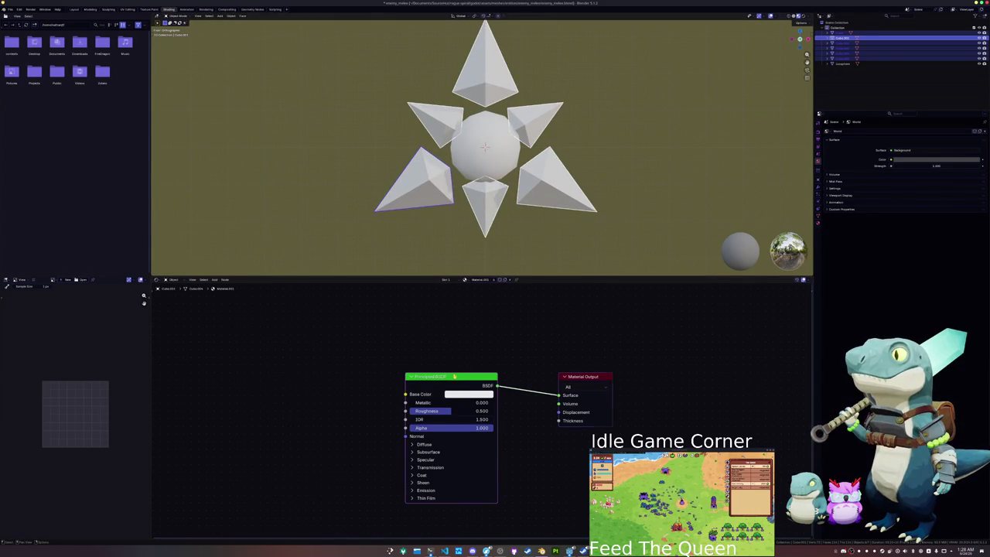
- Add a Color node to the left of the shader
{"action": "key", "text": "shift+a"}
{"action": "type", "text": "color"}
{"action": "key", "text": "Return"}
{"action": "left_click", "coordinate": [331, 336]}
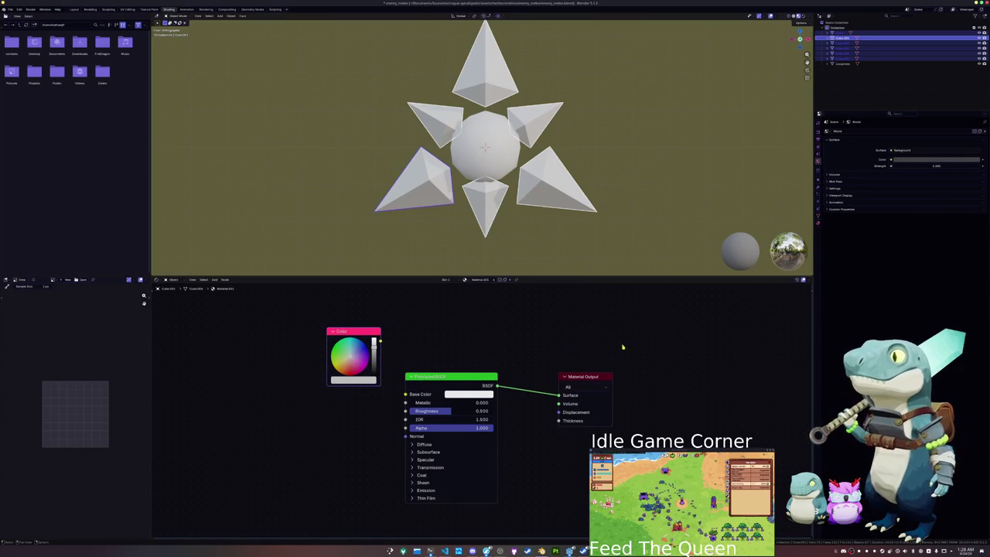
- Switch the render engine to Cycles and move the Principled BSDF node aside
{"action": "left_click", "coordinate": [819, 133]}
{"action": "left_click", "coordinate": [909, 132]}
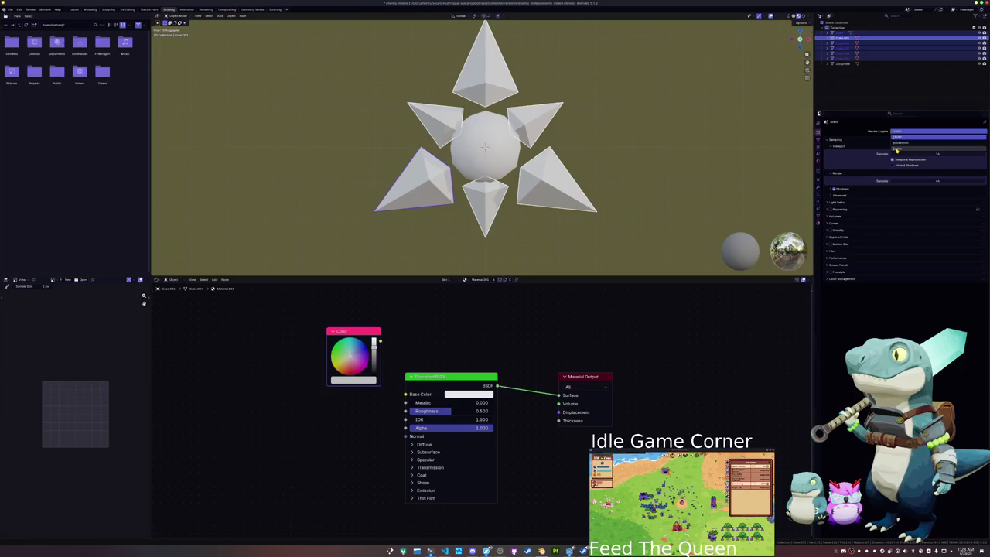
{"action": "left_click", "coordinate": [897, 149]}
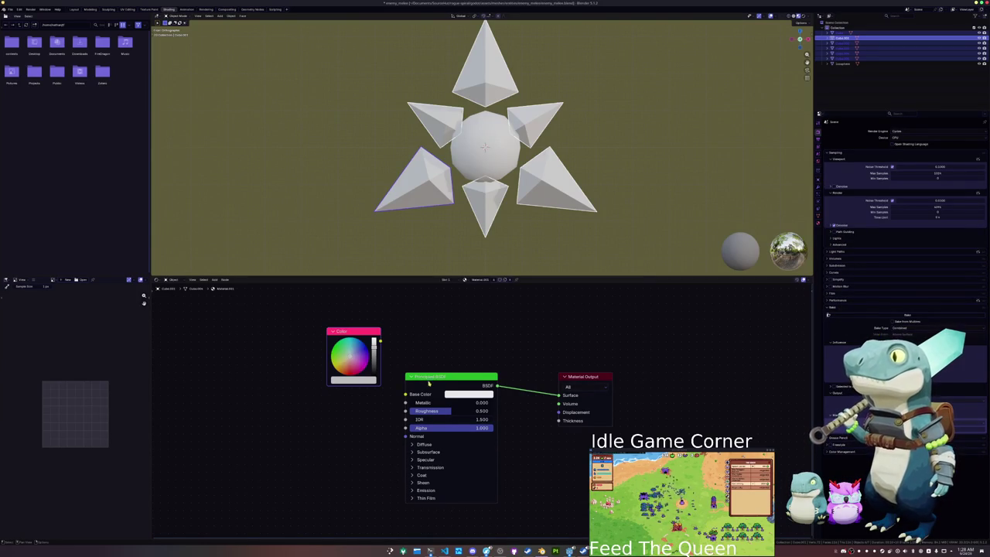
{"action": "left_click_drag", "start_coordinate": [452, 384], "coordinate": [423, 412]}
- Delete the Principled BSDF, wire the Color node to Surface, and add a Color Attribute node
{"action": "key", "text": "x"}
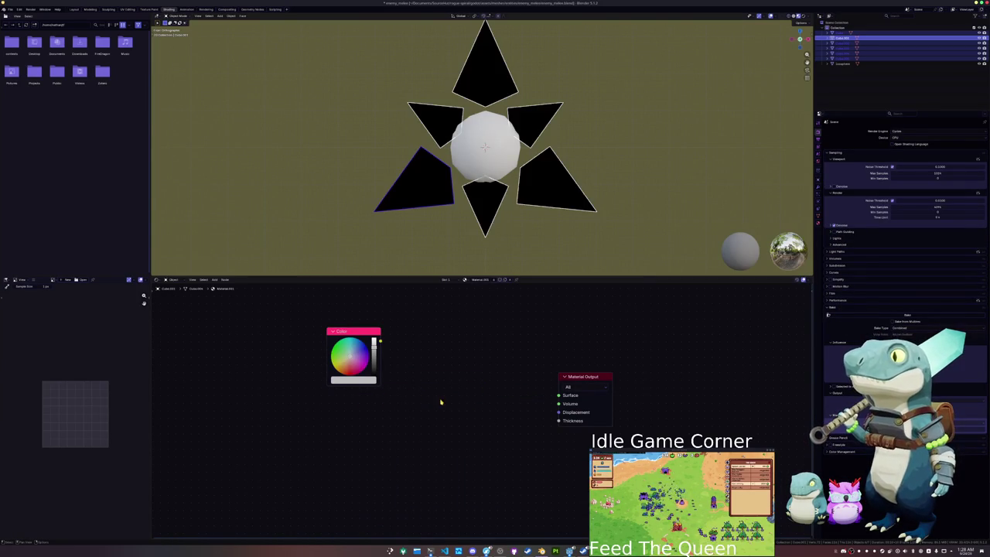
{"action": "left_click_drag", "start_coordinate": [381, 341], "coordinate": [559, 396]}
{"action": "key", "text": "shift+a"}
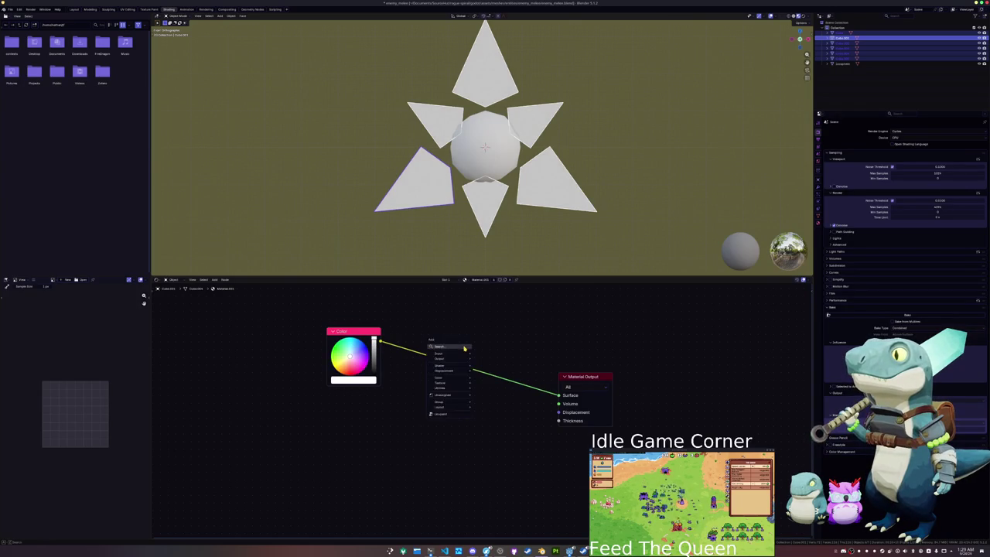
{"action": "left_click", "coordinate": [466, 348]}
{"action": "type", "text": "color ra"}
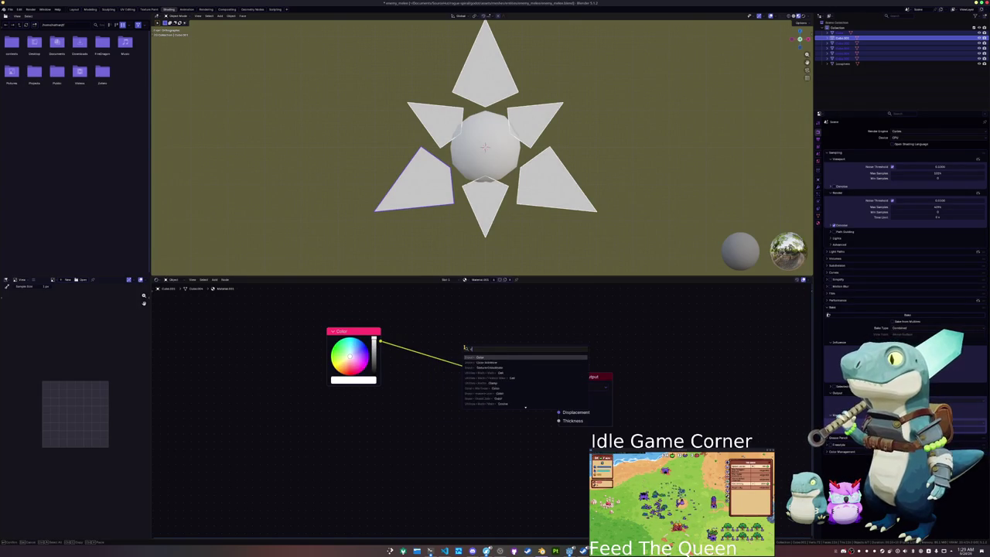
{"action": "key", "text": "Return"}
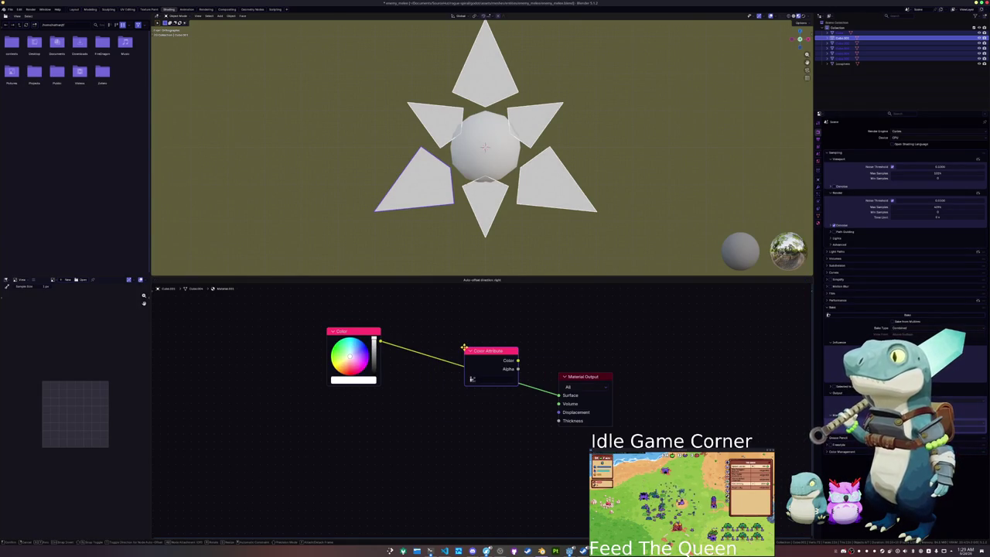
{"action": "left_click", "coordinate": [341, 403]}
{"action": "left_click", "coordinate": [344, 427]}
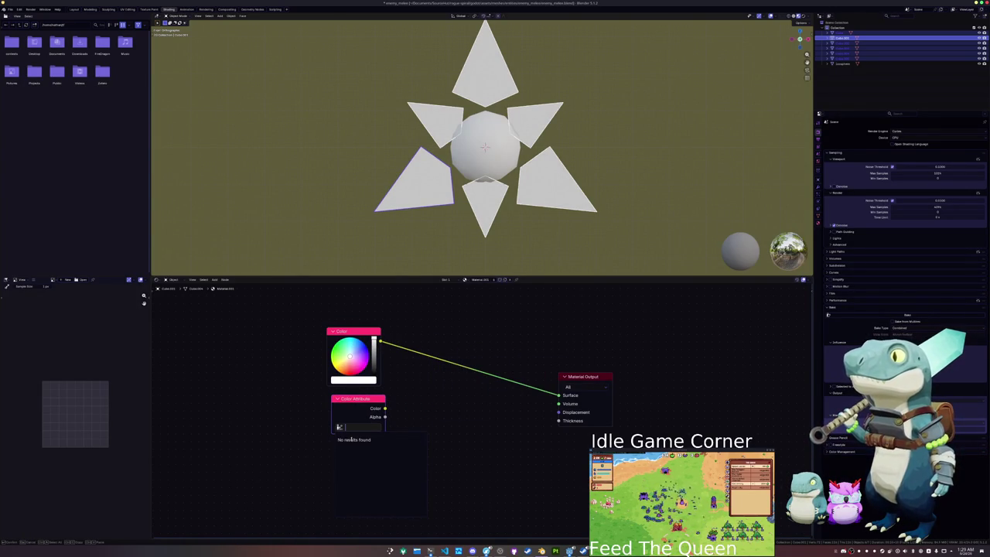
- Join the selected spikes into one object and apply its transforms
{"action": "left_click", "coordinate": [818, 215]}
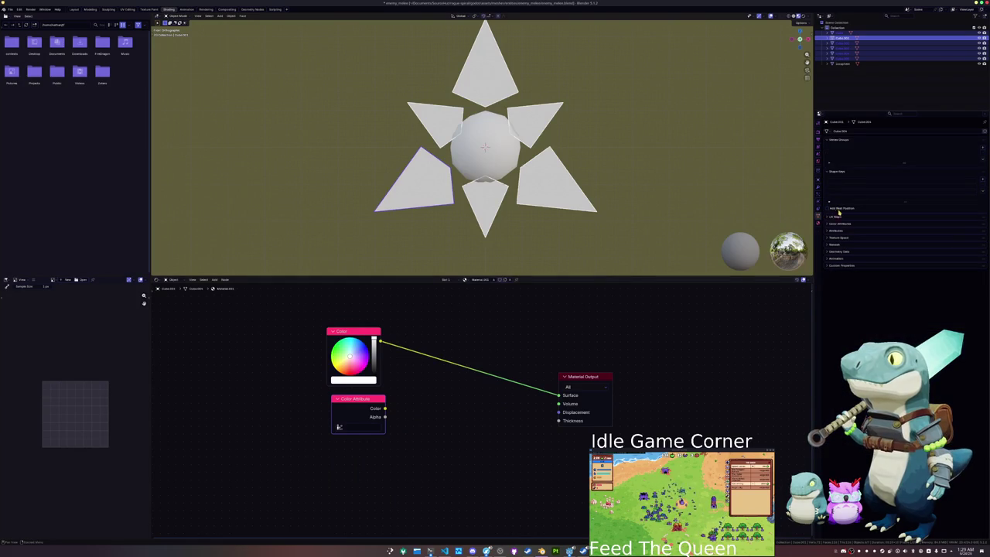
{"action": "key", "text": "ctrl+j"}
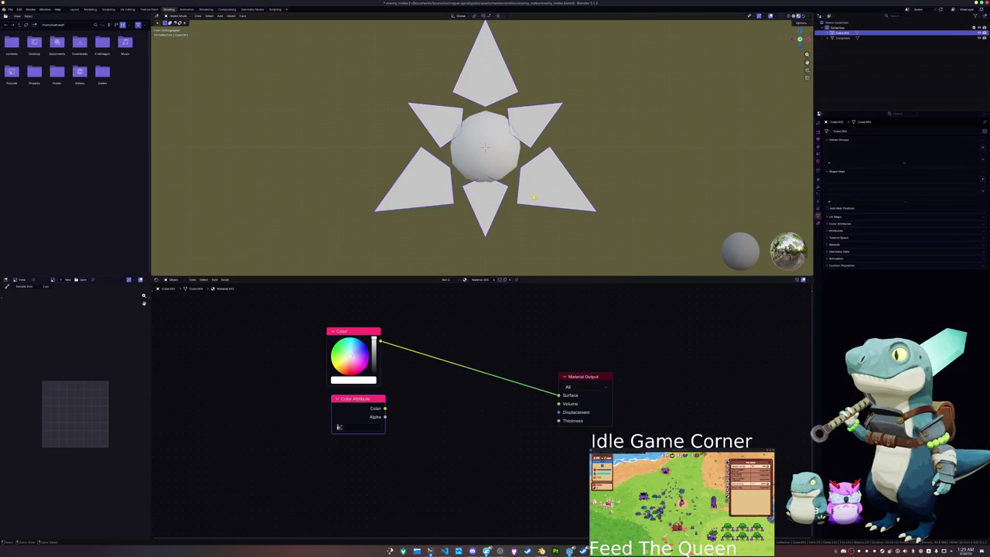
{"action": "key", "text": "ctrl+a"}
{"action": "left_click", "coordinate": [667, 204]}
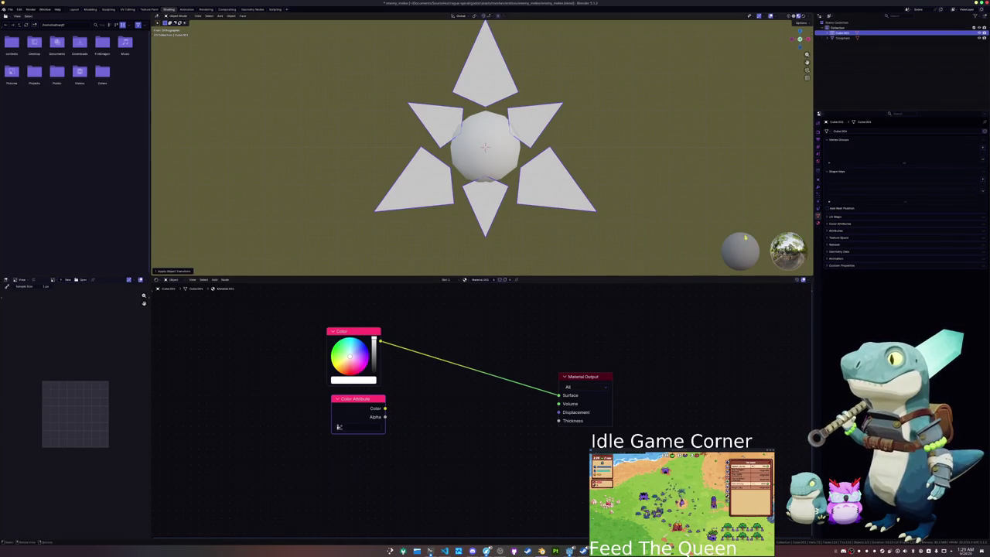
- Add a Color attribute to the mesh, set the node to read it, and save
{"action": "left_click", "coordinate": [982, 224]}
{"action": "left_click", "coordinate": [983, 233]}
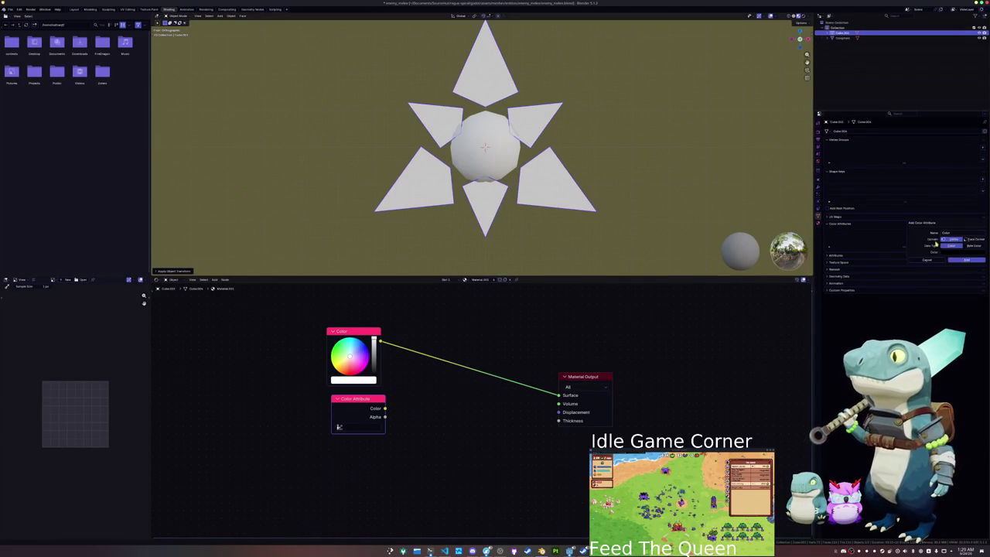
{"action": "left_click", "coordinate": [959, 259]}
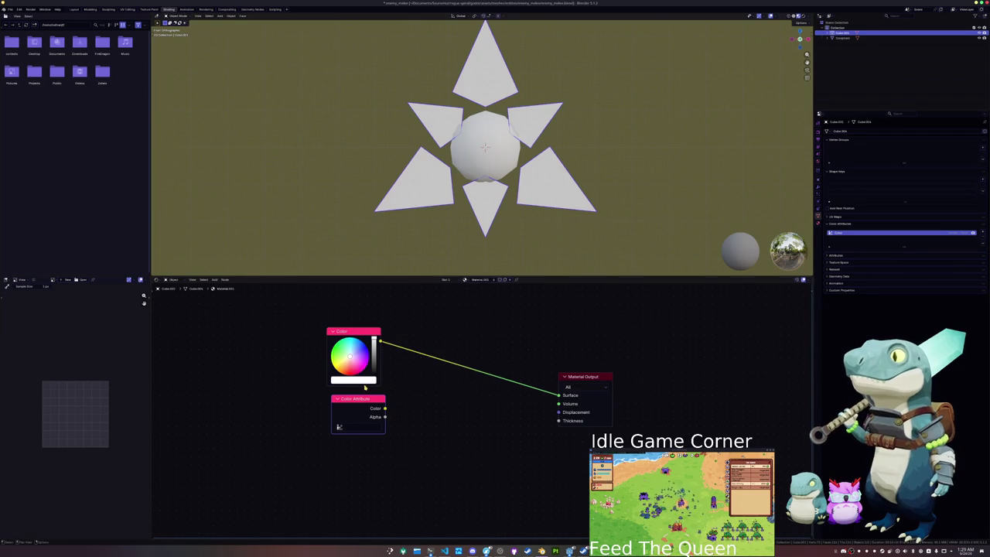
{"action": "left_click", "coordinate": [344, 428]}
{"action": "left_click", "coordinate": [352, 441]}
{"action": "key", "text": "ctrl+s"}
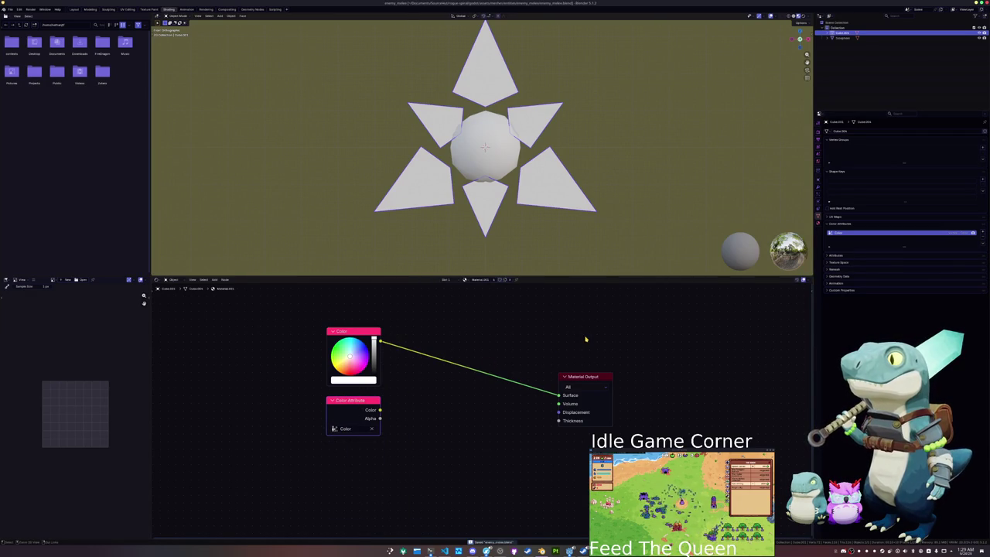
- Wire the Color Attribute into Surface and assign Material.001 to the Icosphere
{"action": "left_click", "coordinate": [819, 131]}
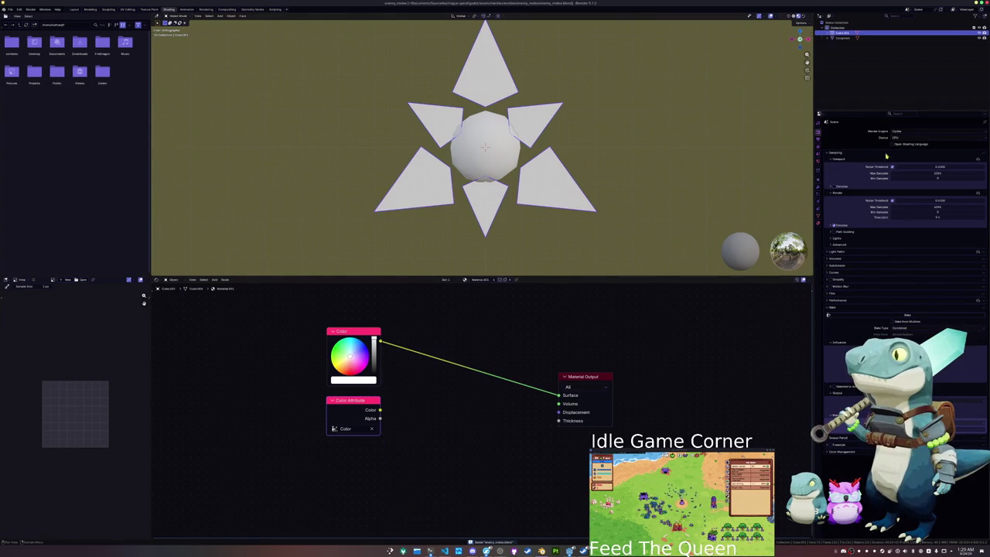
{"action": "left_click", "coordinate": [834, 392]}
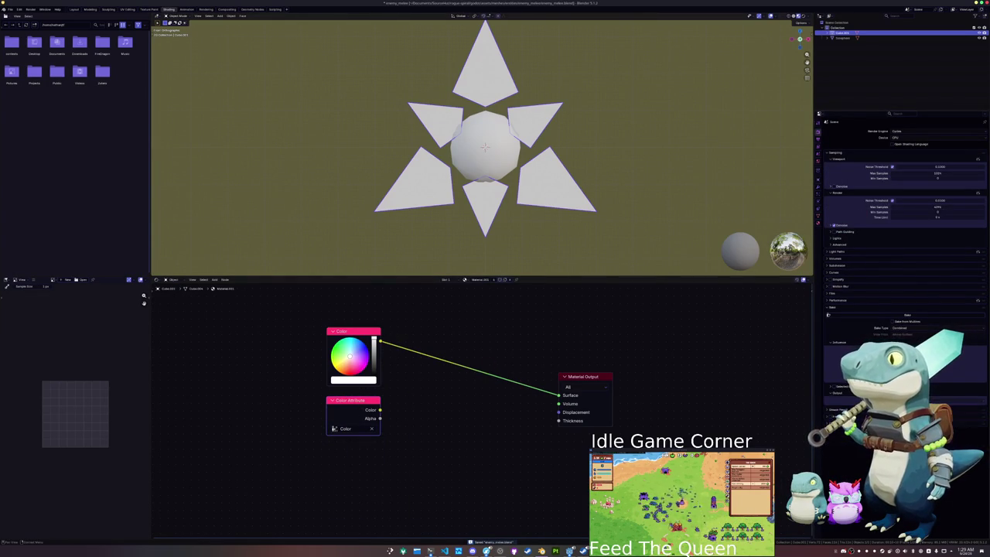
{"action": "left_click", "coordinate": [369, 408], "text": "ctrl+shift"}
{"action": "left_click", "coordinate": [485, 155]}
{"action": "left_click", "coordinate": [471, 280]}
{"action": "left_click", "coordinate": [484, 292]}
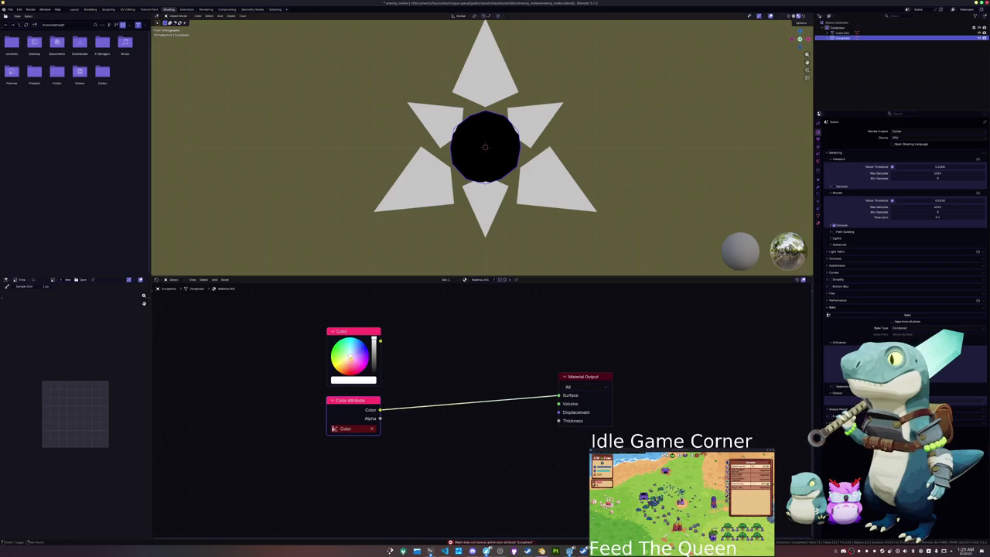
- Turn the Color node to black and reconnect the Color Attribute to Surface
{"action": "left_click_drag", "start_coordinate": [374, 340], "coordinate": [374, 378]}
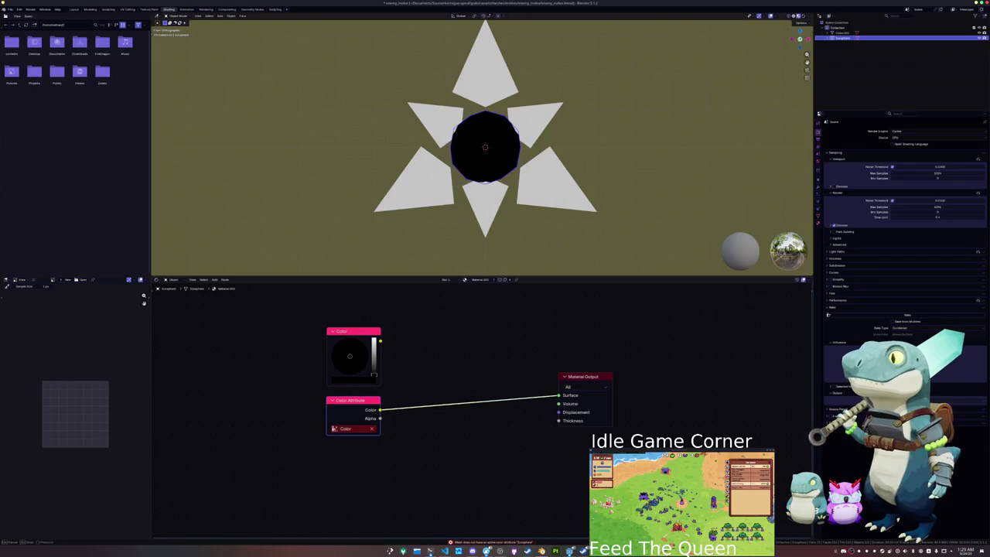
{"action": "left_click", "coordinate": [372, 338], "text": "ctrl+shift"}
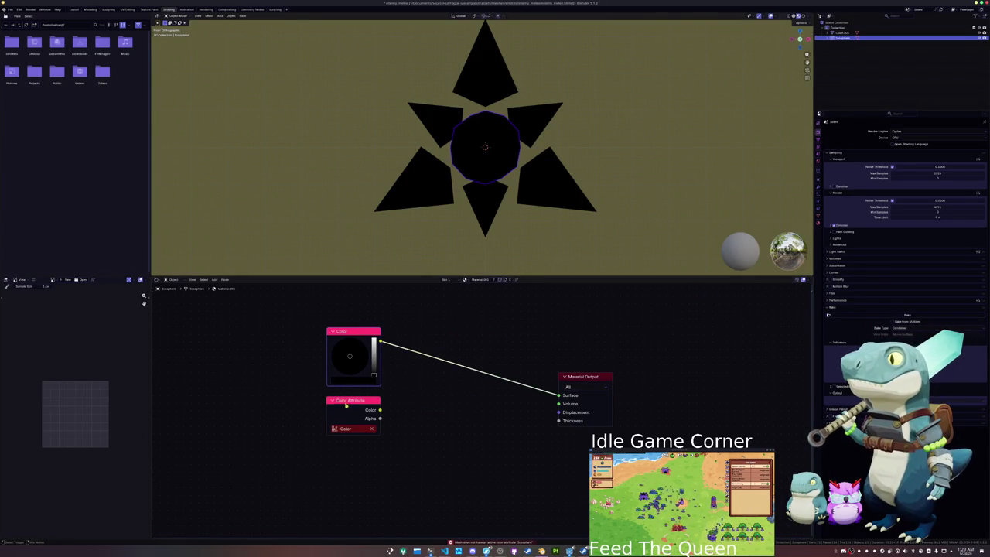
{"action": "left_click", "coordinate": [348, 403], "text": "ctrl+shift"}
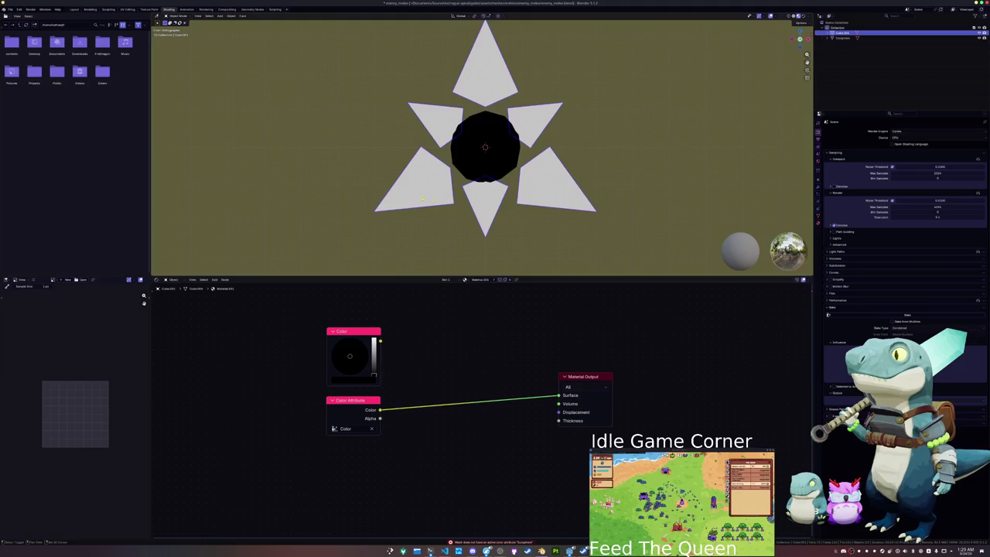
- Select the star object and give it a new name with F2
{"action": "left_click", "coordinate": [511, 172]}
{"action": "key", "text": "F2"}
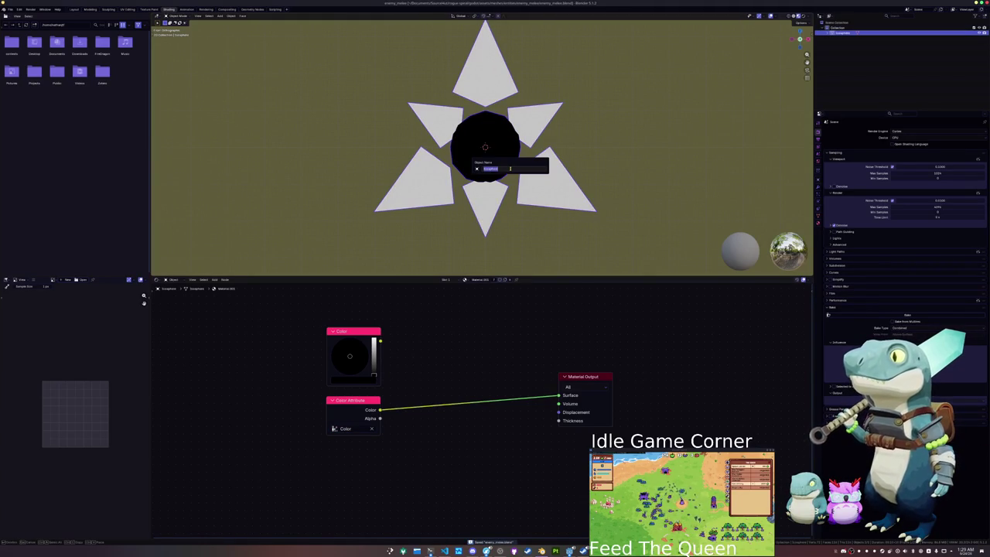
{"action": "type", "text": "star"}
{"action": "key", "text": "BackSpace"}
{"action": "key", "text": "BackSpace"}
{"action": "key", "text": "BackSpace"}
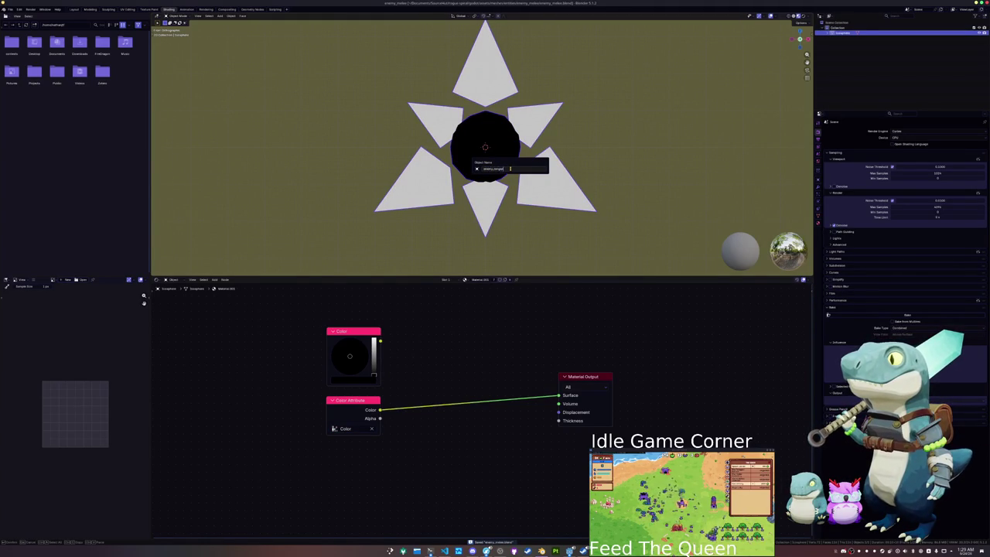
{"action": "key", "text": "Return"}
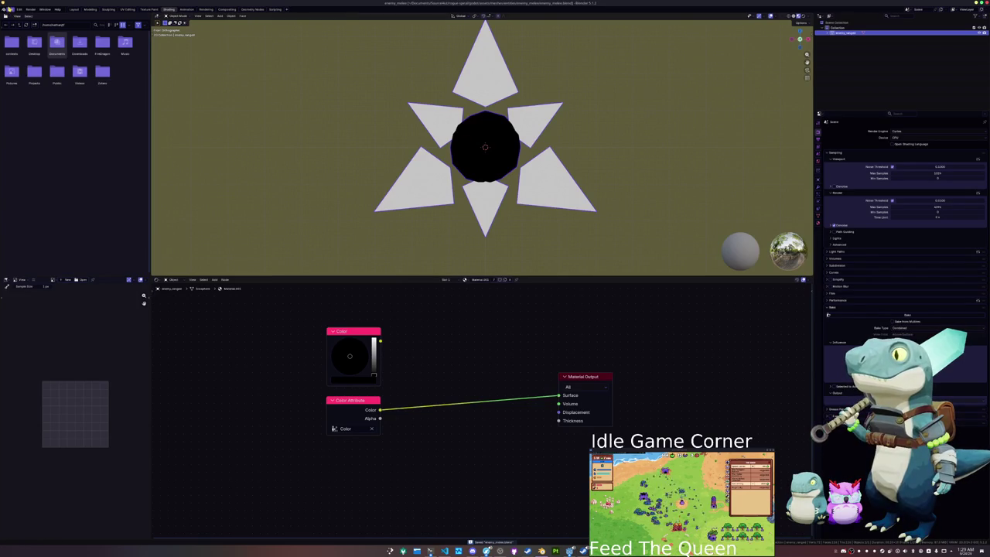
{"action": "left_click", "coordinate": [9, 9]}
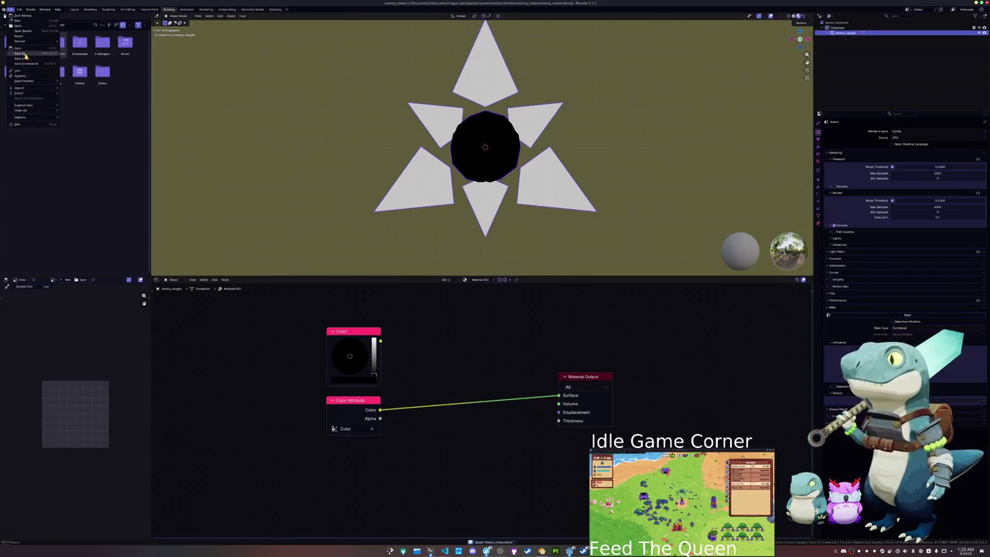
- Create a new folder named enemy_ranged in the Save As browser and open it
{"action": "left_click", "coordinate": [24, 54]}
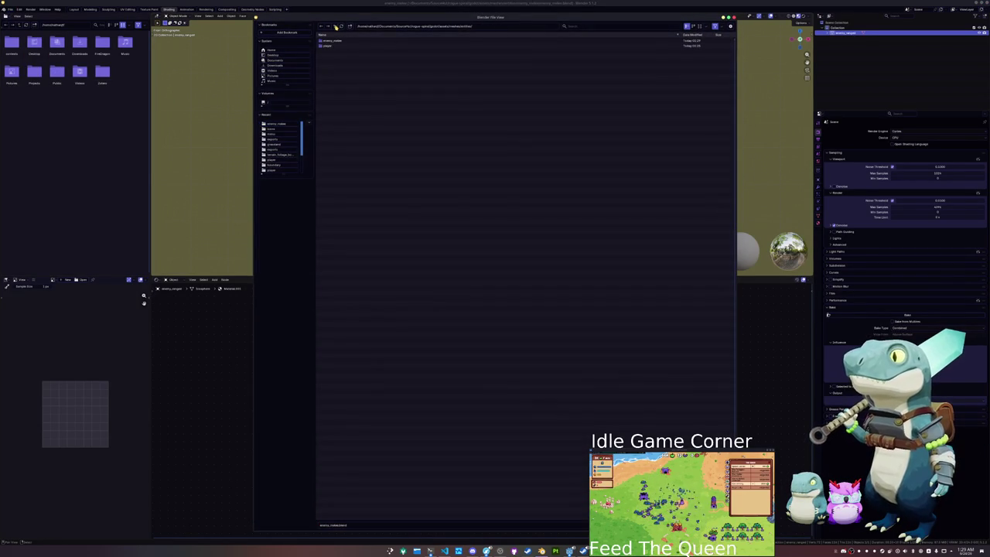
{"action": "left_click", "coordinate": [349, 27]}
{"action": "type", "text": "enem"}
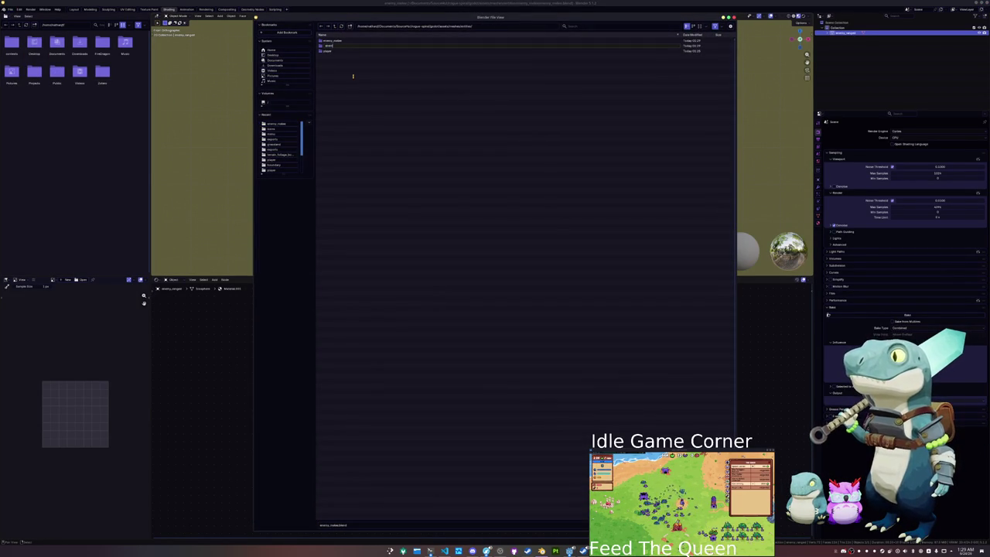
{"action": "key", "text": "Return"}
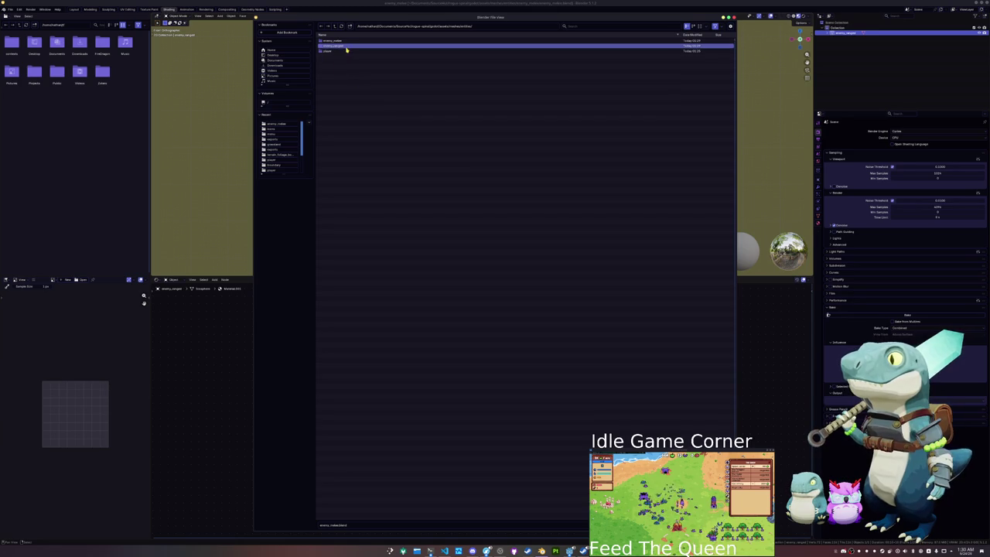
{"action": "double_click", "coordinate": [347, 46]}
- Save the file as enemy_ranged.blend and deselect the star mesh
{"action": "left_click", "coordinate": [356, 523]}
{"action": "type", "text": "enemy"}
{"action": "key", "text": "Return"}
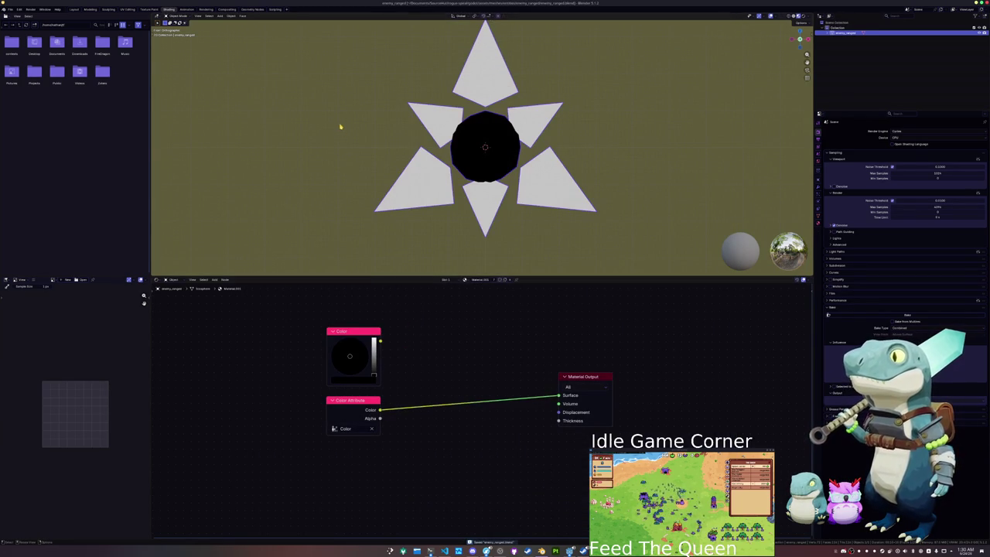
{"action": "left_click", "coordinate": [338, 126]}
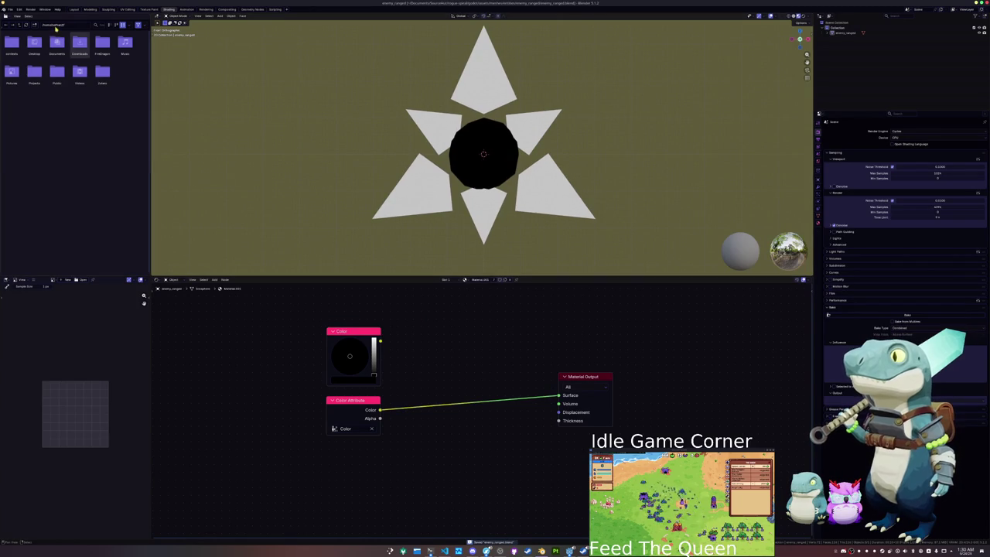
- Reopen enemy_melee.blend from recent files and delete its spiky mesh in the Layout workspace
{"action": "left_click", "coordinate": [10, 10]}
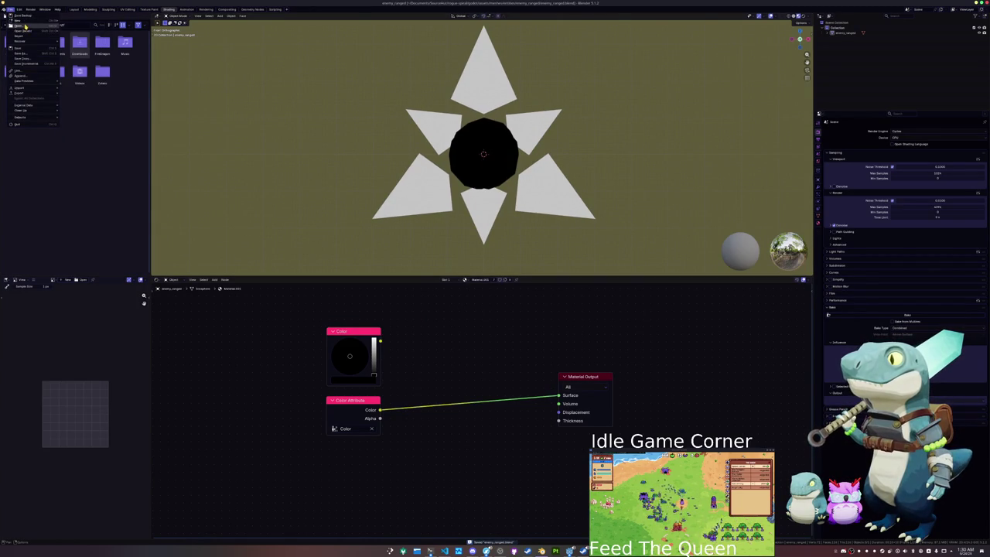
{"action": "mouse_move", "coordinate": [23, 31]}
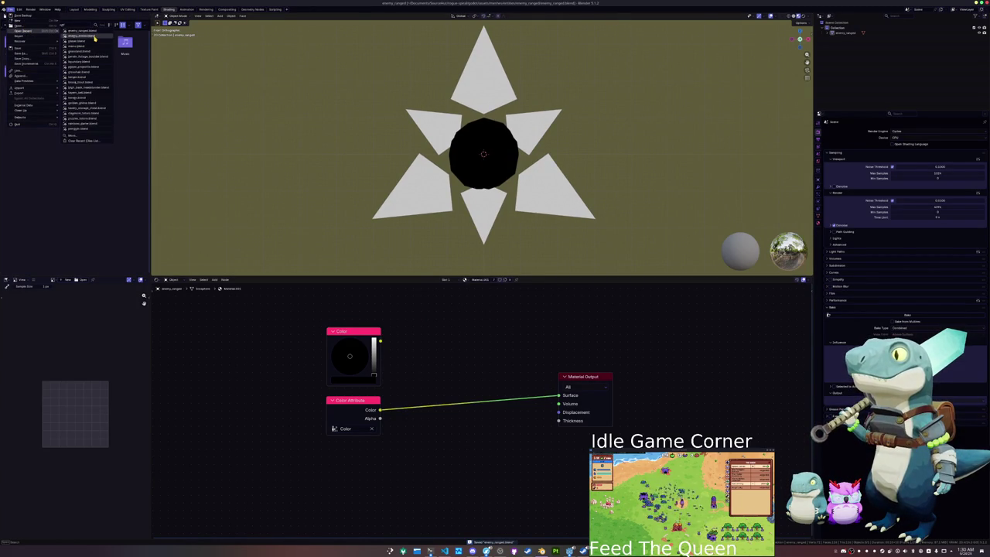
{"action": "left_click", "coordinate": [95, 36]}
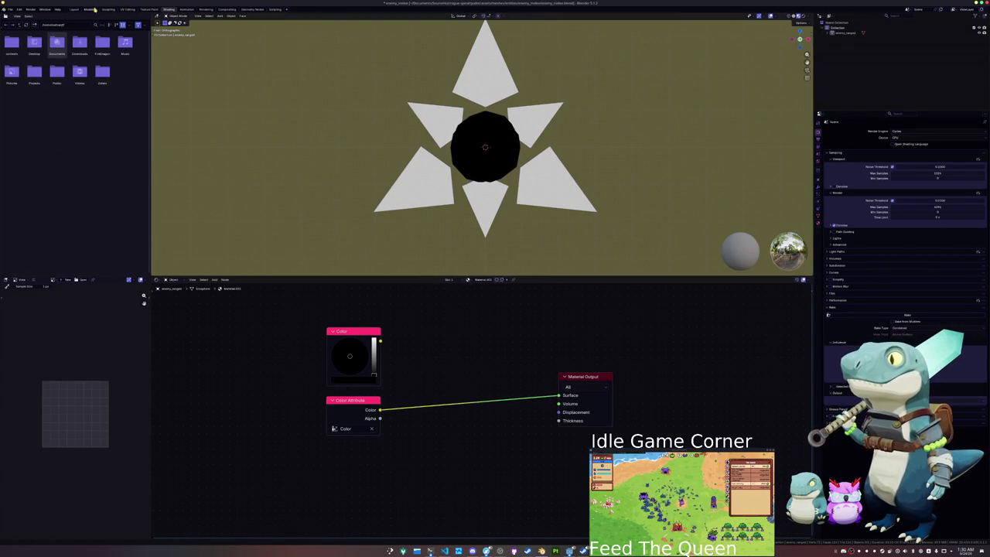
{"action": "left_click", "coordinate": [75, 9]}
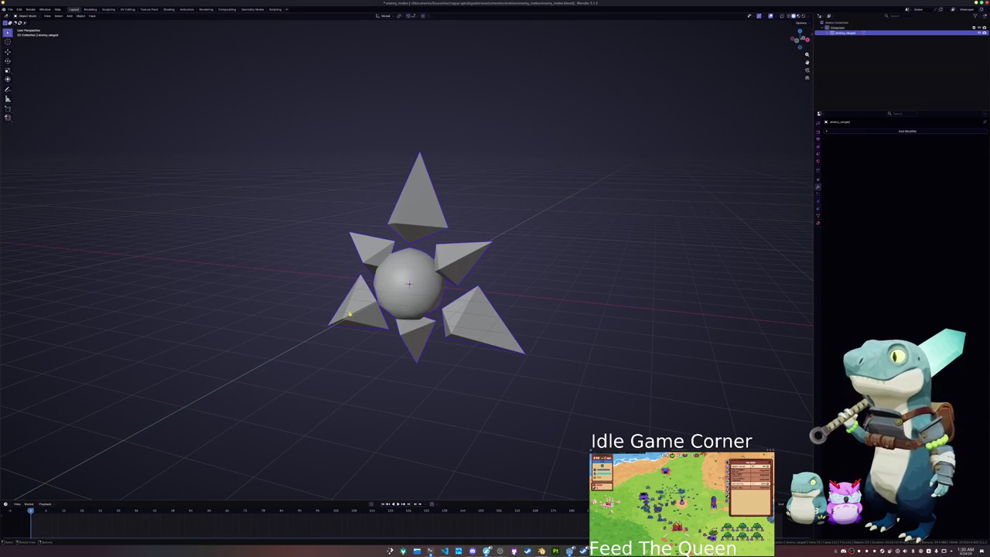
{"action": "key", "text": "Delete"}
- Add an Ico Sphere at the scene origin
{"action": "key", "text": "shift+a"}
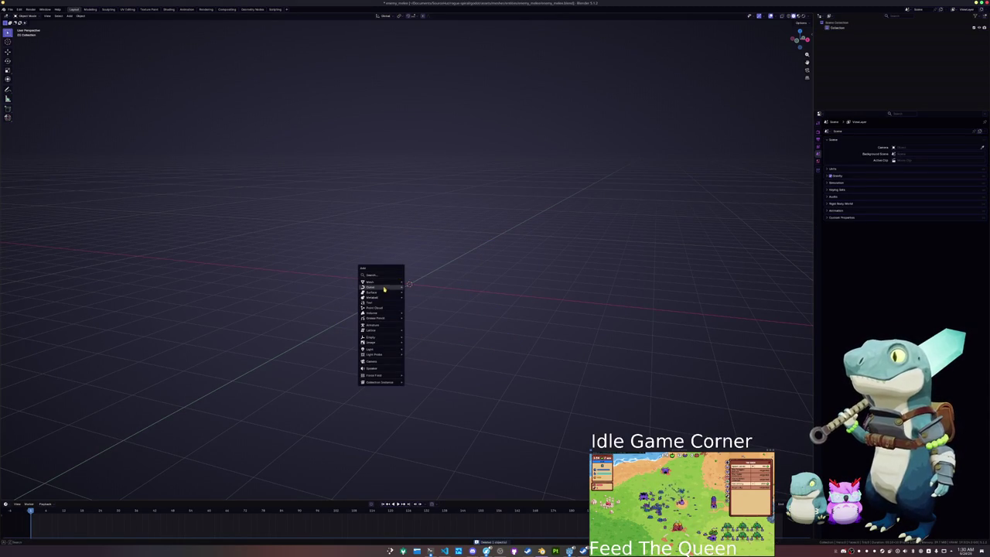
{"action": "mouse_move", "coordinate": [397, 285]}
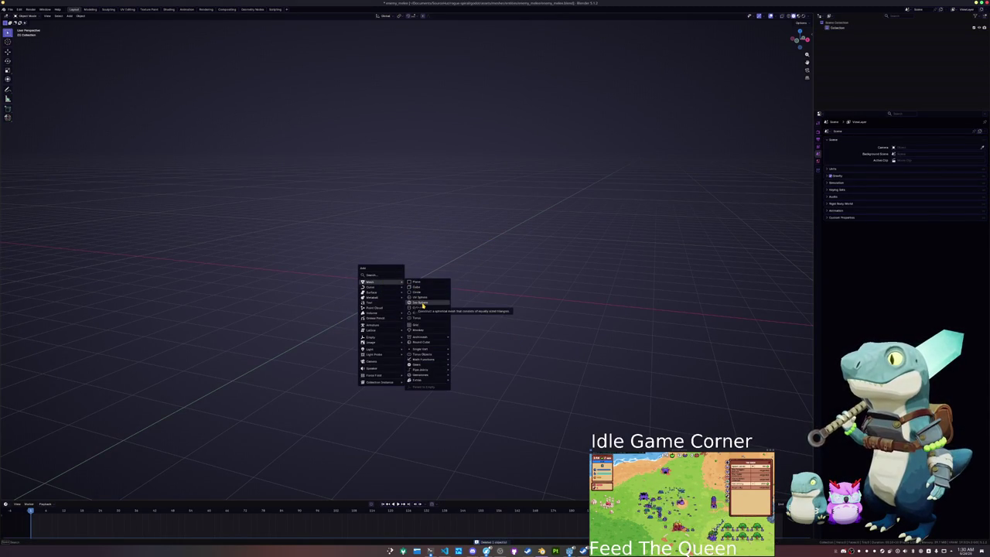
{"action": "left_click", "coordinate": [423, 307]}
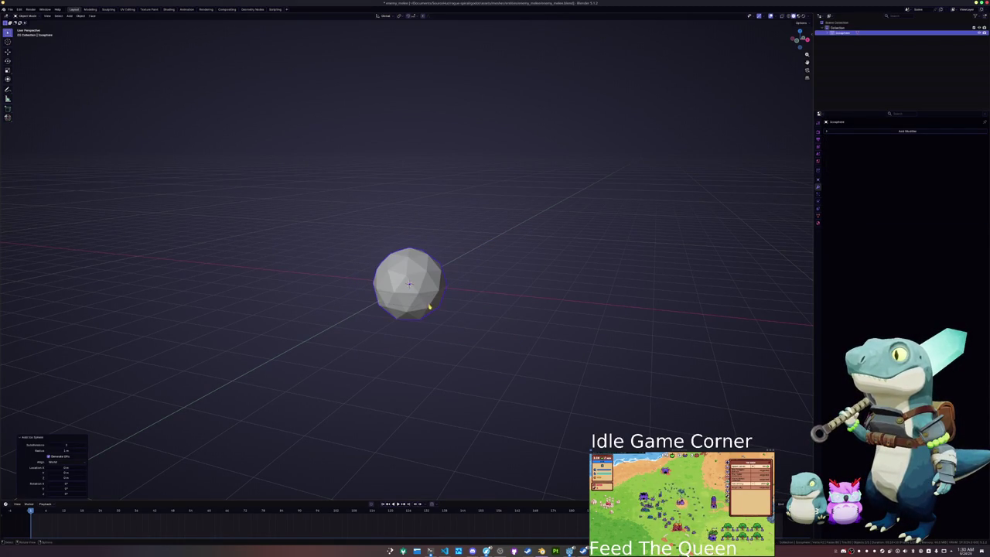
- Add a Cube at the scene origin
{"action": "key", "text": "shift+a"}
{"action": "mouse_move", "coordinate": [490, 292]}
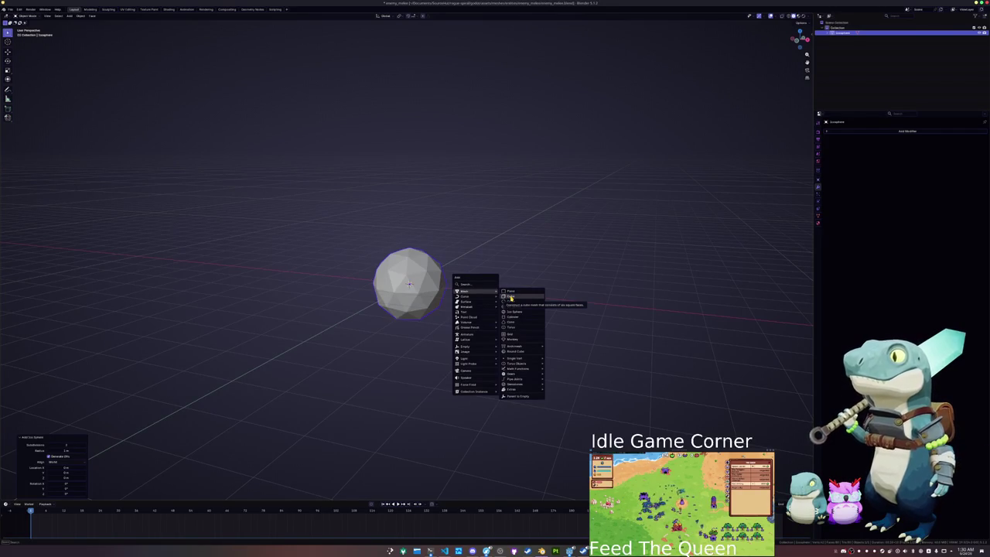
{"action": "left_click", "coordinate": [509, 297]}
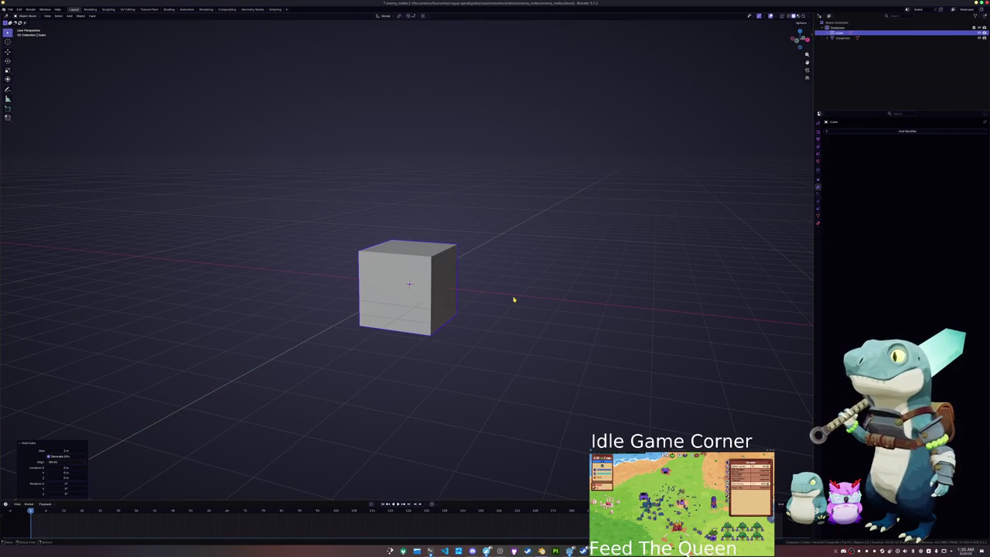
- Loop-cut the cube through the middle and merge both side faces at their centres
{"action": "key", "text": "KP_1"}
{"action": "key", "text": "Tab"}
{"action": "key", "text": "ctrl+r"}
{"action": "left_click", "coordinate": [414, 282]}
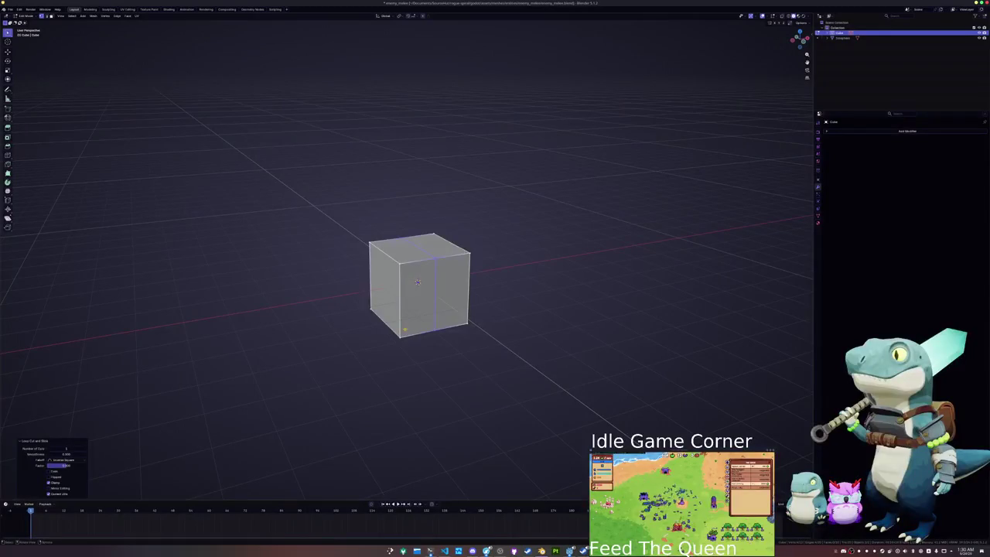
{"action": "key", "text": "alt+z"}
{"action": "left_click", "coordinate": [382, 297]}
{"action": "key", "text": "m"}
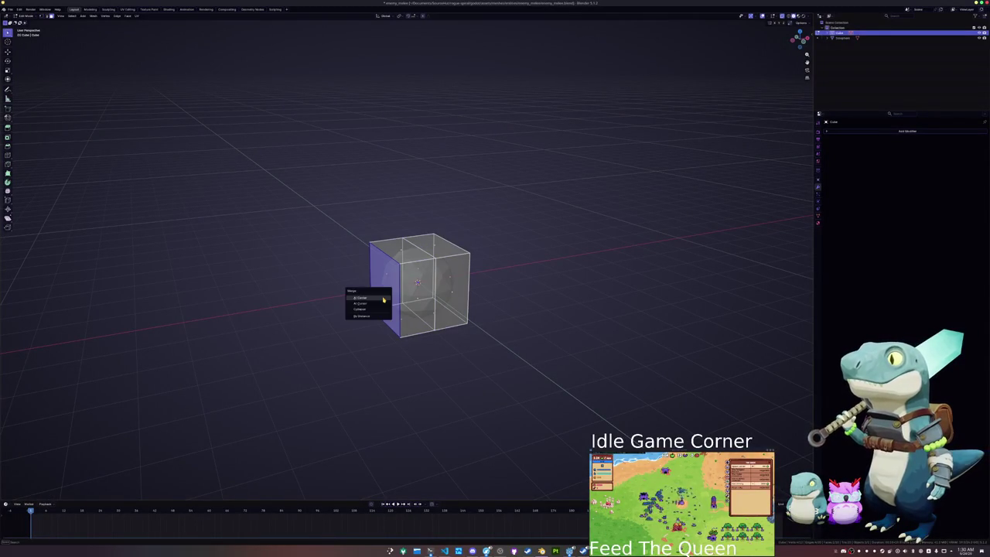
{"action": "left_click", "coordinate": [364, 300]}
{"action": "key", "text": "m"}
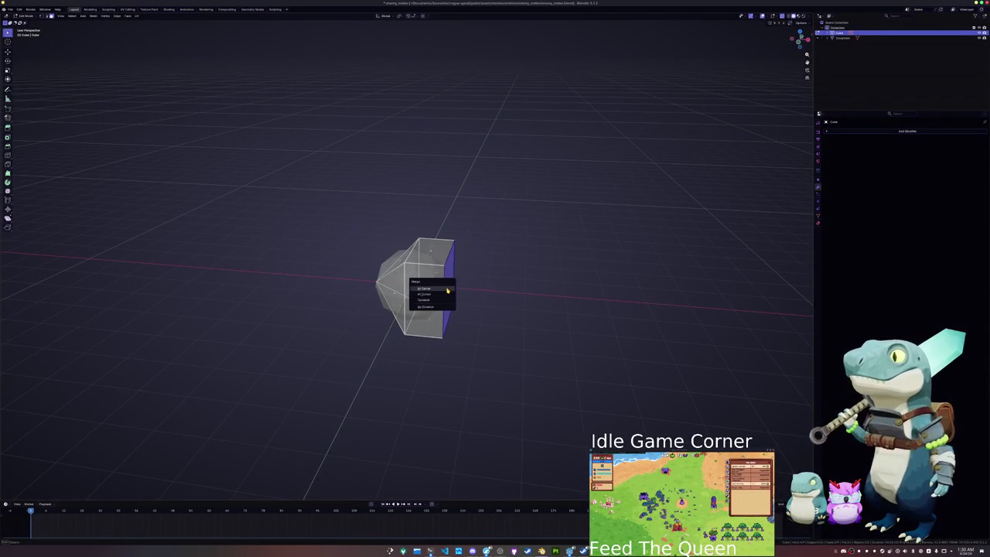
{"action": "left_click", "coordinate": [441, 288]}
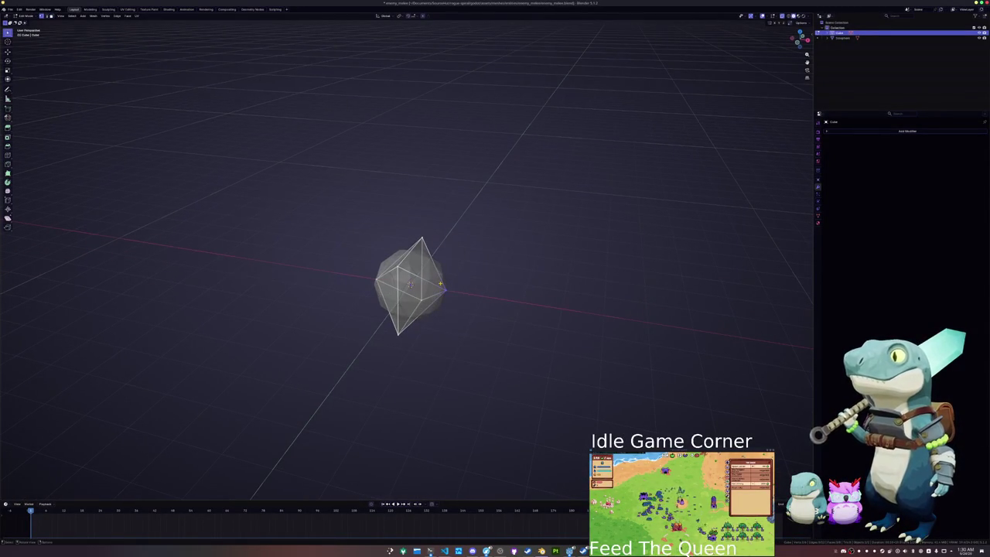
- Pull the spike's tip out along X and shift its base off the sphere
{"action": "key", "text": "KP_1"}
{"action": "key", "text": "g"}
{"action": "key", "text": "x"}
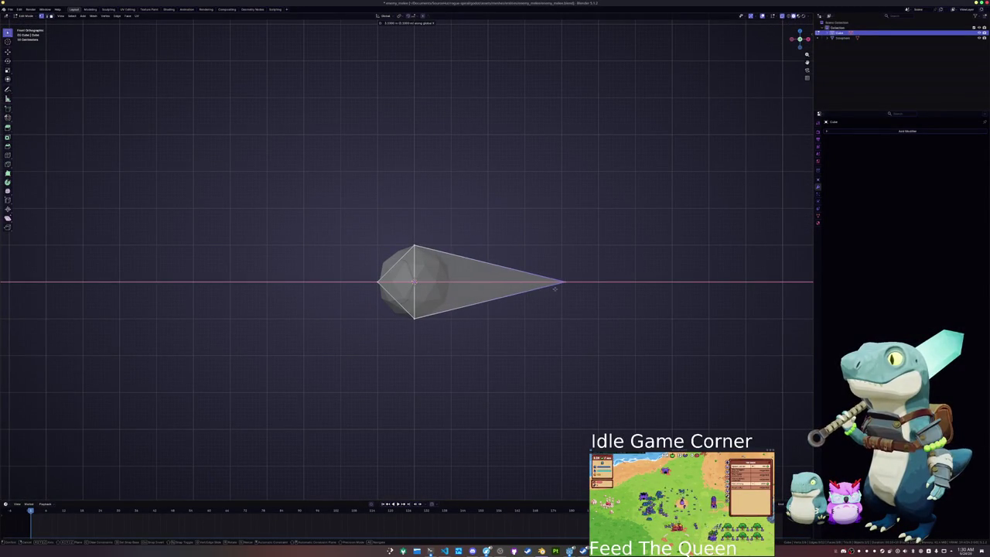
{"action": "left_click", "coordinate": [552, 288]}
{"action": "left_click_drag", "start_coordinate": [442, 344], "coordinate": [338, 212]}
{"action": "key", "text": "g"}
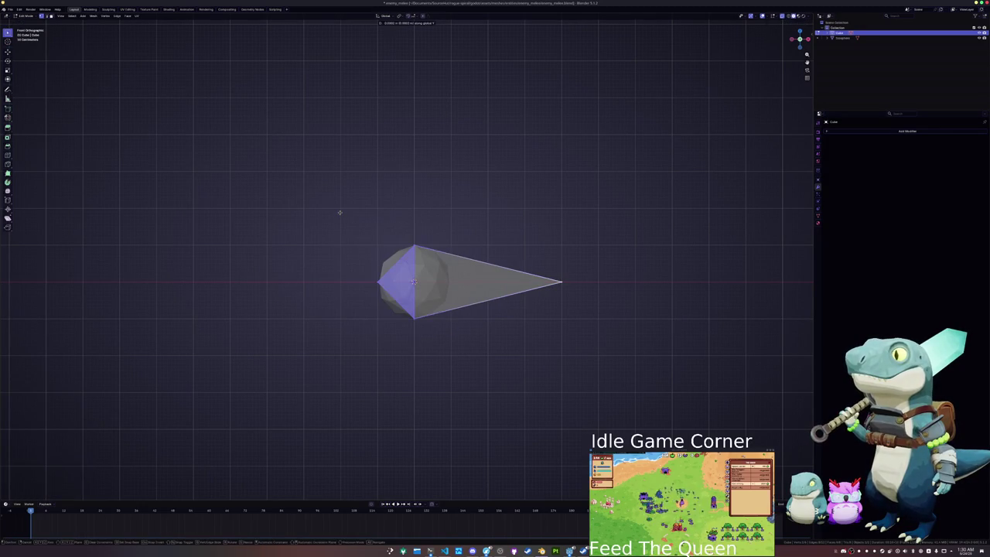
{"action": "left_click", "coordinate": [406, 214]}
- Scale the whole spike down and return to Object Mode
{"action": "key", "text": "a"}
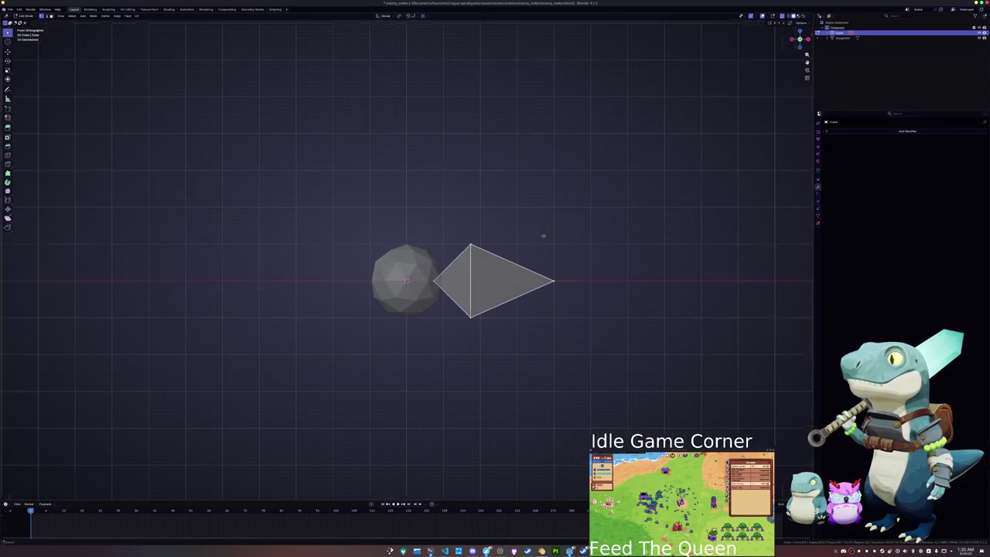
{"action": "scroll", "coordinate": [541, 233], "scroll_direction": "right", "scroll_amount": 2}
{"action": "key", "text": "s"}
{"action": "left_click", "coordinate": [543, 247]}
{"action": "key", "text": "Tab"}
{"action": "key", "text": "ctrl+a"}
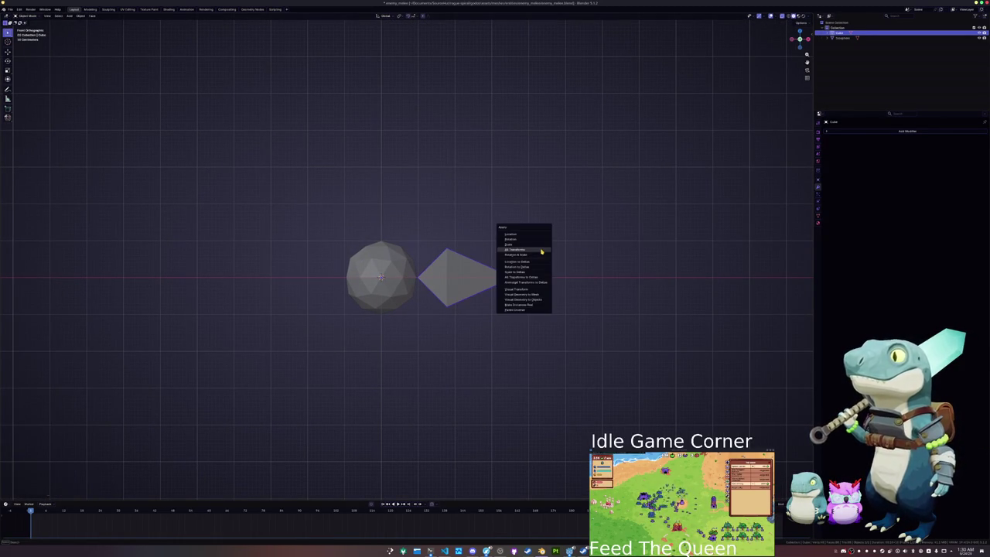
- Apply all transforms to the spike and add a duplicate rotated to point upward
{"action": "left_click", "coordinate": [541, 250]}
{"action": "key", "text": "shift+d"}
{"action": "right_click", "coordinate": [562, 244]}
{"action": "key", "text": "r"}
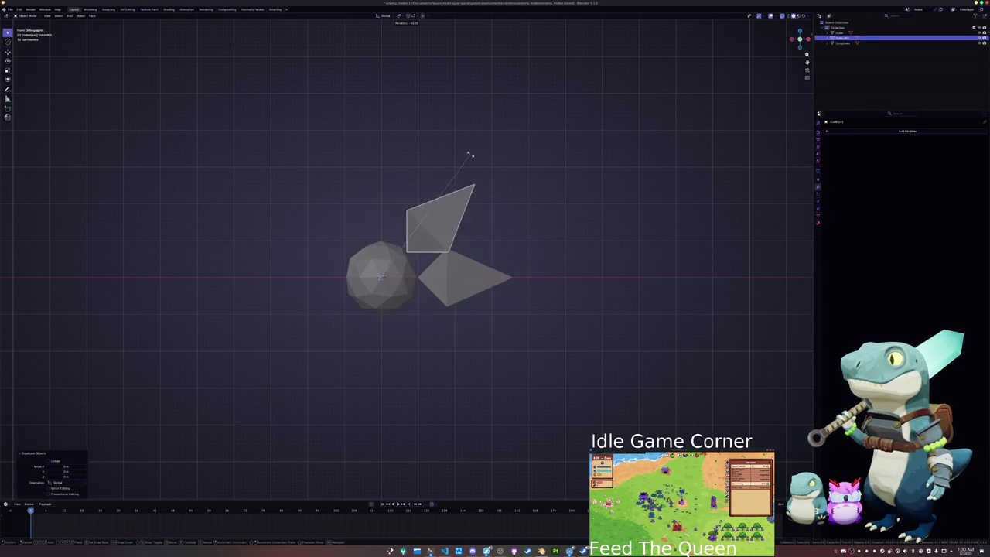
{"action": "left_click", "coordinate": [352, 138]}
{"action": "key", "text": "r"}
{"action": "right_click", "coordinate": [482, 172]}
- Duplicate and rotate three more spikes pointing left, down, and outward around Z
{"action": "key", "text": "shift+d"}
{"action": "key", "text": "r"}
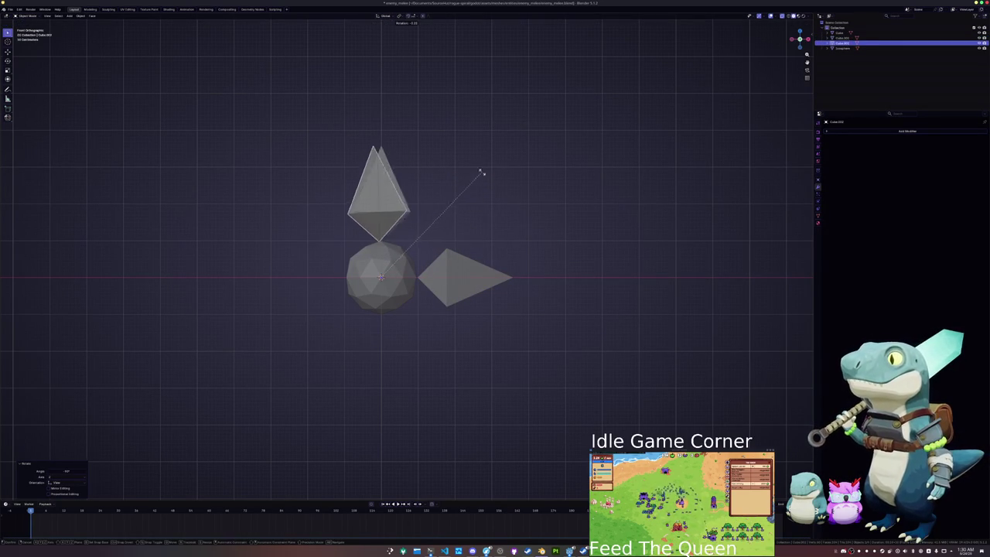
{"action": "left_click", "coordinate": [313, 191]}
{"action": "key", "text": "shift+d"}
{"action": "key", "text": "r"}
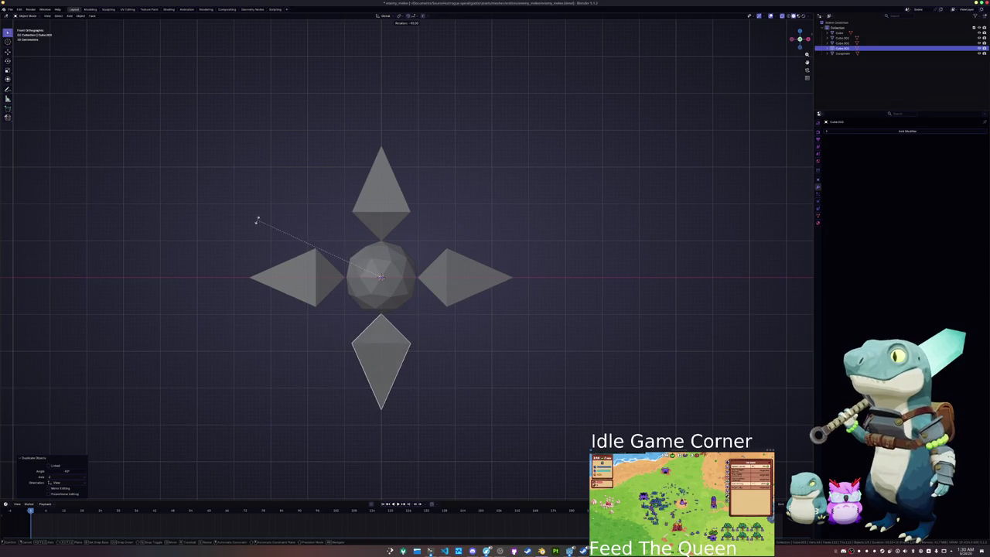
{"action": "left_click", "coordinate": [256, 219]}
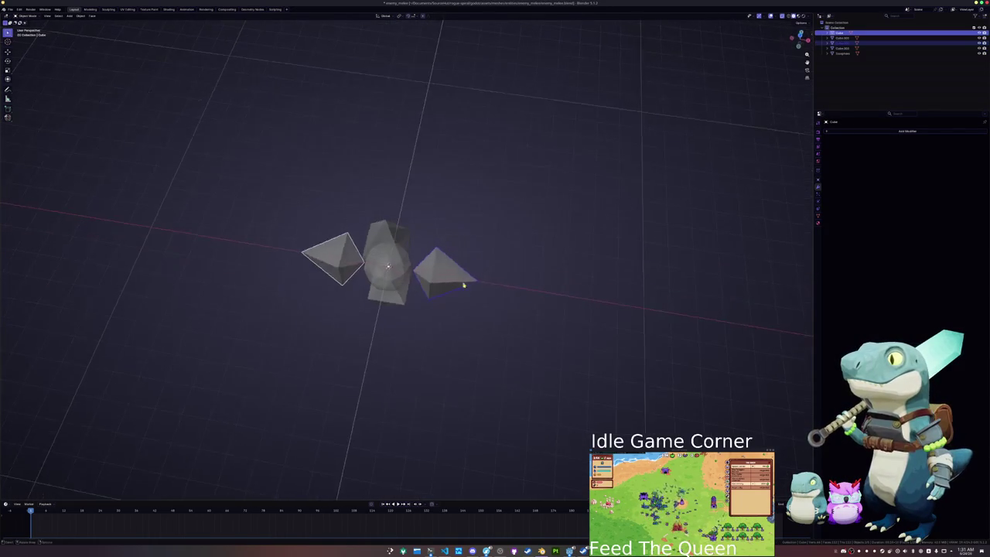
{"action": "key", "text": "shift+d"}
{"action": "key", "text": "r"}
{"action": "key", "text": "z"}
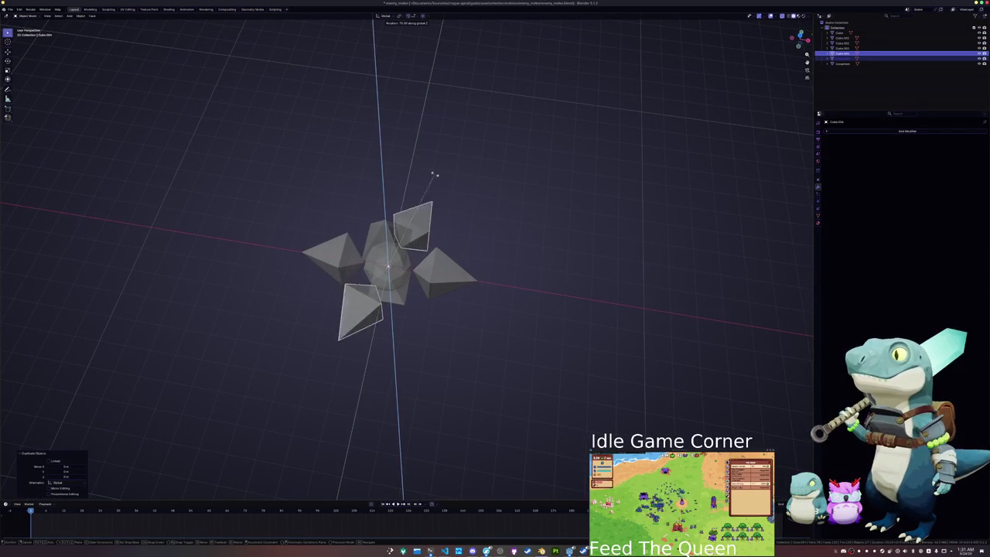
{"action": "left_click", "coordinate": [397, 164]}
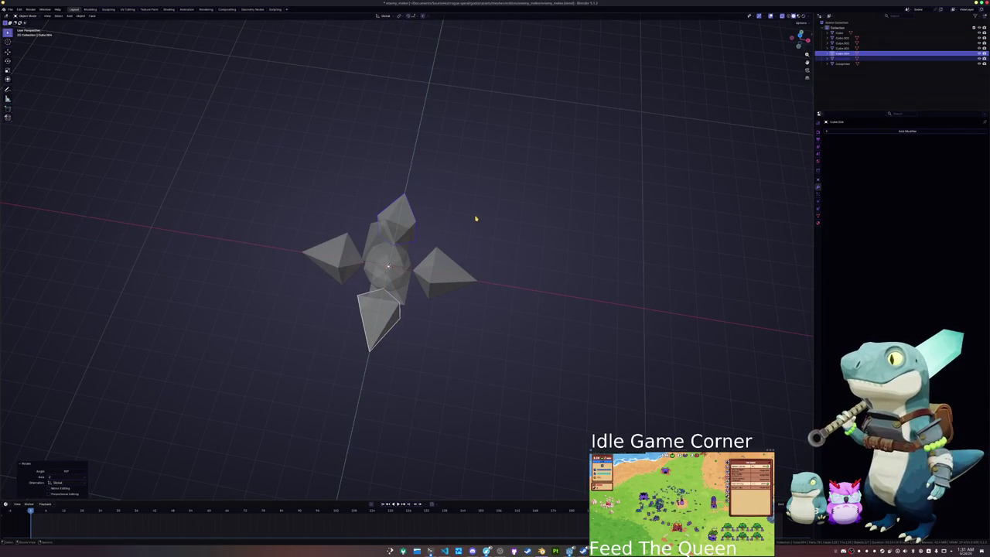
- Apply Shade Auto Smooth to the sphere, then select the lower-left and upper-right spikes
{"action": "left_click", "coordinate": [438, 264]}
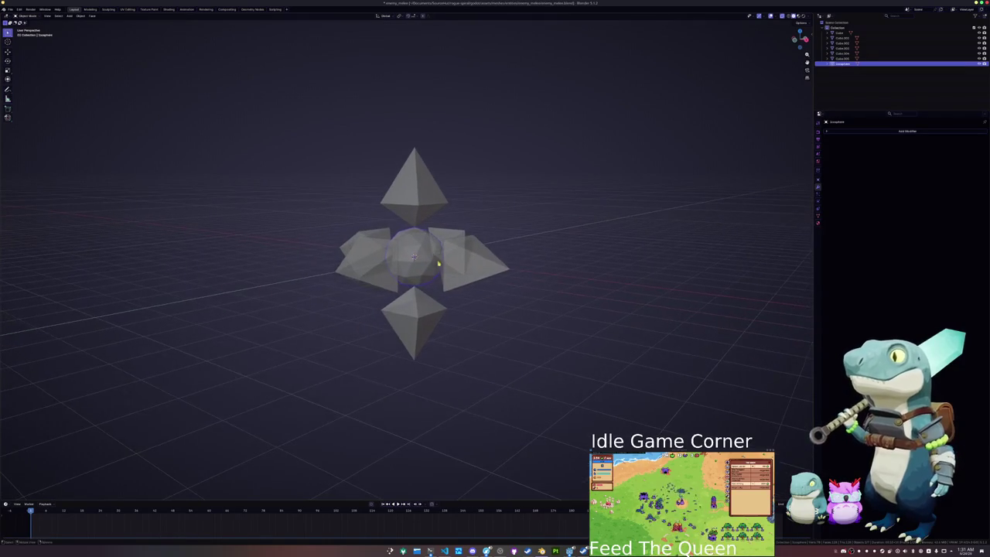
{"action": "right_click", "coordinate": [503, 234]}
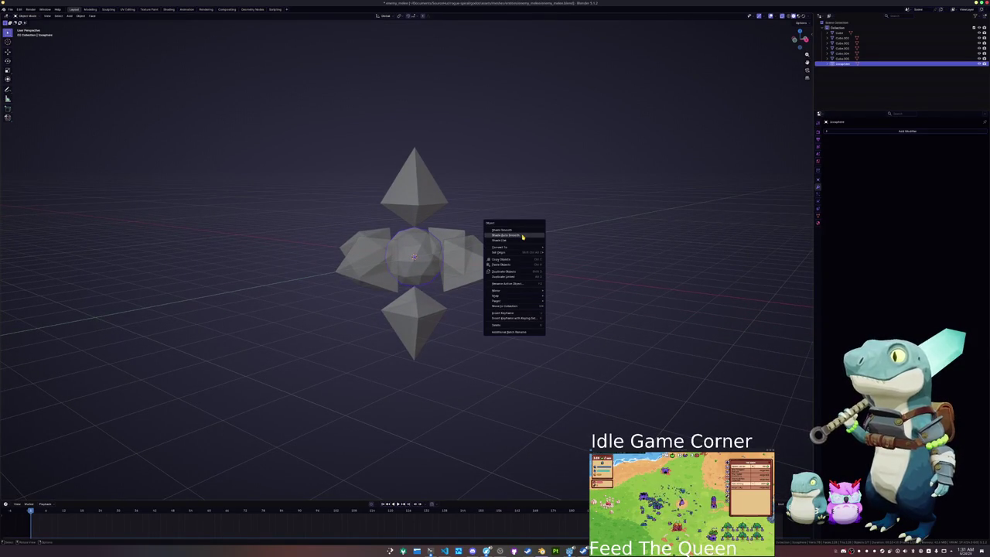
{"action": "left_click", "coordinate": [523, 237]}
{"action": "left_click", "coordinate": [510, 242]}
{"action": "scroll", "coordinate": [512, 241], "scroll_direction": "up", "scroll_amount": 3}
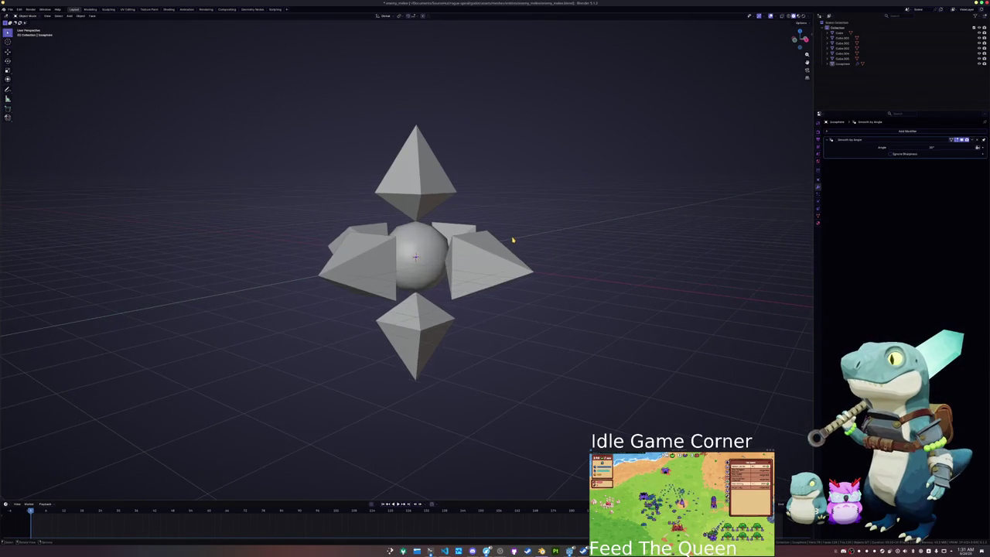
{"action": "middle_click", "coordinate": [512, 240]}
{"action": "left_click", "coordinate": [379, 297]}
{"action": "left_click", "coordinate": [473, 224], "text": "shift"}
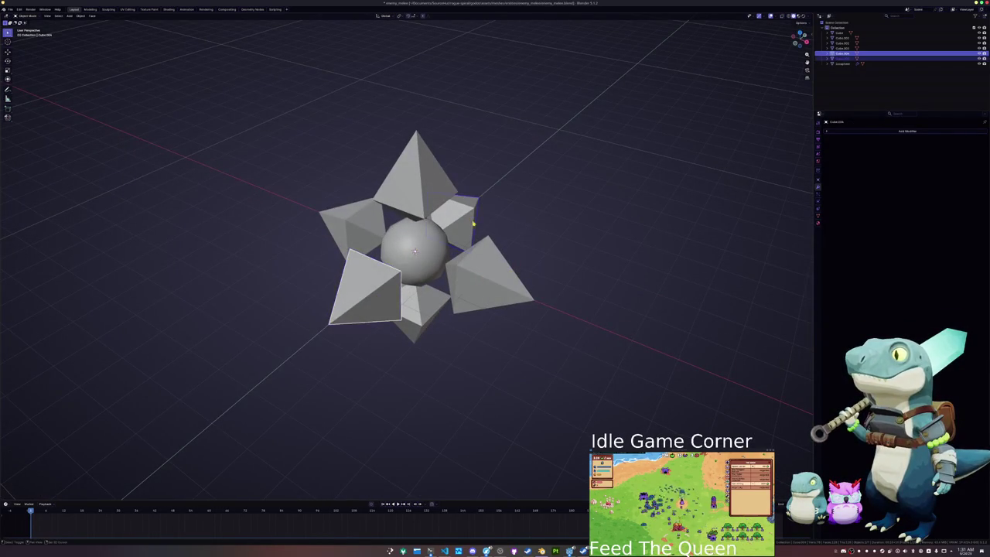
- Try duplicating and Y-scaling the two selected spikes, undoing and cancelling both
{"action": "key", "text": "shift+d"}
{"action": "left_click", "coordinate": [492, 241]}
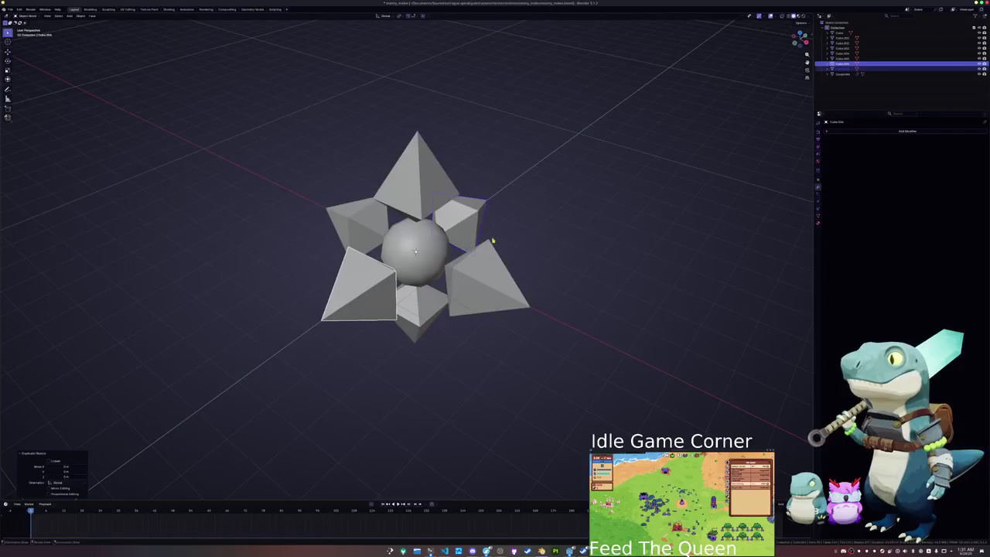
{"action": "key", "text": "ctrl+z"}
{"action": "key", "text": "s"}
{"action": "key", "text": "y"}
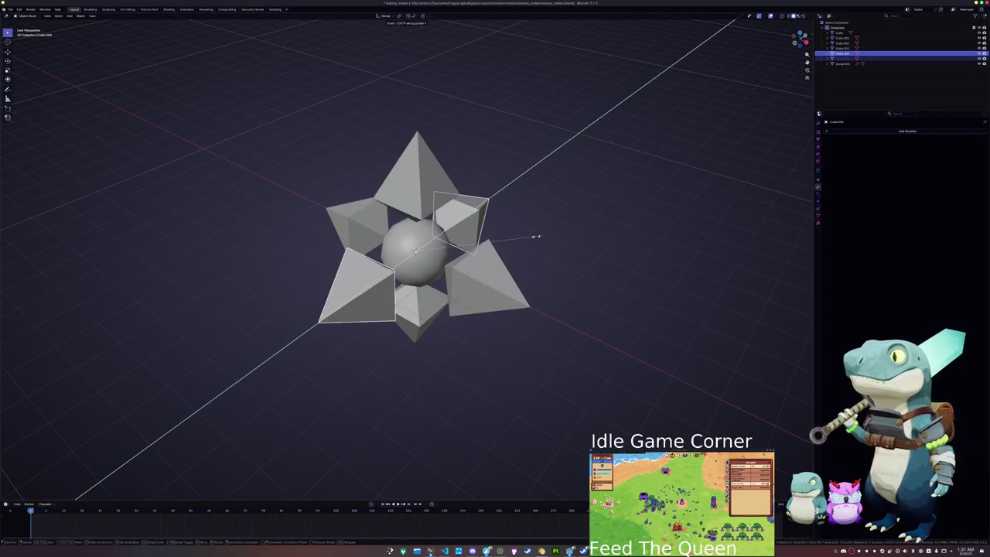
{"action": "right_click", "coordinate": [577, 222]}
- Spread the bottom spike and another spike apart along Y, then reset their scale
{"action": "left_click", "coordinate": [475, 287], "text": "shift"}
{"action": "left_click", "coordinate": [475, 288]}
{"action": "left_click", "coordinate": [400, 199], "text": "shift"}
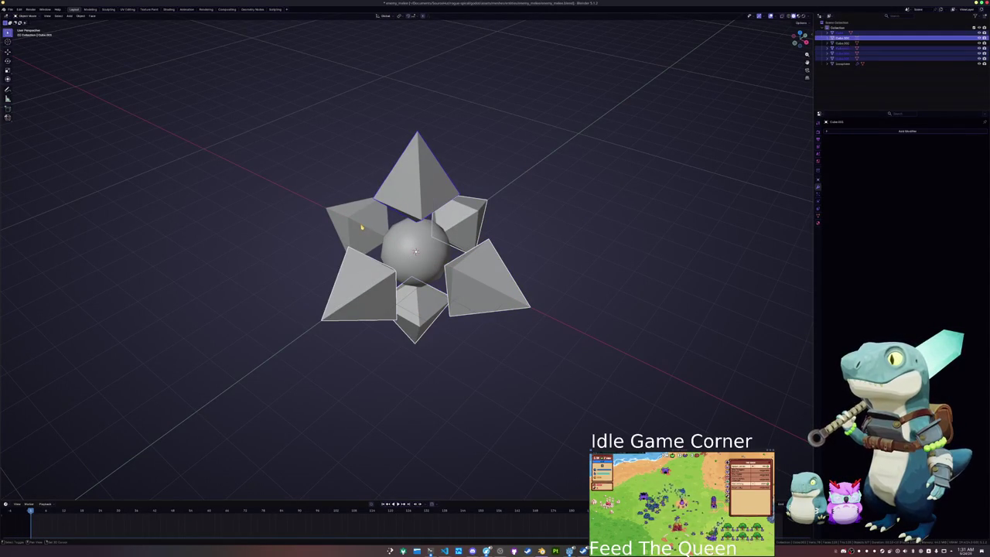
{"action": "key", "text": "s"}
{"action": "key", "text": "y"}
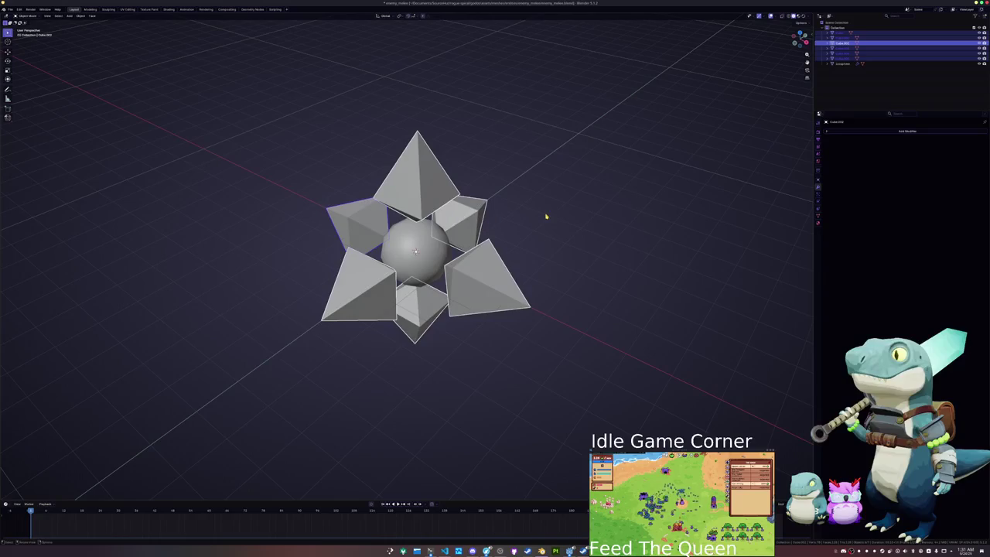
{"action": "left_click", "coordinate": [557, 213]}
{"action": "key", "text": "alt+s"}
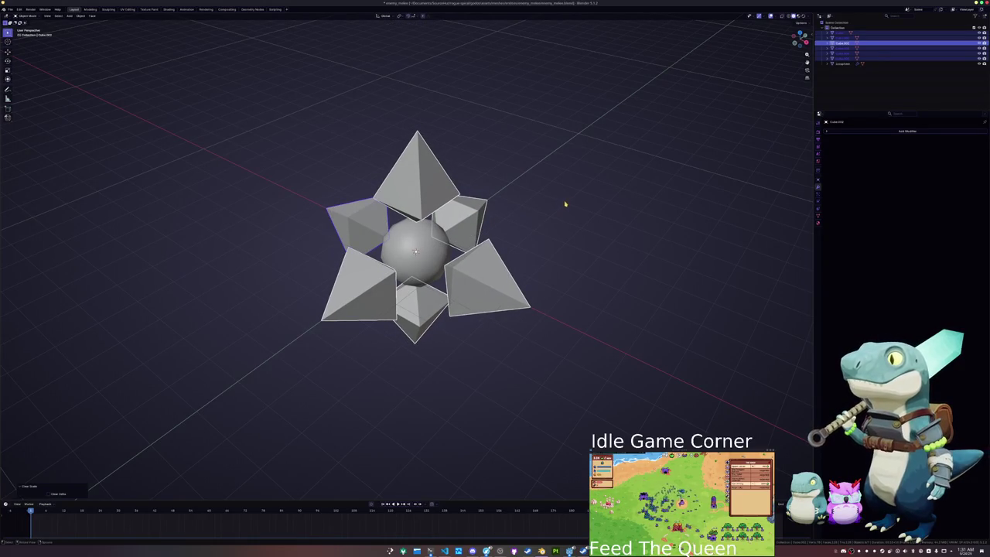
- Push the upper-right spike out along Y and spread the Cube and upper-left spikes apart
{"action": "left_click", "coordinate": [460, 220]}
{"action": "key", "text": "s"}
{"action": "key", "text": "y"}
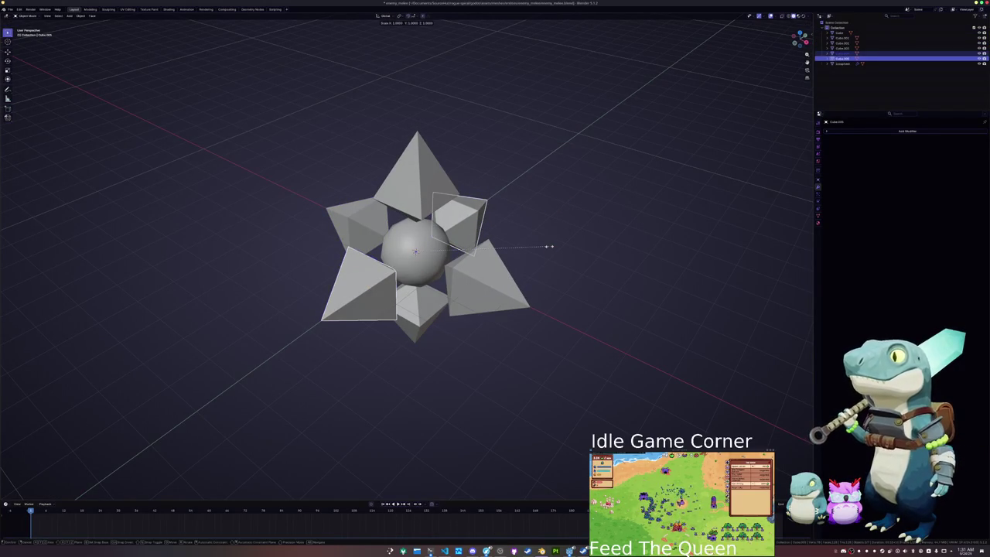
{"action": "left_click", "coordinate": [570, 243]}
{"action": "left_click", "coordinate": [343, 227]}
{"action": "left_click", "coordinate": [343, 228], "text": "shift"}
{"action": "key", "text": "s"}
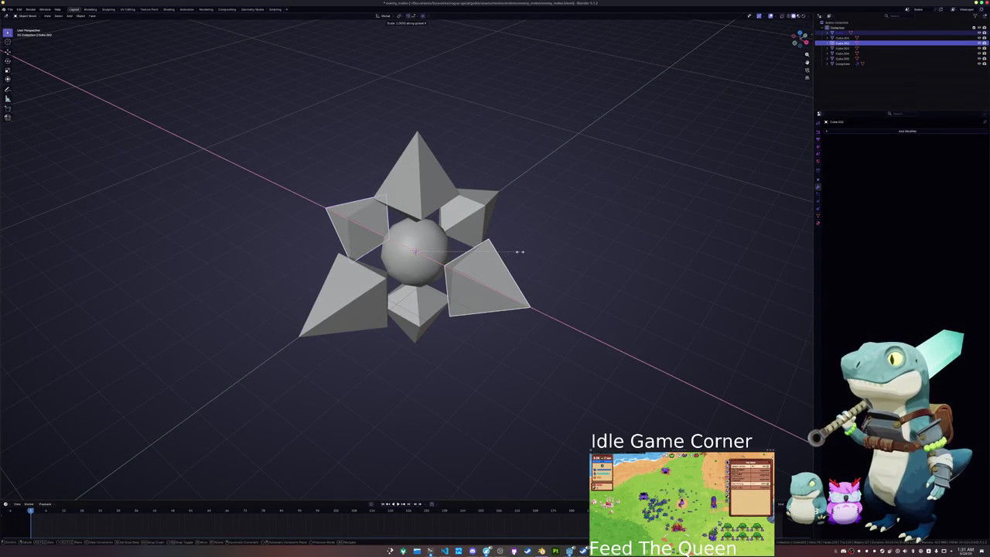
{"action": "left_click", "coordinate": [543, 256]}
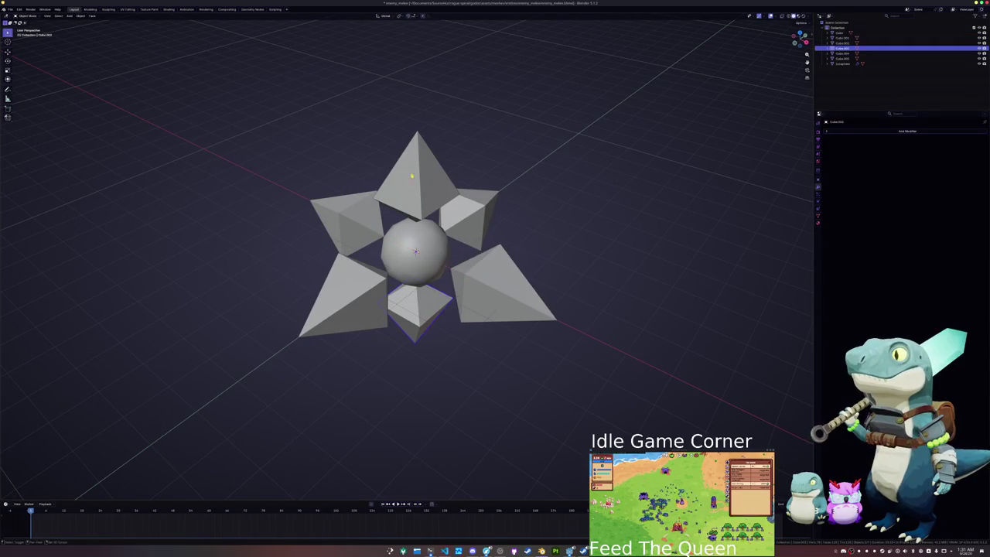
- Spread the top and bottom spikes apart along Z, deselect all, and save the file
{"action": "scroll", "coordinate": [472, 271], "scroll_direction": "down", "scroll_amount": 5}
{"action": "key", "text": "s"}
{"action": "key", "text": "z"}
{"action": "left_click", "coordinate": [542, 218]}
{"action": "left_click", "coordinate": [552, 224]}
{"action": "key", "text": "ctrl+s"}
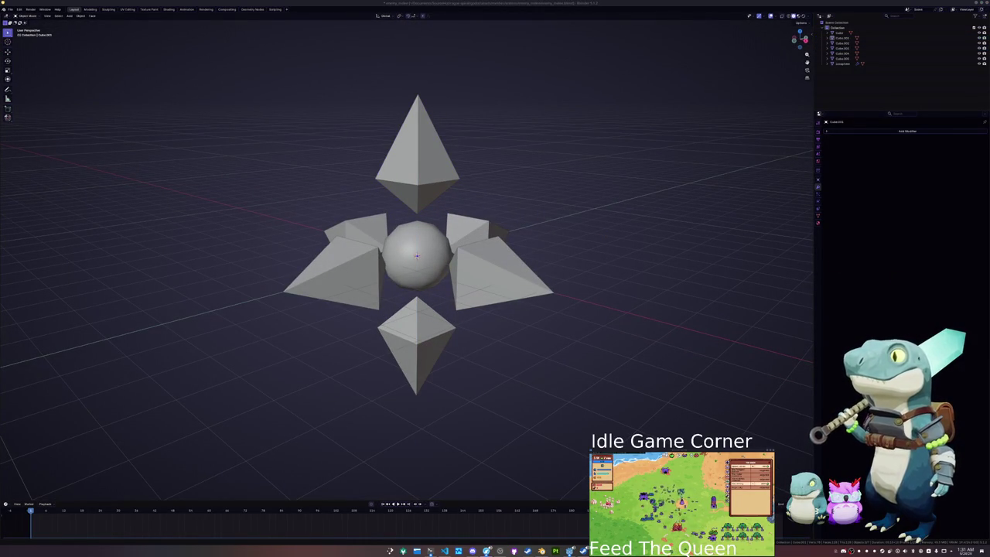
{"action": "key", "text": "ctrl+s"}
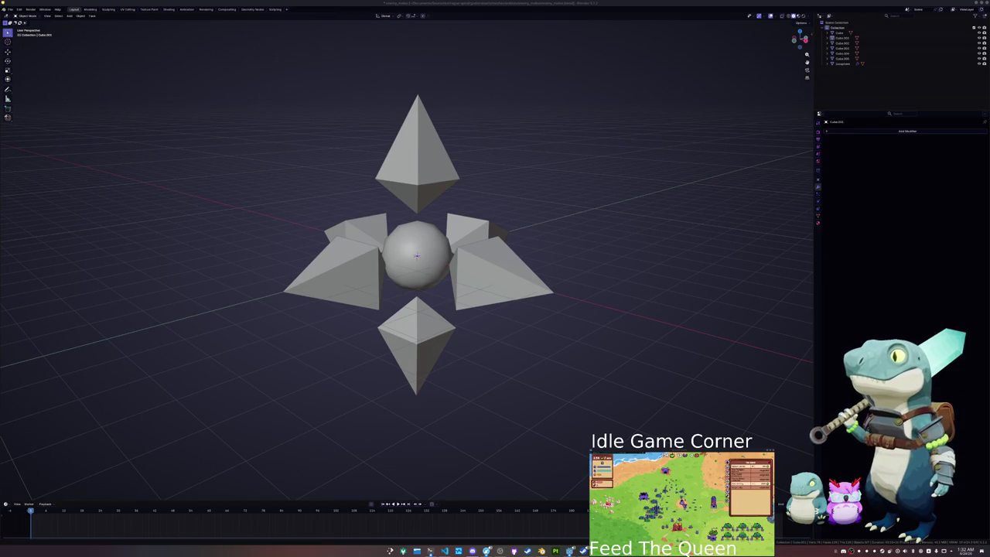
- Select the top and bottom pyramid spikes and view the model from the front
{"action": "left_click_drag", "start_coordinate": [566, 281], "coordinate": [557, 311]}
{"action": "left_click", "coordinate": [456, 288]}
{"action": "left_click", "coordinate": [358, 304], "text": "shift"}
{"action": "left_click", "coordinate": [349, 228]}
{"action": "left_click", "coordinate": [489, 221]}
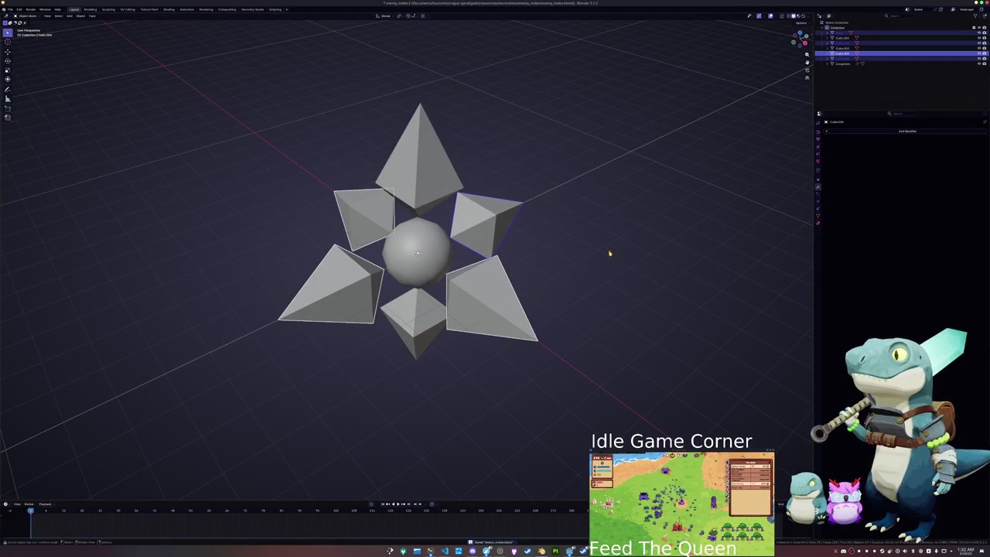
{"action": "left_click", "coordinate": [428, 326]}
{"action": "left_click", "coordinate": [405, 165]}
{"action": "key", "text": "KP_1"}
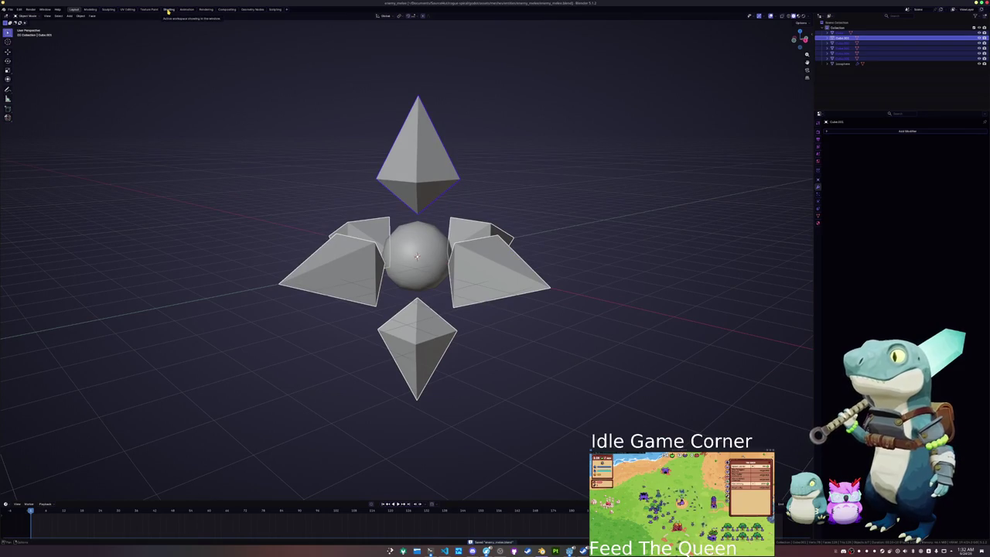
{"action": "scroll", "coordinate": [534, 236], "scroll_direction": "left", "scroll_amount": 3}
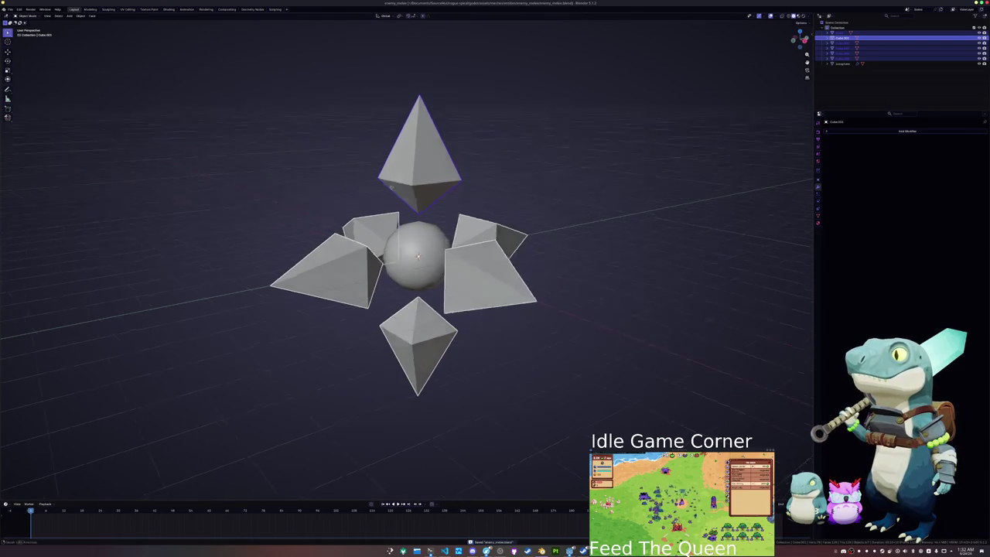
{"action": "scroll", "coordinate": [543, 240], "scroll_direction": "down", "scroll_amount": 5}
- Duplicate the selected spikes and rotate the copies 45° around X, then around Z
{"action": "key", "text": "shift+d"}
{"action": "right_click", "coordinate": [540, 258]}
{"action": "scroll", "coordinate": [542, 248], "scroll_direction": "up", "scroll_amount": 5}
{"action": "key", "text": "r"}
{"action": "key", "text": "x"}
{"action": "left_click", "coordinate": [498, 151]}
{"action": "key", "text": "r"}
{"action": "key", "text": "z"}
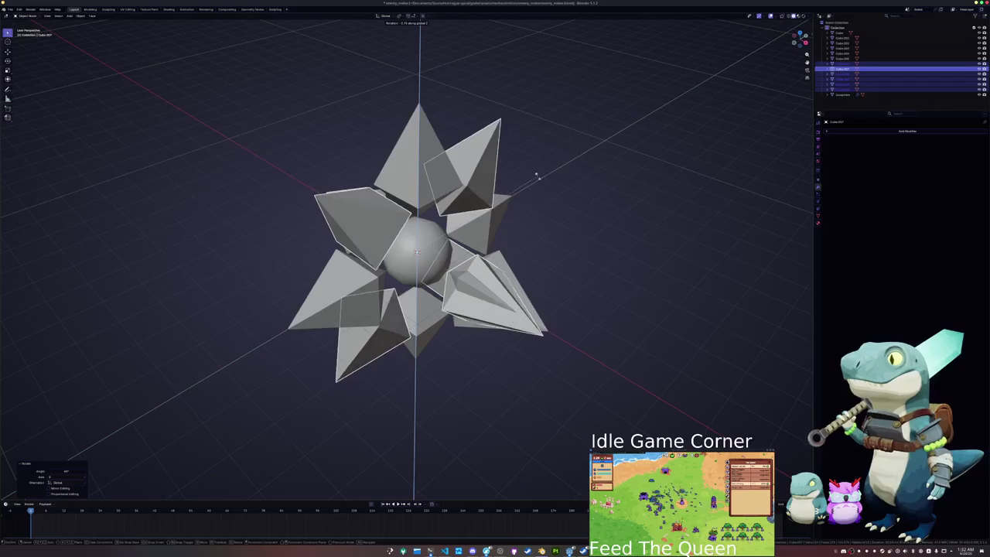
{"action": "left_click", "coordinate": [530, 270]}
{"action": "left_click_drag", "start_coordinate": [530, 270], "coordinate": [526, 239]}
{"action": "key", "text": "a"}
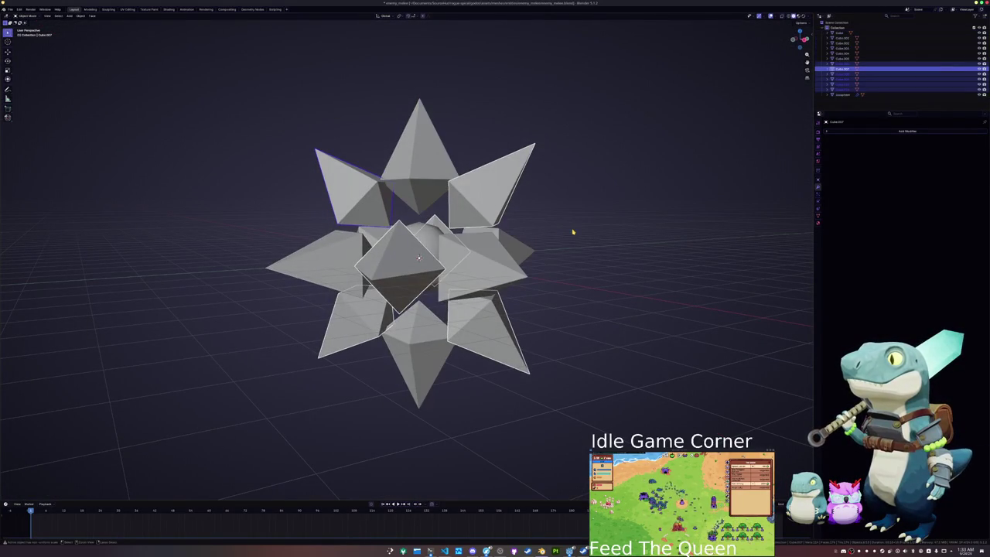
- Shrink the copied spikes in Edit Mode using Individual Origins as the pivot
{"action": "key", "text": "Tab"}
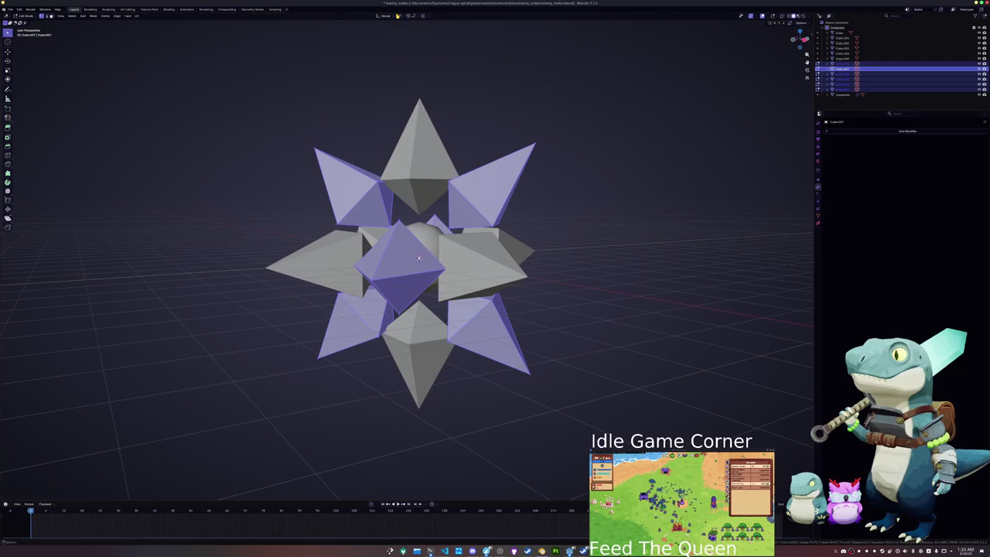
{"action": "left_click", "coordinate": [402, 16]}
{"action": "left_click", "coordinate": [418, 41]}
{"action": "key", "text": "s"}
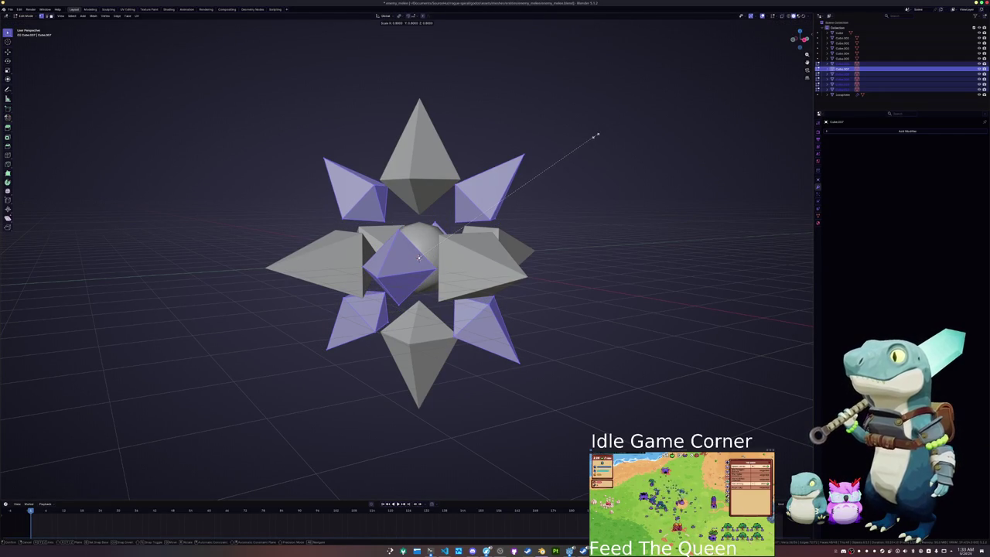
{"action": "left_click", "coordinate": [573, 150]}
{"action": "key", "text": "Tab"}
{"action": "left_click_drag", "start_coordinate": [572, 150], "coordinate": [571, 192]}
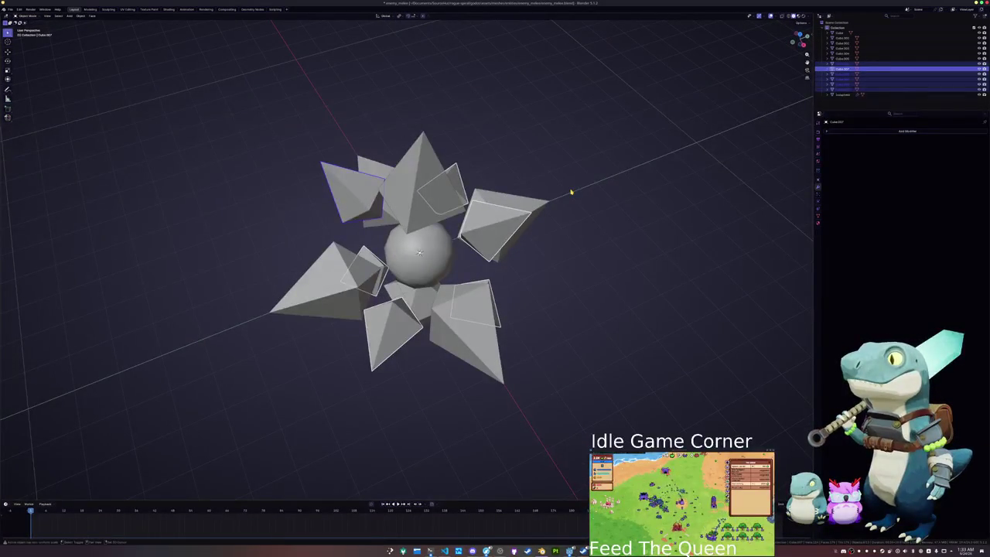
- Duplicate the spikes again and rotate the new copies around Z
{"action": "key", "text": "shift+d"}
{"action": "right_click", "coordinate": [572, 194]}
{"action": "key", "text": "r"}
{"action": "key", "text": "z"}
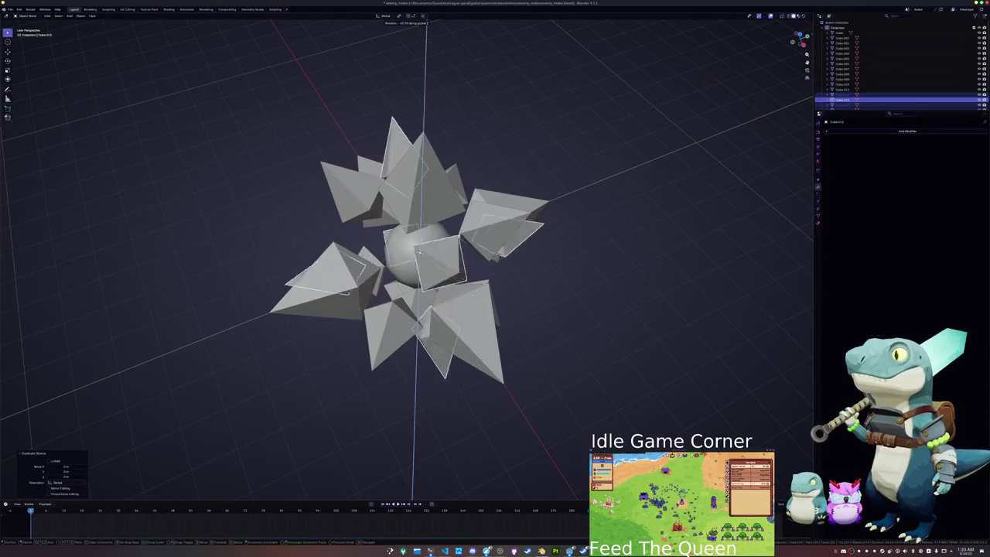
{"action": "key", "text": "Return"}
{"action": "scroll", "coordinate": [418, 255], "scroll_direction": "down", "scroll_amount": 3}
- Select the sphere core and bring up its material list in the Shading workspace
{"action": "mouse_move", "coordinate": [502, 354]}
{"action": "left_mouse_down"}
{"action": "mouse_move", "coordinate": [420, 237]}
{"action": "mouse_move", "coordinate": [281, 111]}
{"action": "left_mouse_up"}
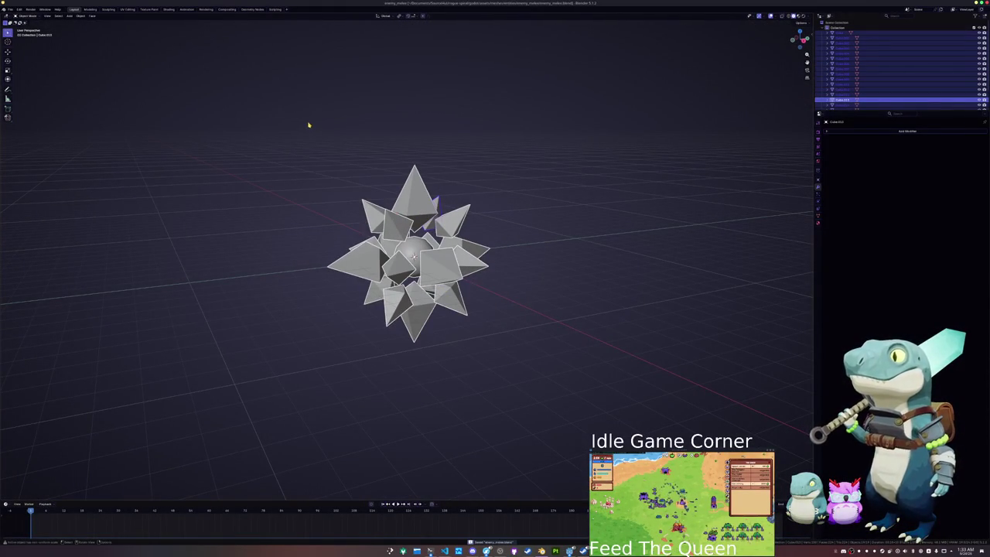
{"action": "scroll", "coordinate": [315, 158], "scroll_direction": "up", "scroll_amount": 2}
{"action": "left_click", "coordinate": [417, 256]}
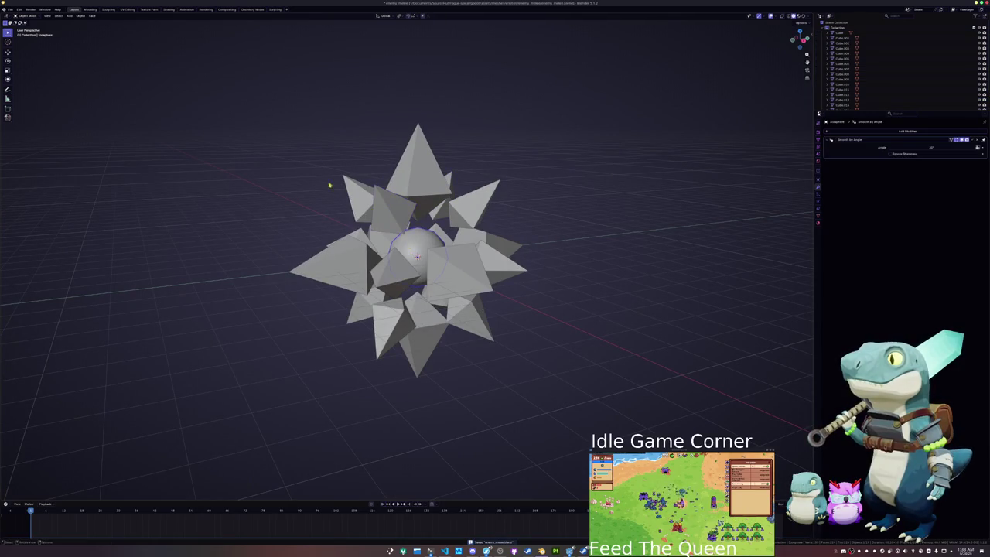
{"action": "left_click", "coordinate": [168, 9]}
{"action": "left_click", "coordinate": [472, 279]}
- Give the core Material.001 and a Color attribute wired into the material surface, then save
{"action": "left_click", "coordinate": [478, 292]}
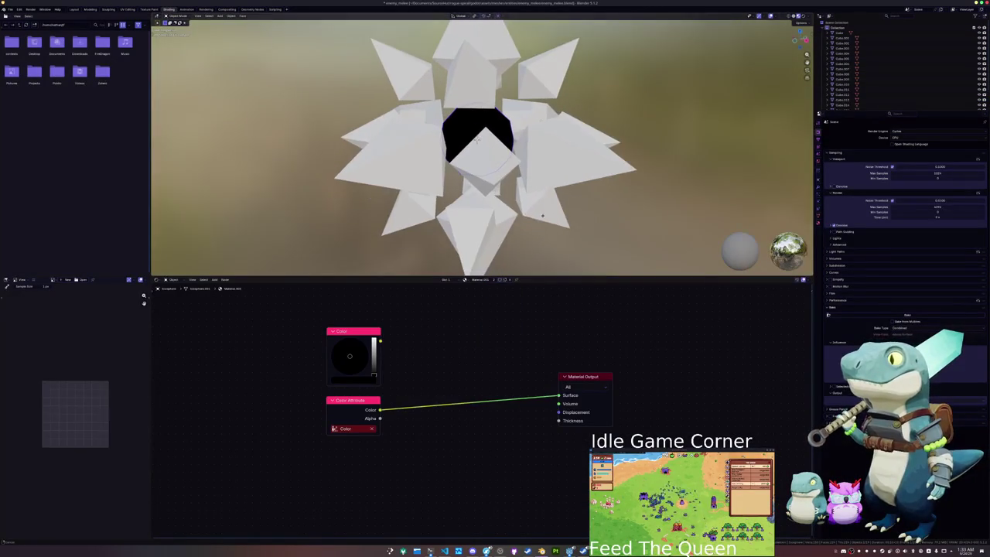
{"action": "key", "text": "ctrl+s"}
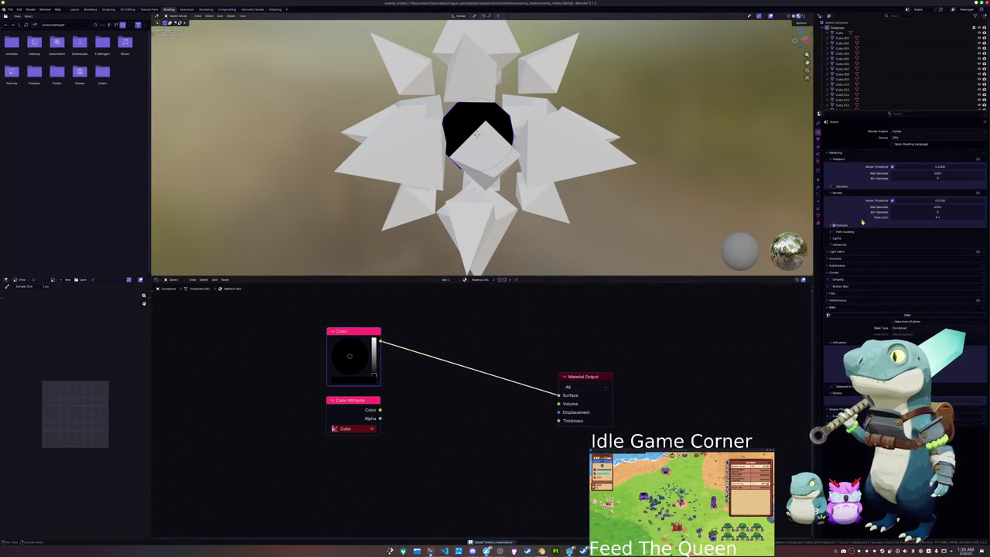
{"action": "left_click", "coordinate": [819, 216]}
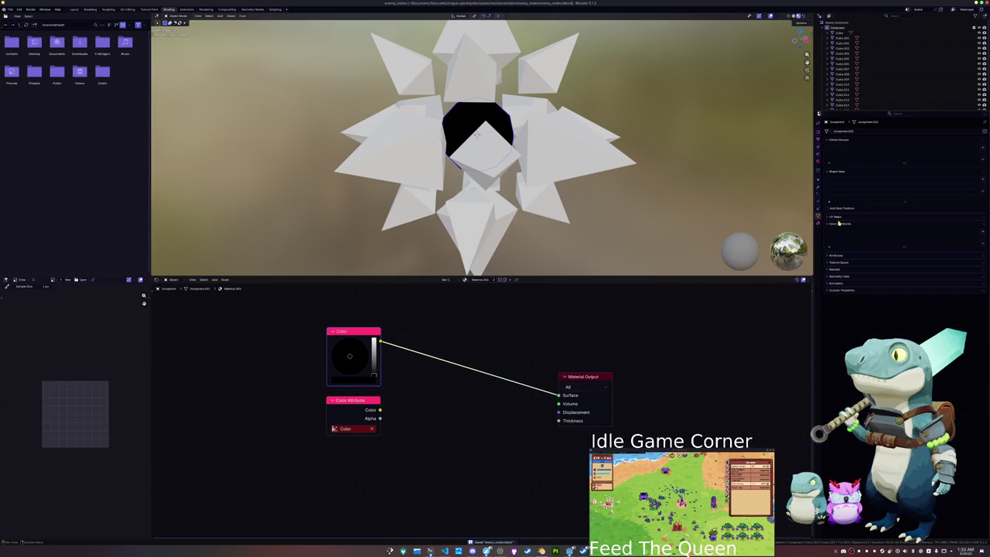
{"action": "left_click", "coordinate": [983, 226]}
{"action": "left_click", "coordinate": [967, 259]}
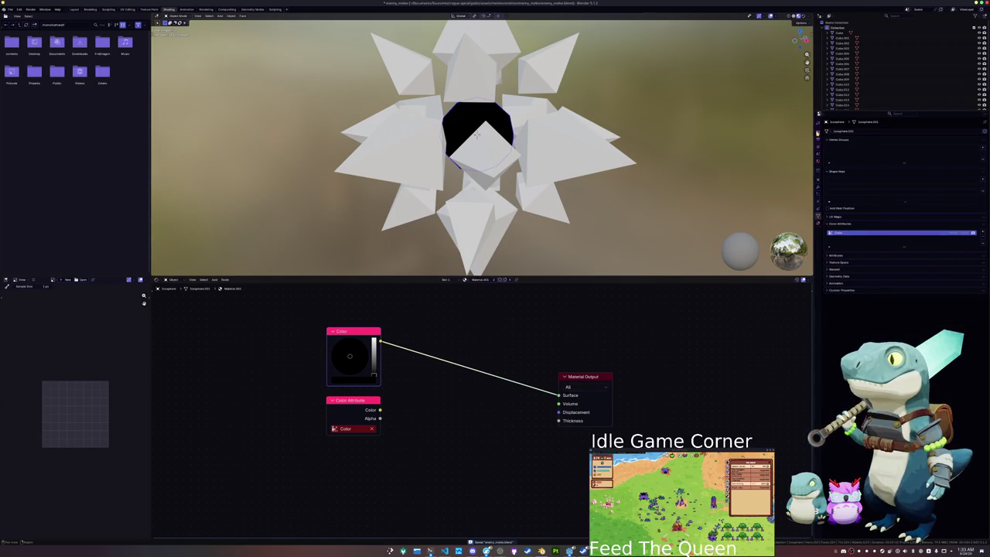
{"action": "left_click", "coordinate": [819, 134]}
{"action": "left_click", "coordinate": [364, 400], "text": "ctrl+shift"}
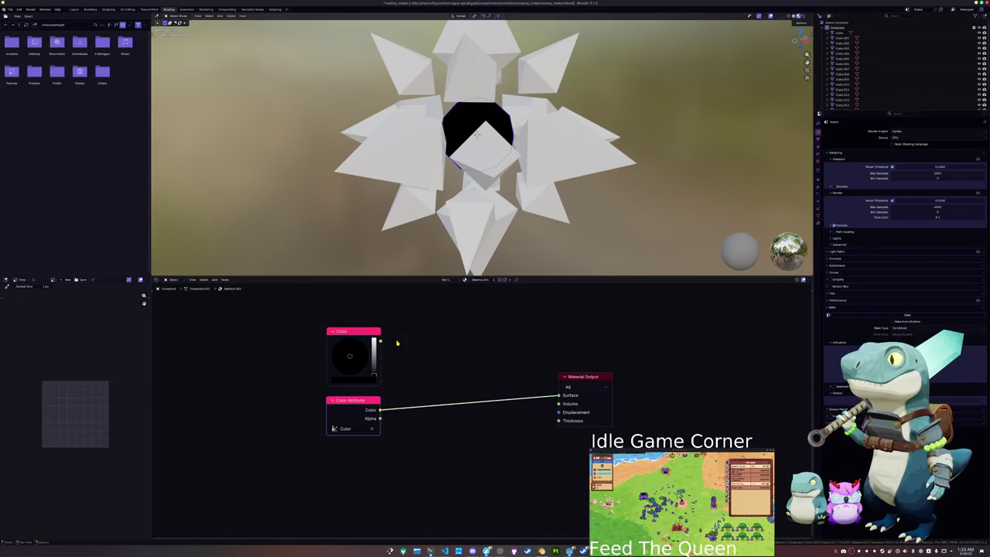
- Select six of the spike pieces around the star
{"action": "scroll", "coordinate": [363, 400], "scroll_direction": "down", "scroll_amount": 1}
{"action": "mouse_move", "coordinate": [422, 209]}
{"action": "left_mouse_down"}
{"action": "mouse_move", "coordinate": [436, 232]}
{"action": "mouse_move", "coordinate": [449, 209]}
{"action": "mouse_move", "coordinate": [418, 193]}
{"action": "mouse_move", "coordinate": [586, 194]}
{"action": "left_mouse_up"}
{"action": "left_click", "coordinate": [490, 229]}
{"action": "left_click", "coordinate": [407, 189], "text": "shift"}
{"action": "left_click", "coordinate": [501, 93], "text": "shift"}
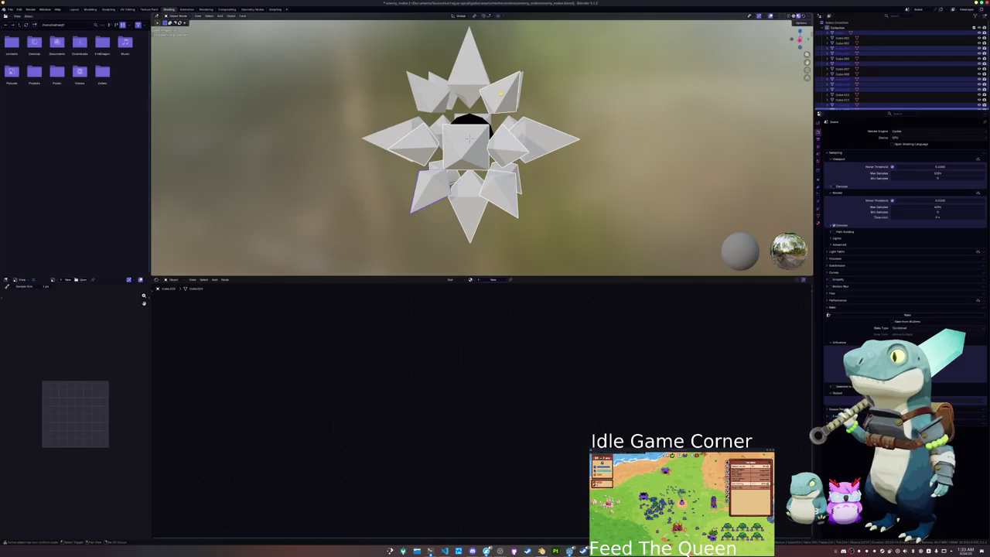
{"action": "left_click", "coordinate": [399, 89], "text": "shift"}
{"action": "left_click", "coordinate": [372, 104], "text": "shift"}
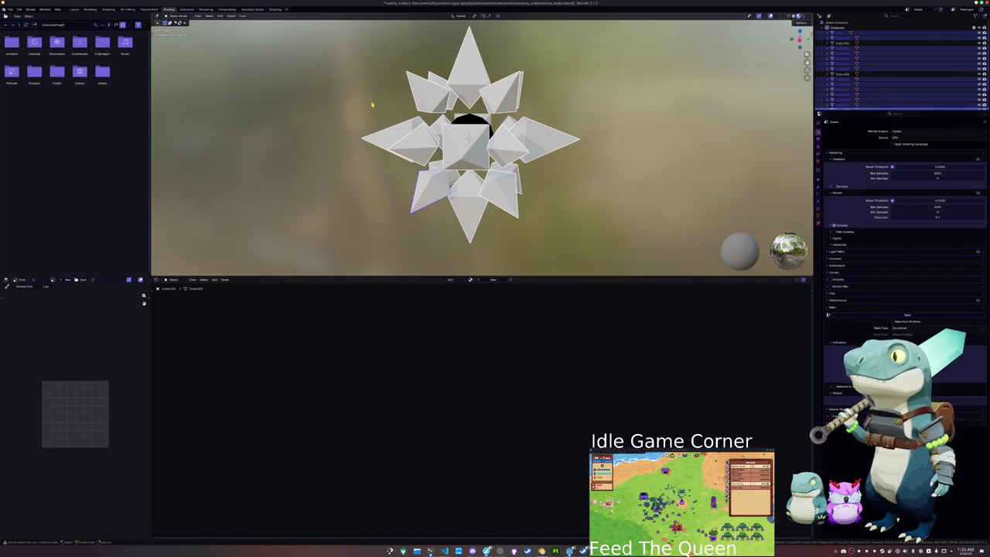
{"action": "left_click", "coordinate": [401, 168], "text": "shift"}
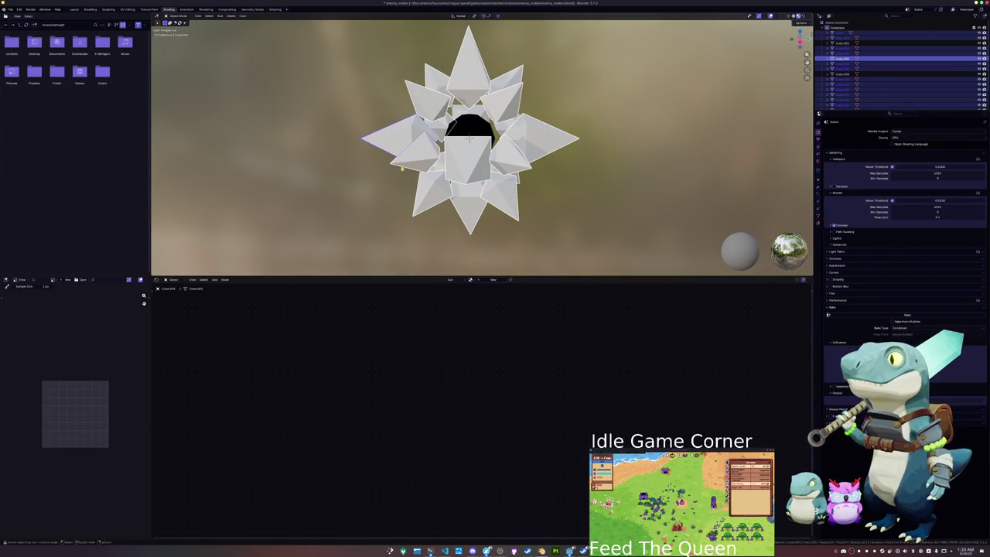
- Set the active spike to Material.001 with a white Color node, and link it to the selected spikes
{"action": "left_click", "coordinate": [471, 280]}
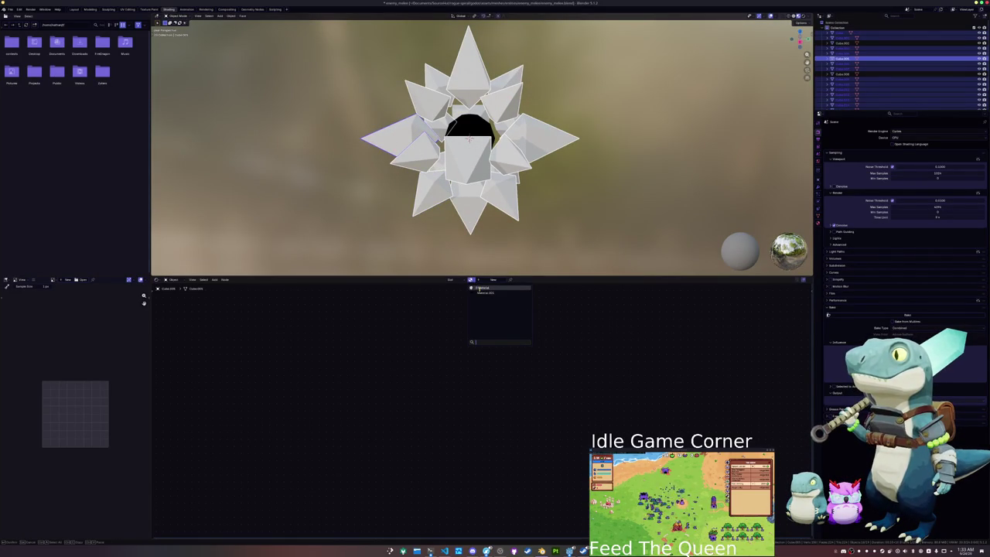
{"action": "left_click", "coordinate": [480, 288]}
{"action": "left_click", "coordinate": [471, 279]}
{"action": "left_click", "coordinate": [487, 291]}
{"action": "mouse_move", "coordinate": [383, 366]}
{"action": "left_mouse_down"}
{"action": "mouse_move", "coordinate": [376, 354]}
{"action": "mouse_move", "coordinate": [554, 396]}
{"action": "left_mouse_up"}
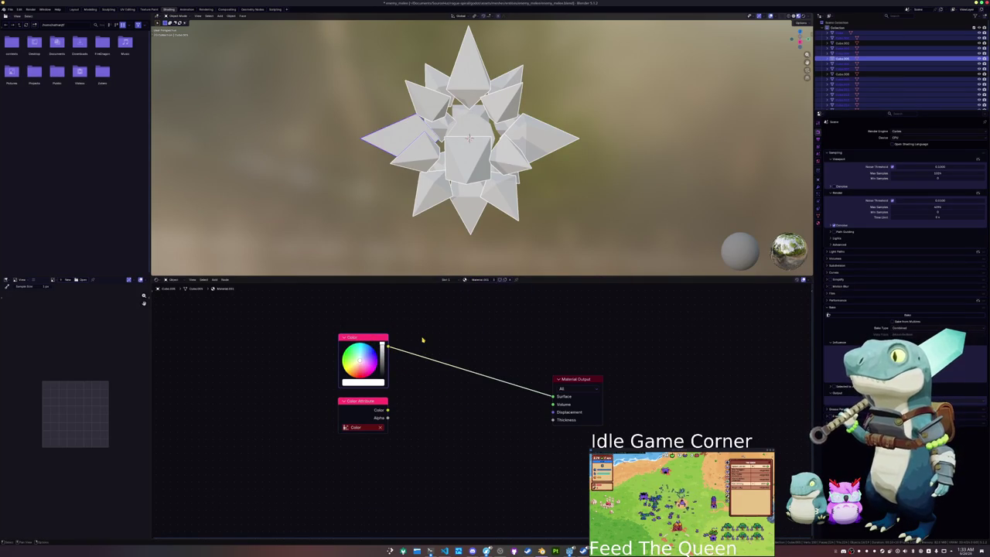
{"action": "key", "text": "ctrl+l"}
{"action": "left_click", "coordinate": [389, 225]}
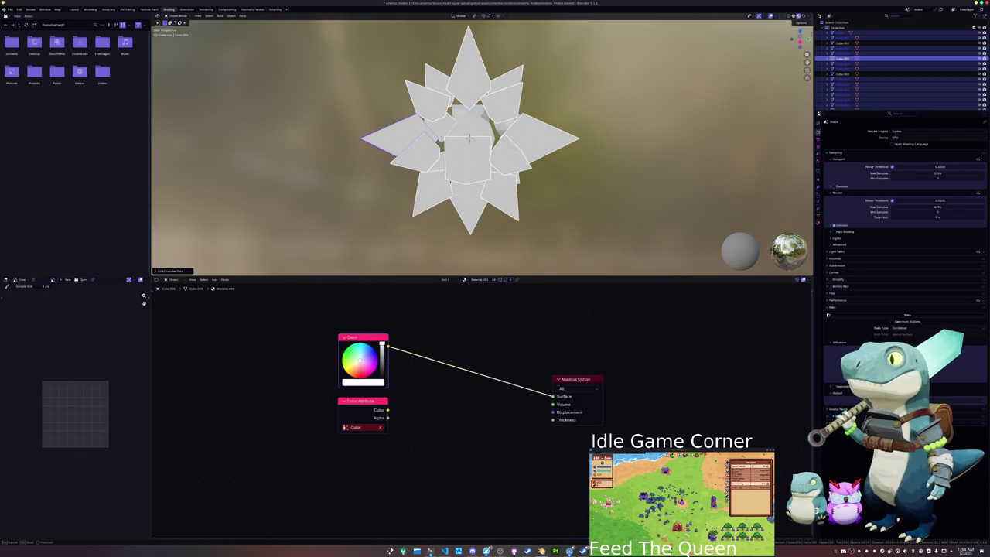
- Give the right wing spike piece Material.001
{"action": "key", "text": "KP_6"}
{"action": "key", "text": "KP_6"}
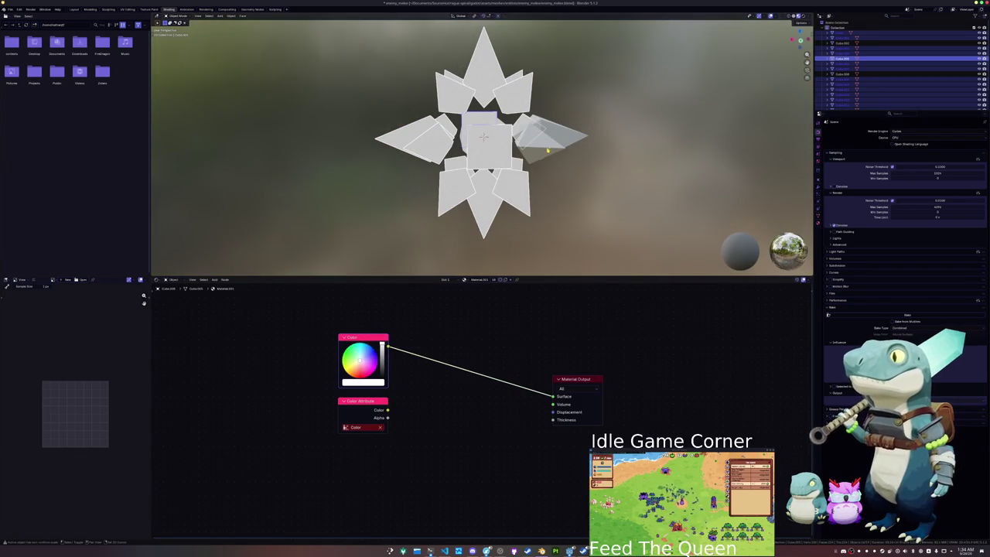
{"action": "left_click", "coordinate": [547, 149]}
{"action": "left_click", "coordinate": [472, 280]}
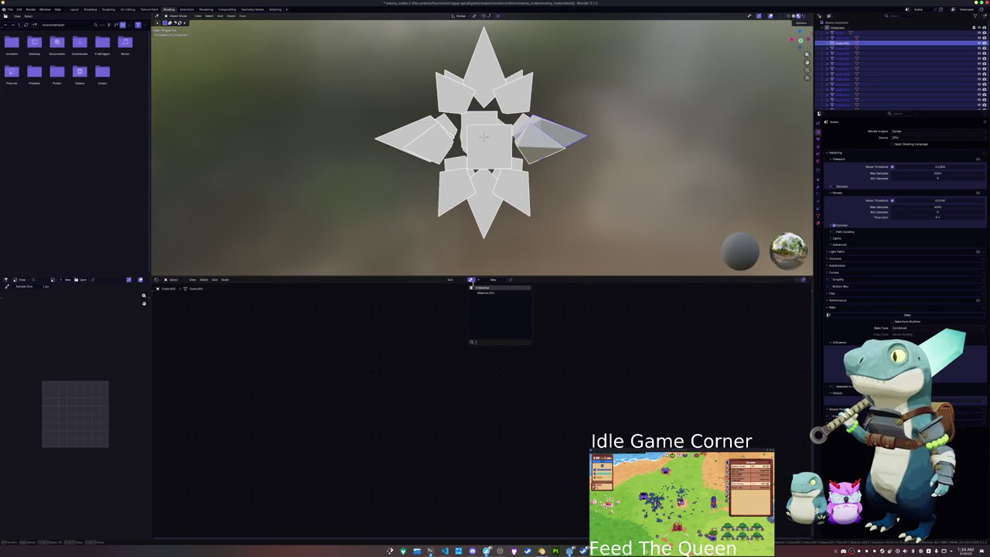
{"action": "left_click", "coordinate": [479, 287]}
{"action": "left_click", "coordinate": [467, 280]}
{"action": "left_click", "coordinate": [539, 151]}
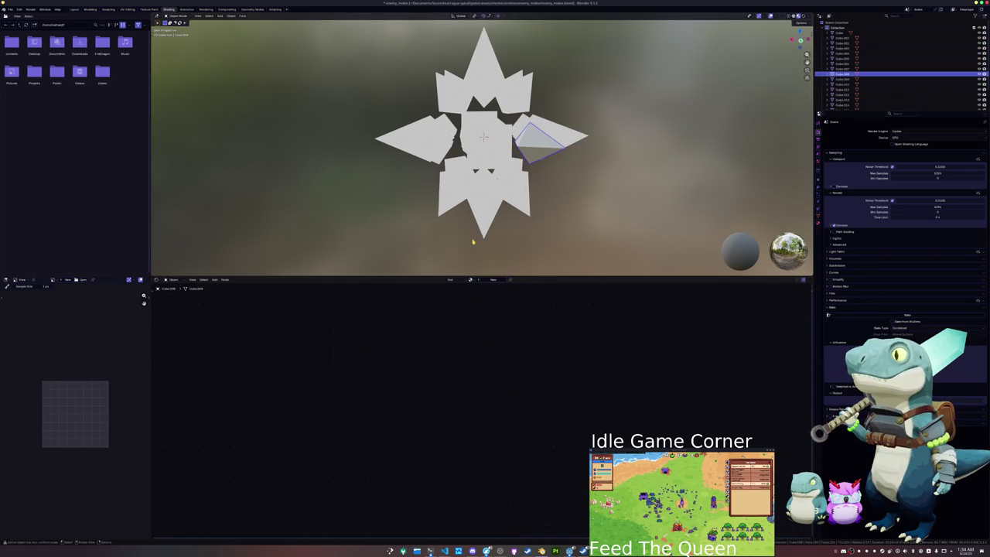
{"action": "left_click", "coordinate": [471, 280]}
{"action": "left_click", "coordinate": [483, 293]}
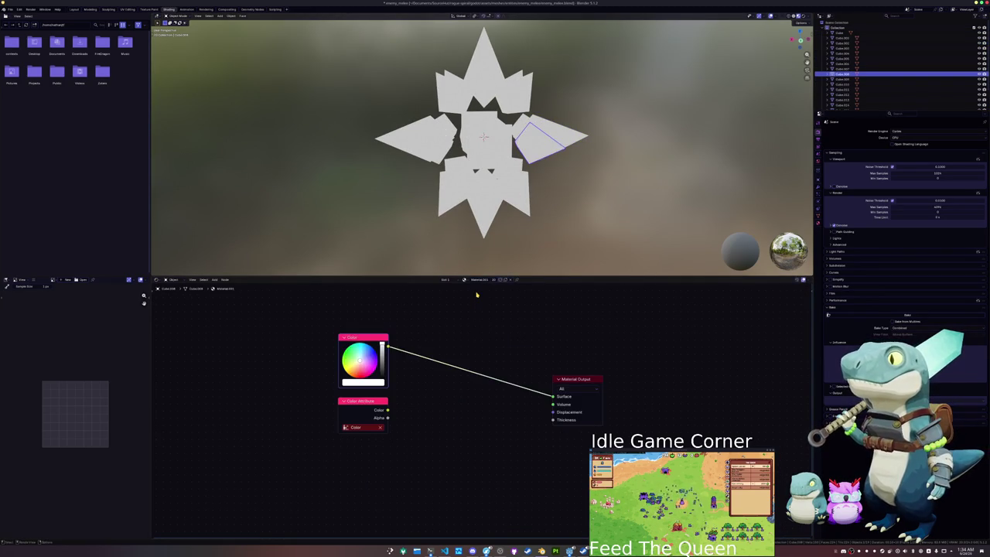
- Join all the spike pieces into one object with Ctrl+J
{"action": "left_click_drag", "start_coordinate": [516, 237], "coordinate": [523, 246]}
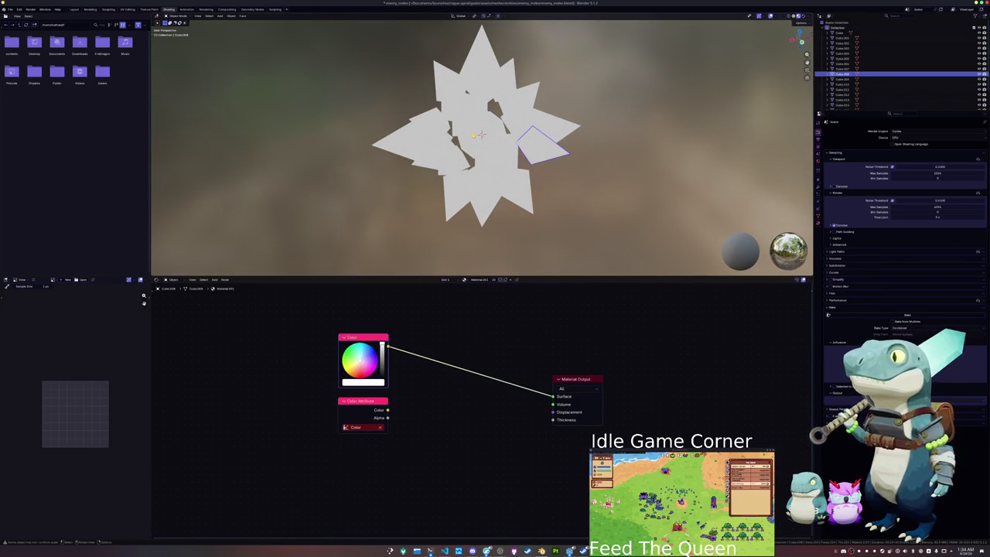
{"action": "key", "text": "a"}
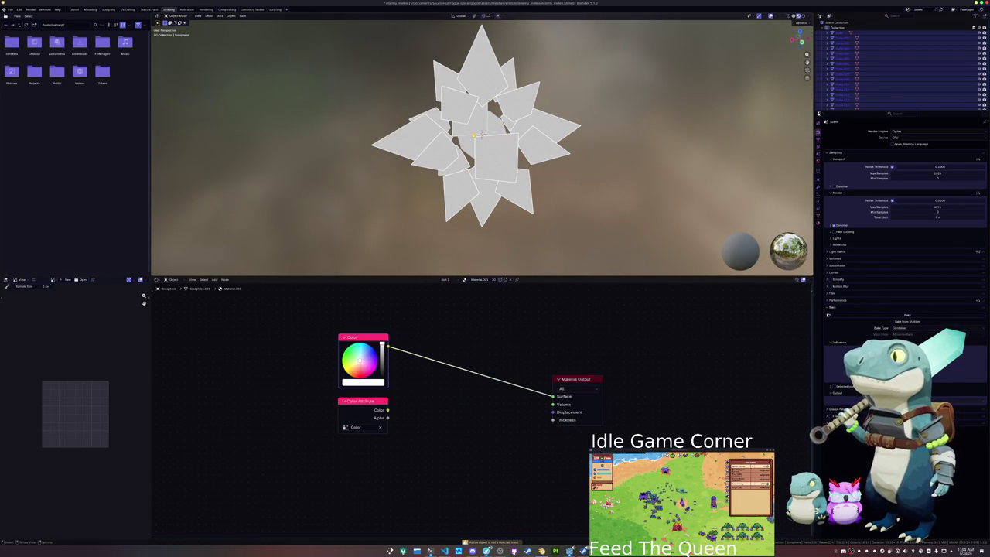
{"action": "left_click", "coordinate": [481, 135]}
{"action": "key", "text": "ctrl+j"}
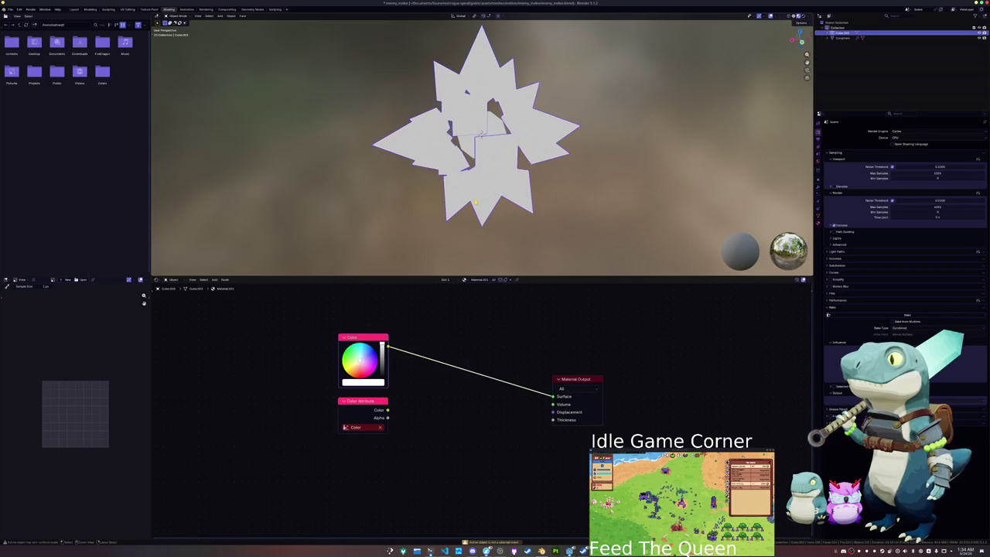
{"action": "left_click_drag", "start_coordinate": [481, 134], "coordinate": [486, 217]}
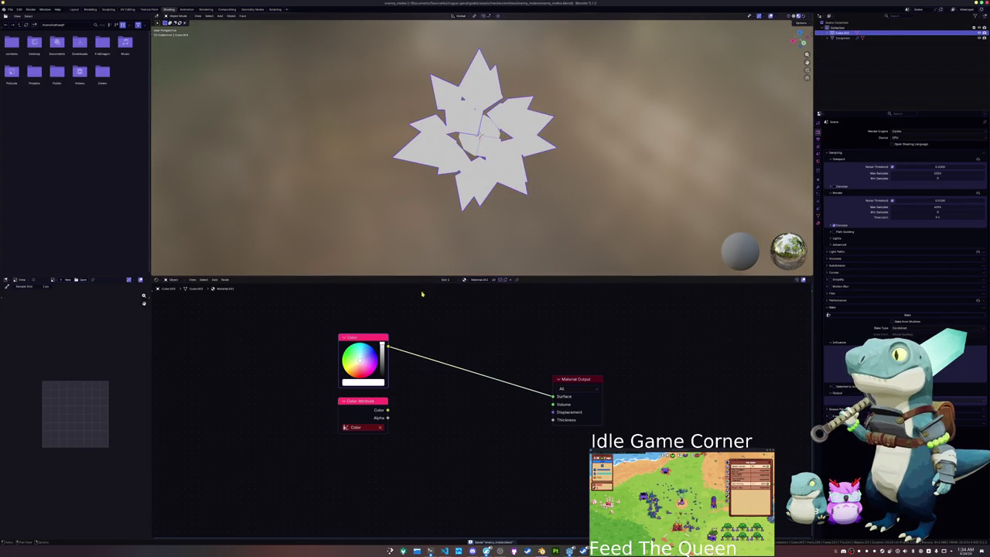
- Darken the spike Color node to black and add a Color attribute feeding the surface
{"action": "mouse_move", "coordinate": [363, 337]}
{"action": "left_mouse_down"}
{"action": "mouse_move", "coordinate": [363, 325]}
{"action": "mouse_move", "coordinate": [381, 366]}
{"action": "left_mouse_up"}
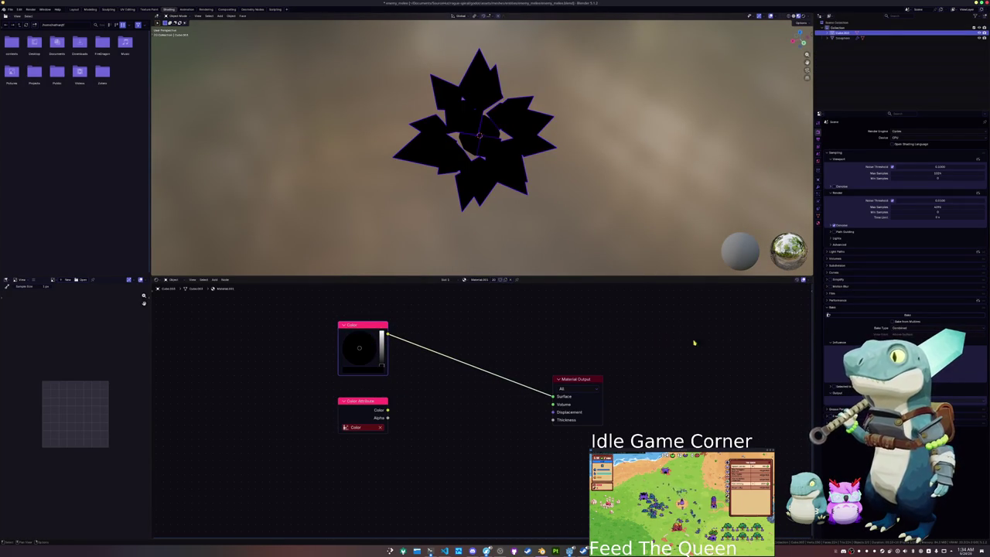
{"action": "left_click", "coordinate": [908, 315]}
{"action": "left_click", "coordinate": [370, 402], "text": "ctrl+shift"}
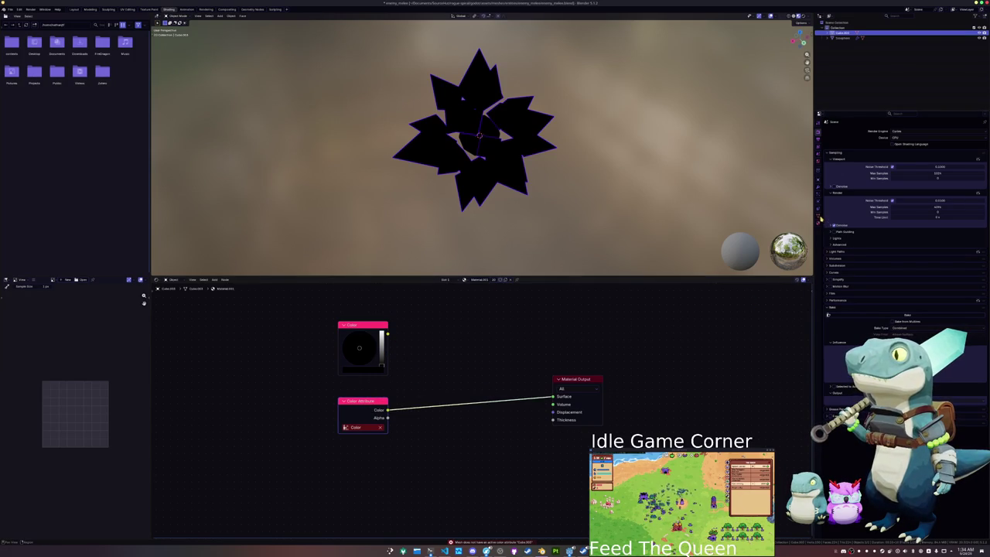
{"action": "left_click", "coordinate": [819, 217]}
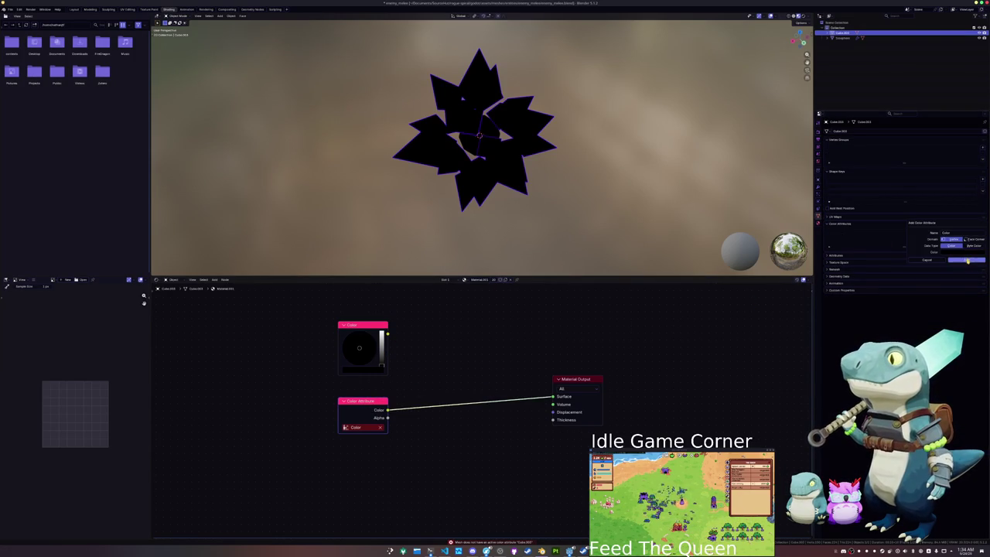
{"action": "left_click", "coordinate": [818, 225]}
- Switch the surface between the Color node and Color Attribute, then make the core's colour white
{"action": "left_click", "coordinate": [363, 341], "text": "ctrl+shift"}
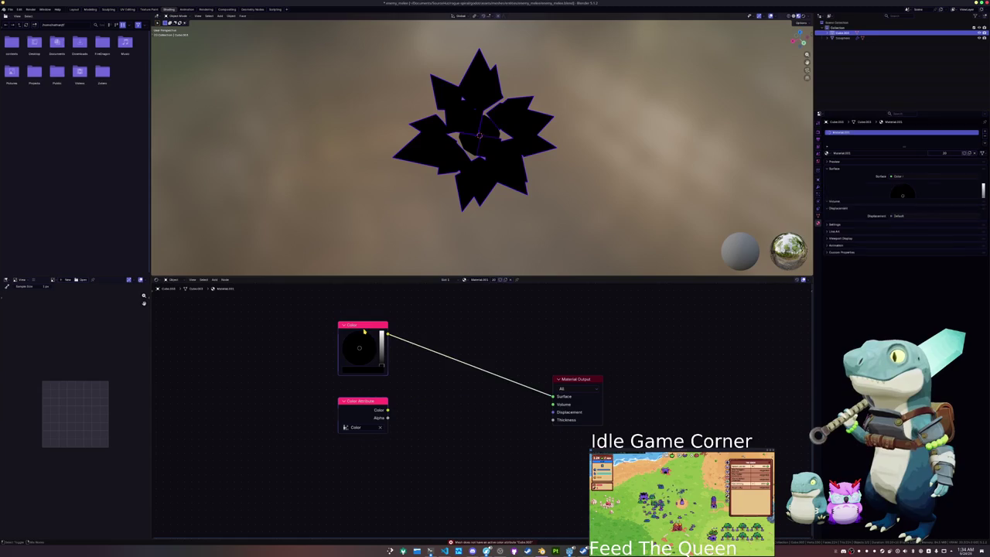
{"action": "left_click", "coordinate": [820, 134]}
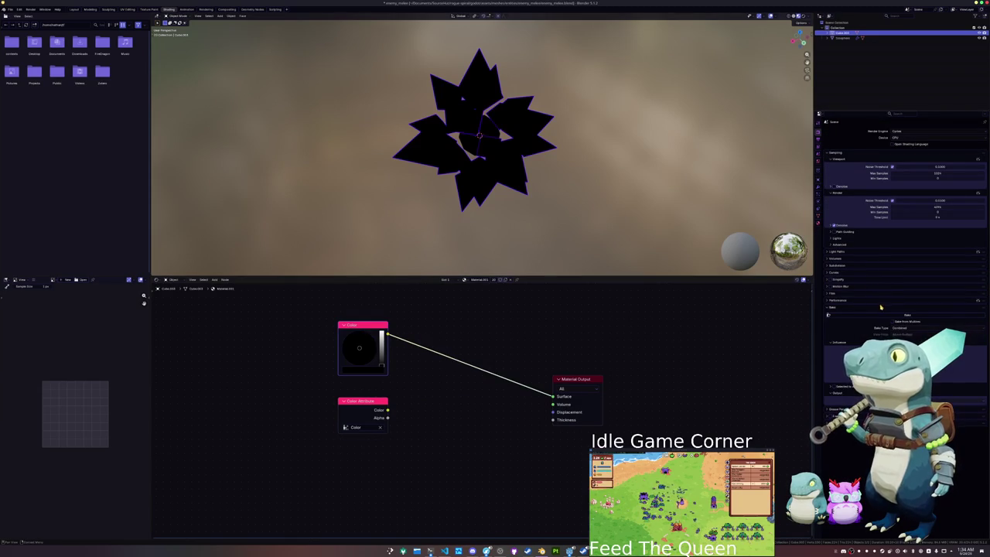
{"action": "left_click", "coordinate": [360, 411], "text": "ctrl+shift"}
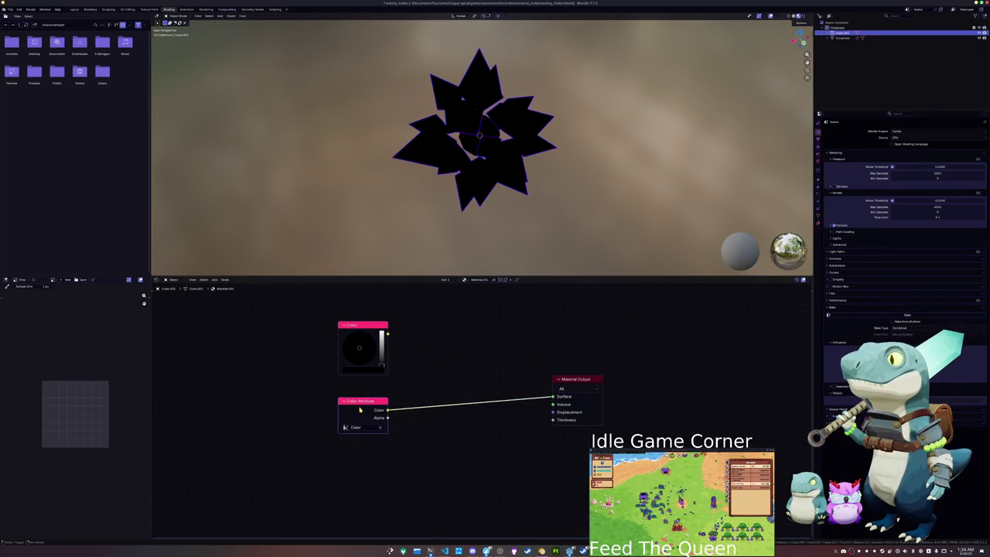
{"action": "left_click", "coordinate": [471, 142]}
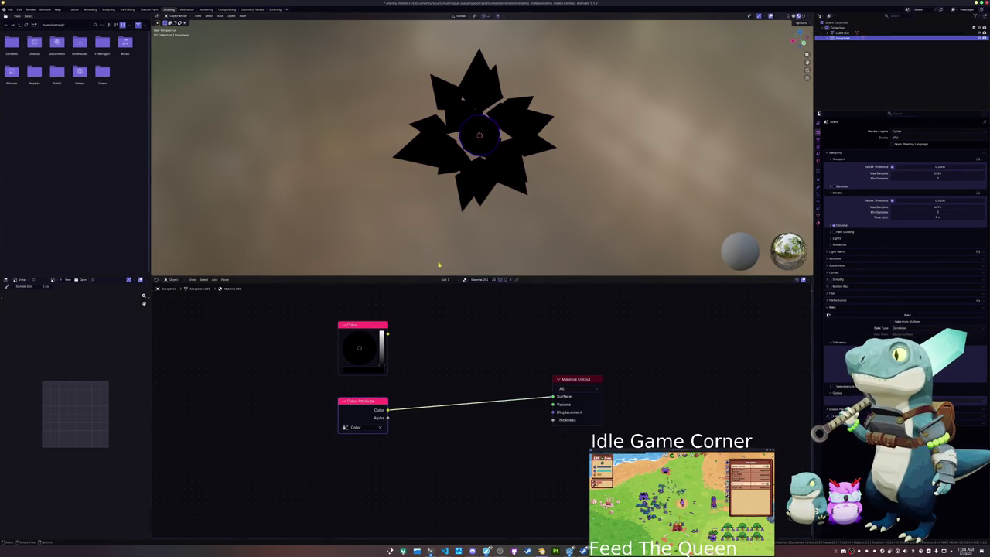
{"action": "left_click", "coordinate": [368, 328], "text": "ctrl+shift"}
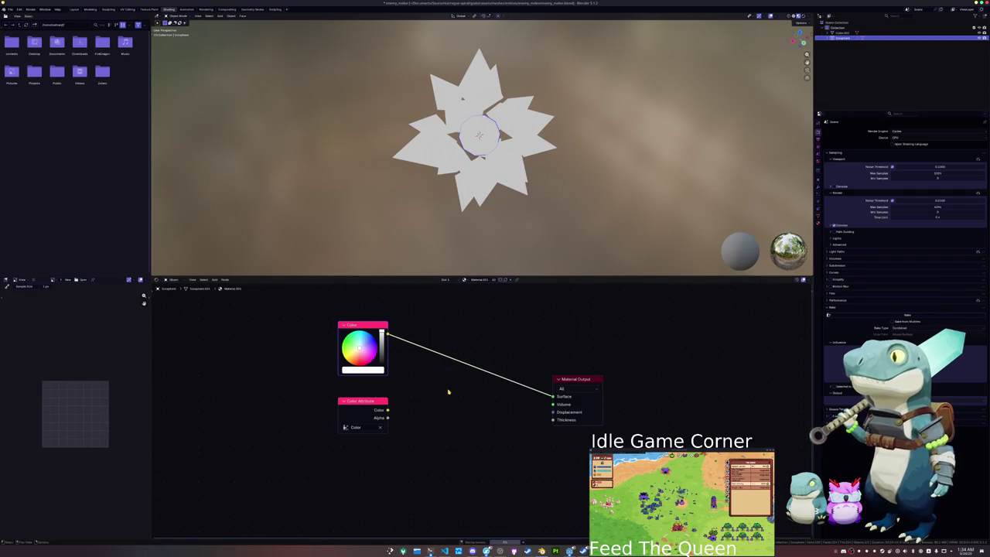
- Undo the colour change, join the spikes and core, and rename the object enemy_melee
{"action": "key", "text": "ctrl+z"}
{"action": "left_click", "coordinate": [461, 215]}
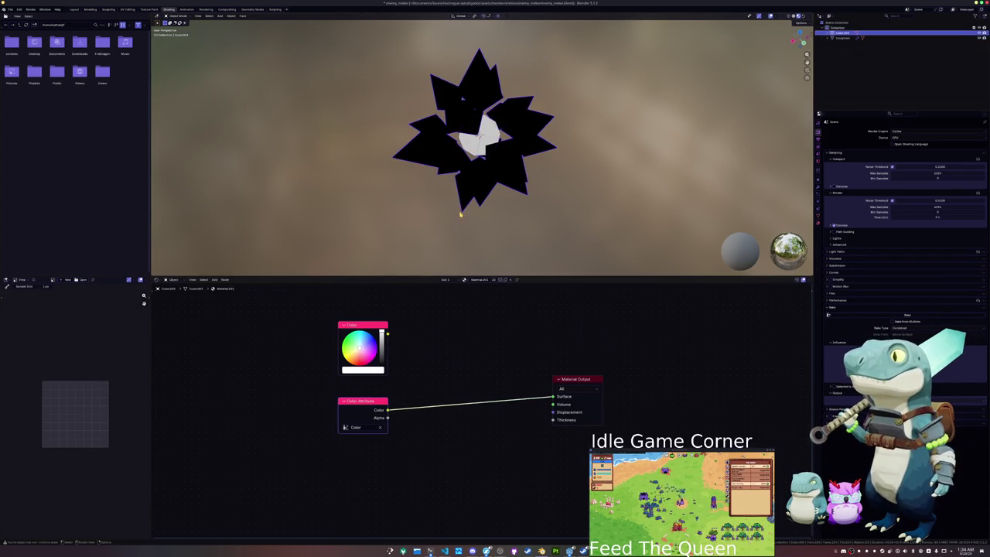
{"action": "left_click", "coordinate": [480, 177]}
{"action": "scroll", "coordinate": [494, 169], "scroll_direction": "up", "scroll_amount": 2}
{"action": "left_click", "coordinate": [494, 169], "text": "shift"}
{"action": "key", "text": "ctrl+j"}
{"action": "key", "text": "F2"}
{"action": "type", "text": "enem"}
{"action": "key", "text": "BackSpace"}
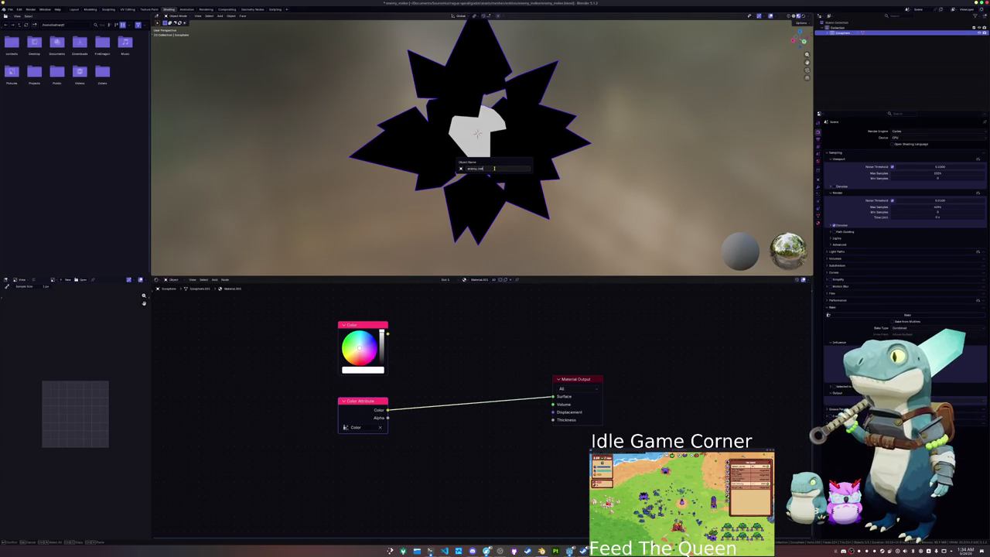
{"action": "key", "text": "Return"}
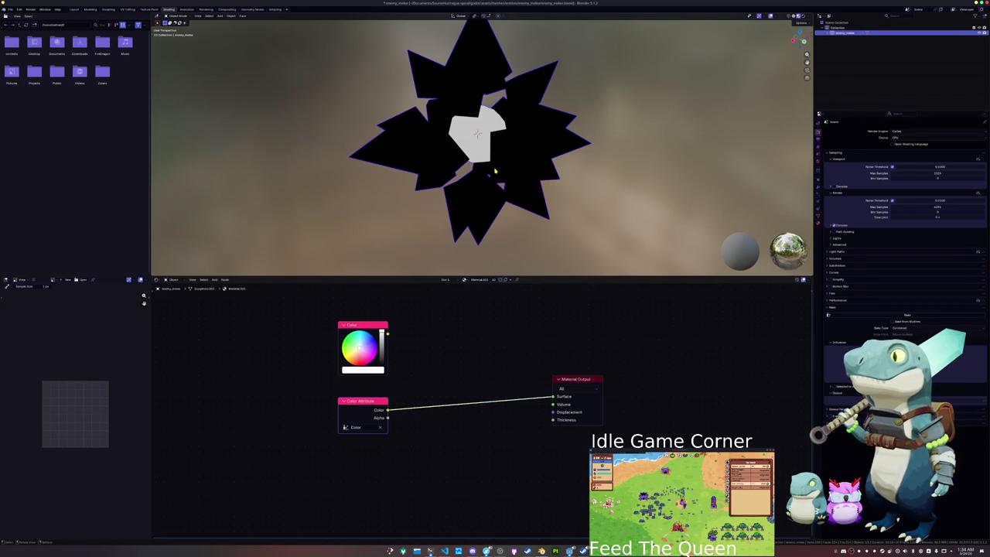
- Save the file and rename the material to enemy_melee
{"action": "left_click", "coordinate": [819, 216]}
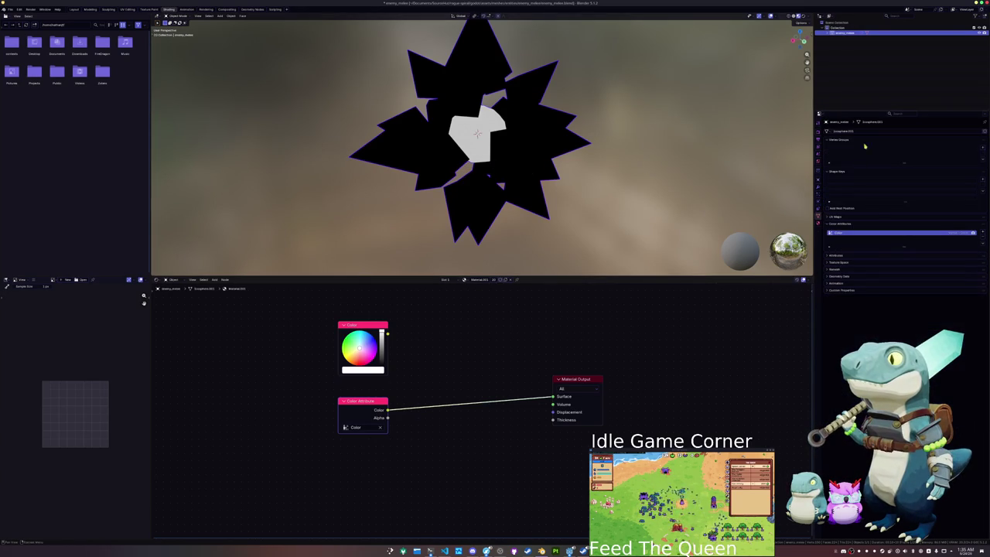
{"action": "key", "text": "ctrl+s"}
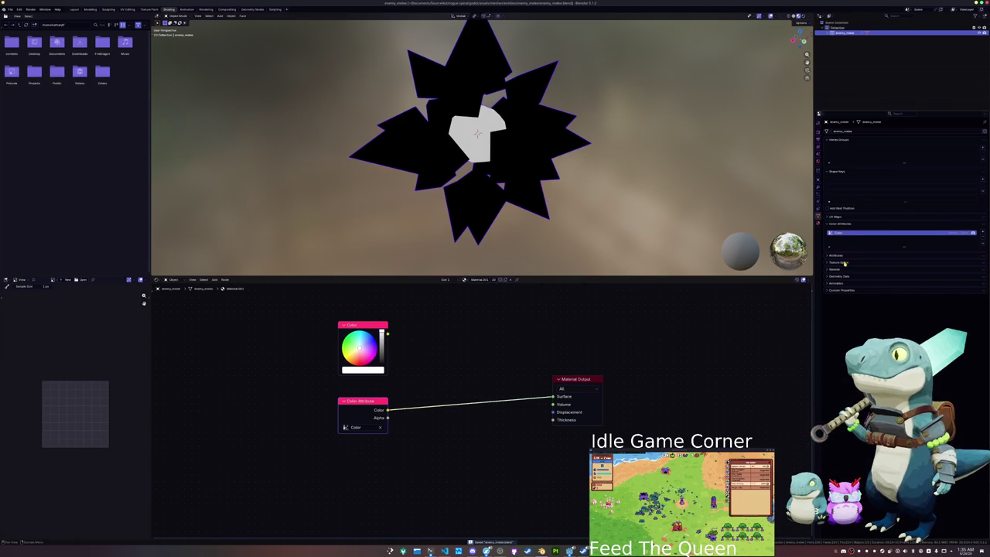
{"action": "left_click", "coordinate": [818, 223]}
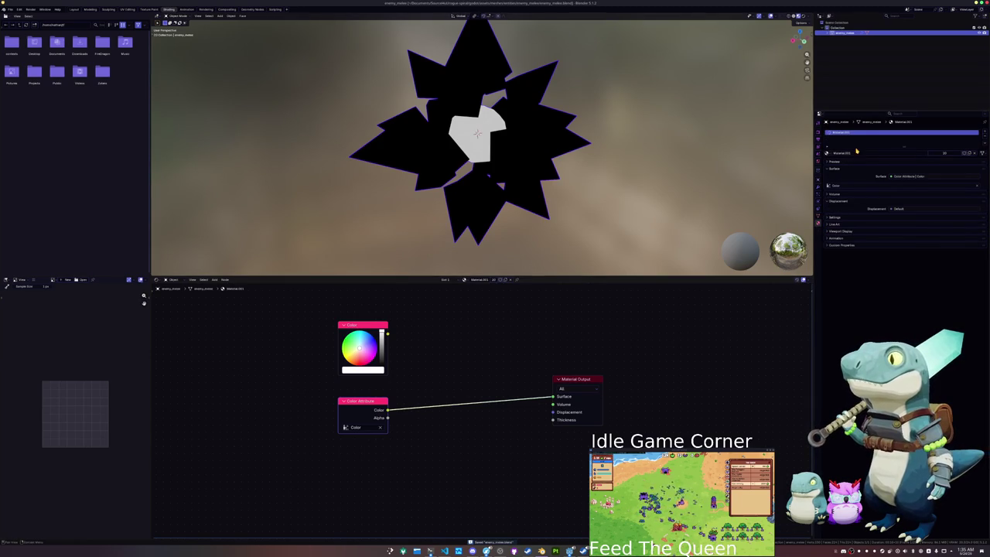
{"action": "double_click", "coordinate": [888, 154]}
{"action": "type", "text": "enemy_melee"}
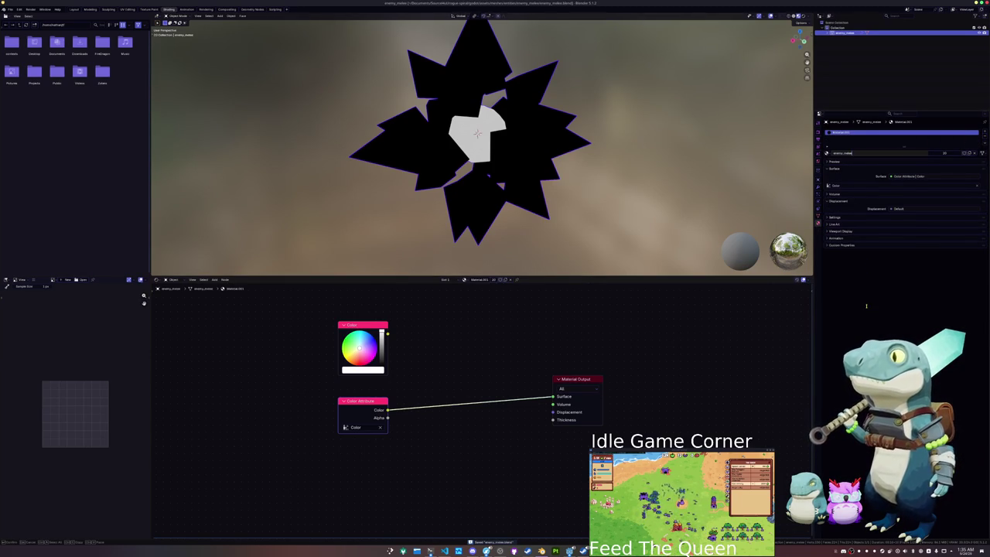
{"action": "key", "text": "Return"}
{"action": "scroll", "coordinate": [699, 165], "scroll_direction": "down", "scroll_amount": 3}
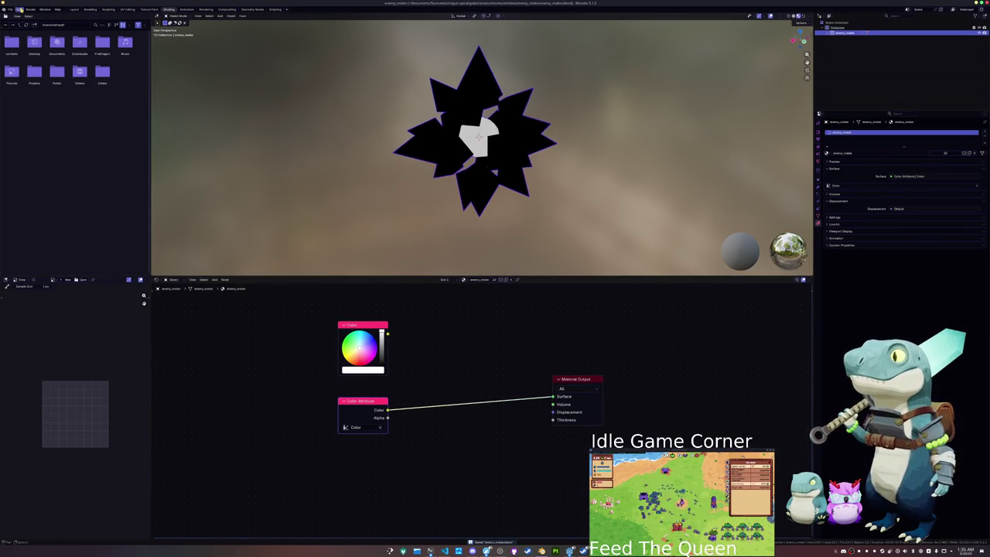
- Set up a glTF 2.0 export with Limit to Selected Objects ticked
{"action": "left_click", "coordinate": [10, 9]}
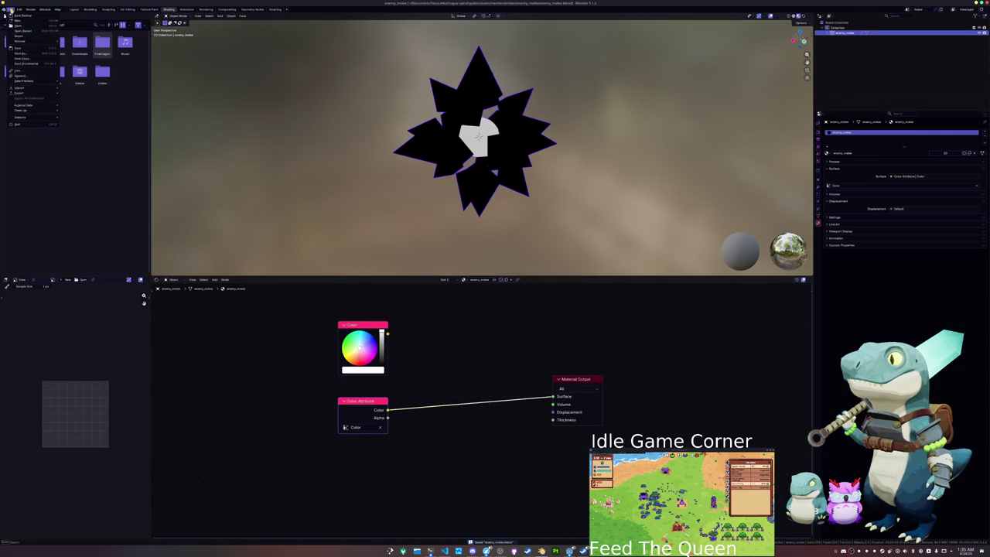
{"action": "mouse_move", "coordinate": [23, 93]}
{"action": "left_click", "coordinate": [81, 138]}
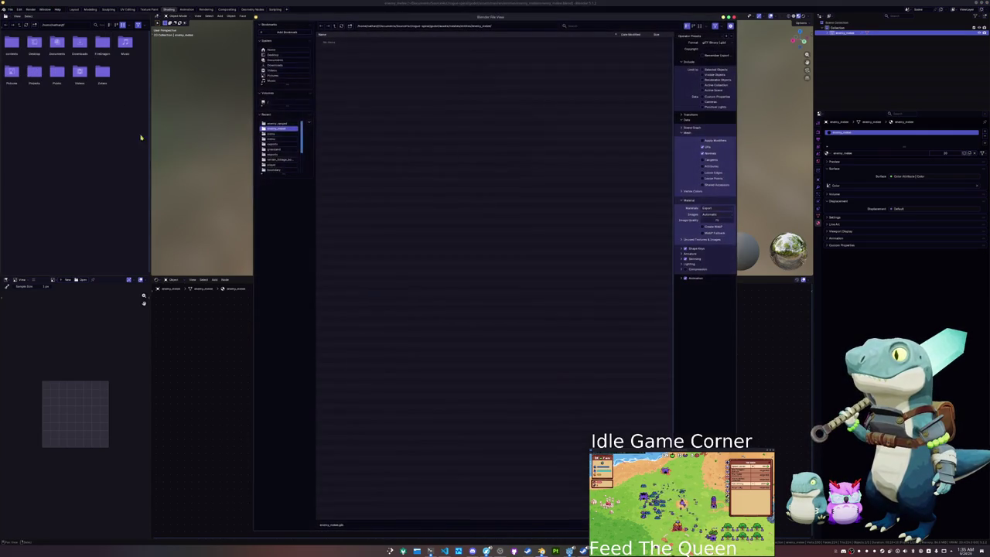
{"action": "left_click", "coordinate": [718, 70]}
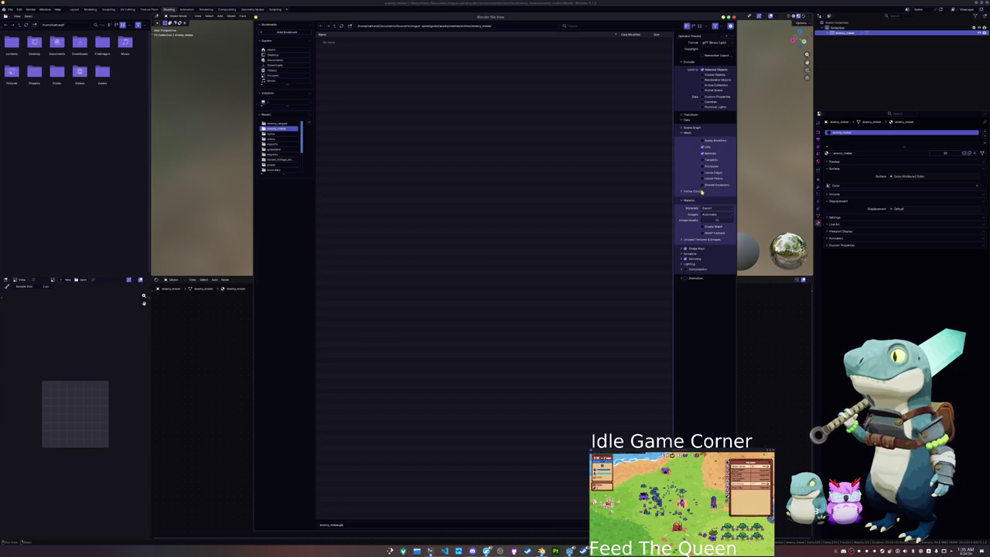
{"action": "key", "text": "Return"}
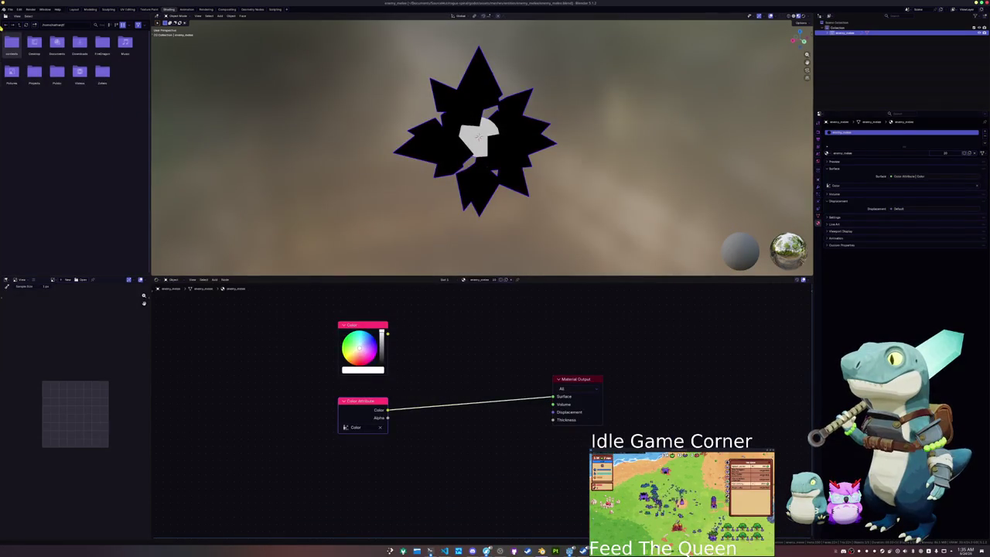
- Bring up the Wavefront (.obj) export settings for the enemy model
{"action": "left_click", "coordinate": [10, 8]}
{"action": "mouse_move", "coordinate": [23, 92]}
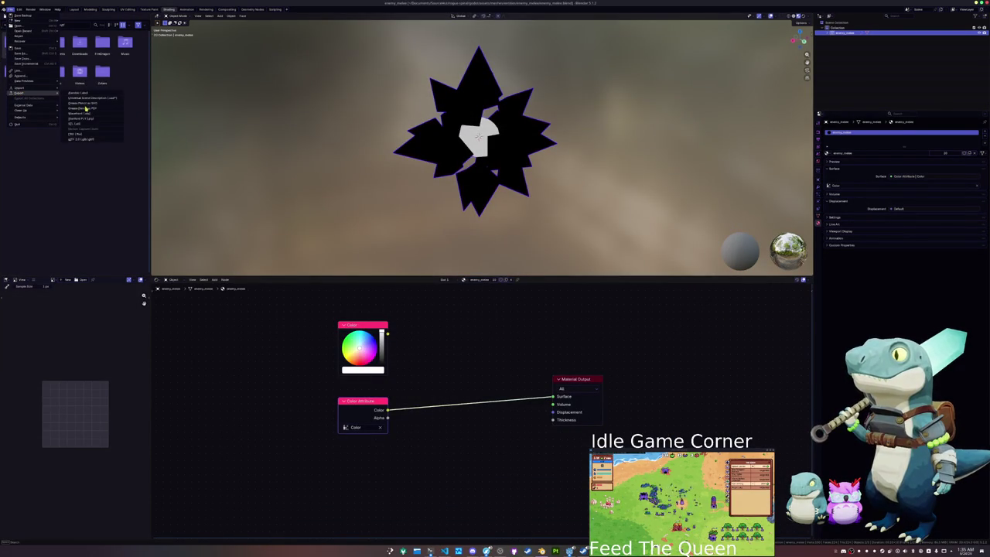
{"action": "left_click", "coordinate": [88, 117]}
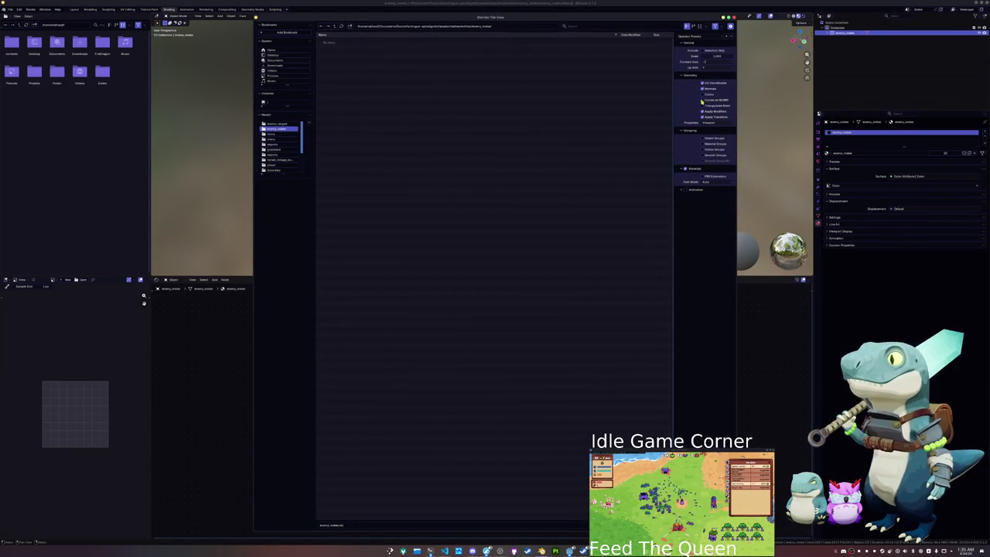
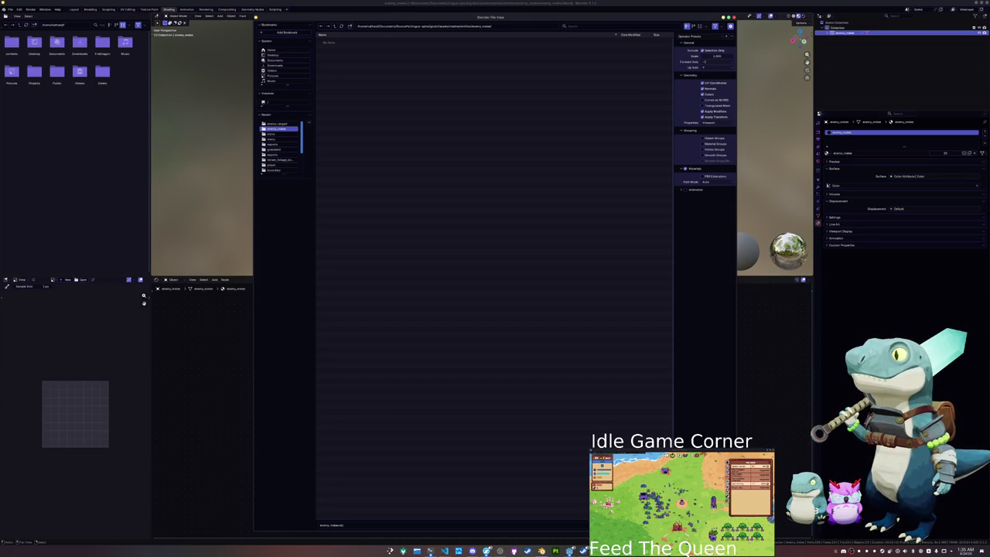
- Cancel the export and open the recent file enemy_ranged.blend
{"action": "key", "text": "Return"}
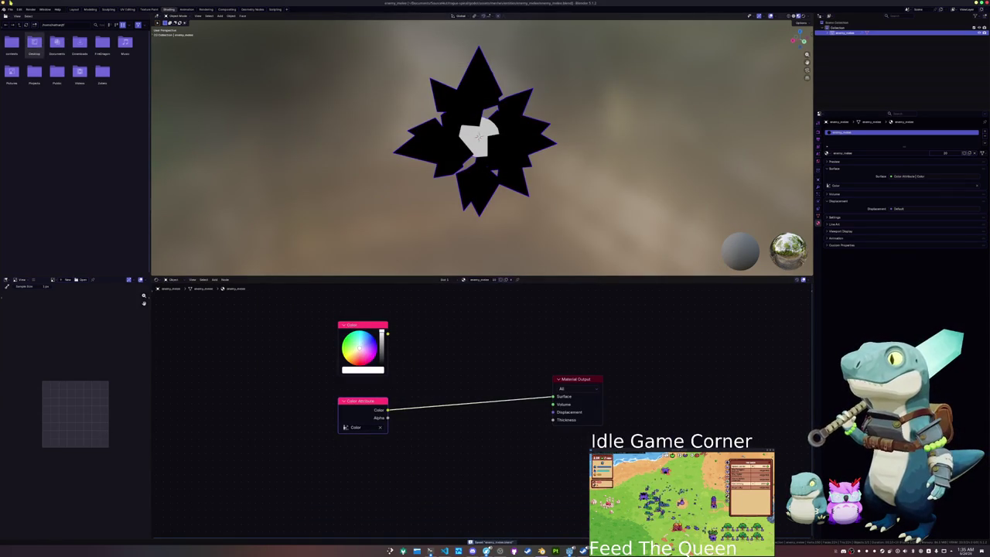
{"action": "left_click", "coordinate": [10, 9]}
{"action": "mouse_move", "coordinate": [28, 31]}
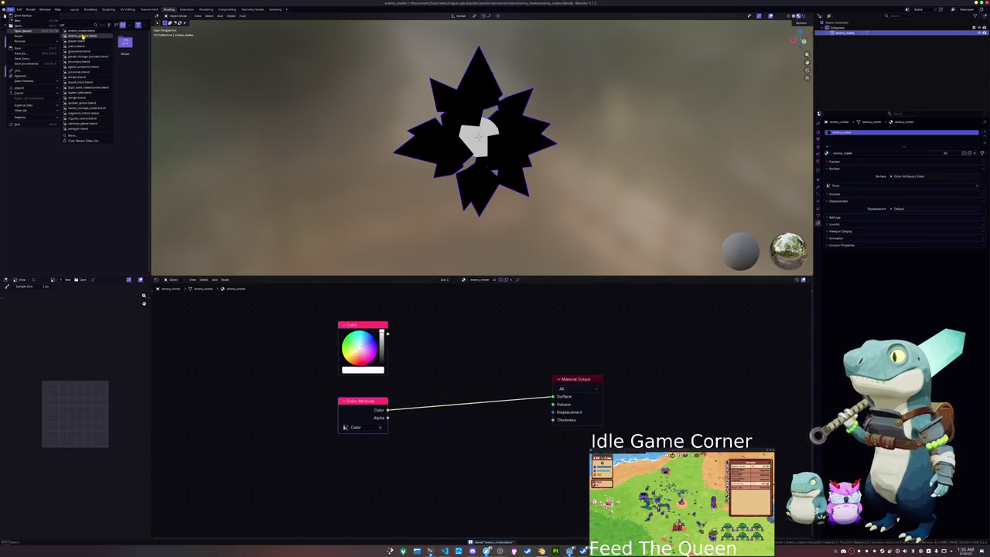
{"action": "left_click", "coordinate": [82, 35]}
{"action": "scroll", "coordinate": [568, 229], "scroll_direction": "down", "scroll_amount": 2}
- Select the star mesh and add a Vector Math Subtract node with the colour attribute in its second input
{"action": "left_click_drag", "start_coordinate": [596, 265], "coordinate": [364, 44]}
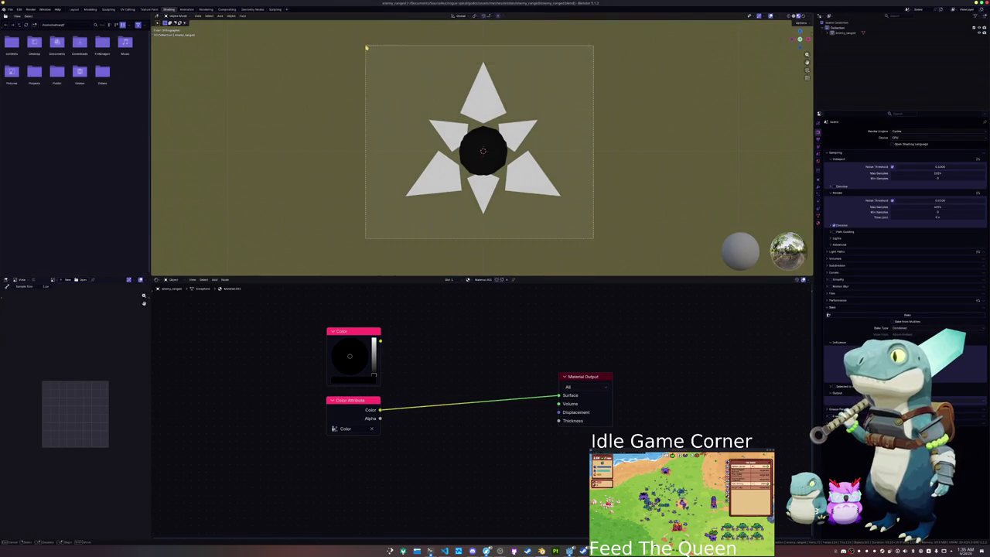
{"action": "left_click_drag", "start_coordinate": [398, 116], "coordinate": [487, 160]}
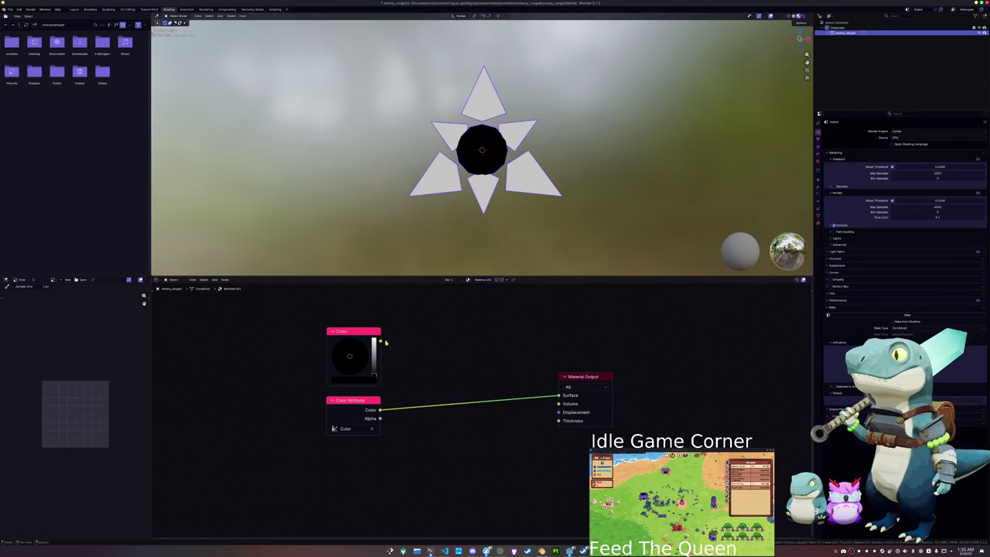
{"action": "left_click_drag", "start_coordinate": [380, 409], "coordinate": [433, 337]}
{"action": "type", "text": "mouse"}
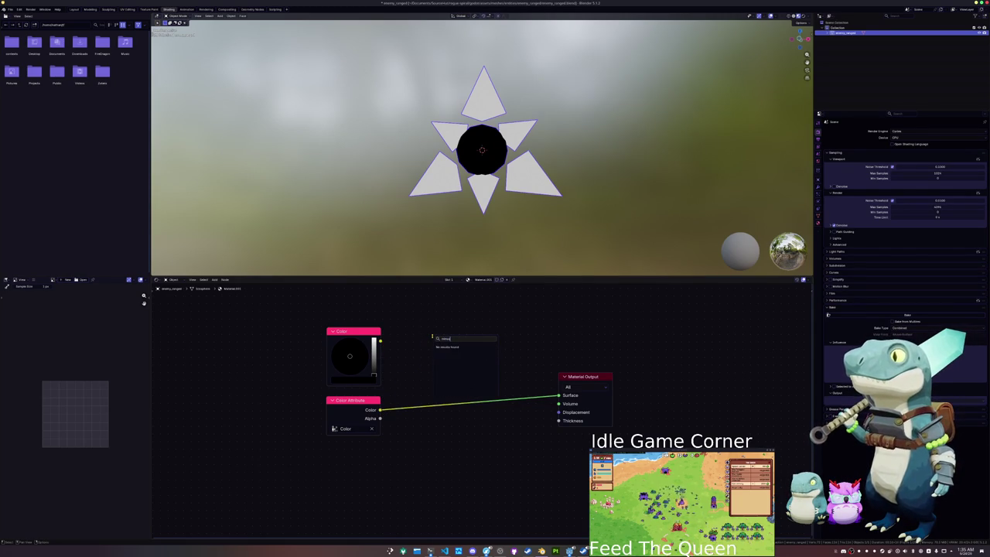
{"action": "key", "text": "BackSpace"}
{"action": "key", "text": "BackSpace"}
{"action": "key", "text": "BackSpace"}
{"action": "type", "text": "sub"}
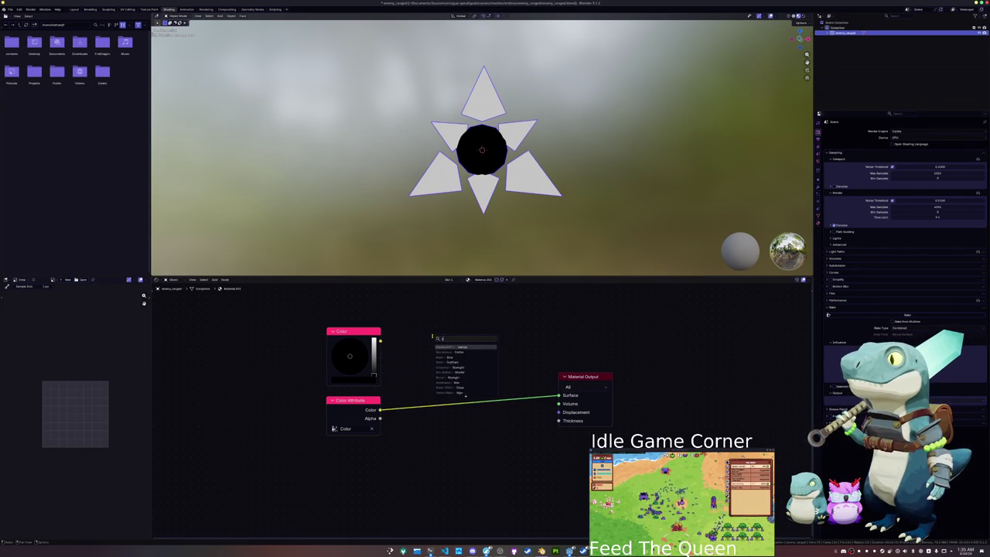
{"action": "key", "text": "Return"}
{"action": "left_click", "coordinate": [443, 321]}
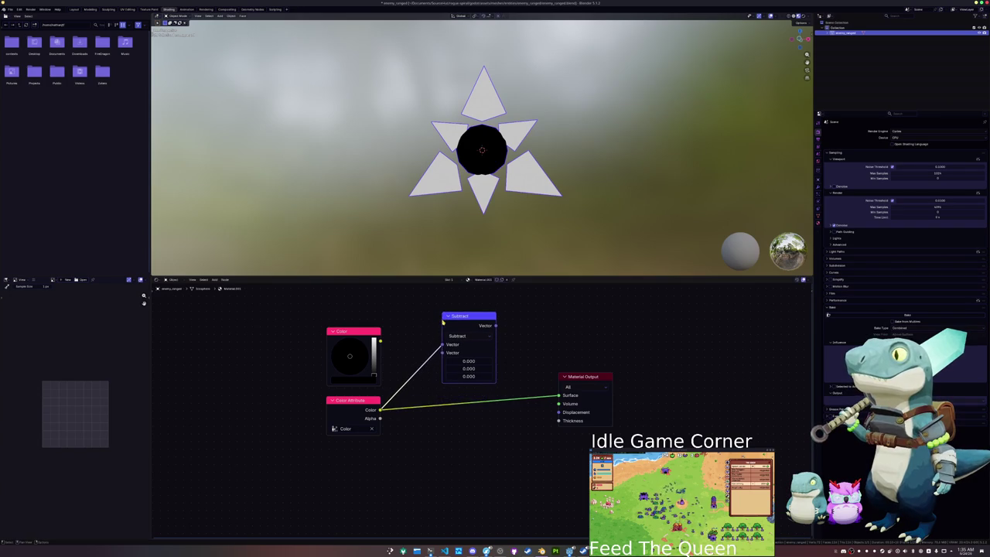
{"action": "left_click_drag", "start_coordinate": [443, 347], "coordinate": [462, 353]}
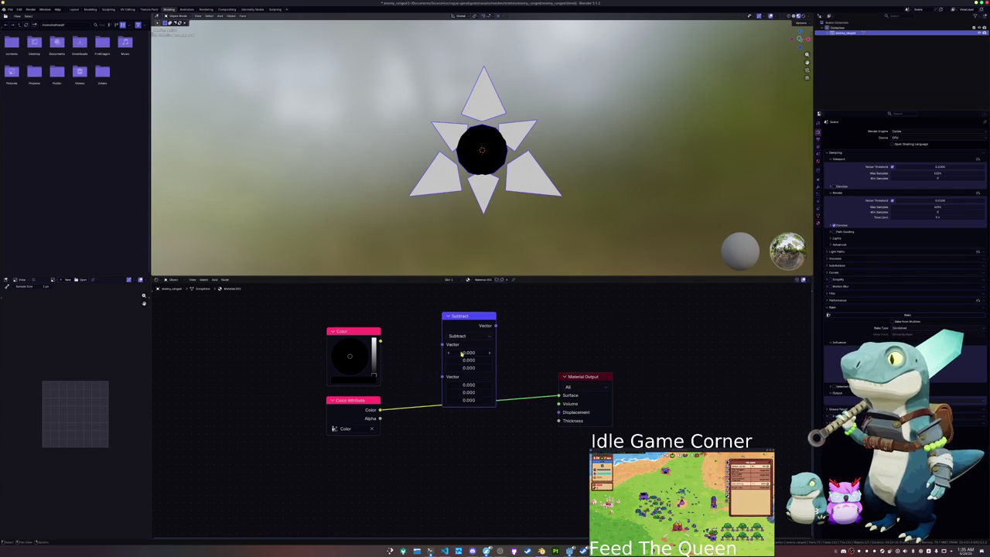
{"action": "mouse_move", "coordinate": [381, 409]}
{"action": "left_mouse_down"}
{"action": "mouse_move", "coordinate": [443, 377]}
{"action": "mouse_move", "coordinate": [388, 299]}
{"action": "left_mouse_up"}
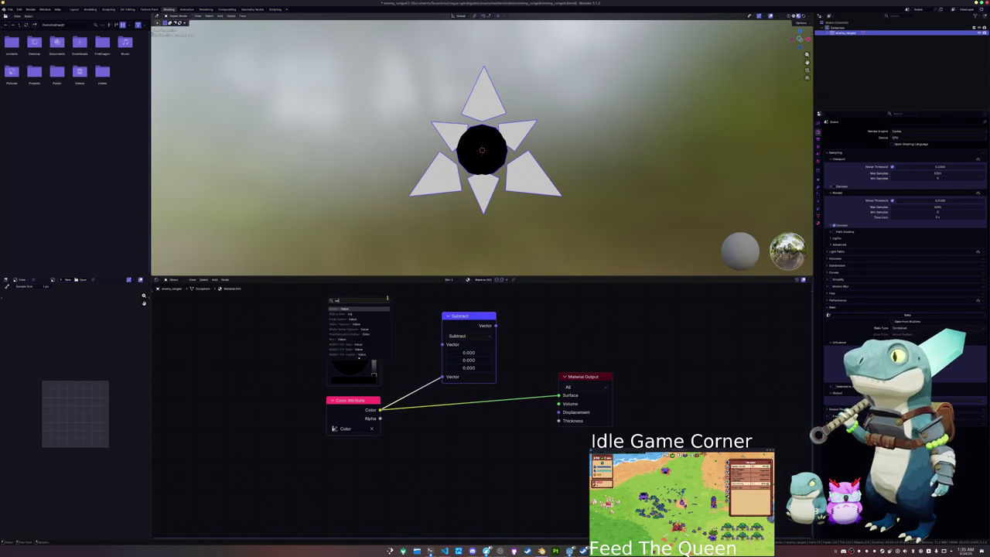
{"action": "key", "text": "Return"}
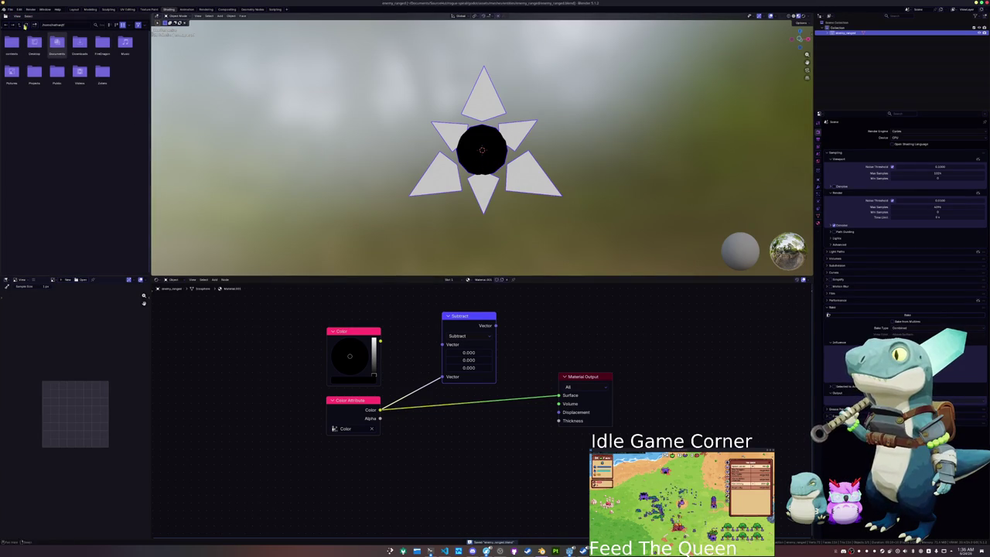
- Delete the Subtract node, then start a Wavefront OBJ export and cancel it
{"action": "key", "text": "x"}
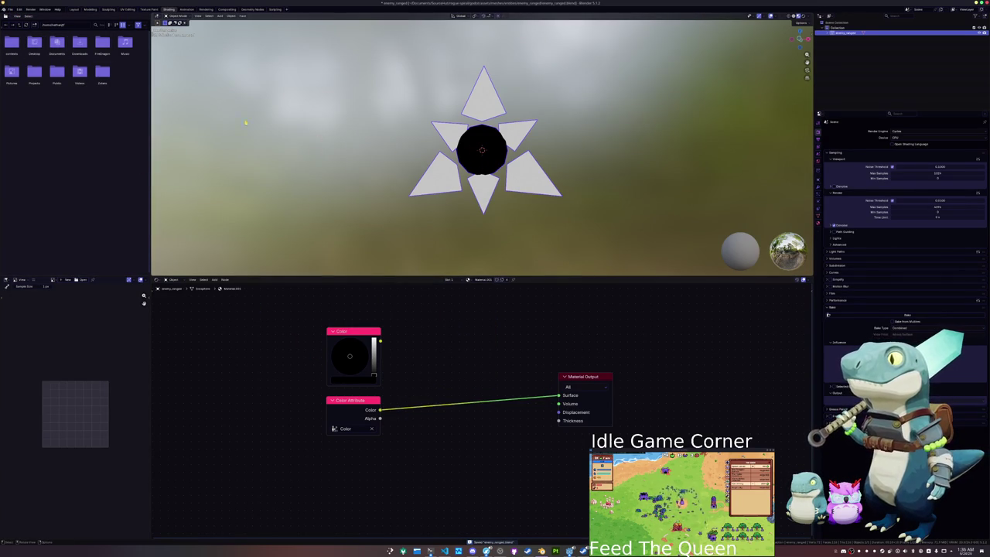
{"action": "left_click", "coordinate": [10, 9]}
{"action": "mouse_move", "coordinate": [21, 92]}
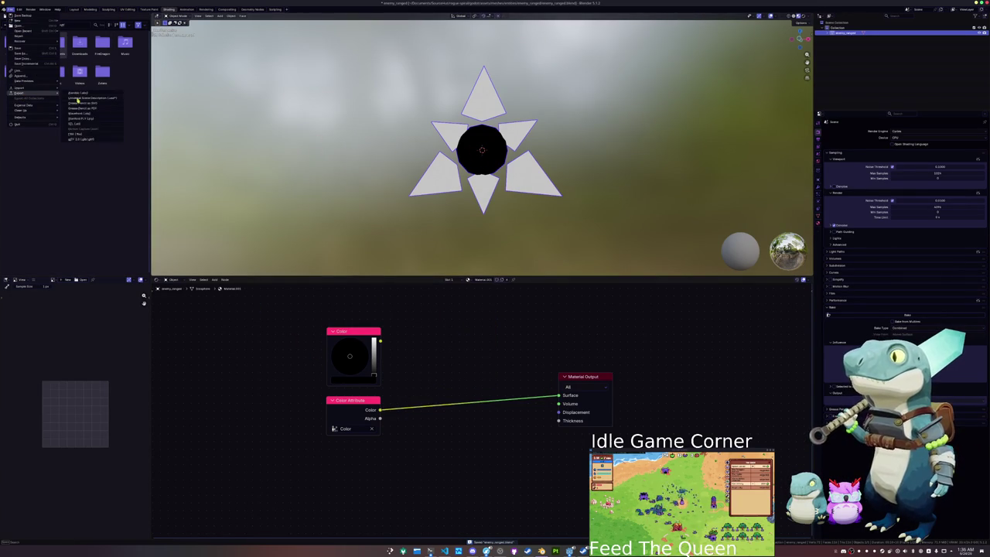
{"action": "left_click", "coordinate": [86, 116]}
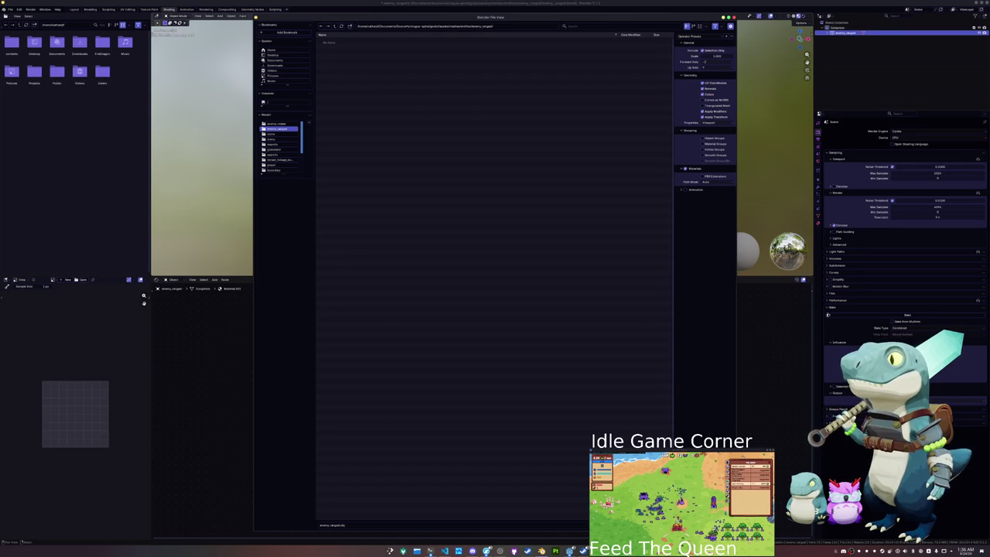
{"action": "key", "text": "Return"}
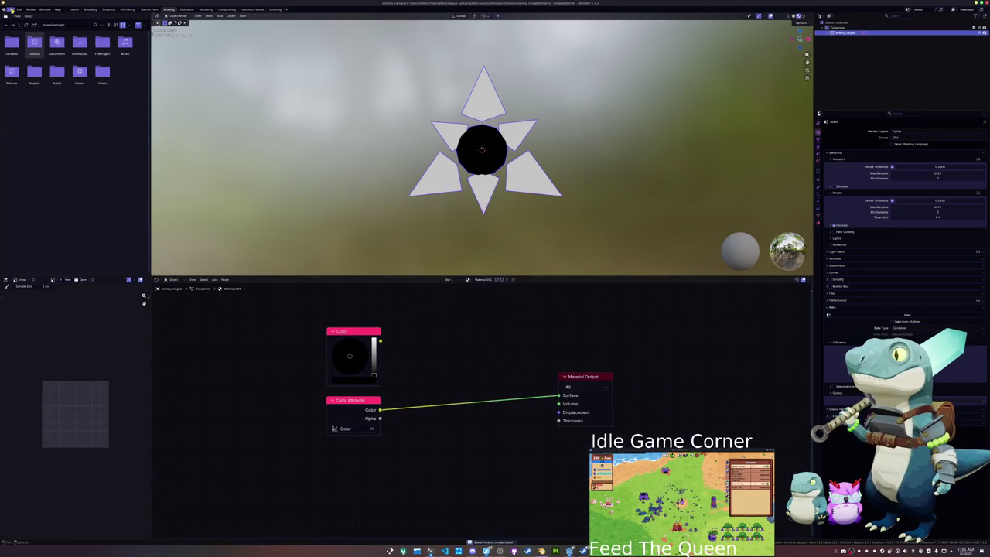
- Open the recent file enemy_melee.blend
{"action": "left_click", "coordinate": [13, 10]}
{"action": "mouse_move", "coordinate": [22, 30]}
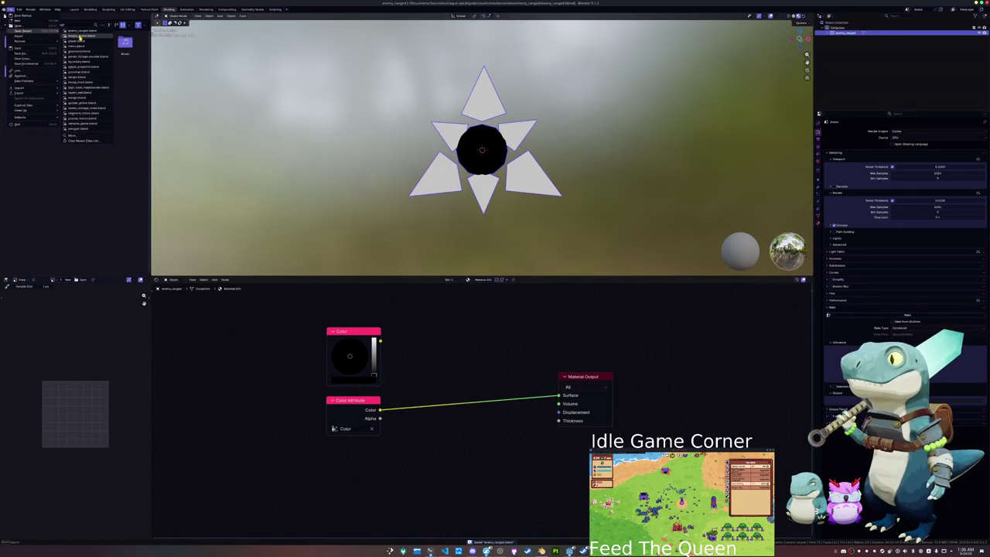
{"action": "left_click", "coordinate": [79, 36]}
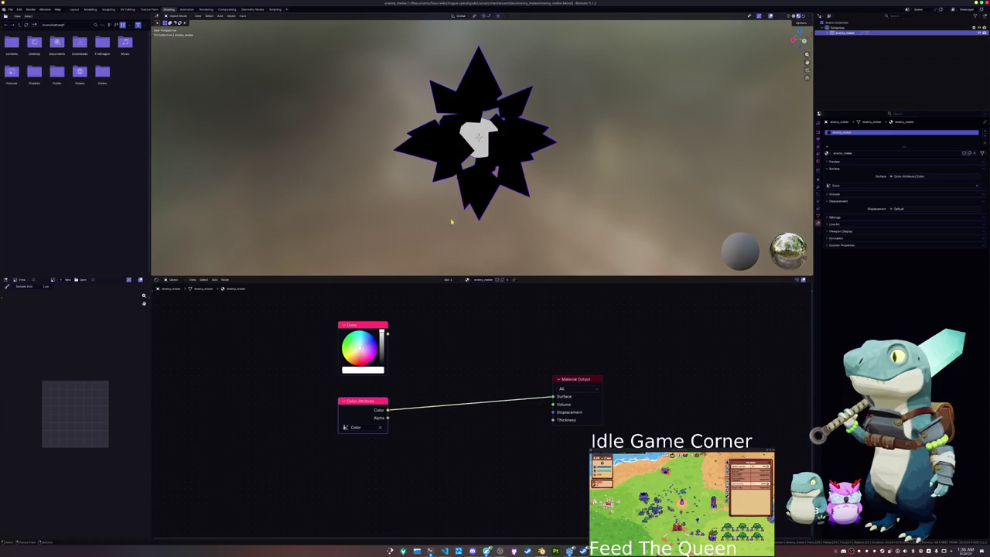
- Invert the colour attribute with a Subtract node and a 1.000 Value node feeding the surface
{"action": "mouse_move", "coordinate": [388, 411]}
{"action": "left_mouse_down"}
{"action": "mouse_move", "coordinate": [443, 367]}
{"action": "mouse_move", "coordinate": [482, 361]}
{"action": "left_mouse_up"}
{"action": "left_click", "coordinate": [473, 377]}
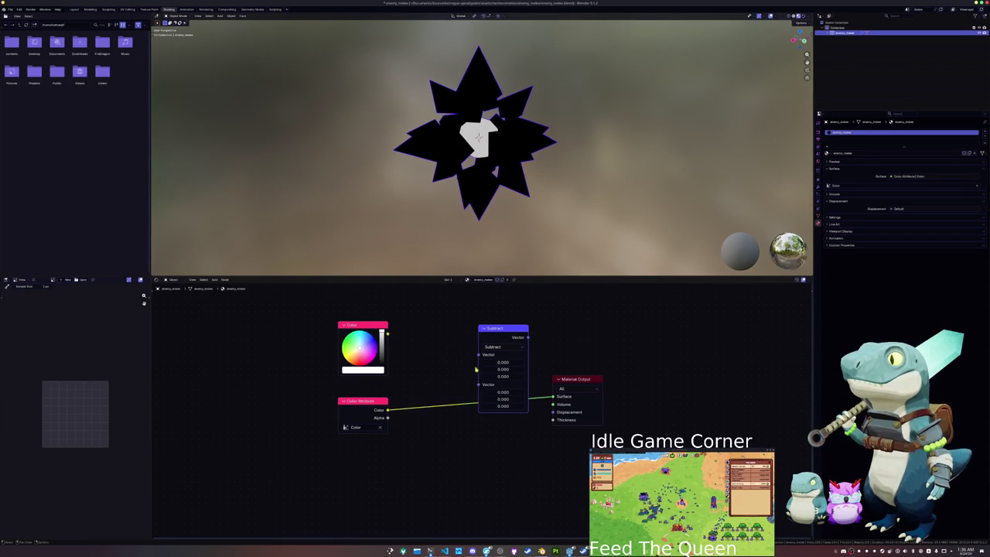
{"action": "mouse_move", "coordinate": [386, 411]}
{"action": "left_mouse_down"}
{"action": "mouse_move", "coordinate": [477, 385]}
{"action": "mouse_move", "coordinate": [440, 332]}
{"action": "left_mouse_up"}
{"action": "left_click", "coordinate": [394, 352]}
{"action": "double_click", "coordinate": [432, 328]}
{"action": "key", "text": "Return"}
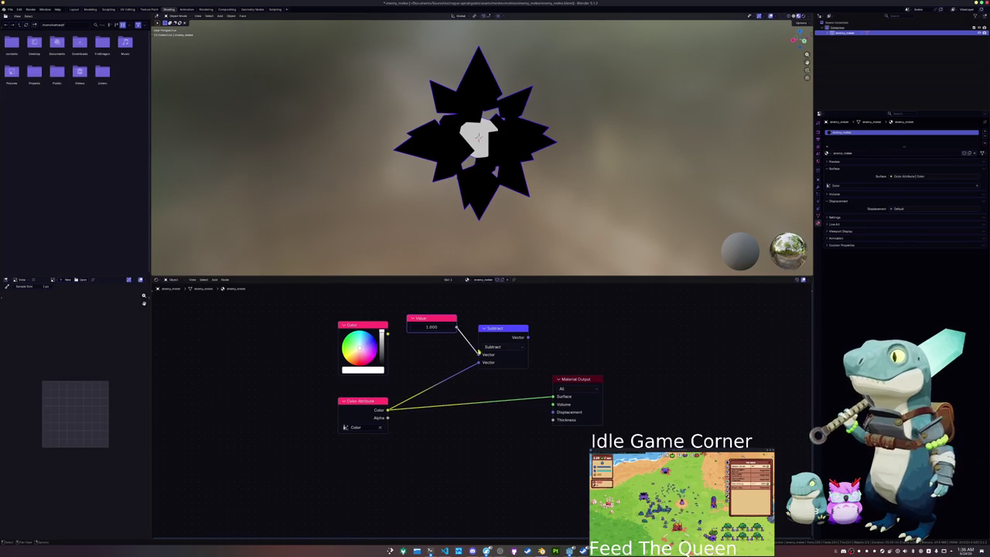
{"action": "mouse_move", "coordinate": [530, 338]}
{"action": "left_mouse_down"}
{"action": "mouse_move", "coordinate": [554, 397]}
{"action": "mouse_move", "coordinate": [621, 372]}
{"action": "left_mouse_up"}
- Wire a duplicated Color Attribute straight to Surface and delete the Subtract and Value nodes
{"action": "left_click", "coordinate": [363, 418]}
{"action": "key", "text": "shift+d"}
{"action": "left_click", "coordinate": [504, 428]}
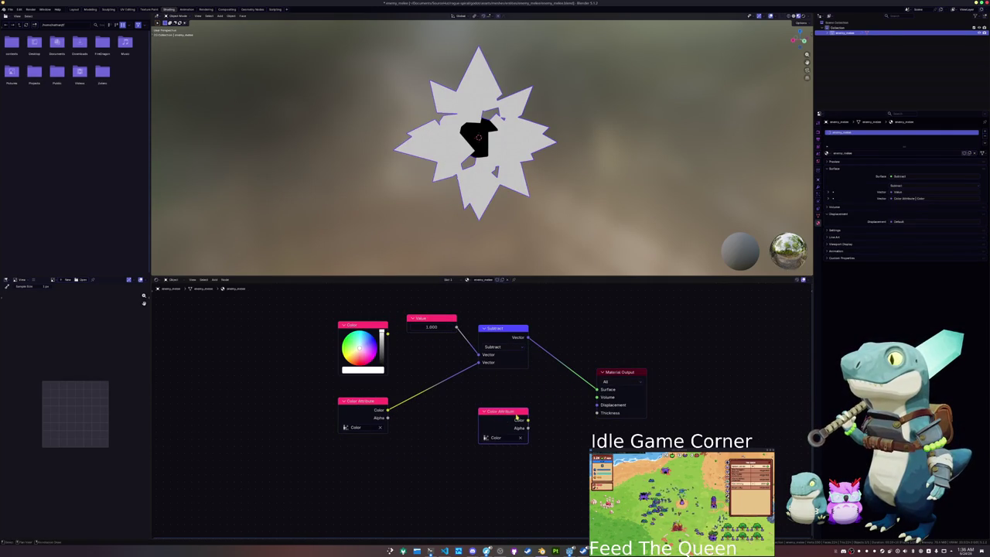
{"action": "left_click", "coordinate": [818, 131]}
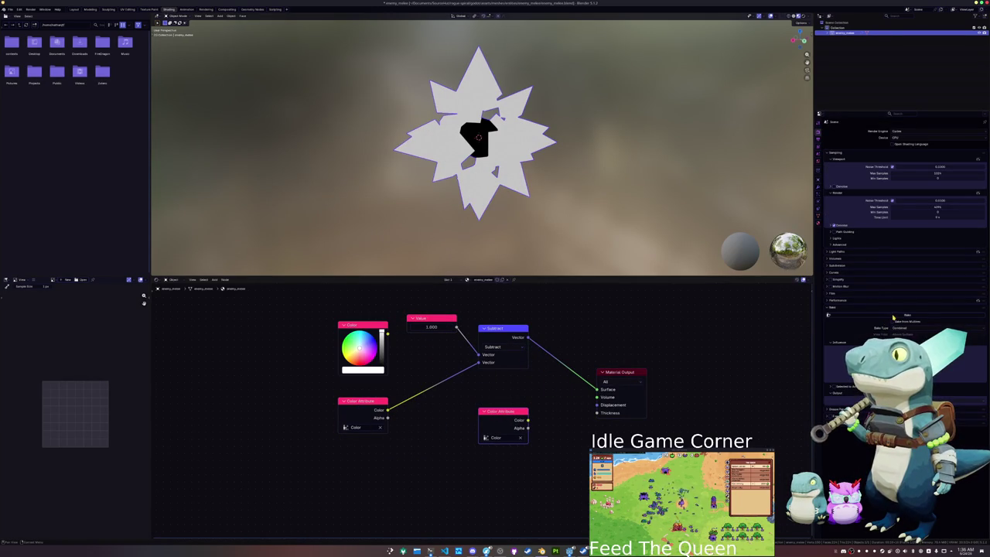
{"action": "mouse_move", "coordinate": [528, 420]}
{"action": "left_mouse_down"}
{"action": "mouse_move", "coordinate": [595, 424]}
{"action": "mouse_move", "coordinate": [597, 389]}
{"action": "left_mouse_up"}
{"action": "left_click", "coordinate": [499, 332]}
{"action": "key", "text": "x"}
{"action": "left_click", "coordinate": [438, 318]}
{"action": "key", "text": "x"}
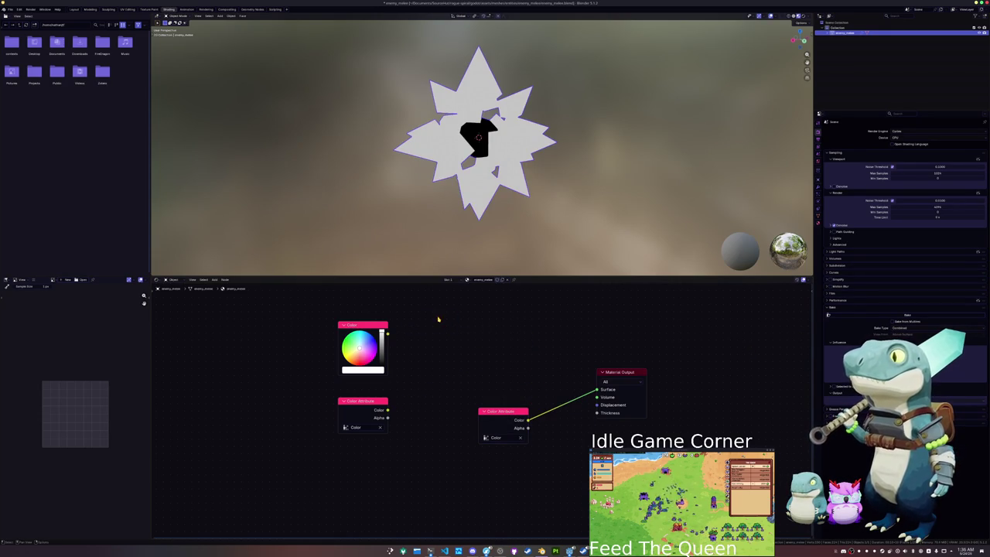
{"action": "left_click", "coordinate": [362, 401]}
{"action": "key", "text": "x"}
{"action": "left_click_drag", "start_coordinate": [362, 324], "coordinate": [485, 328]}
- Save enemy_melee and bring up the Wavefront OBJ export browser
{"action": "key", "text": "ctrl+s"}
{"action": "left_click", "coordinate": [10, 10]}
{"action": "mouse_move", "coordinate": [31, 93]}
{"action": "left_click", "coordinate": [81, 113]}
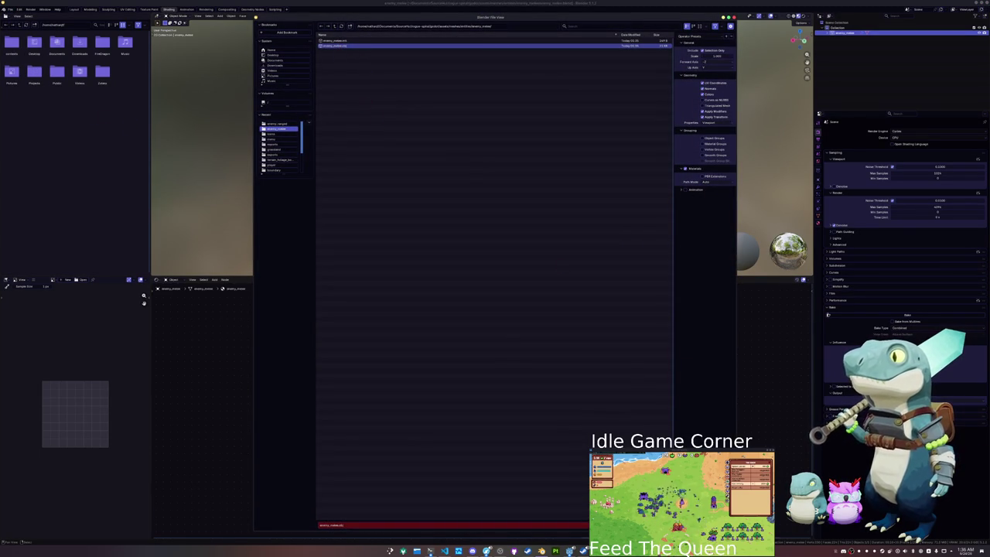
- Export enemy_melee as OBJ, glance at Godot, and return to Blender
{"action": "key", "text": "Return"}
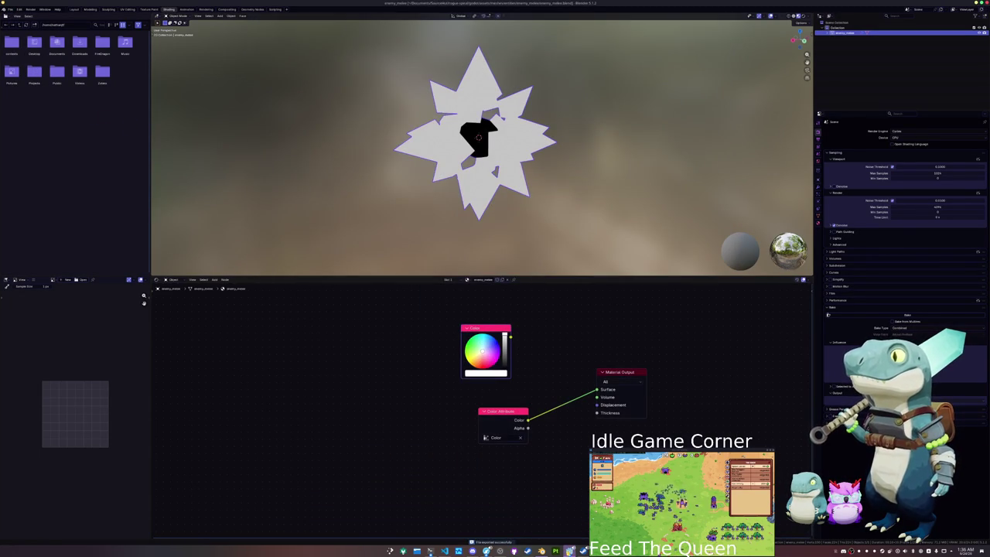
{"action": "mouse_move", "coordinate": [569, 551]}
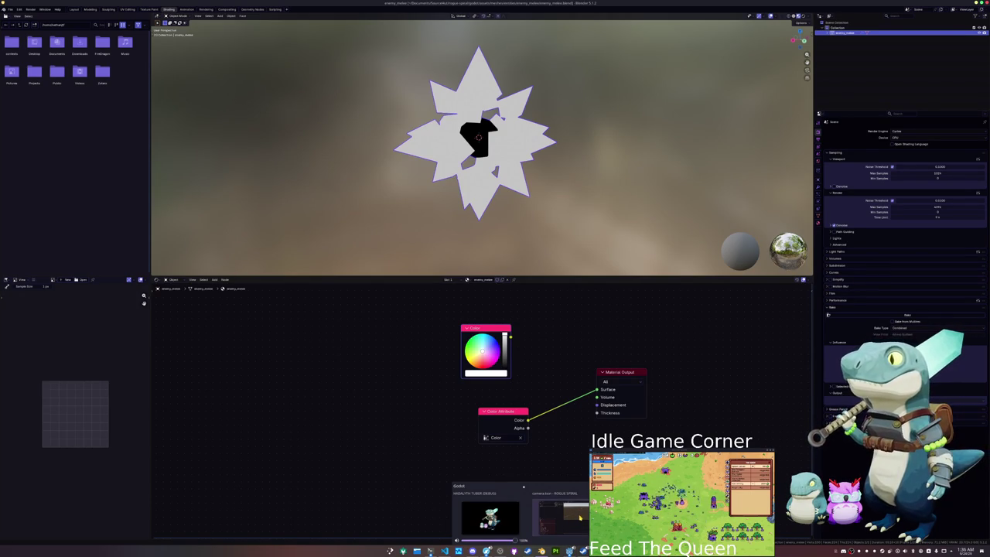
{"action": "left_click", "coordinate": [577, 516]}
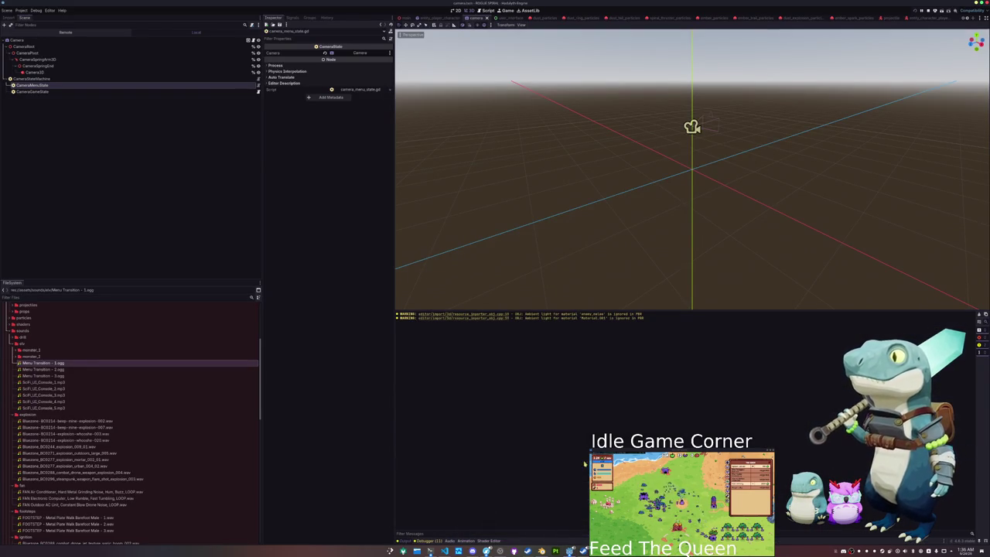
{"action": "key", "text": "alt+Tab"}
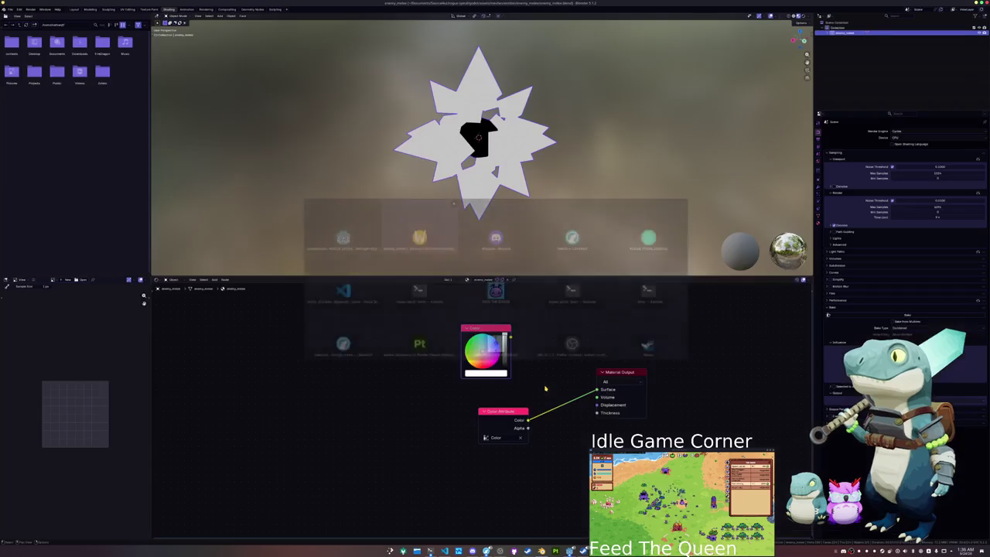
- Open the recent file enemy_ranged.blend
{"action": "left_click", "coordinate": [817, 224]}
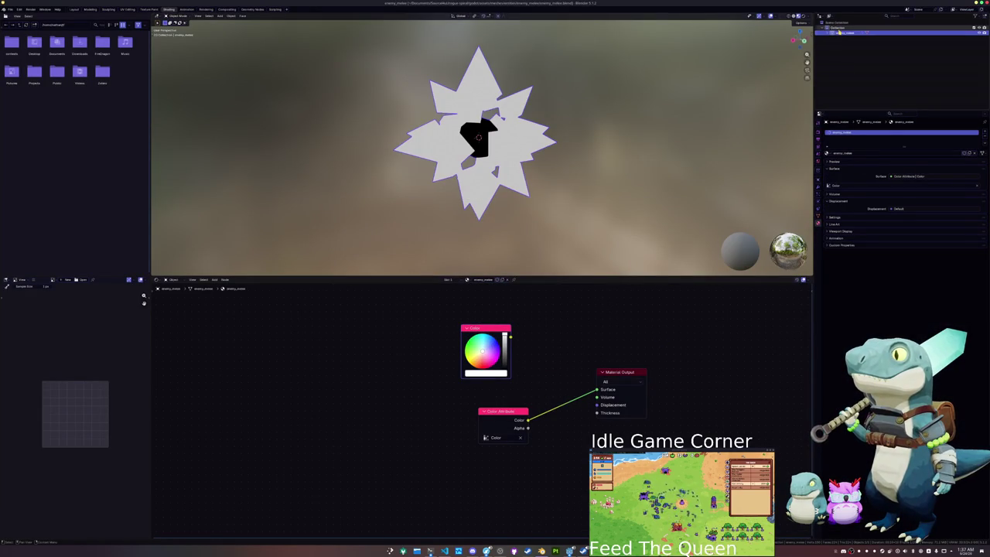
{"action": "left_click", "coordinate": [16, 8]}
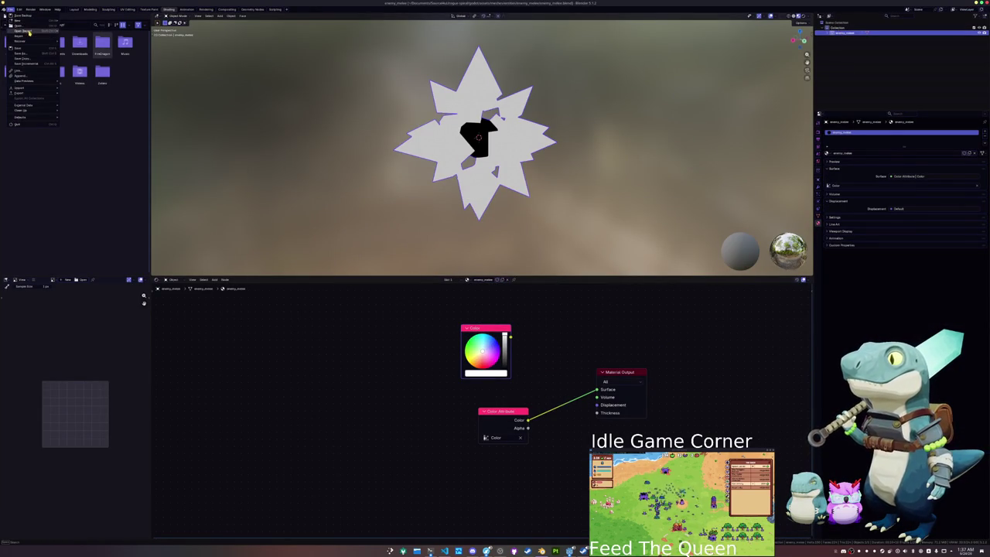
{"action": "mouse_move", "coordinate": [35, 30]}
{"action": "left_click", "coordinate": [96, 36]}
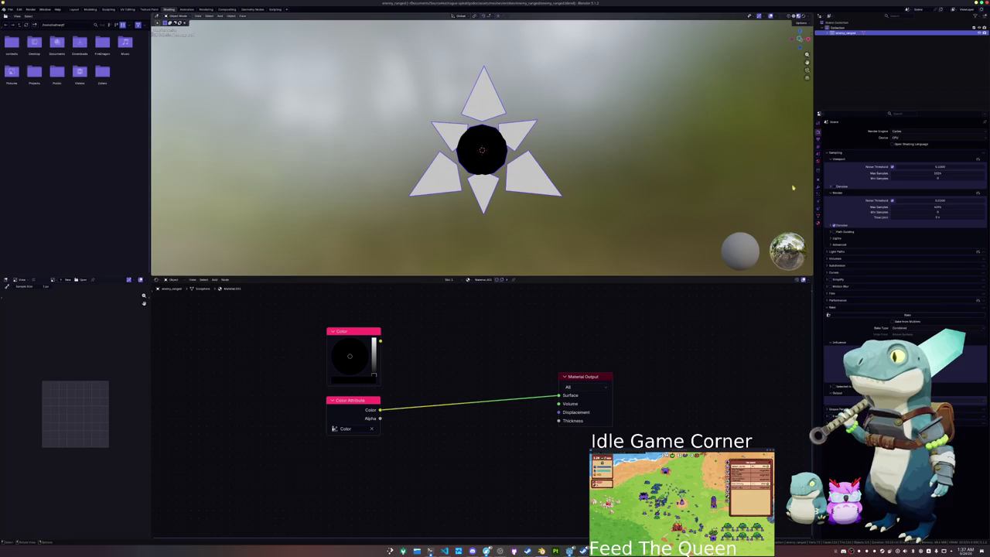
- Rename the mesh data and the material to enemy_ranged, copying the object name
{"action": "key", "text": "F2"}
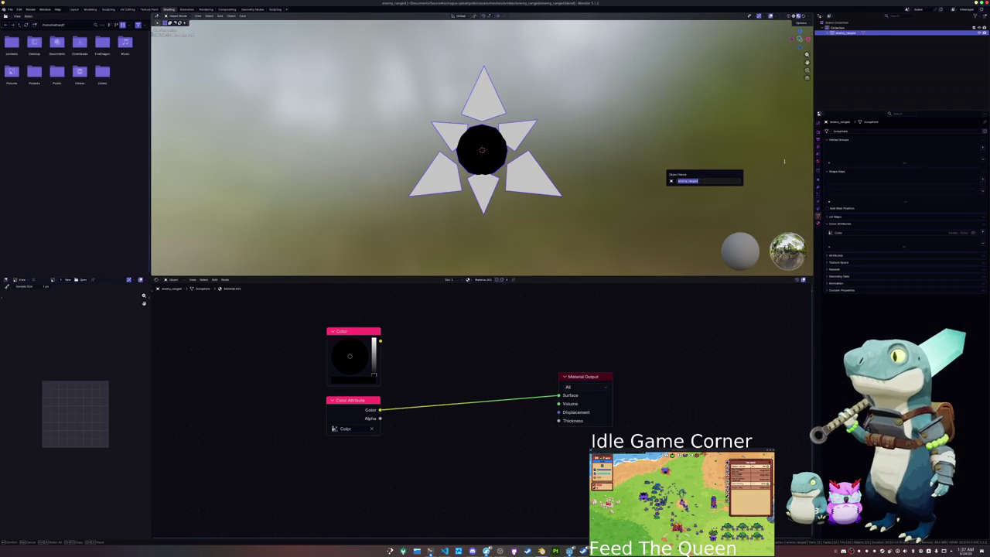
{"action": "key", "text": "ctrl+c"}
{"action": "key", "text": "Escape"}
{"action": "double_click", "coordinate": [890, 131]}
{"action": "key", "text": "ctrl+v"}
{"action": "key", "text": "Return"}
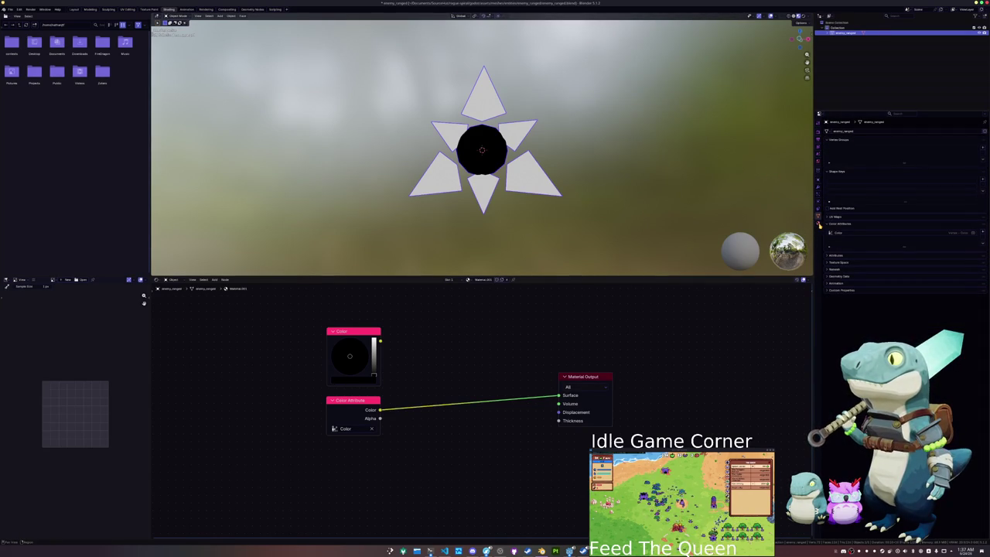
{"action": "left_click", "coordinate": [819, 225]}
{"action": "double_click", "coordinate": [890, 153]}
{"action": "key", "text": "ctrl+v"}
{"action": "key", "text": "Return"}
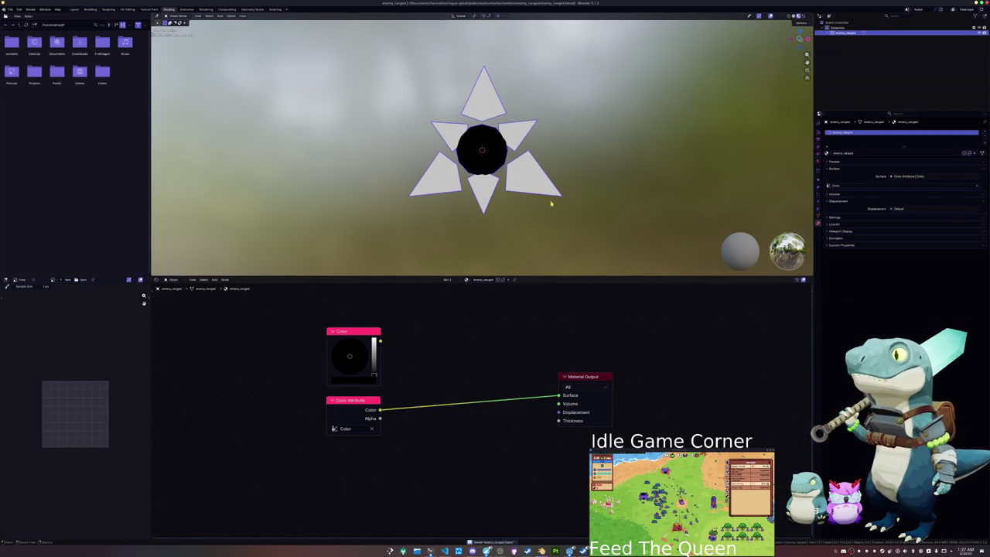
- Export only the selected mesh as enemy_ranged.obj, then switch to Godot
{"action": "left_click", "coordinate": [10, 9]}
{"action": "mouse_move", "coordinate": [18, 94]}
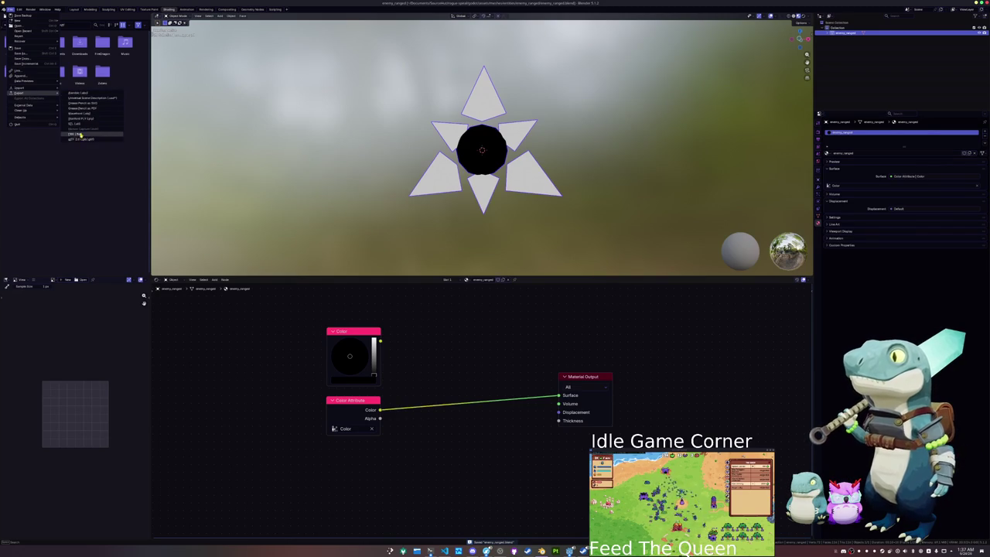
{"action": "left_click", "coordinate": [82, 116]}
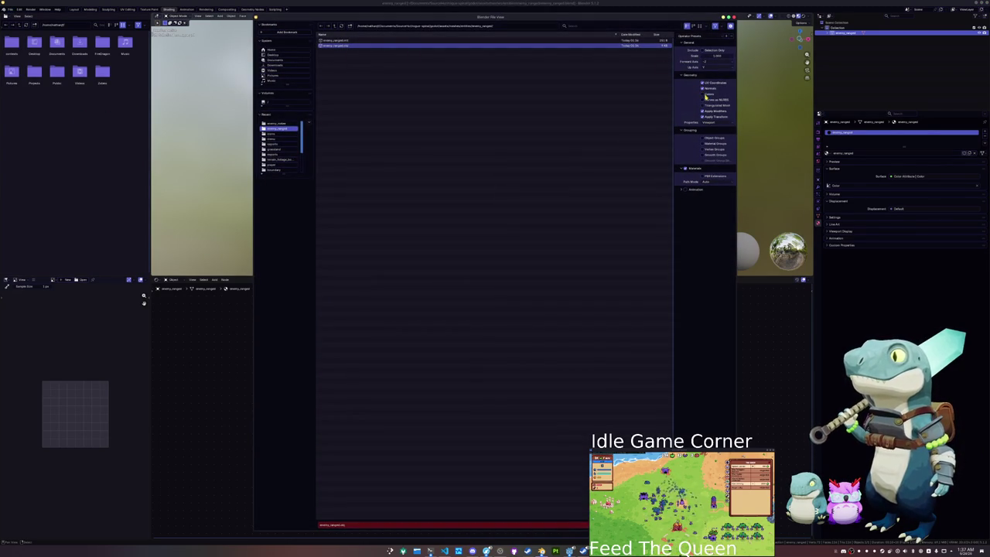
{"action": "left_click", "coordinate": [703, 49]}
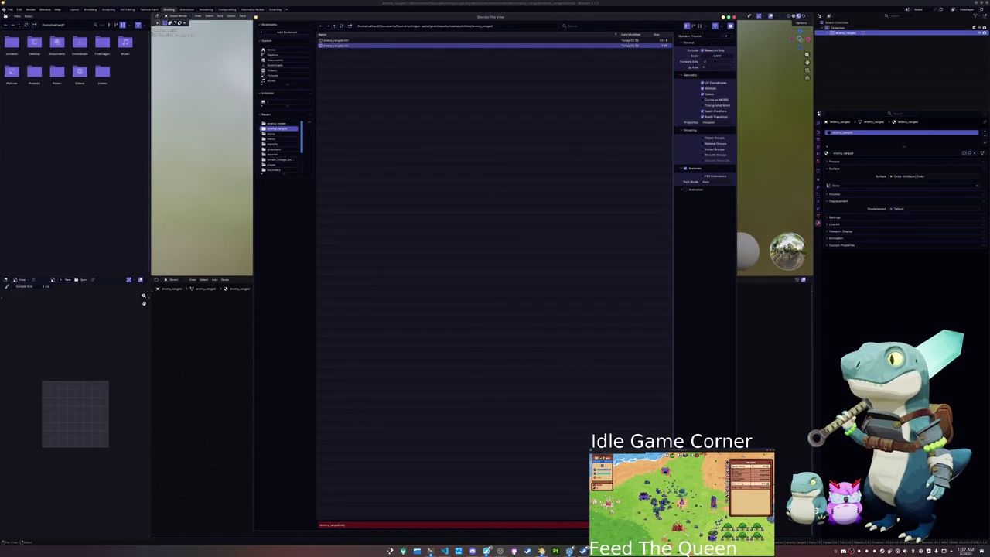
{"action": "key", "text": "Return"}
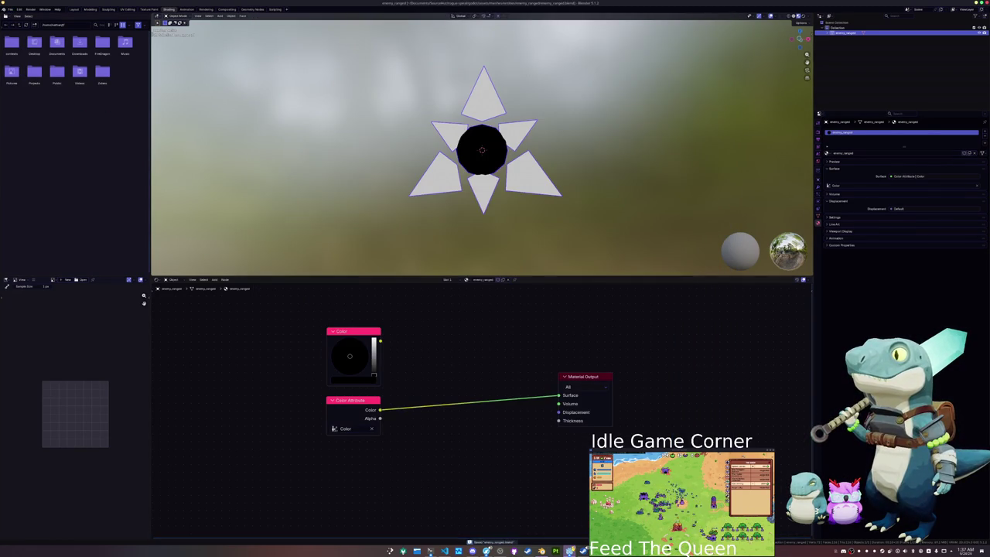
{"action": "key", "text": "alt+Tab"}
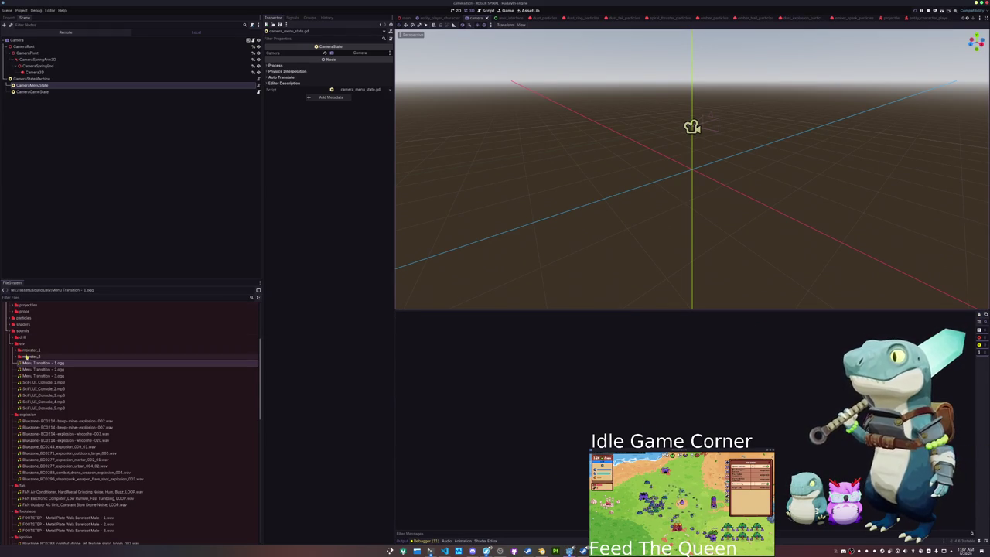
- Collapse the sounds folder and expand the scenes folder in the FileSystem dock
{"action": "double_click", "coordinate": [24, 331]}
{"action": "scroll", "coordinate": [31, 387], "scroll_direction": "down", "scroll_amount": 5}
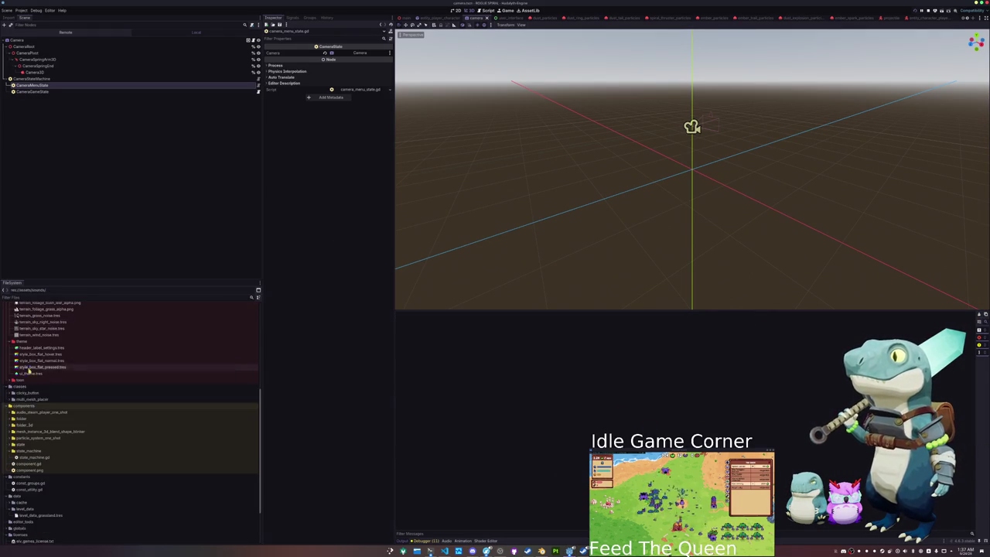
{"action": "scroll", "coordinate": [31, 403], "scroll_direction": "down", "scroll_amount": 3}
{"action": "left_click", "coordinate": [28, 398]}
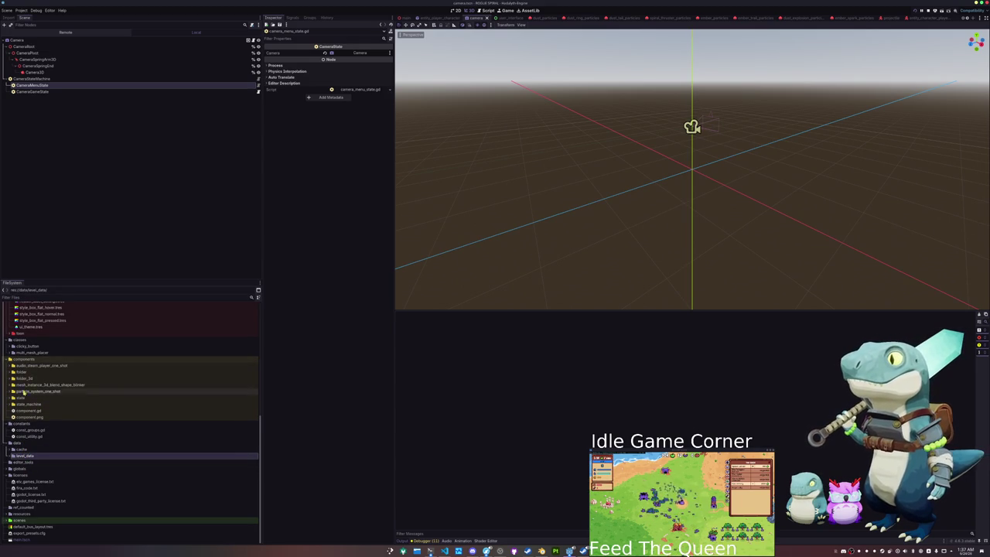
{"action": "double_click", "coordinate": [23, 520]}
{"action": "scroll", "coordinate": [23, 511], "scroll_direction": "down", "scroll_amount": 5}
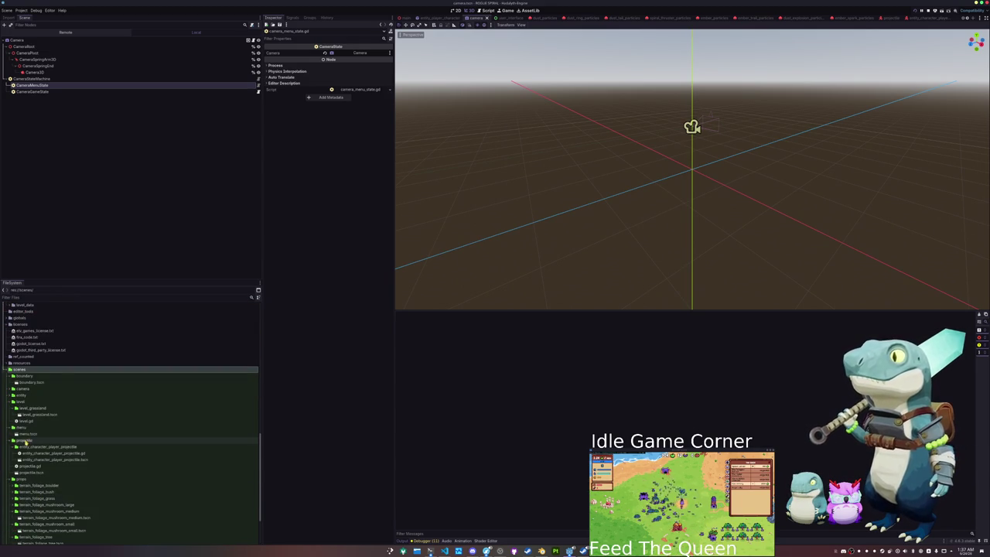
{"action": "scroll", "coordinate": [26, 443], "scroll_direction": "down", "scroll_amount": 3}
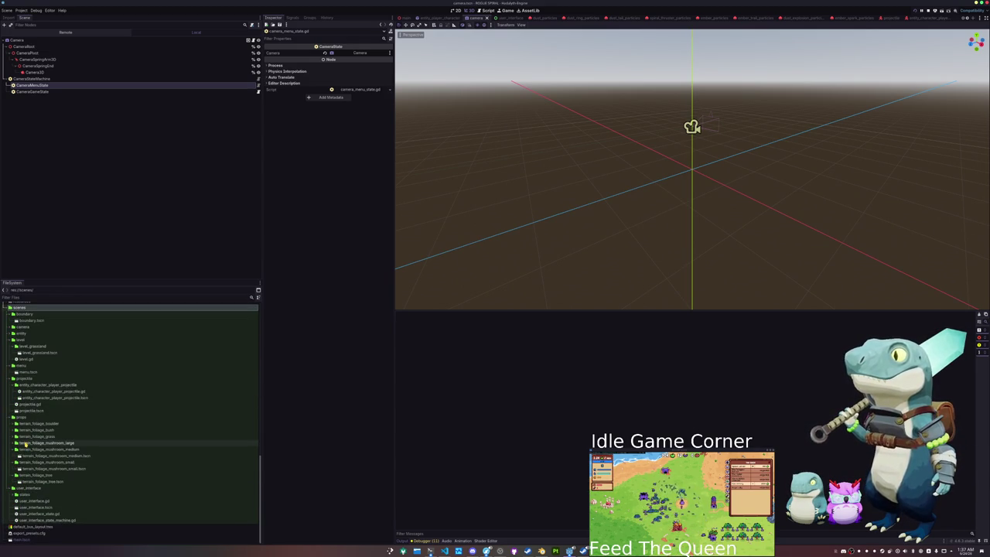
- Create an entity_character_enemy_ranged folder under scenes/entity/entity_character
{"action": "double_click", "coordinate": [26, 334]}
{"action": "double_click", "coordinate": [27, 347]}
{"action": "left_click", "coordinate": [25, 339]}
{"action": "right_click", "coordinate": [30, 340]}
{"action": "left_click", "coordinate": [112, 342]}
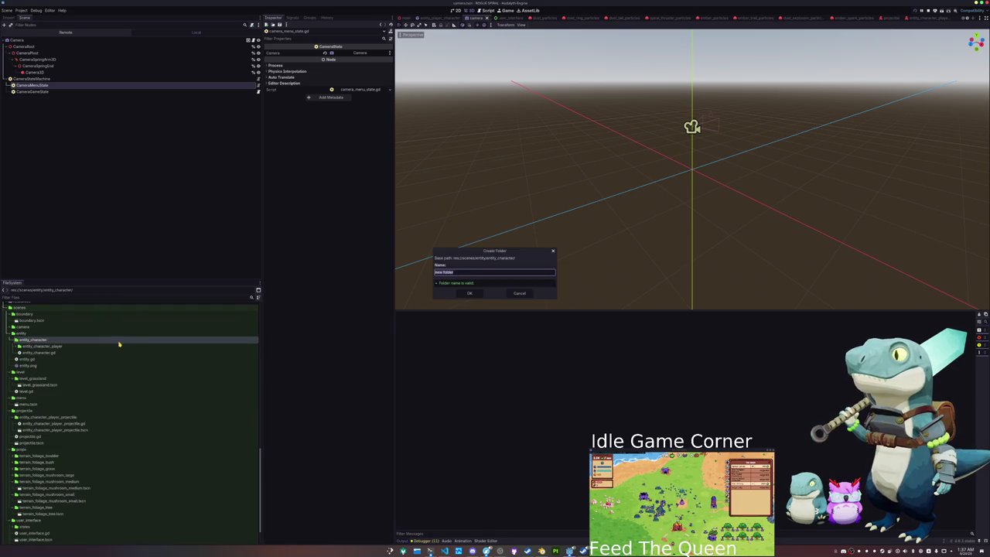
{"action": "type", "text": "entity_character_enemy"}
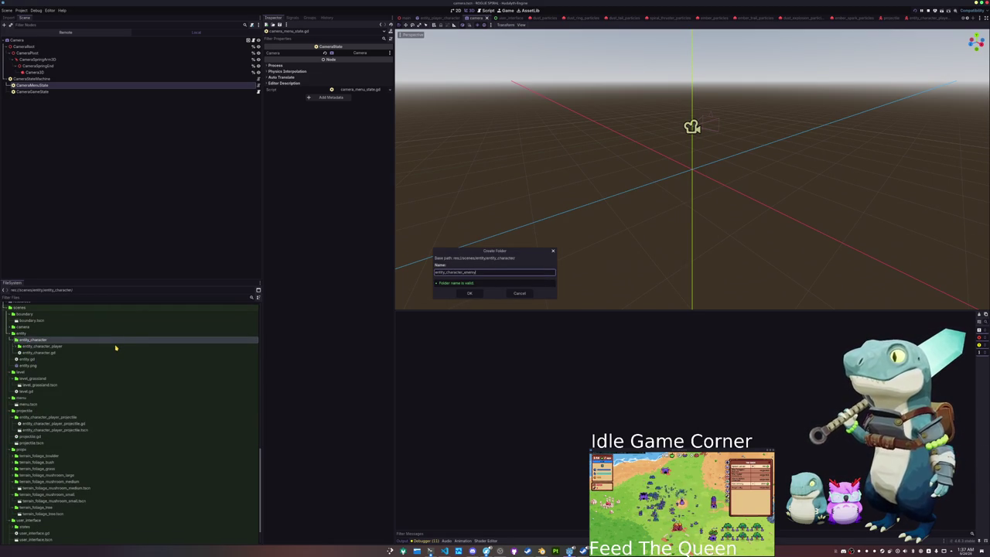
{"action": "key", "text": "BackSpace"}
{"action": "key", "text": "BackSpace"}
{"action": "key", "text": "Return"}
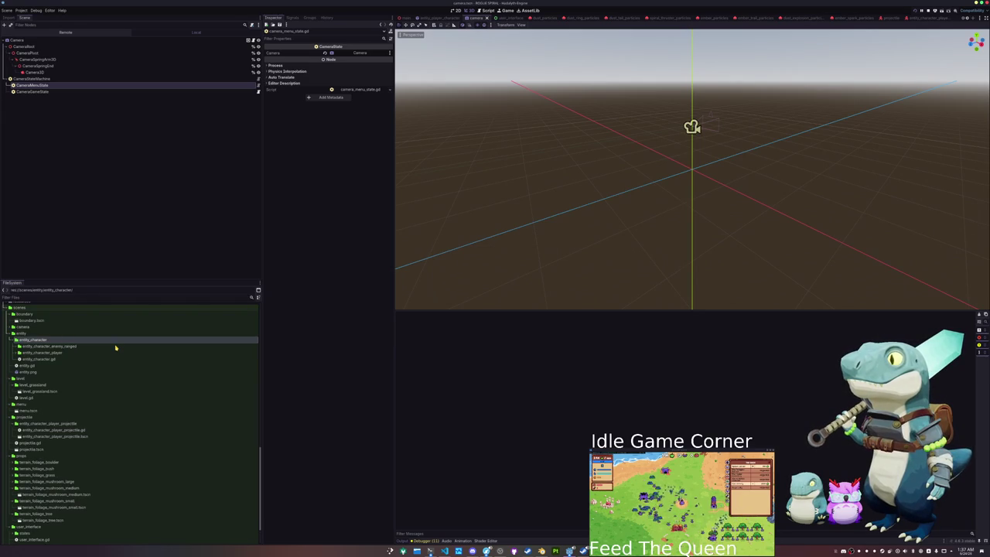
{"action": "right_click", "coordinate": [62, 348]}
{"action": "mouse_move", "coordinate": [108, 350]}
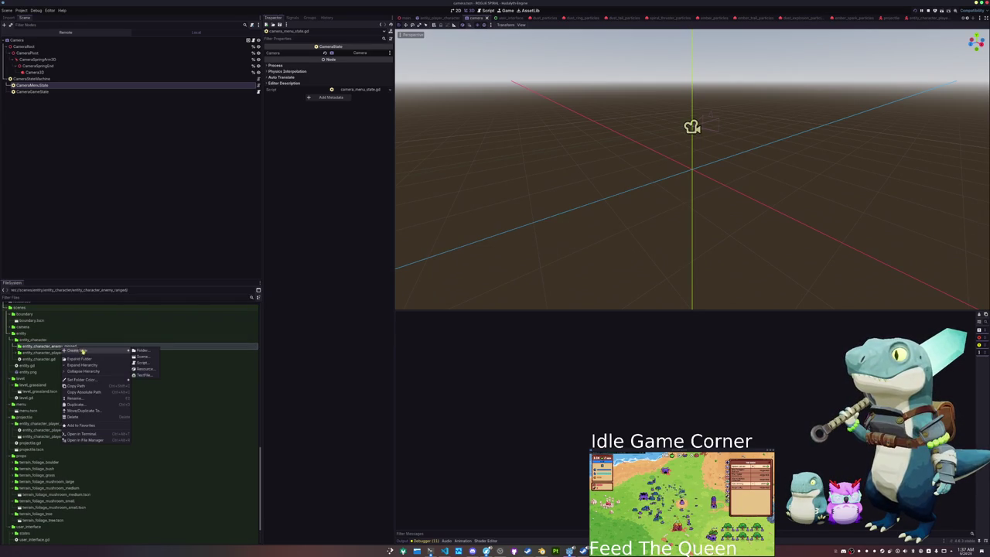
- Create scene entity_character_enemy_ranged in the new folder with an EntityCharacter root node
{"action": "left_click", "coordinate": [143, 358]}
{"action": "left_click", "coordinate": [542, 264]}
{"action": "type", "text": "entitychar"}
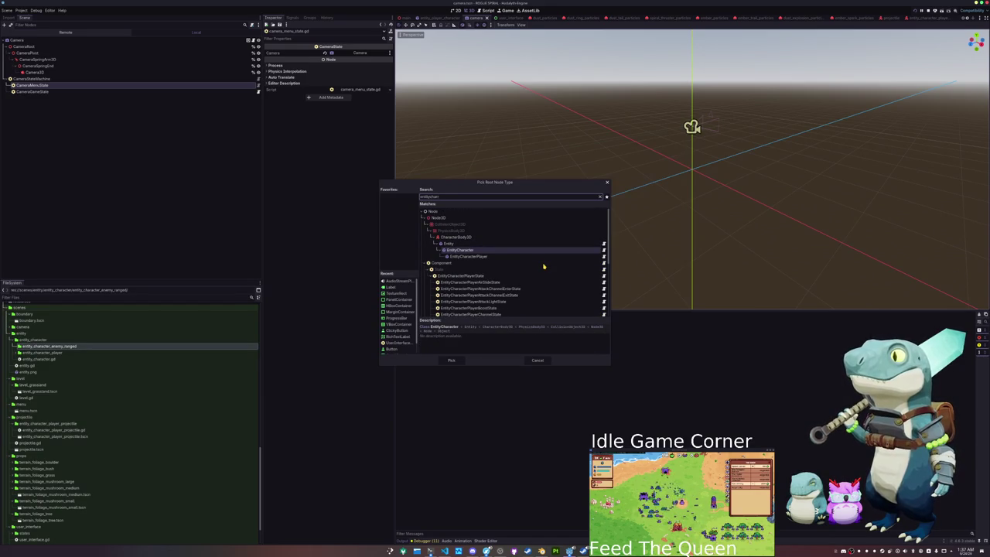
{"action": "left_click", "coordinate": [467, 252]}
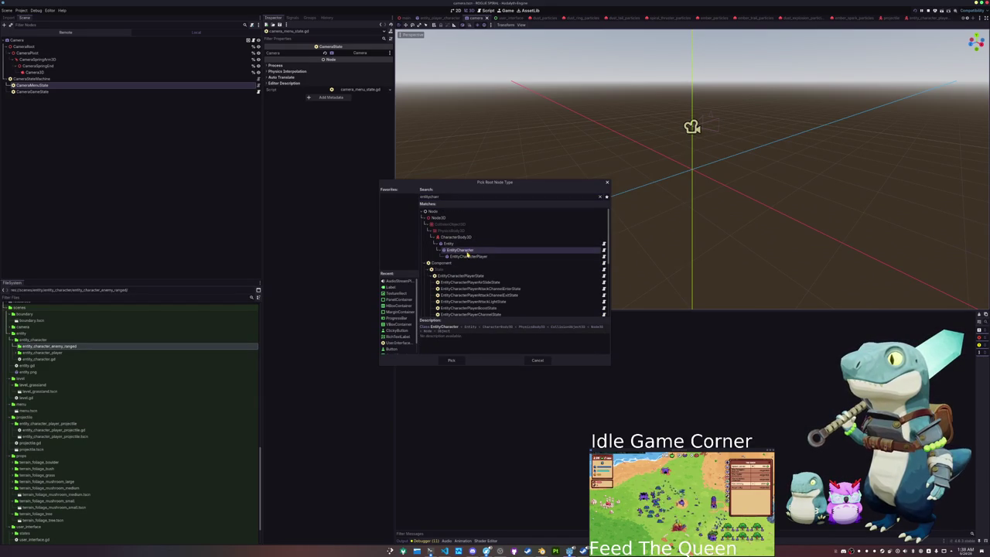
{"action": "left_click", "coordinate": [452, 361]}
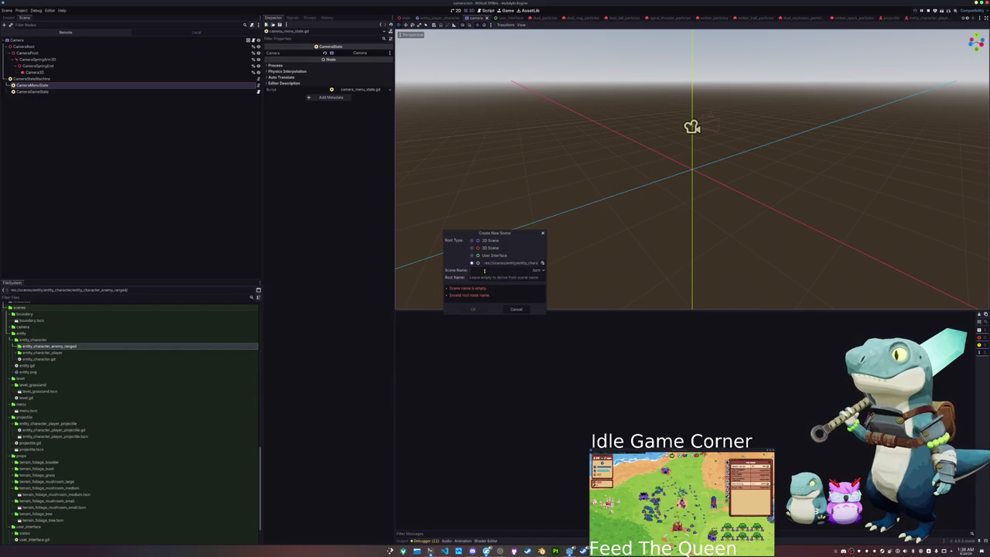
{"action": "type", "text": "enti"}
{"action": "type", "text": "ty_character_enemy_rang"}
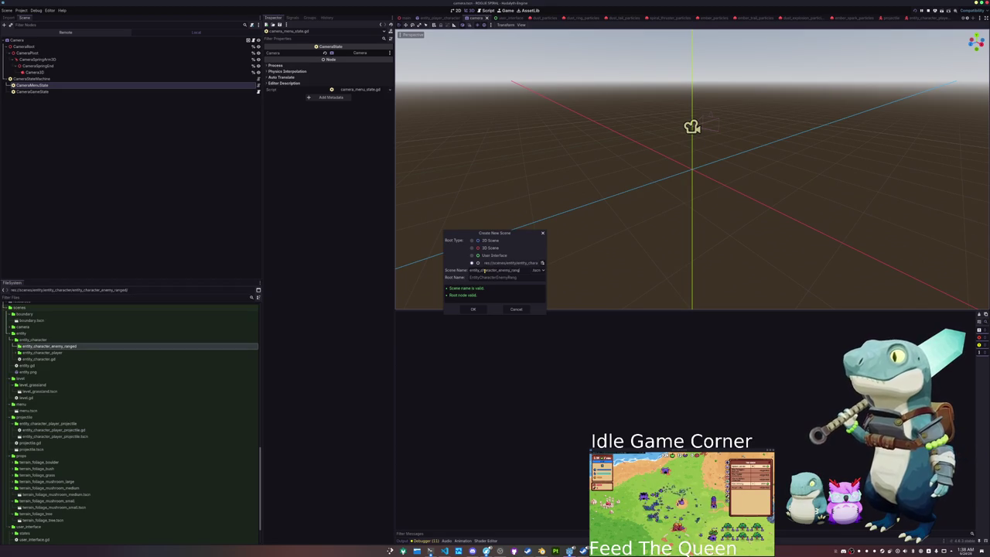
{"action": "type", "text": "ed"}
{"action": "key", "text": "Return"}
{"action": "left_click", "coordinate": [154, 40]}
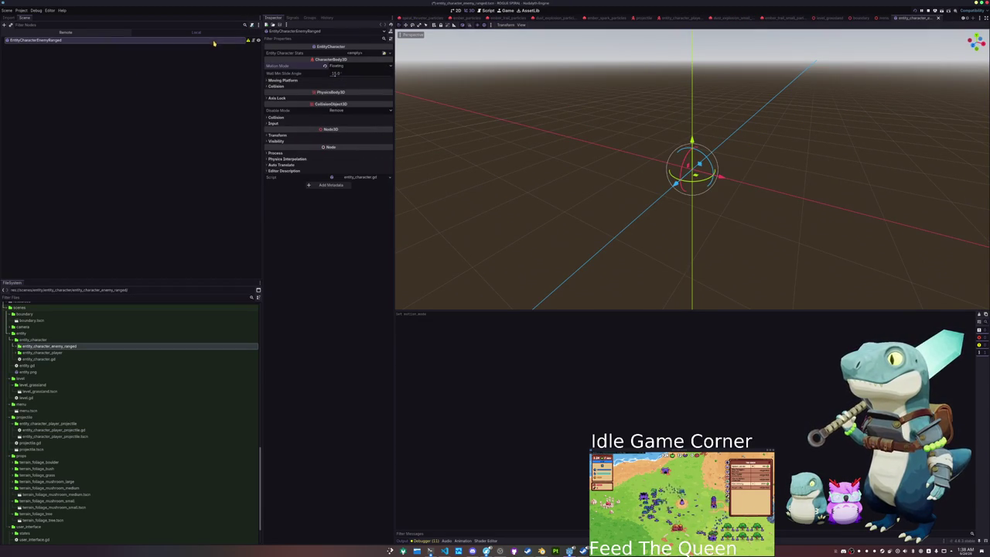
- Assign a new EntityCharacterStats resource with Team Enemy and Max Health 150
{"action": "left_click", "coordinate": [385, 52]}
{"action": "left_click", "coordinate": [378, 66]}
{"action": "left_click", "coordinate": [352, 62]}
{"action": "left_click", "coordinate": [346, 81]}
{"action": "left_click", "coordinate": [338, 92]}
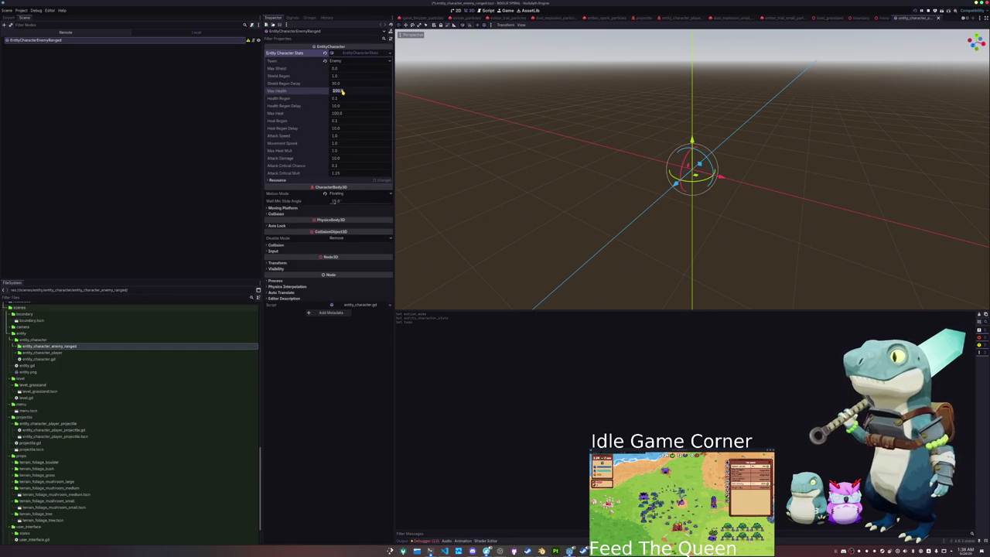
{"action": "type", "text": "150"}
{"action": "key", "text": "Return"}
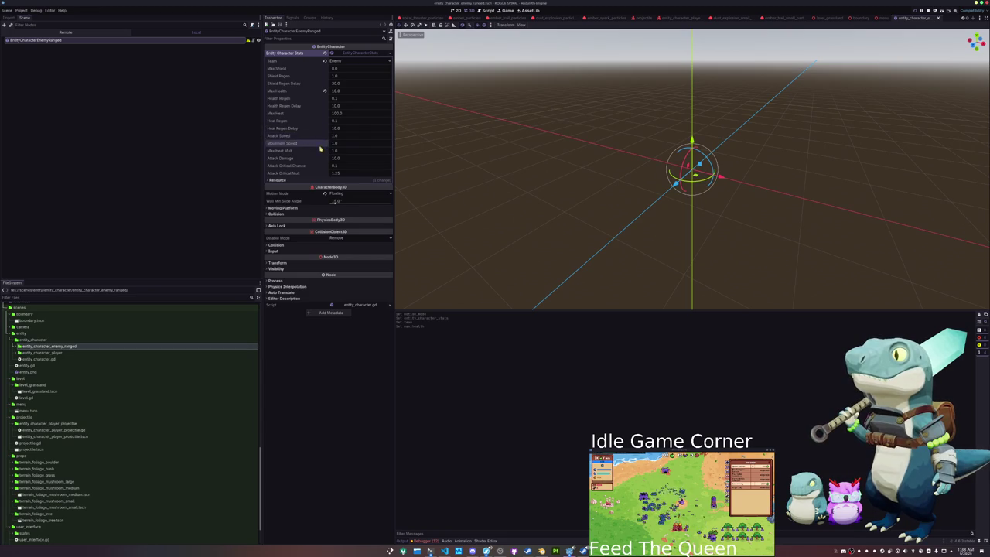
{"action": "right_click", "coordinate": [69, 52]}
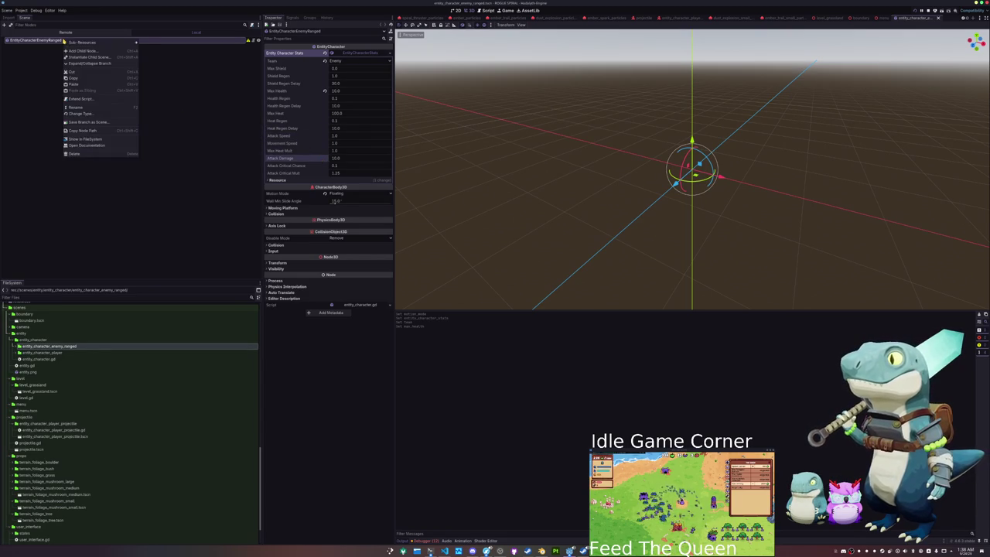
- Add a CollisionShape3D child to the root with a sphere shape
{"action": "left_click", "coordinate": [73, 54]}
{"action": "type", "text": "ch"}
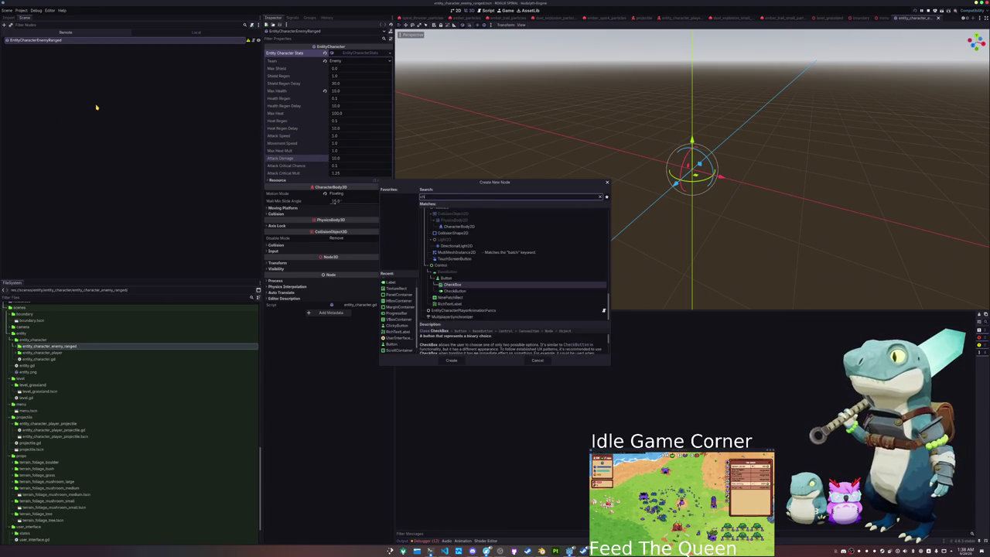
{"action": "key", "text": "BackSpace"}
{"action": "key", "text": "BackSpace"}
{"action": "type", "text": "collisionshape3d"}
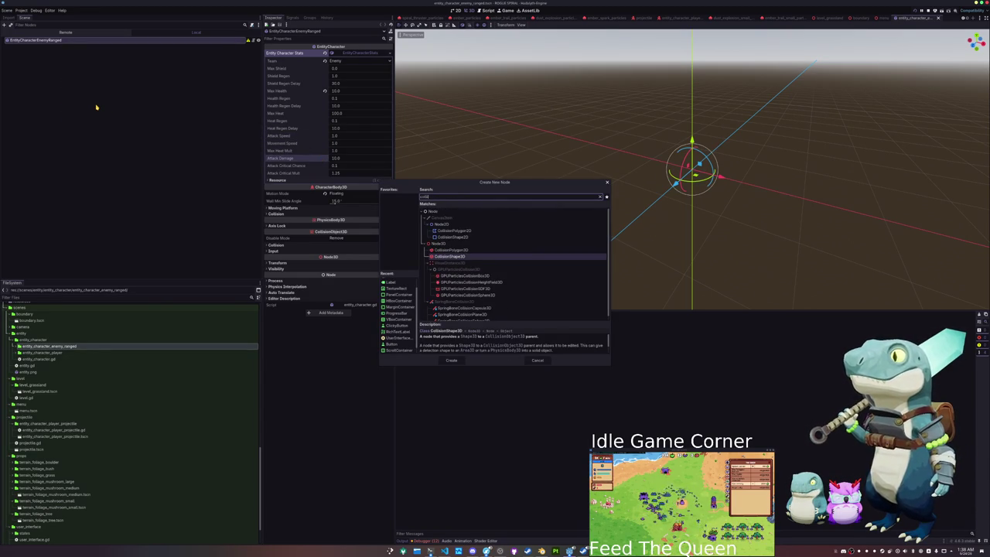
{"action": "key", "text": "Return"}
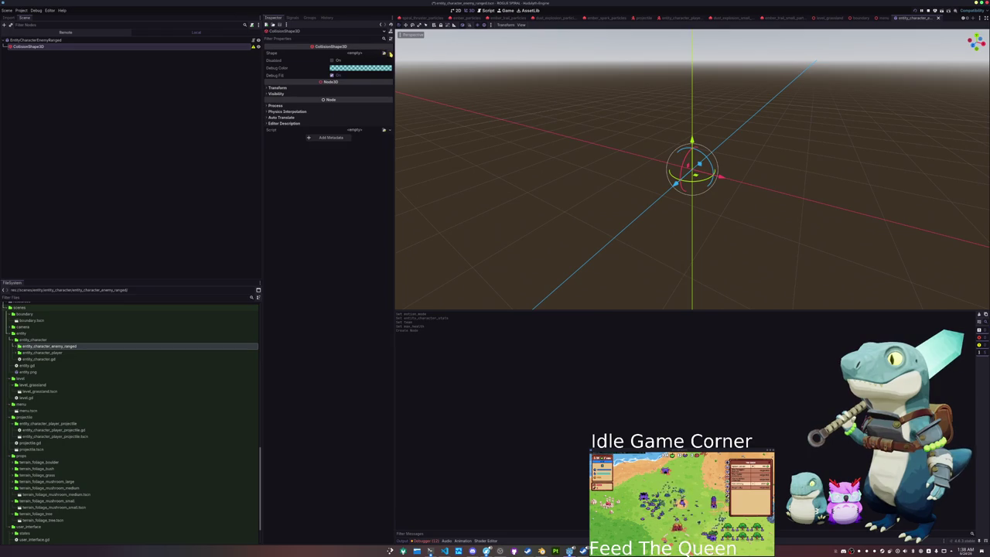
{"action": "left_click", "coordinate": [385, 53]}
{"action": "left_click", "coordinate": [363, 74]}
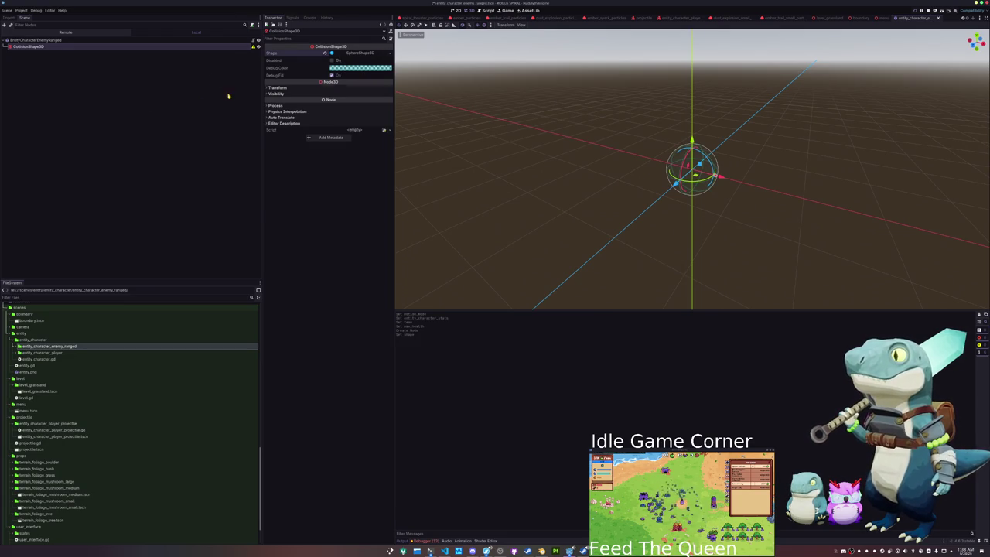
- Add a MeshInstance3D child using the enemy_ranged mesh, then switch to Blender
{"action": "right_click", "coordinate": [74, 41]}
{"action": "left_click", "coordinate": [86, 54]}
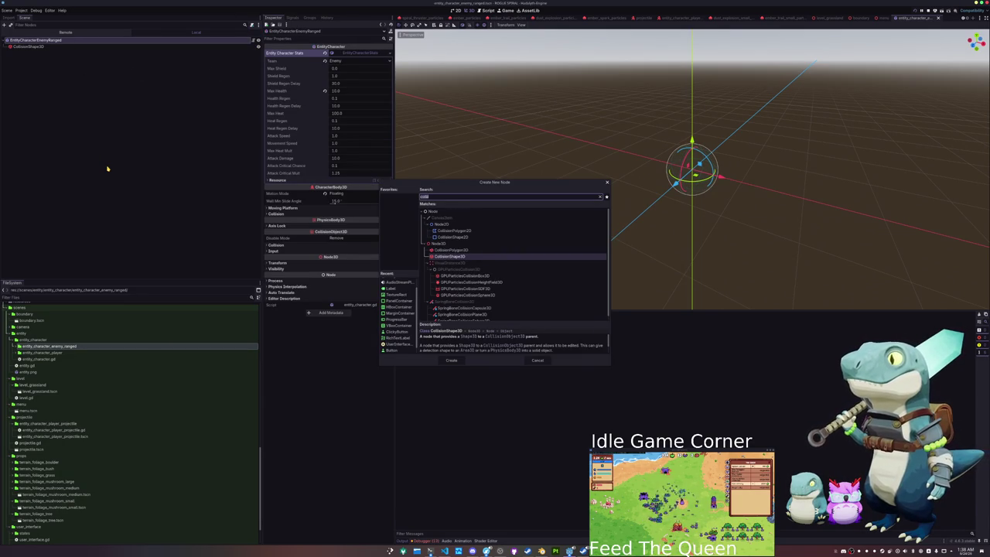
{"action": "type", "text": "meshinstance"}
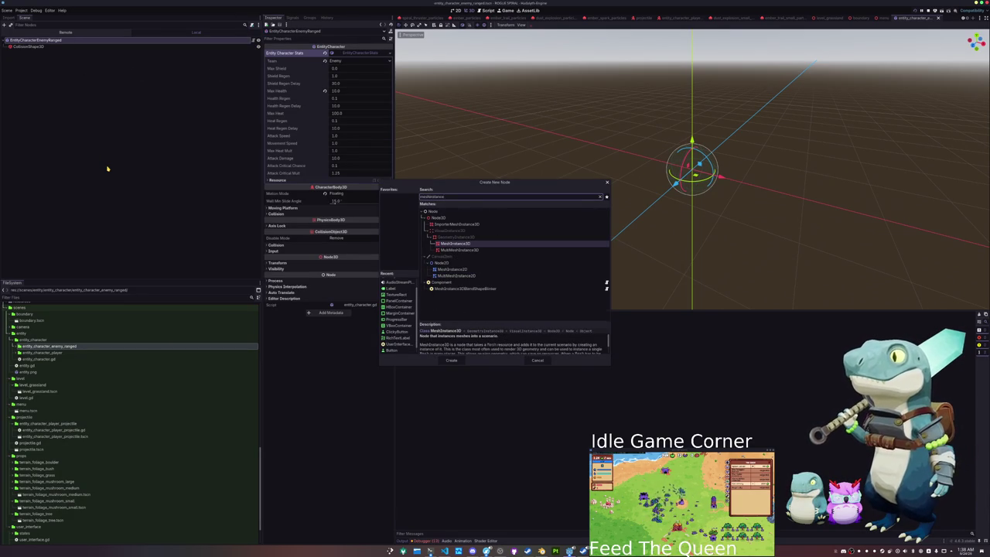
{"action": "key", "text": "Return"}
{"action": "left_click", "coordinate": [385, 52]}
{"action": "type", "text": "enemy"}
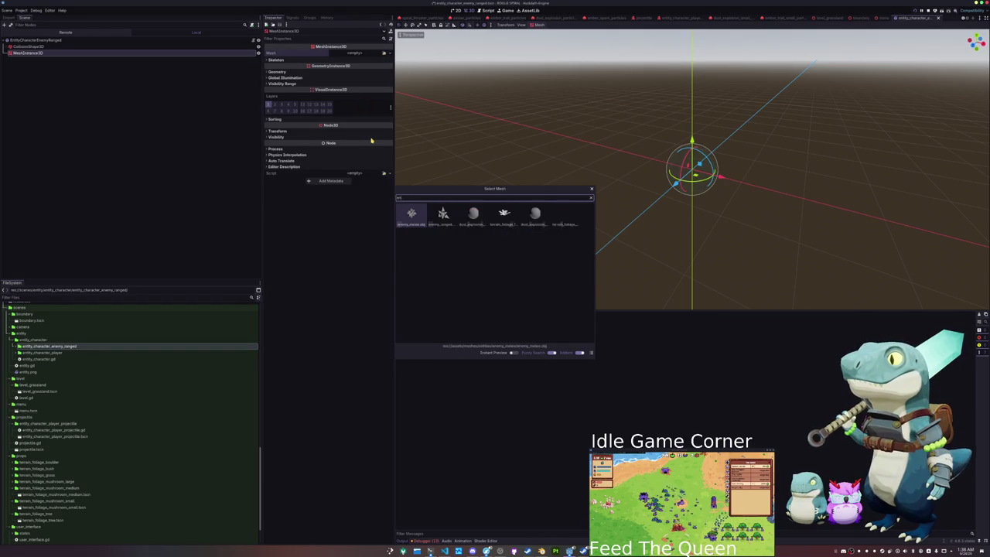
{"action": "key", "text": "Right"}
{"action": "key", "text": "Return"}
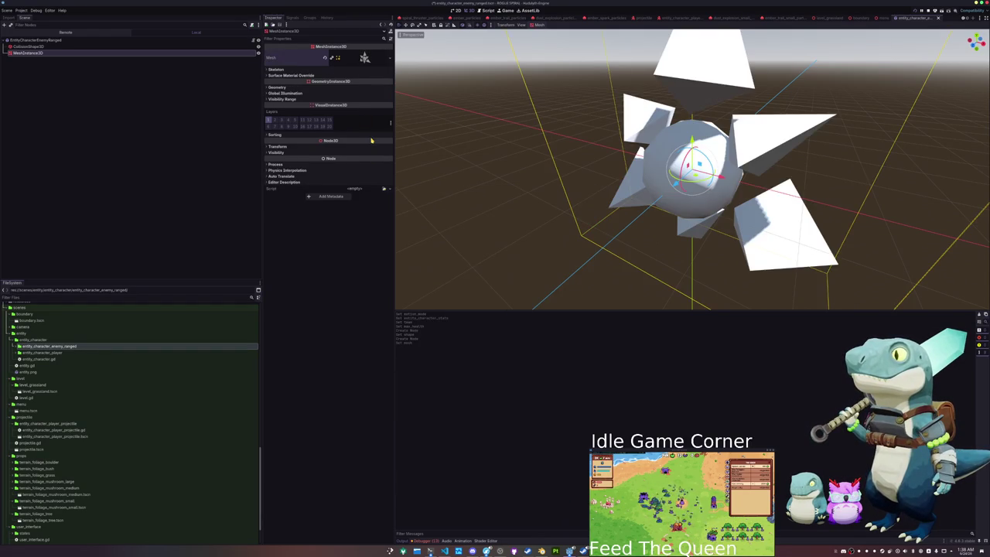
{"action": "scroll", "coordinate": [461, 157], "scroll_direction": "down", "scroll_amount": 3}
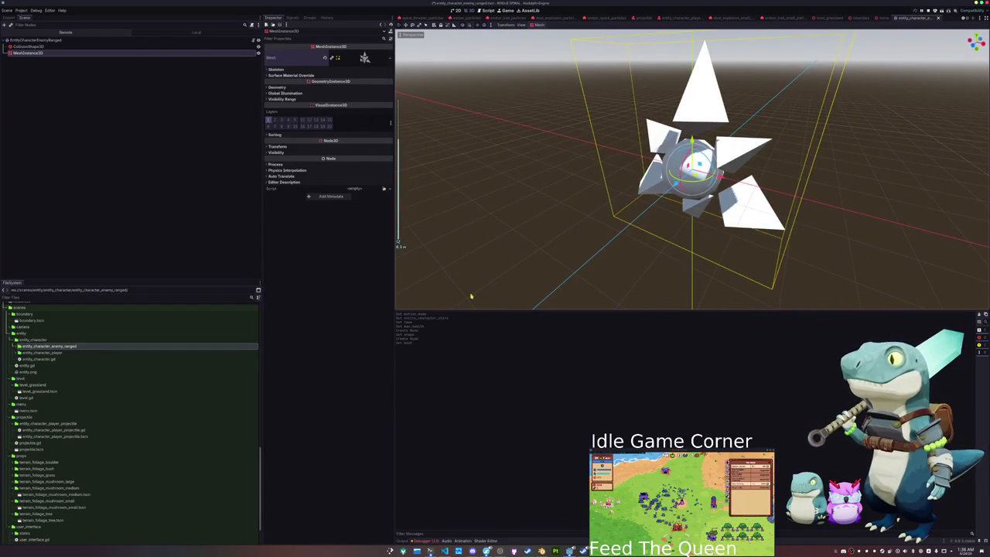
{"action": "left_click", "coordinate": [542, 550]}
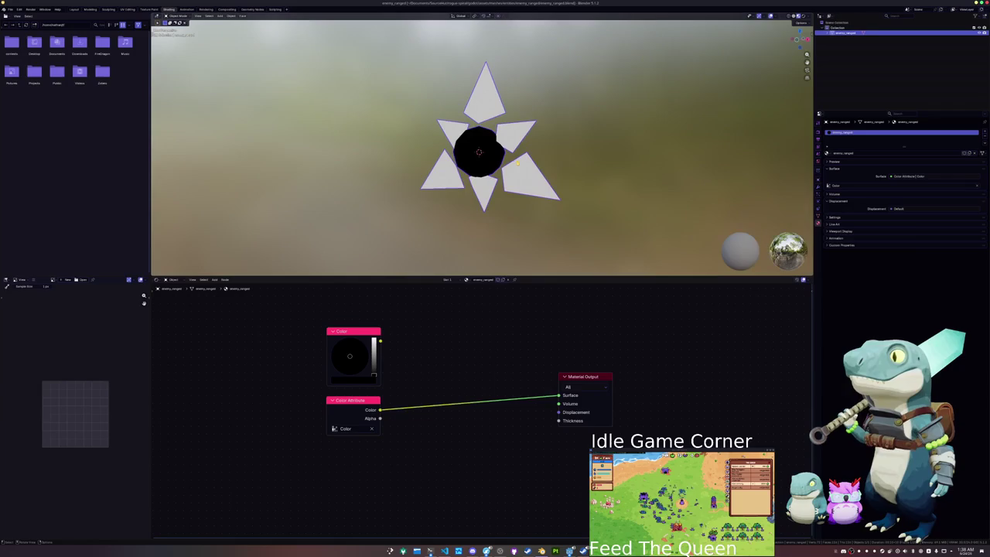
- Shrink the star mesh in Blender and apply its scale so it reads 1.000
{"action": "key", "text": "n"}
{"action": "key", "text": "s"}
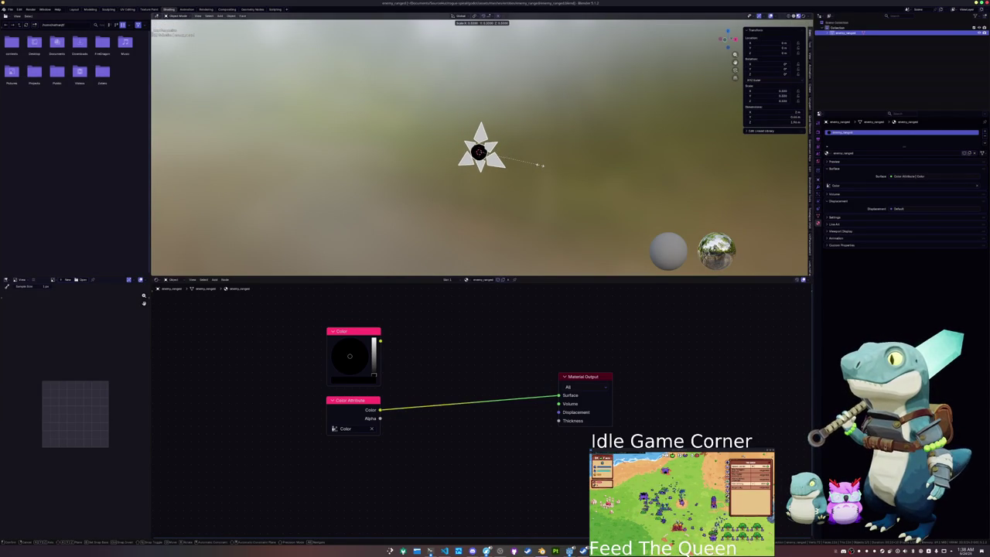
{"action": "left_click", "coordinate": [541, 165]}
{"action": "key", "text": "ctrl+a"}
{"action": "left_click", "coordinate": [540, 163]}
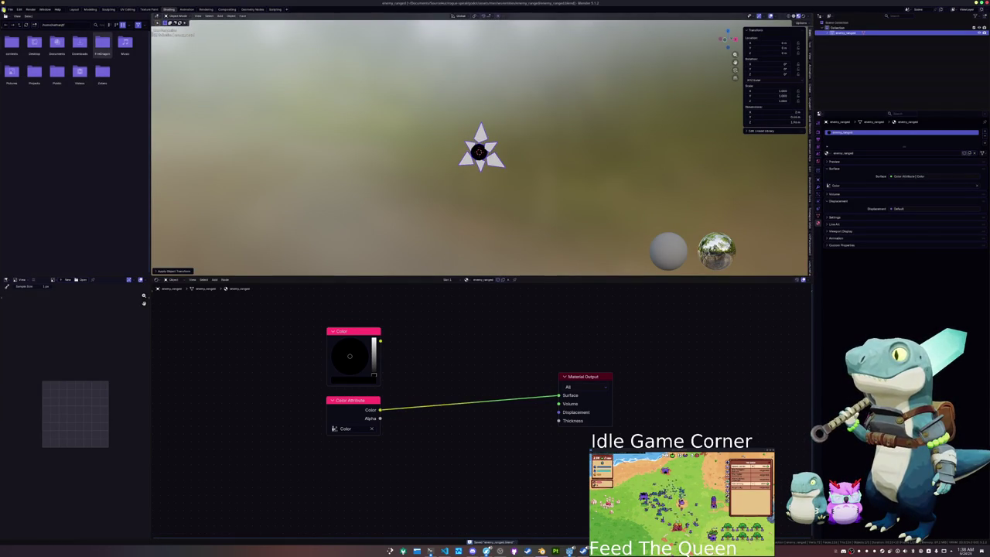
- Export the star as a Wavefront OBJ, overwriting enemy_ranged.obj
{"action": "left_click", "coordinate": [11, 8]}
{"action": "mouse_move", "coordinate": [23, 93]}
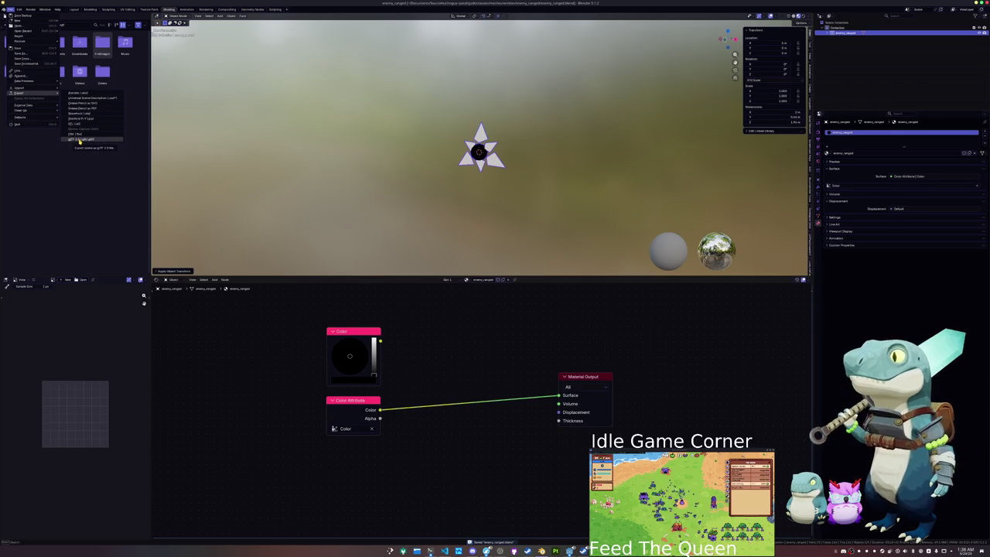
{"action": "left_click", "coordinate": [83, 114]}
{"action": "left_click", "coordinate": [350, 47]}
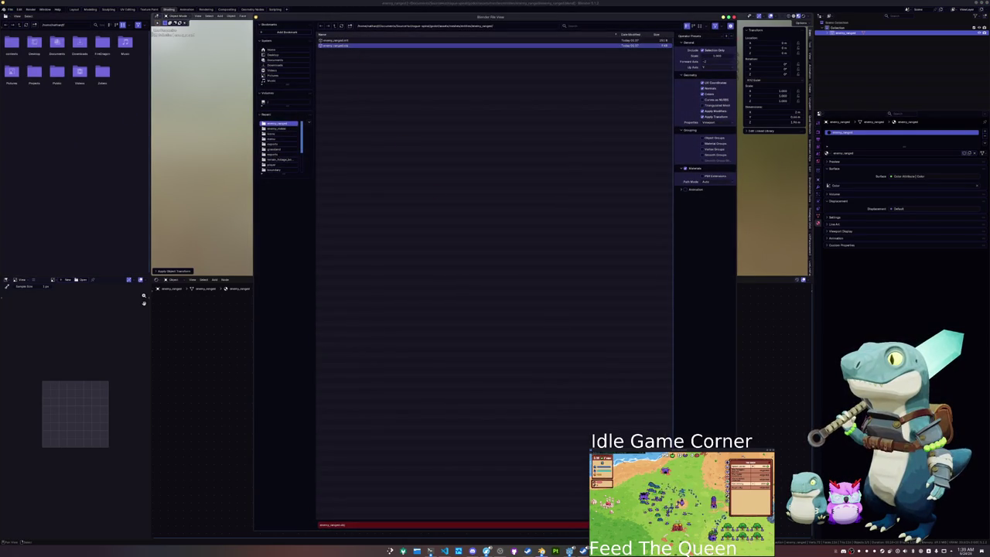
{"action": "key", "text": "Return"}
{"action": "key", "text": "alt+Tab"}
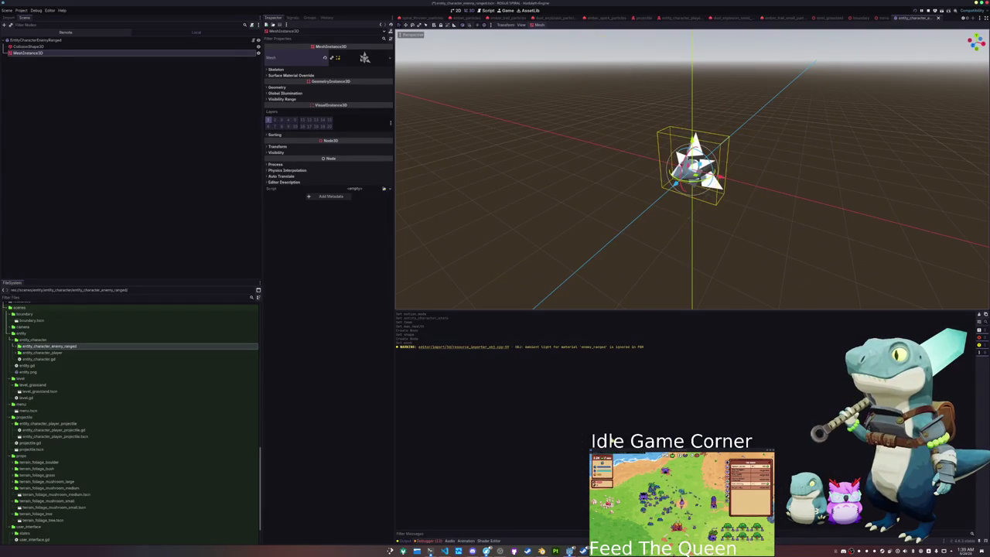
- Increase the CollisionShape3D sphere radius from 0.5 to about 1.0
{"action": "left_click", "coordinate": [144, 48]}
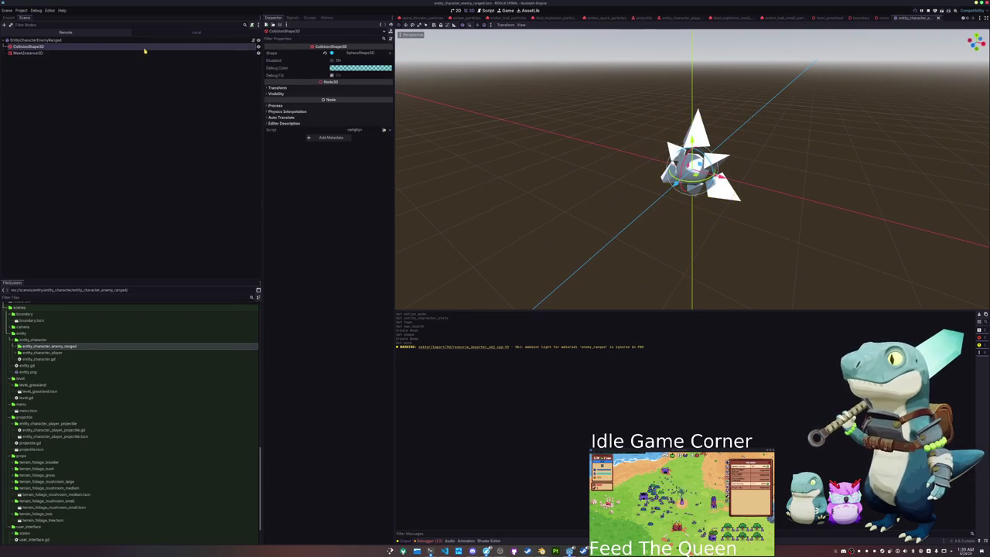
{"action": "left_click", "coordinate": [360, 53]}
{"action": "left_click_drag", "start_coordinate": [348, 63], "coordinate": [363, 64]}
{"action": "left_click_drag", "start_coordinate": [479, 140], "coordinate": [492, 200]}
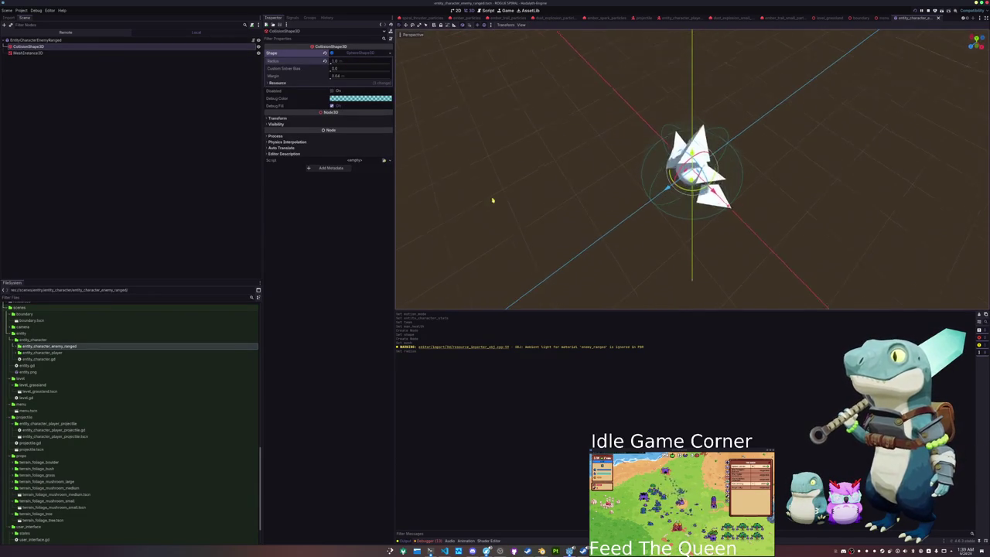
- Select MeshInstance3D and list the material types for its Geometry Material Override
{"action": "left_click", "coordinate": [28, 52]}
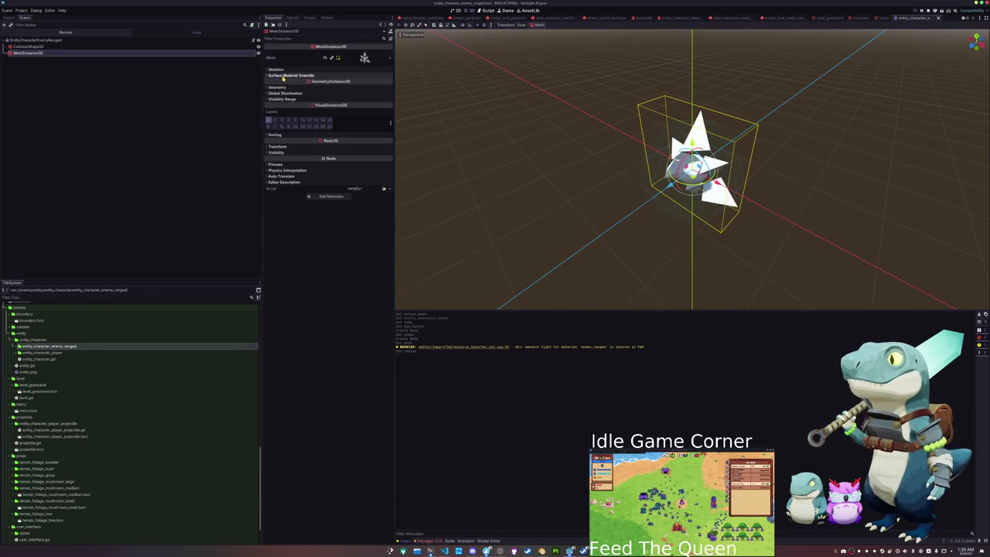
{"action": "left_click", "coordinate": [285, 76]}
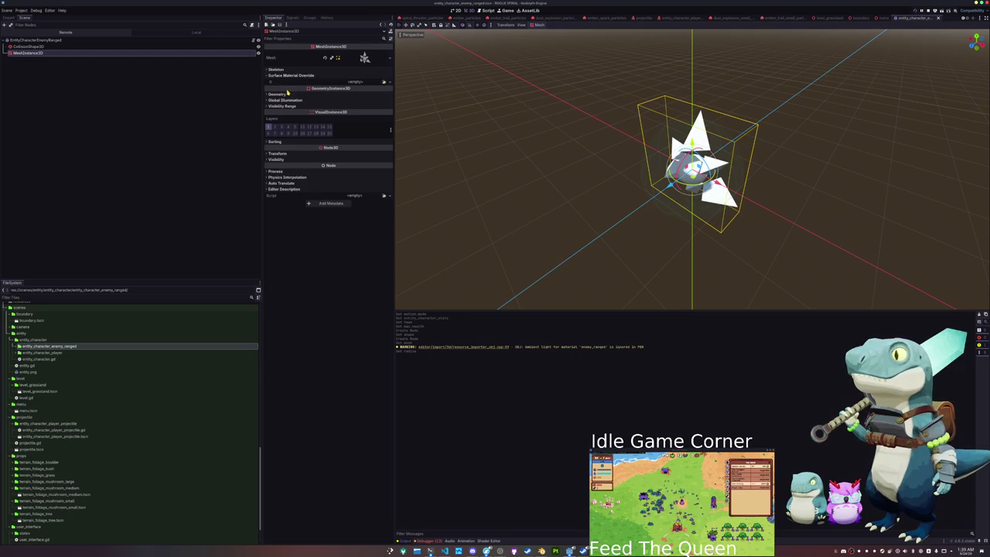
{"action": "left_click", "coordinate": [288, 92]}
{"action": "left_click", "coordinate": [384, 100]}
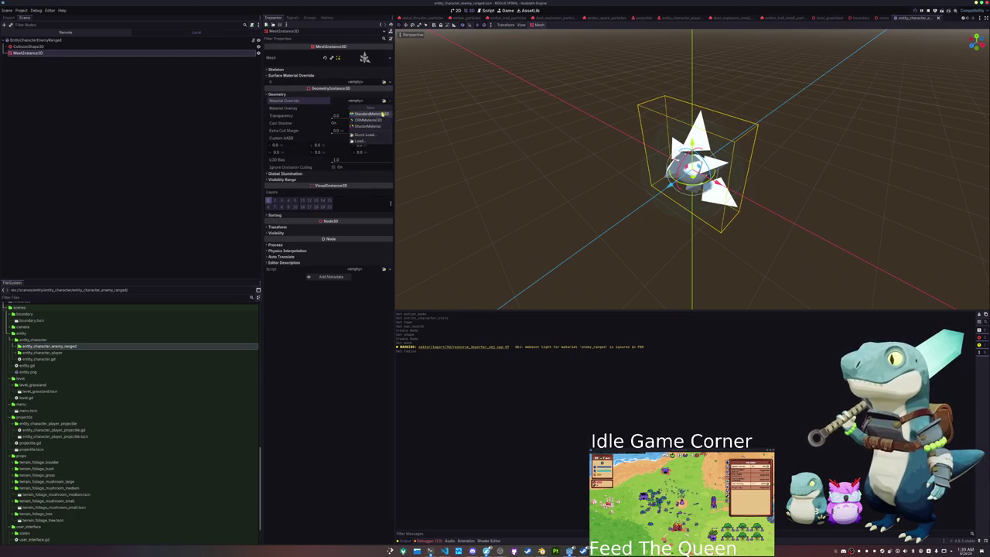
- Assign a new ShaderMaterial as the mesh's Material Override and give it a New Shader
{"action": "left_click", "coordinate": [383, 113]}
{"action": "left_click", "coordinate": [364, 105]}
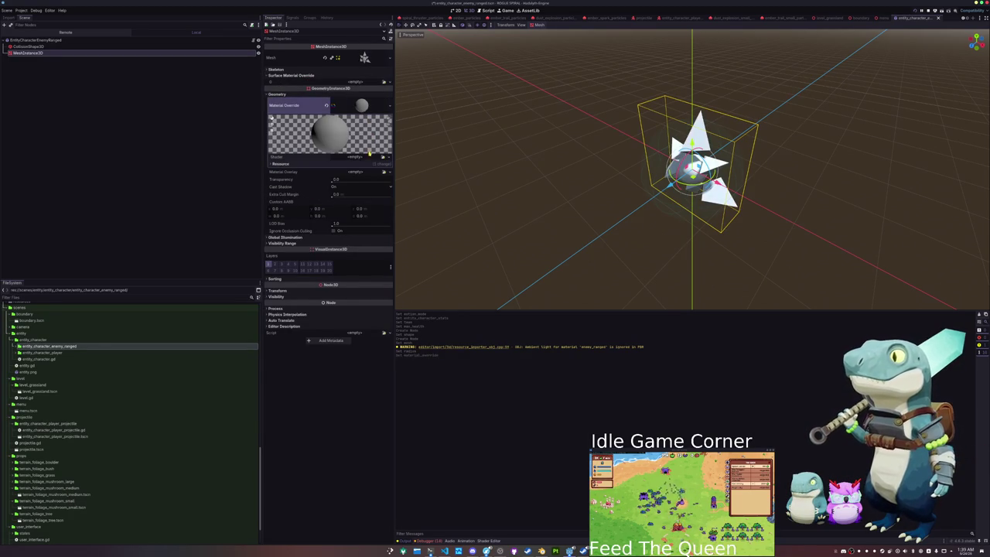
{"action": "left_click", "coordinate": [383, 157]}
{"action": "left_click", "coordinate": [380, 167]}
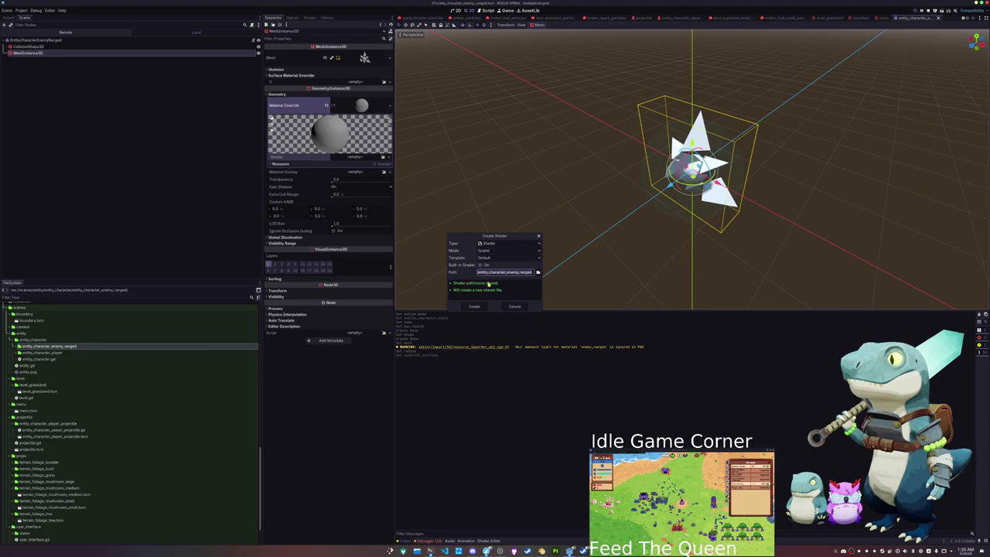
- Create the shader as enemy_shader_material.gdshader and open its code in the Shader Editor
{"action": "left_click", "coordinate": [531, 273]}
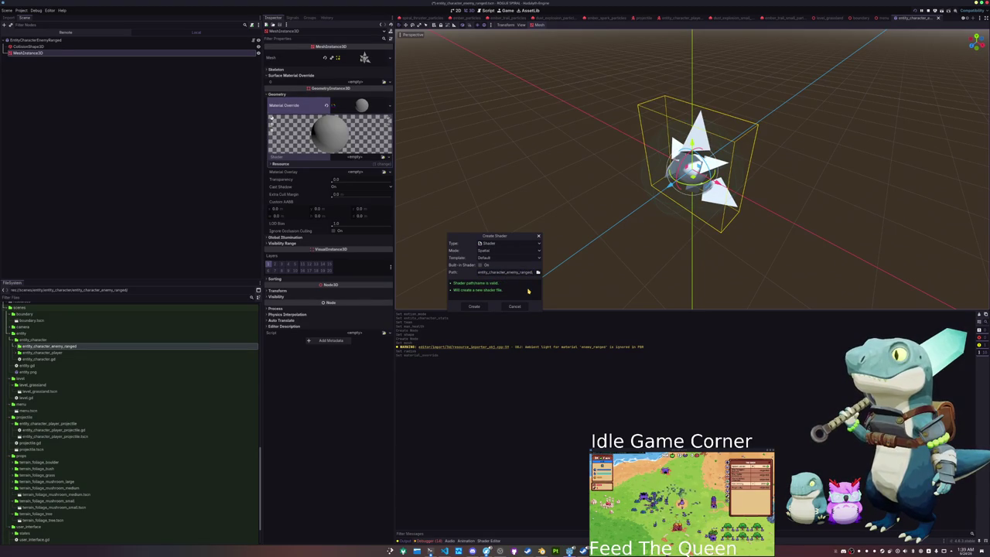
{"action": "type", "text": "shader"}
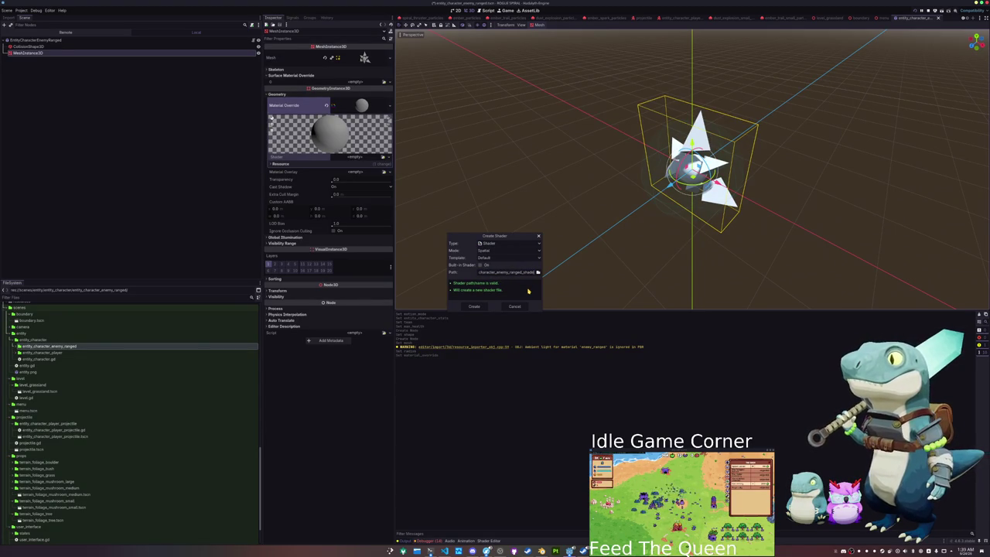
{"action": "key", "text": "BackSpace"}
{"action": "key", "text": "BackSpace"}
{"action": "key", "text": "BackSpace"}
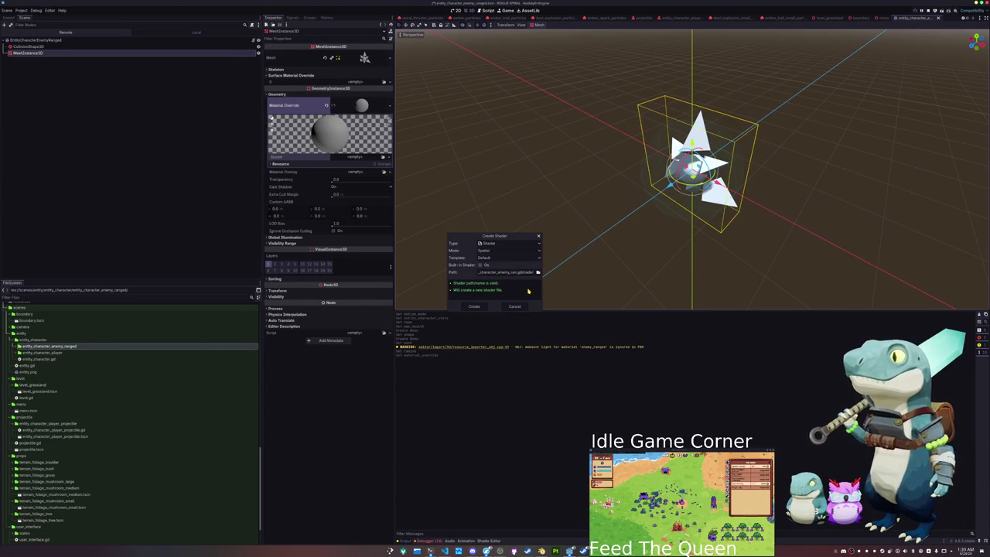
{"action": "type", "text": "_material"}
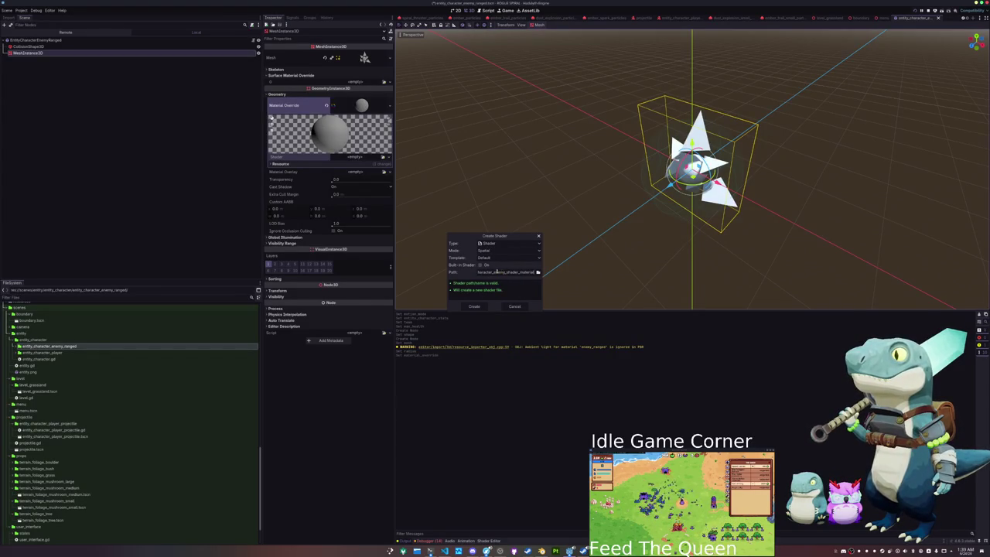
{"action": "left_click_drag", "start_coordinate": [493, 272], "coordinate": [481, 273]}
{"action": "type", "text": "entity_char"}
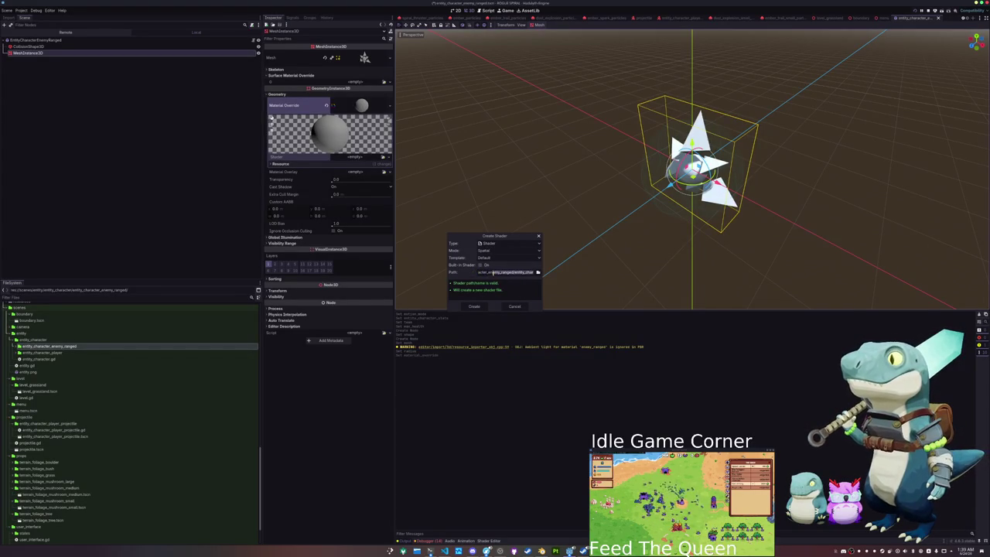
{"action": "left_click", "coordinate": [473, 307]}
{"action": "left_click", "coordinate": [488, 540]}
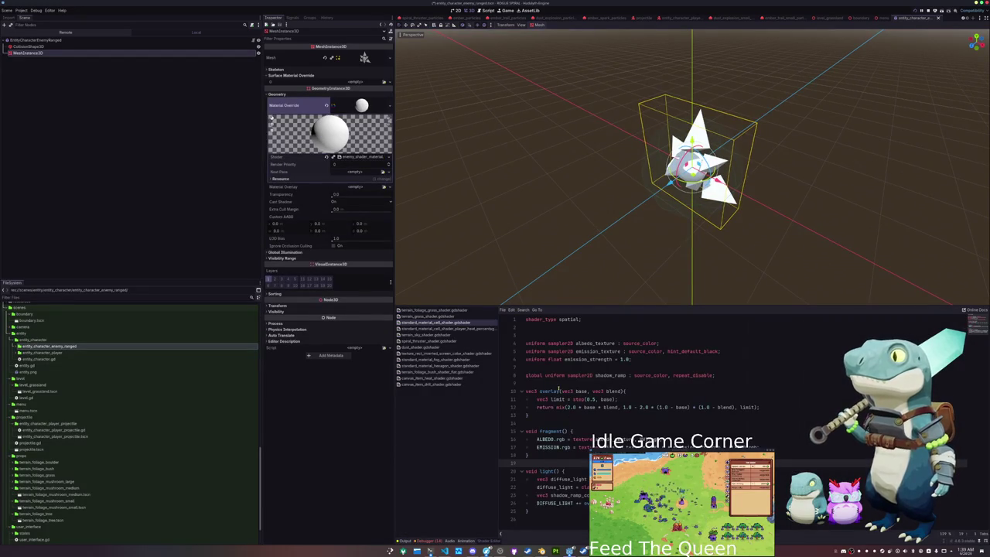
{"action": "left_click", "coordinate": [358, 157]}
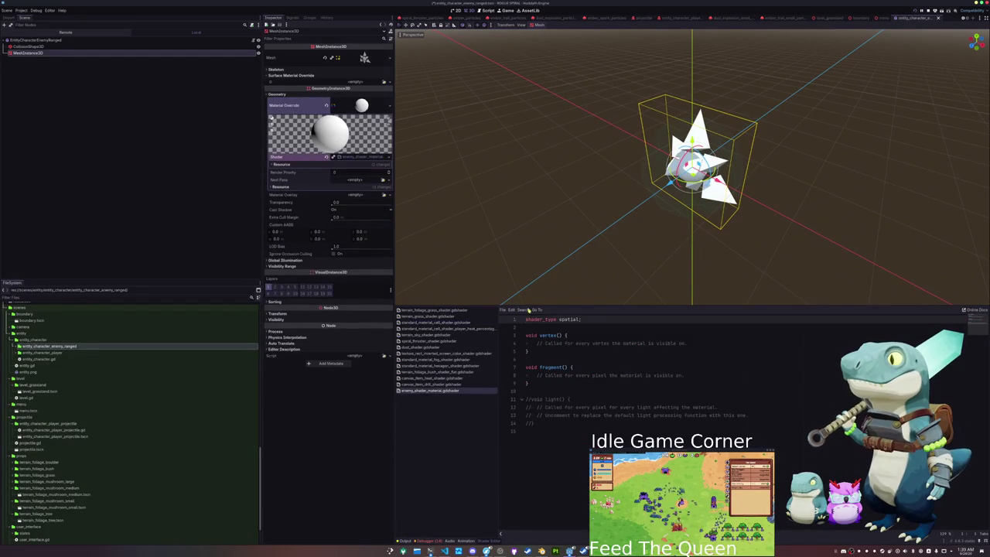
- Add 'float vertex_mask = COLOR.r;' inside the vertex function
{"action": "left_click", "coordinate": [542, 327]}
{"action": "key", "text": "Down"}
{"action": "key", "text": "Down"}
{"action": "key", "text": "Down"}
{"action": "key", "text": "Return"}
{"action": "key", "text": "Return"}
{"action": "key", "text": "Return"}
{"action": "key", "text": "Up"}
{"action": "key", "text": "Up"}
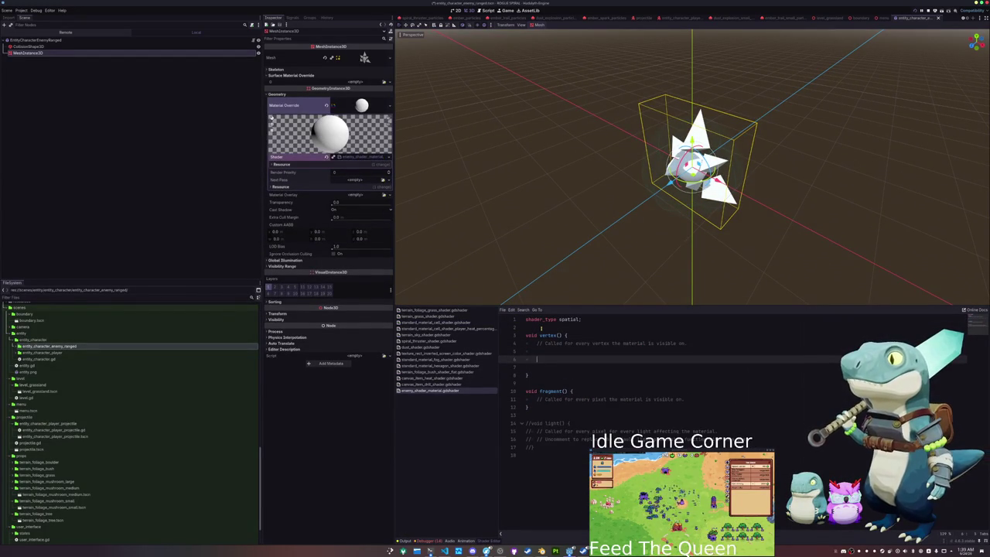
{"action": "type", "text": "oat vertex_mask = COLOR.r"}
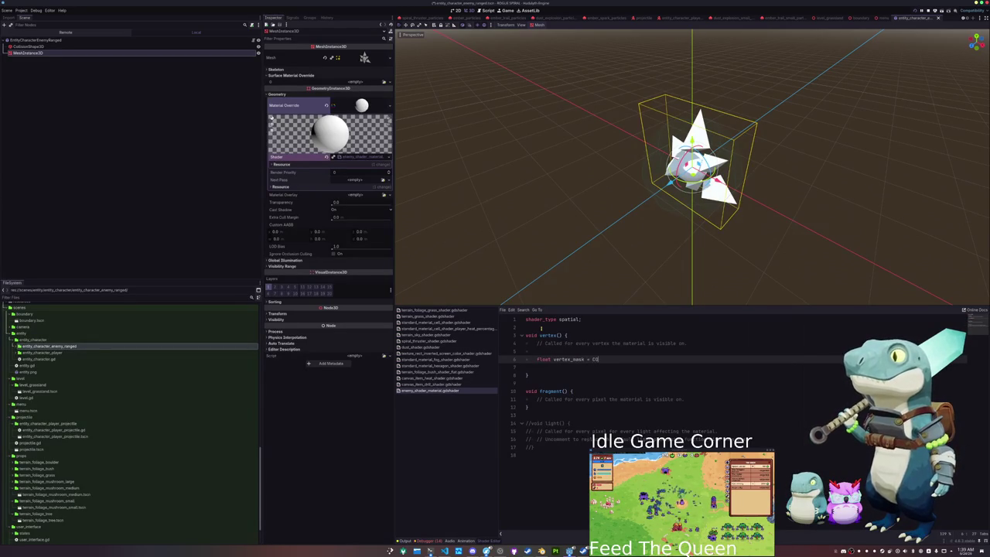
{"action": "type", "text": ";"}
- Declare 'uniform float rotation_speed = 1.0;' at the top of the shader
{"action": "key", "text": "Up"}
{"action": "key", "text": "Up"}
{"action": "key", "text": "Up"}
{"action": "key", "text": "Return"}
{"action": "key", "text": "Return"}
{"action": "key", "text": "Up"}
{"action": "type", "text": "t"}
{"action": "key", "text": "BackSpace"}
{"action": "key", "text": "BackSpace"}
{"action": "key", "text": "BackSpace"}
{"action": "type", "text": "loat r"}
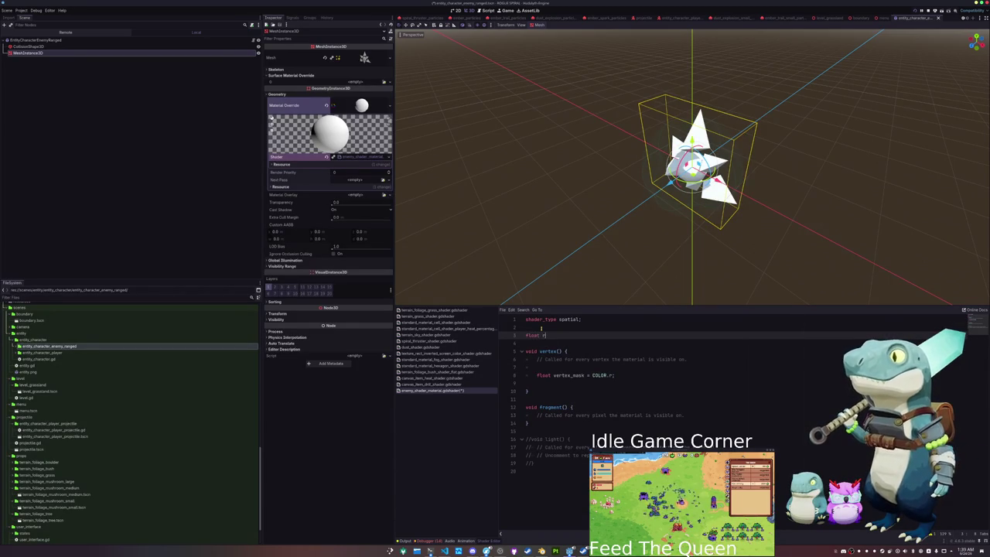
{"action": "type", "text": "otation_s"}
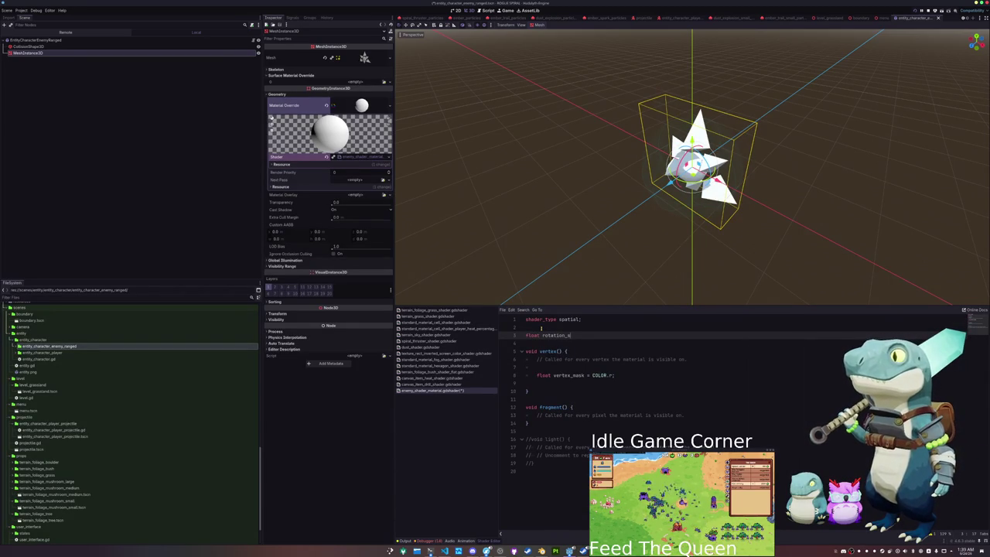
{"action": "type", "text": "peeduniform"}
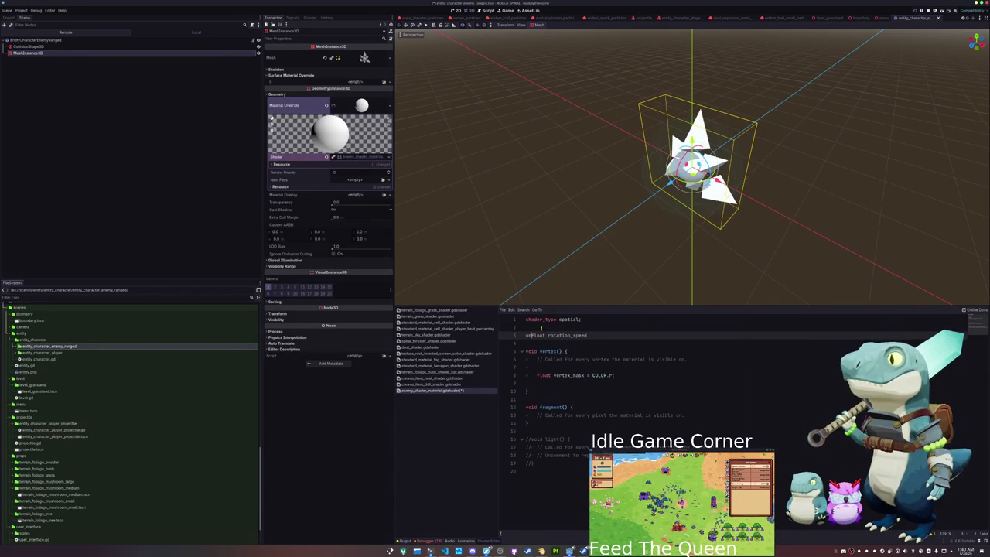
{"action": "key", "text": "End"}
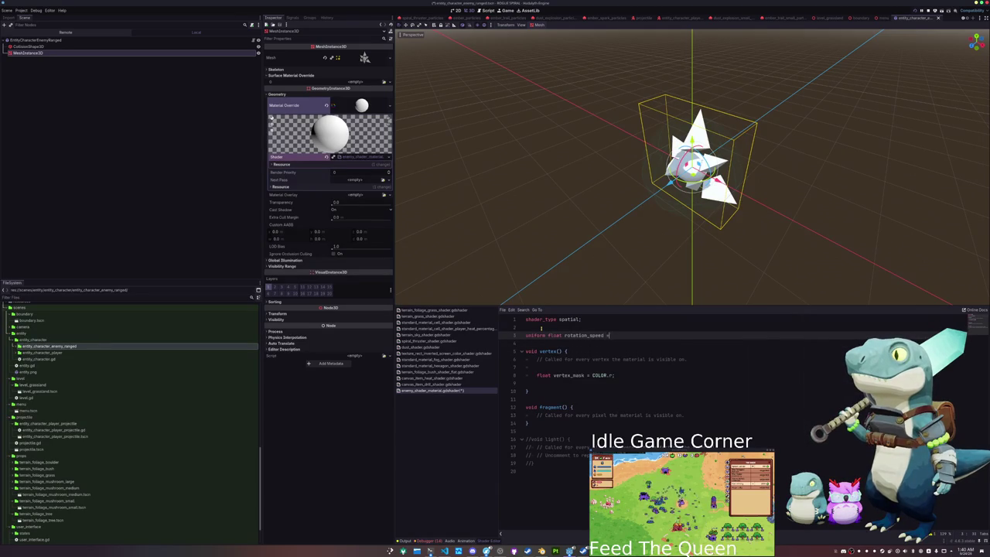
{"action": "type", "text": "1.0;"}
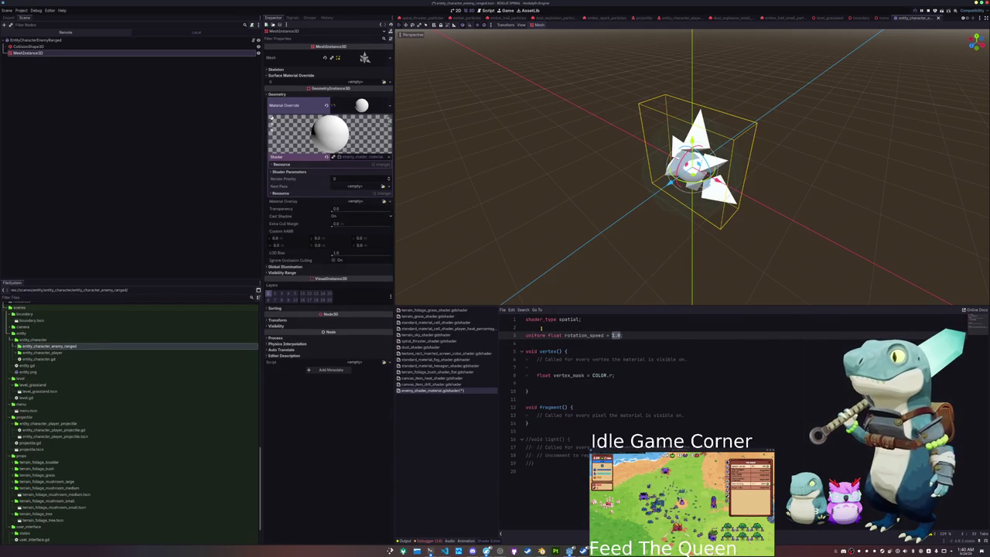
- Insert blank lines in vertex() to make room for the rotation code
{"action": "key", "text": "Down"}
{"action": "key", "text": "Return"}
{"action": "key", "text": "Down"}
{"action": "key", "text": "Down"}
{"action": "key", "text": "Down"}
{"action": "key", "text": "End"}
{"action": "key", "text": "Return"}
{"action": "key", "text": "Return"}
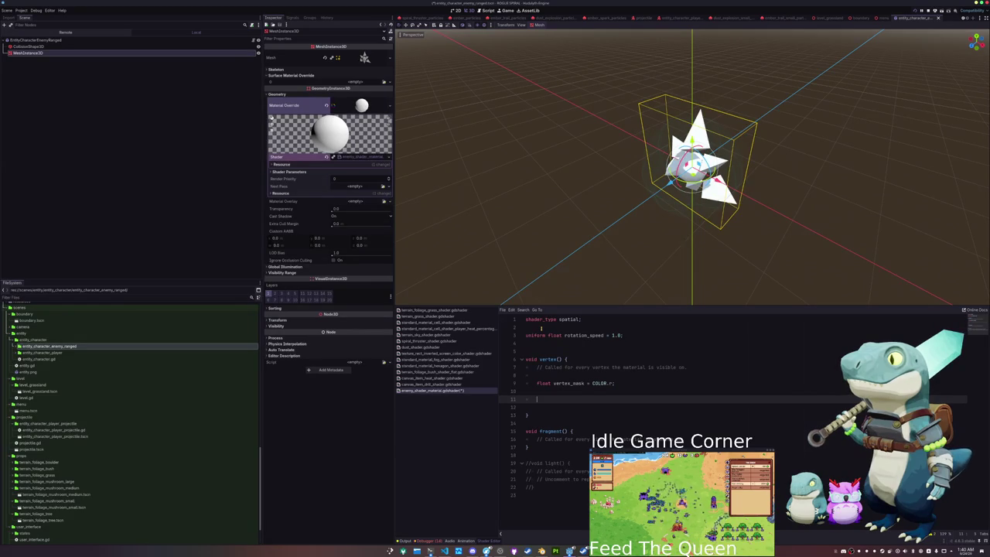
{"action": "key", "text": "BackSpace"}
{"action": "key", "text": "BackSpace"}
- Write a mat3 declaration with three vec3 rows, each on its own line
{"action": "type", "text": "t3 rot = v"}
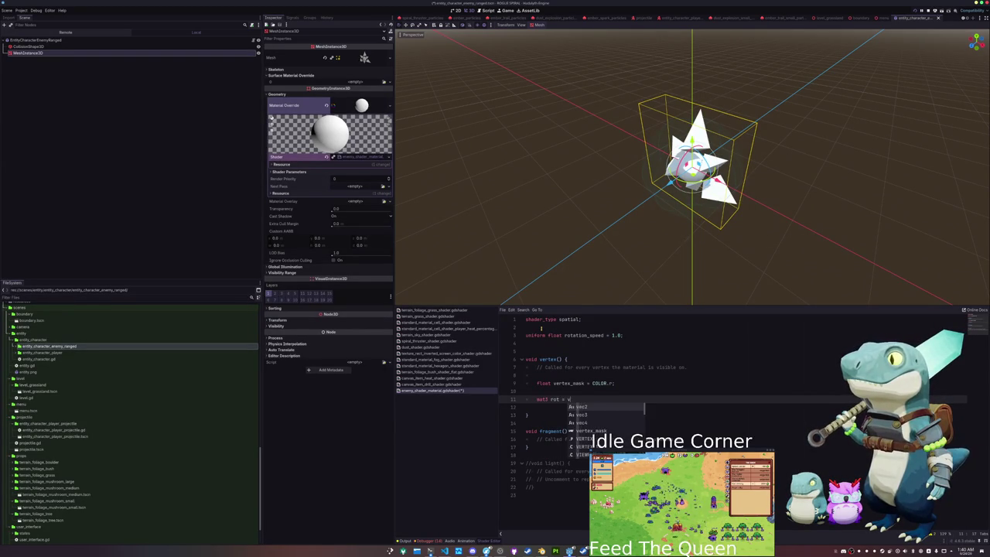
{"action": "key", "text": "BackSpace"}
{"action": "type", "text": "mat3"}
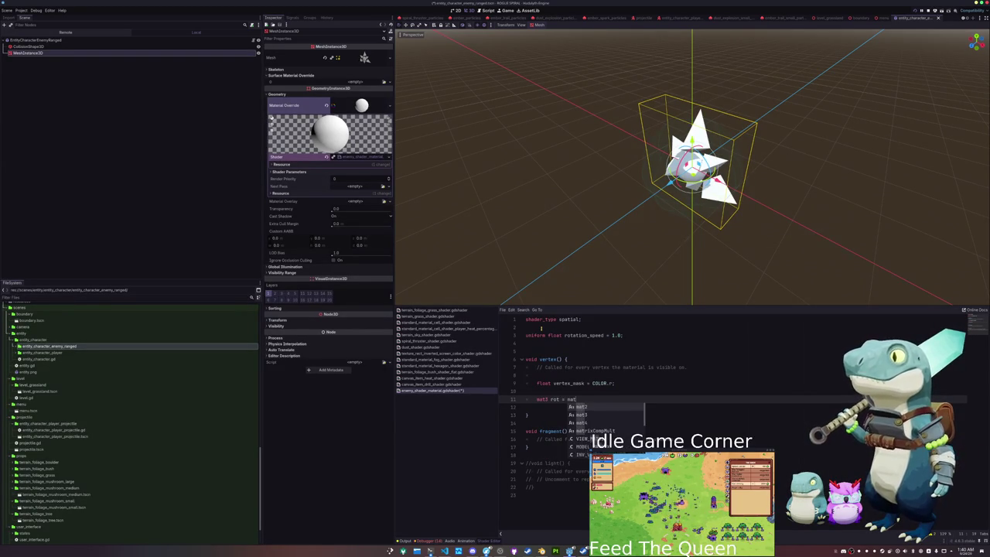
{"action": "type", "text": "("}
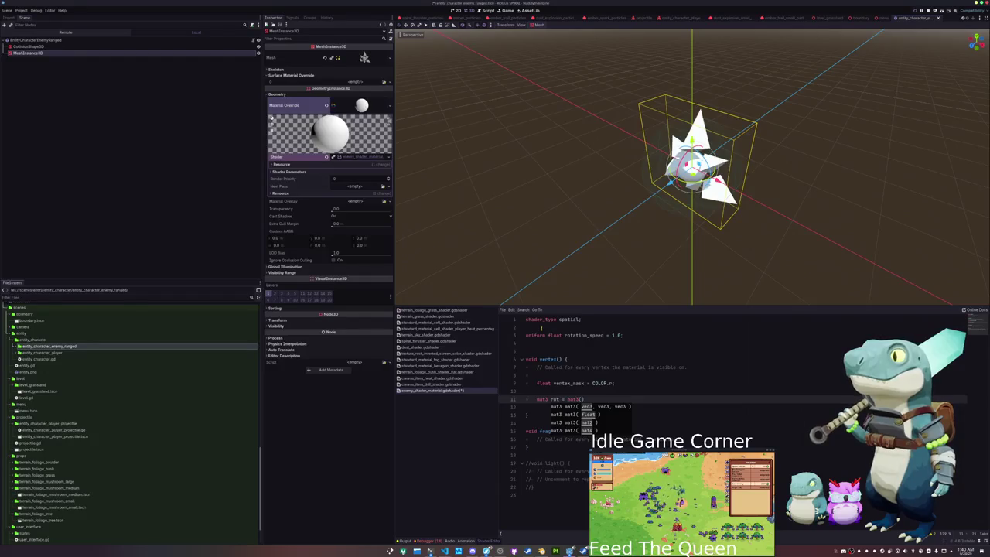
{"action": "key", "text": "Return"}
{"action": "type", "text": "vec3("}
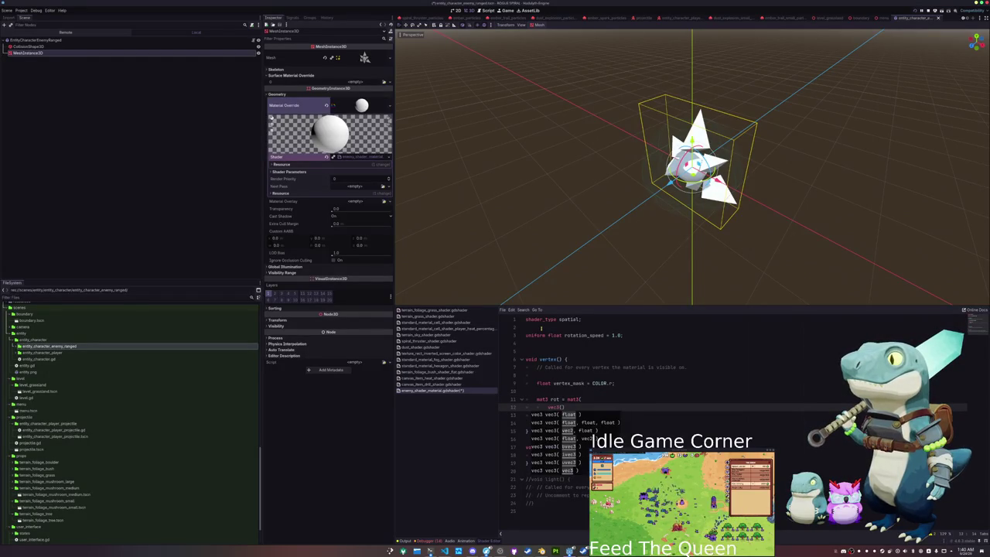
{"action": "key", "text": "End"}
{"action": "type", "text": ","}
{"action": "key", "text": "Return"}
{"action": "type", "text": "3("}
{"action": "key", "text": "End"}
{"action": "type", "text": ","}
{"action": "key", "text": "Return"}
{"action": "type", "text": "vec3("}
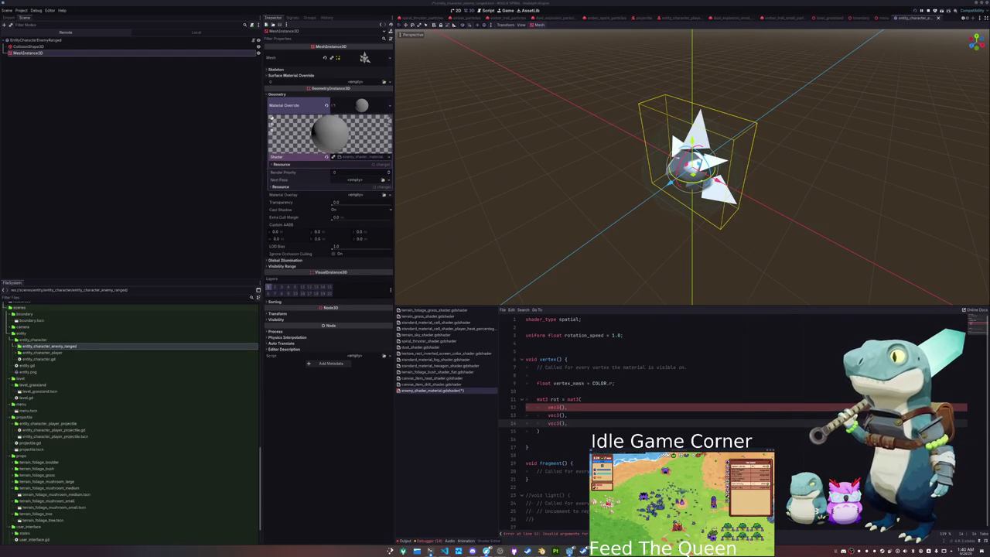
- Name the matrix rot_x, make its first row vec3(1, 0, 0), and start the cos term
{"action": "left_click", "coordinate": [556, 399]}
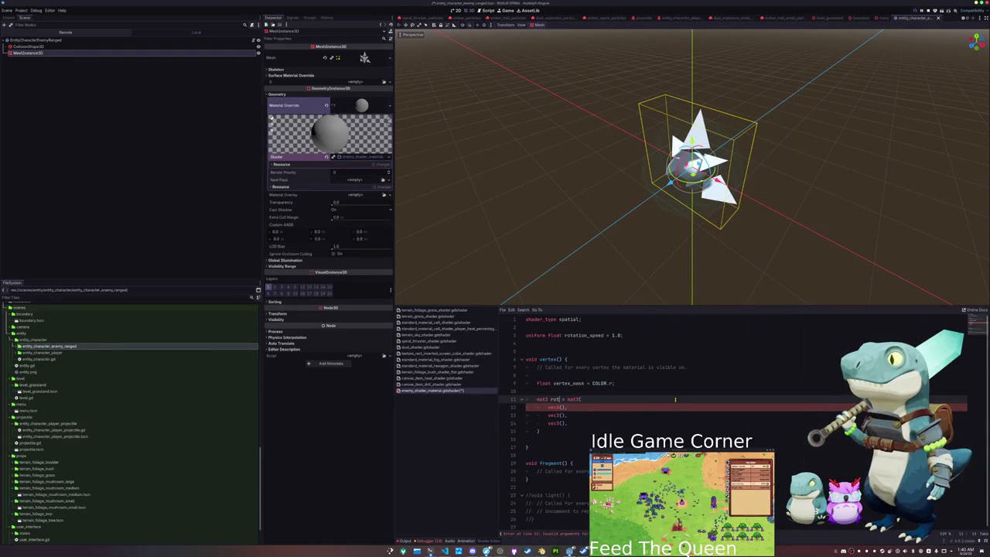
{"action": "type", "text": "_a"}
{"action": "key", "text": "Down"}
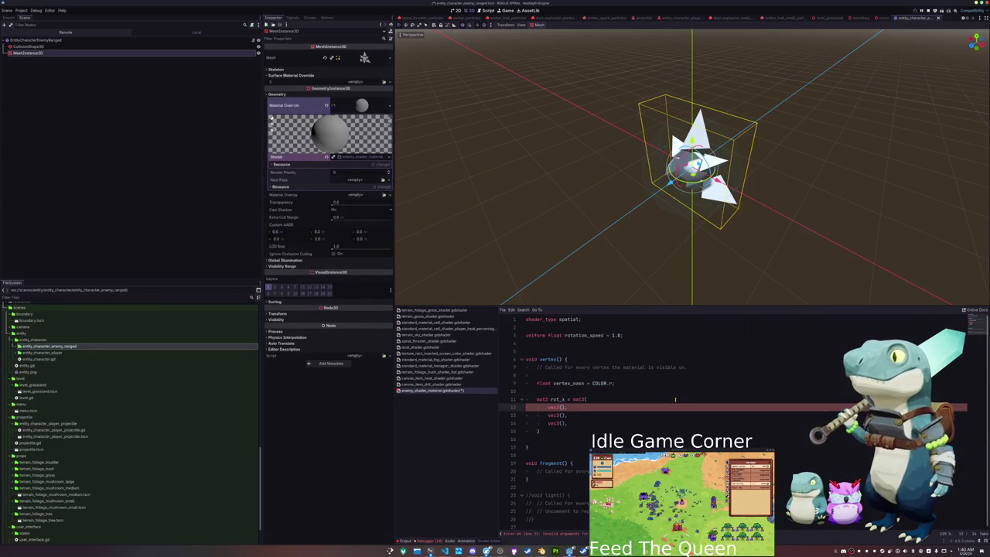
{"action": "type", "text": "1, 0, 0"}
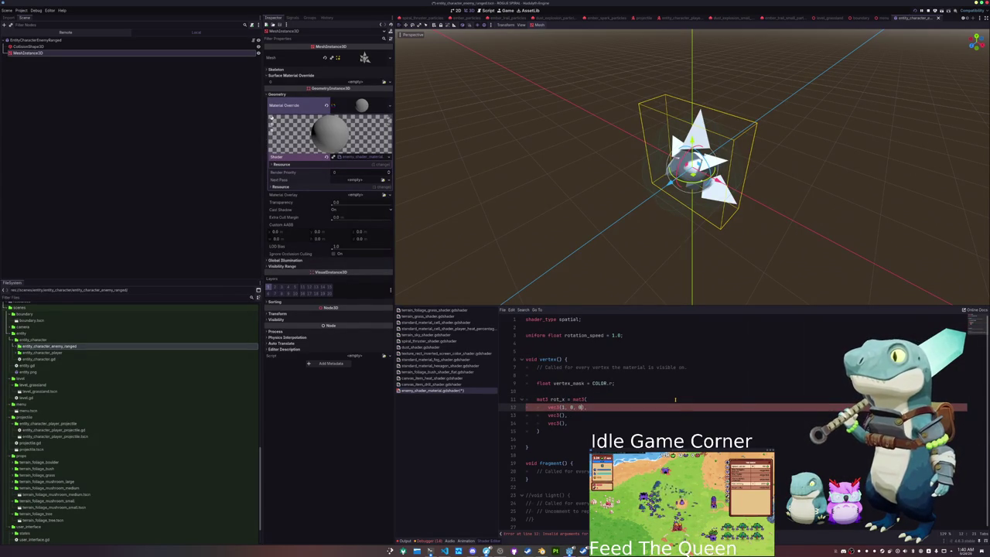
{"action": "key", "text": "Down"}
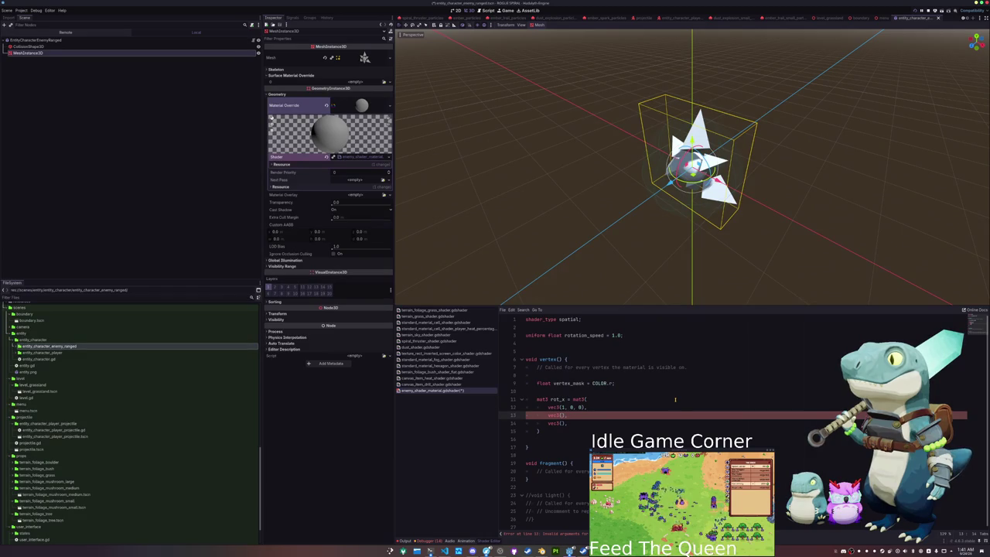
{"action": "key", "text": "Down"}
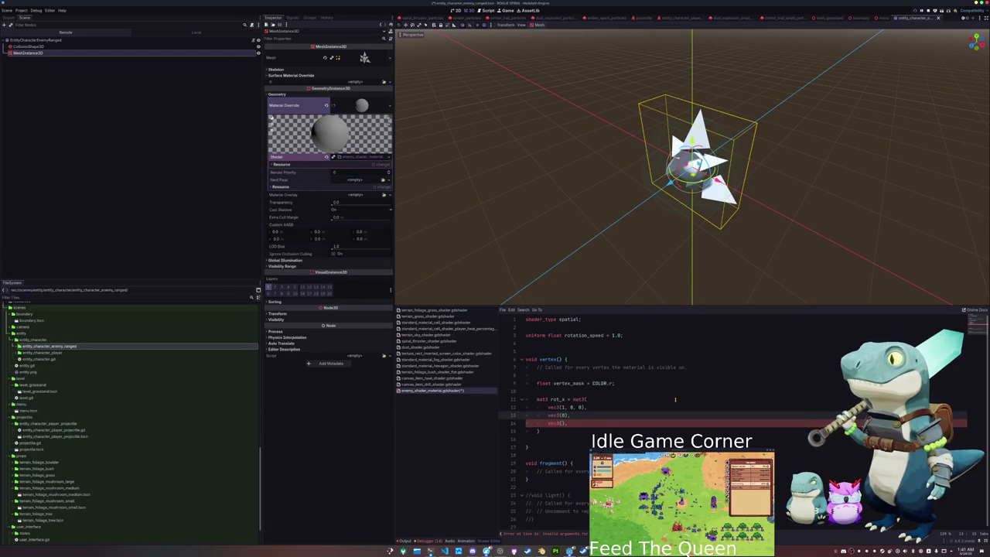
{"action": "type", "text": ", "}
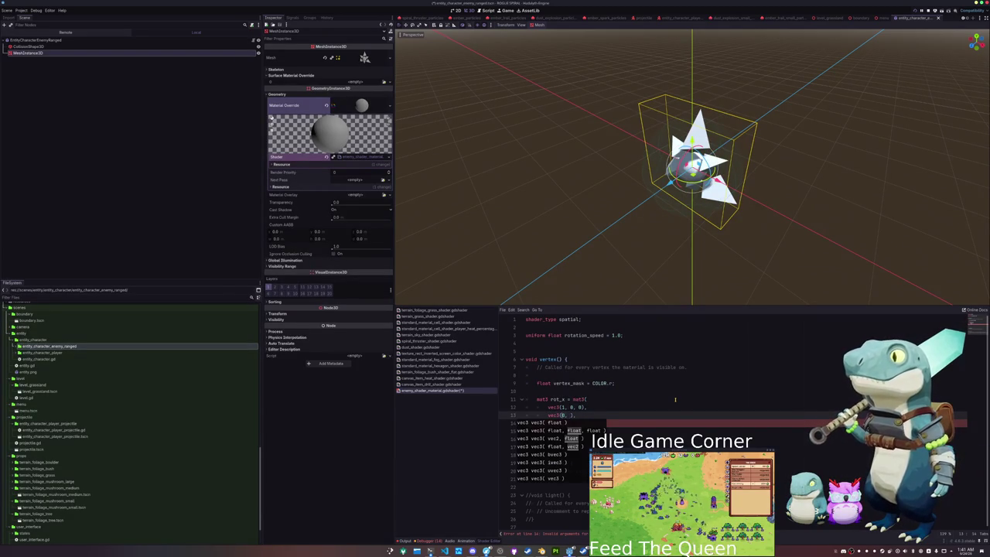
{"action": "type", "text": "cos("}
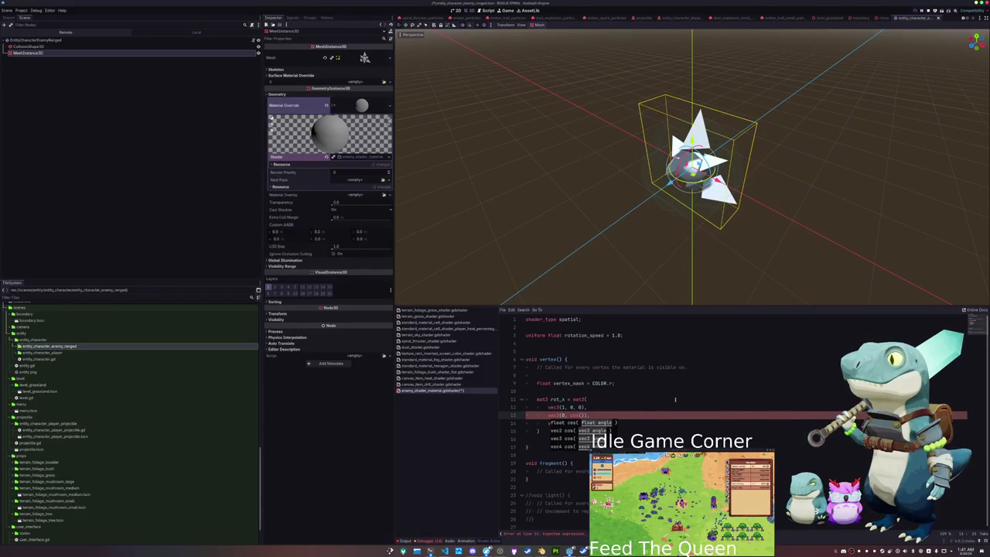
- Add a float angle = TIME * rotation_speed line above the rot_x matrix
{"action": "left_click", "coordinate": [675, 399]}
{"action": "key", "text": "Up"}
{"action": "key", "text": "Return"}
{"action": "key", "text": "Up"}
{"action": "key", "text": "Return"}
{"action": "type", "text": "rloat angle"}
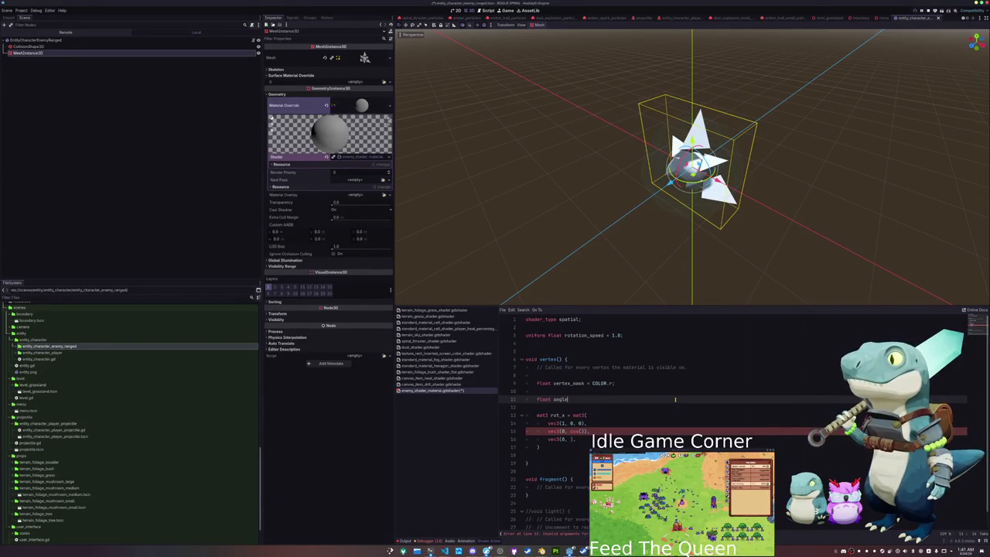
{"action": "type", "text": " = TIME"}
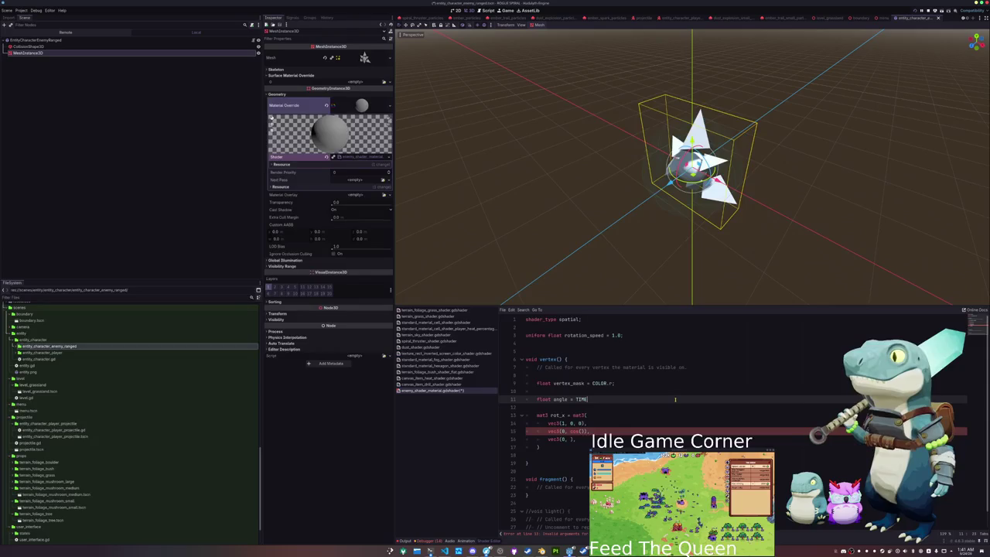
{"action": "type", "text": " * rotatio"}
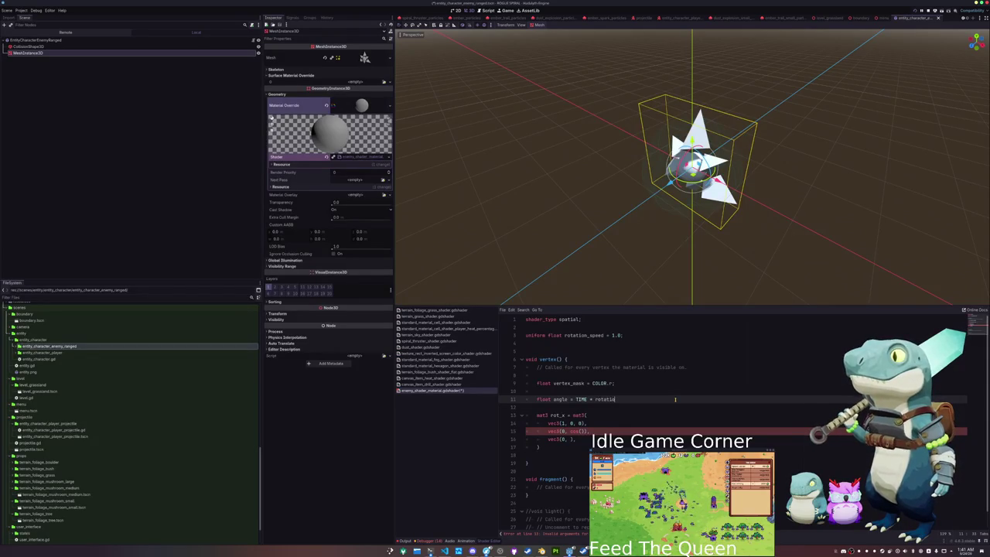
{"action": "type", "text": "n_speed;"}
- Fill rot_x's rows with vec3(0, cos(angle), -sin(angle)) and vec3(0, sin(angle), cos(angle))
{"action": "key", "text": "Down"}
{"action": "key", "text": "Down"}
{"action": "key", "text": "Down"}
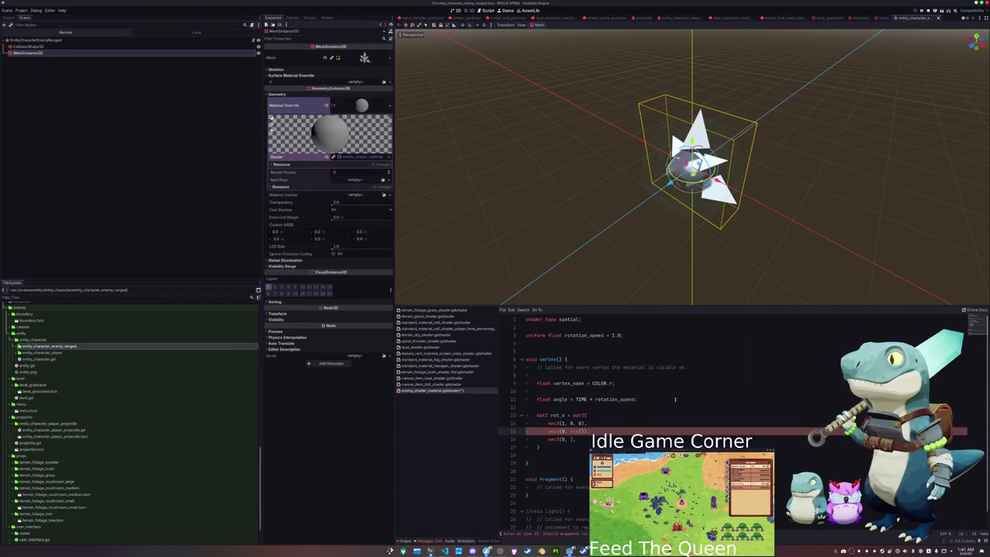
{"action": "type", "text": "angle)"}
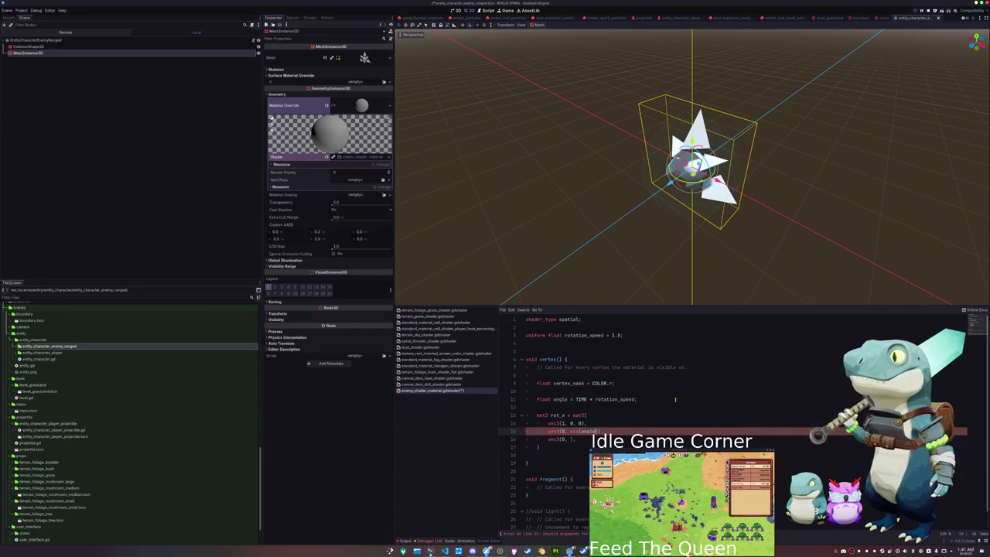
{"action": "type", "text": ", -s"}
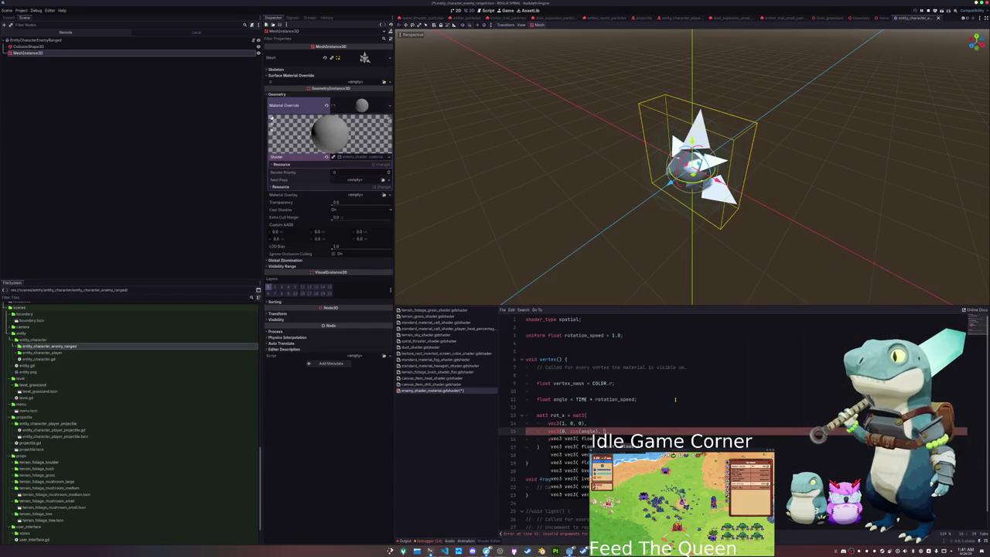
{"action": "type", "text": "in(angle)),"}
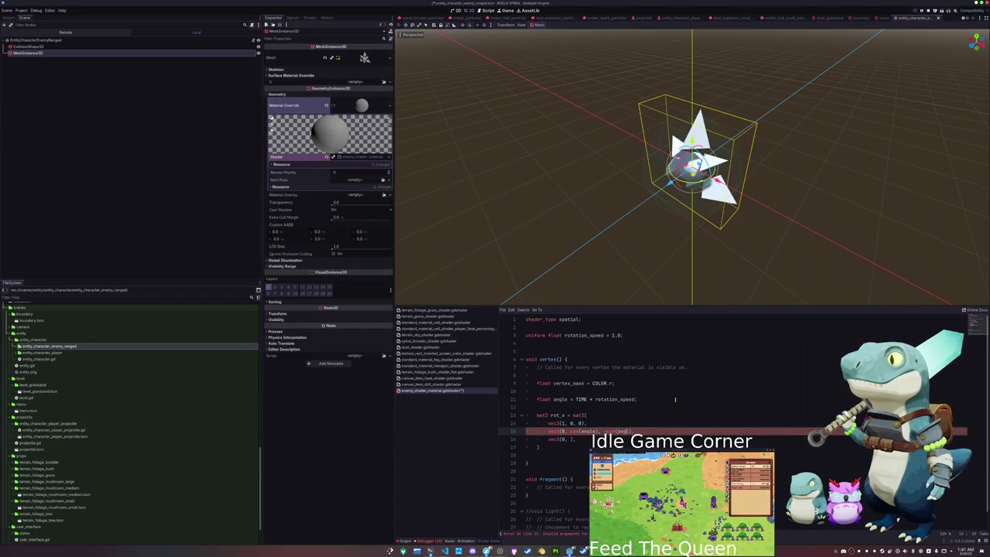
{"action": "key", "text": "Return"}
{"action": "type", "text": "vec3(0, "}
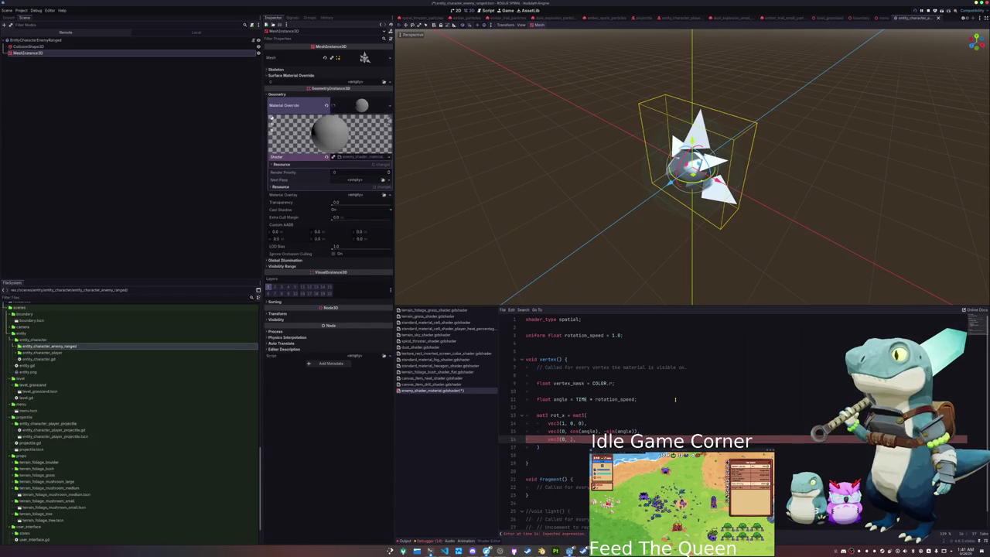
{"action": "type", "text": "sin(ang"}
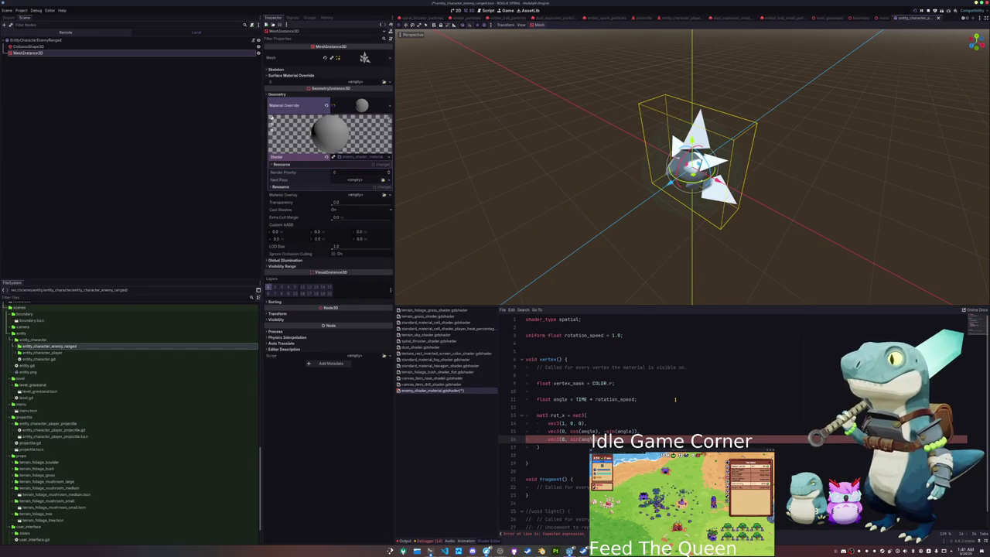
{"action": "type", "text": "e),"}
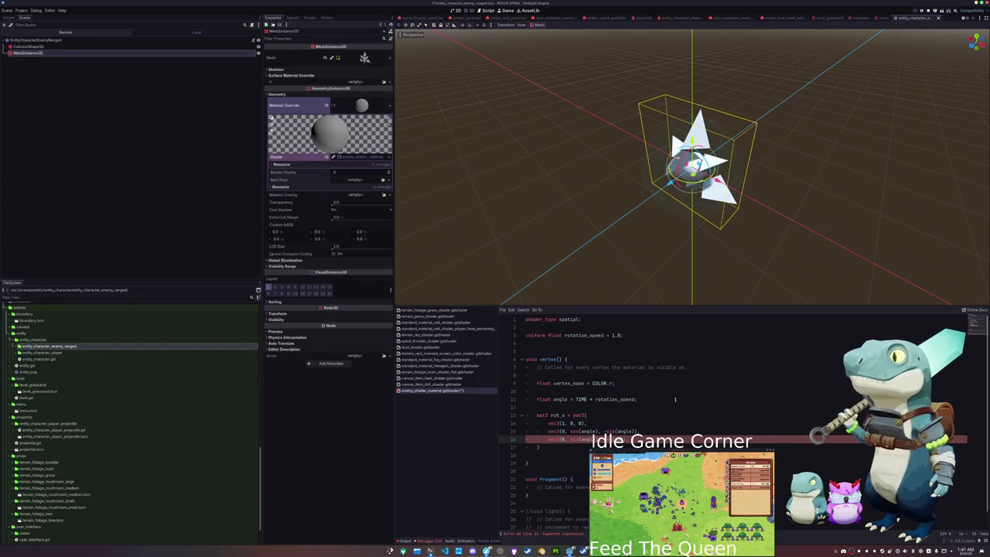
{"action": "type", "text": " cos(angle)"}
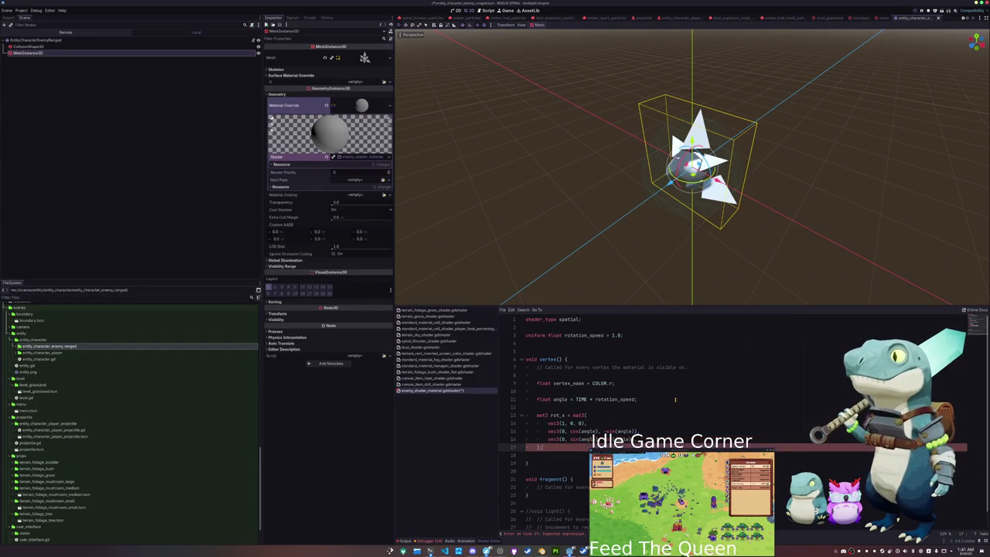
{"action": "key", "text": "Up"}
{"action": "key", "text": "Up"}
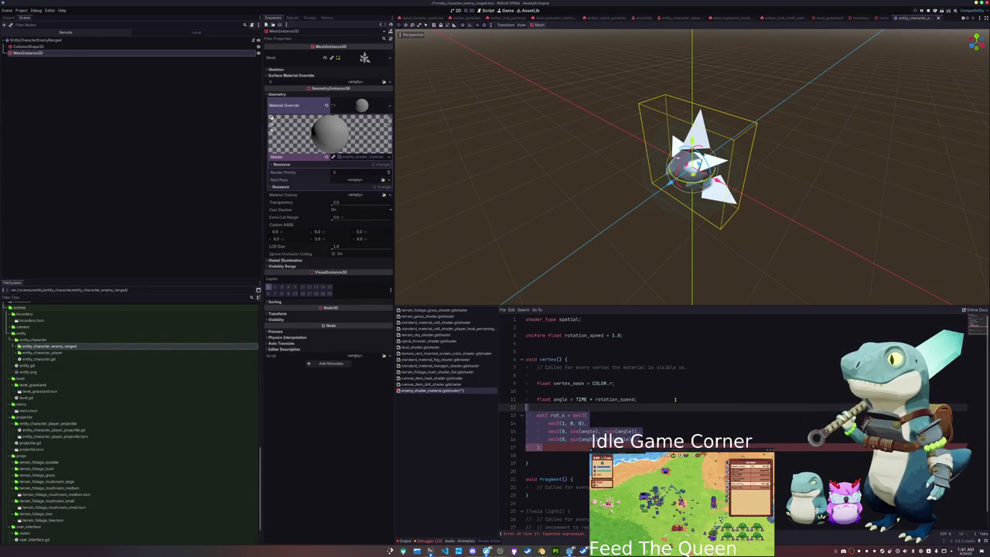
- Paste a copy of the matrix as rot_y and swap the sine signs in rot_x's rows
{"action": "key", "text": "ctrl+v"}
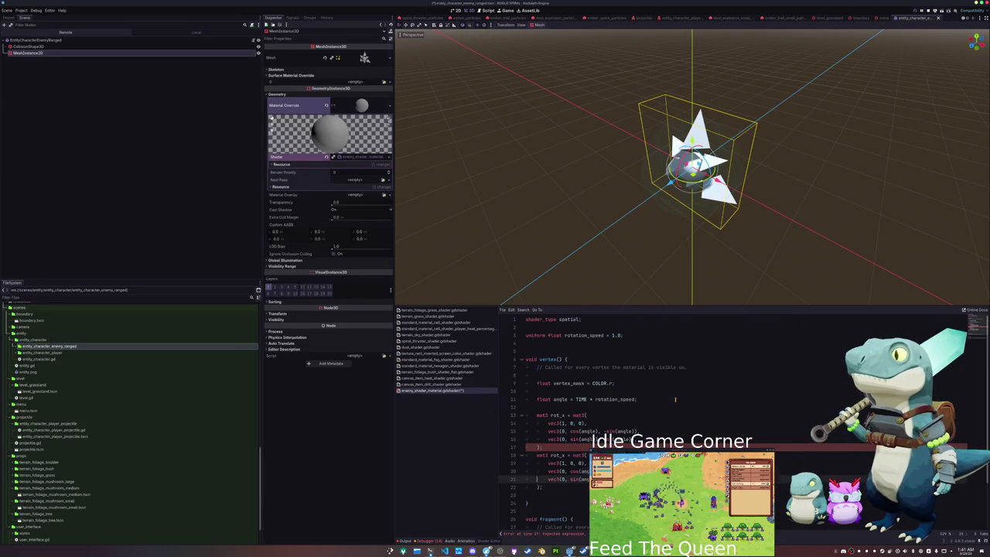
{"action": "type", "text": "y"}
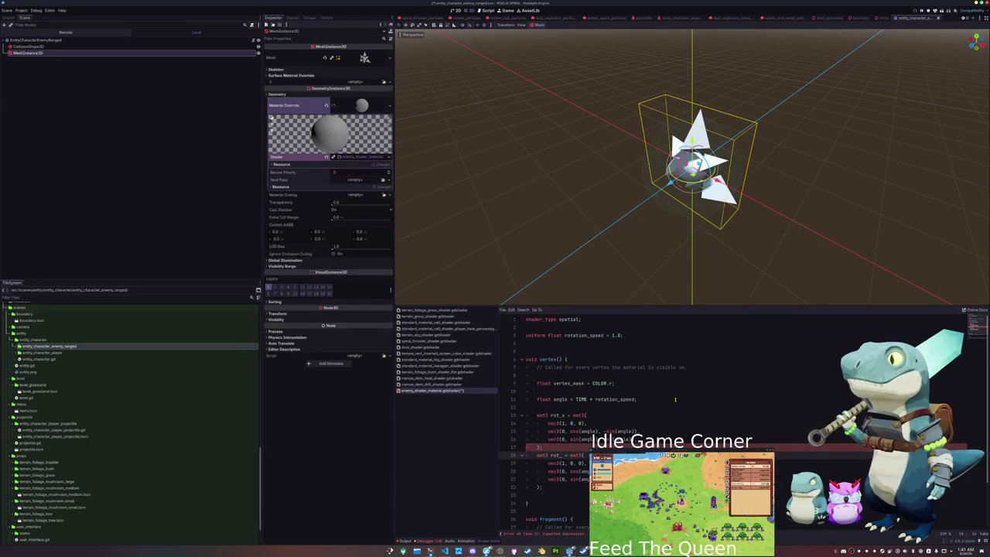
{"action": "key", "text": "Down"}
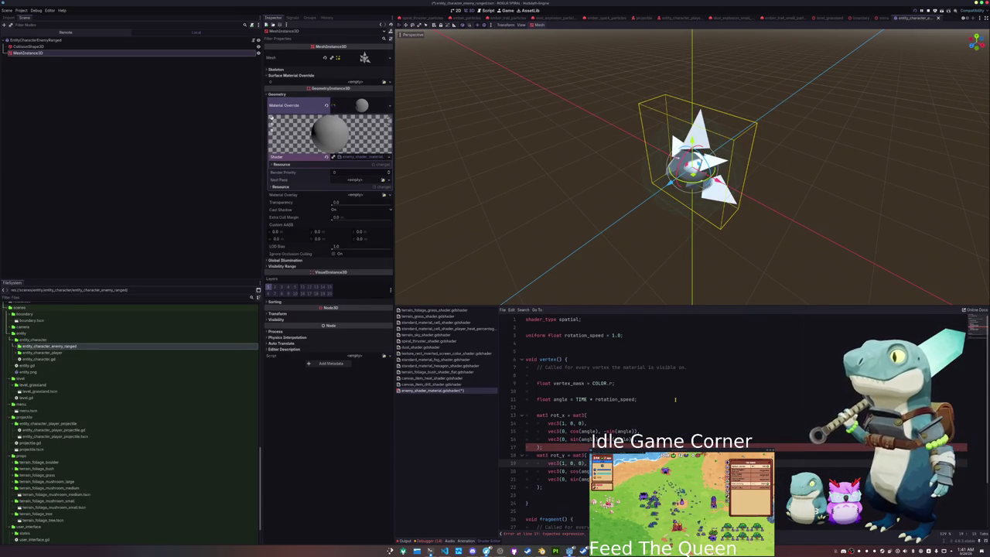
{"action": "key", "text": "Up"}
{"action": "key", "text": "Up"}
{"action": "key", "text": "Up"}
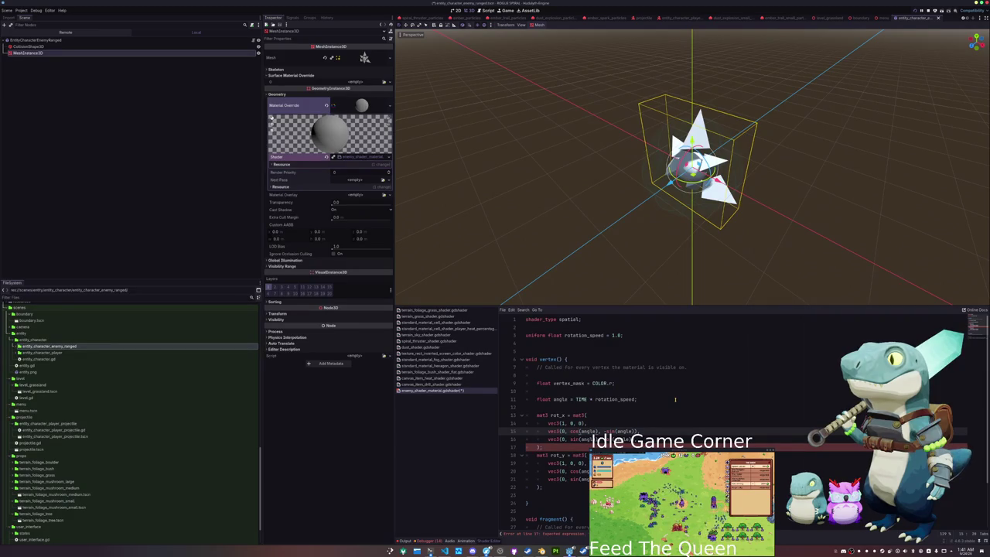
{"action": "key", "text": "Delete"}
{"action": "key", "text": "Down"}
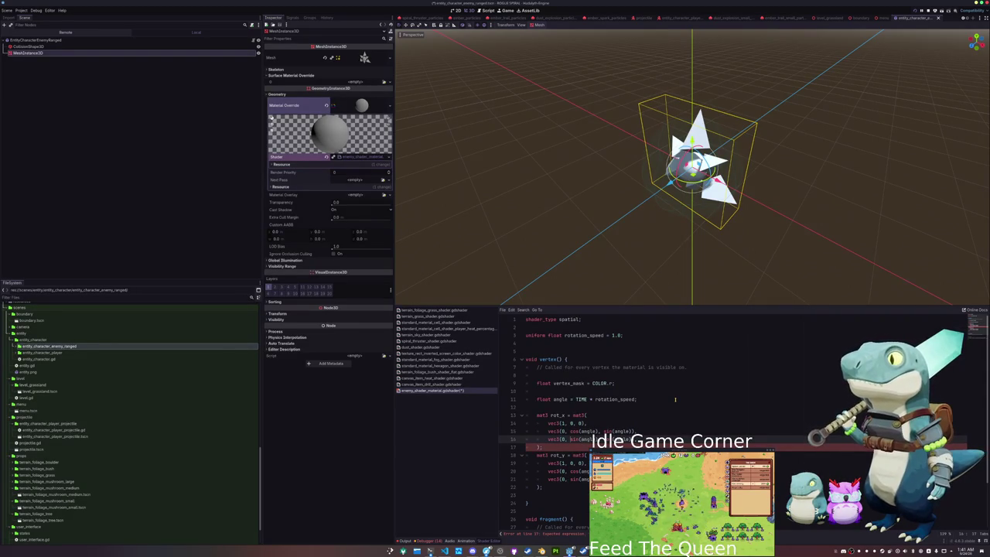
{"action": "type", "text": "-"}
- Fill rot_y's rows with cos(angle) terms and 1 and 0 entries
{"action": "key", "text": "Down"}
{"action": "key", "text": "Down"}
{"action": "key", "text": "Down"}
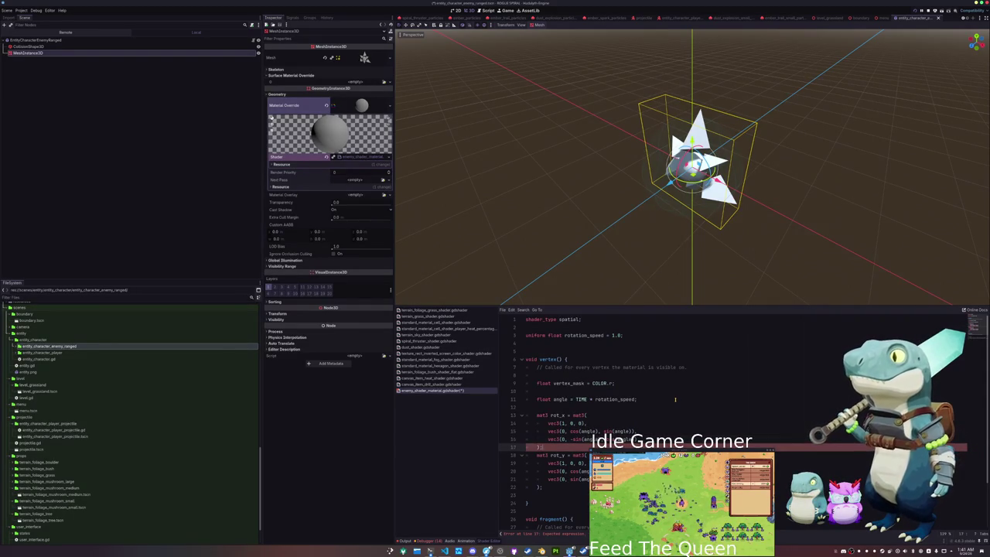
{"action": "key", "text": "Left"}
{"action": "key", "text": "Left"}
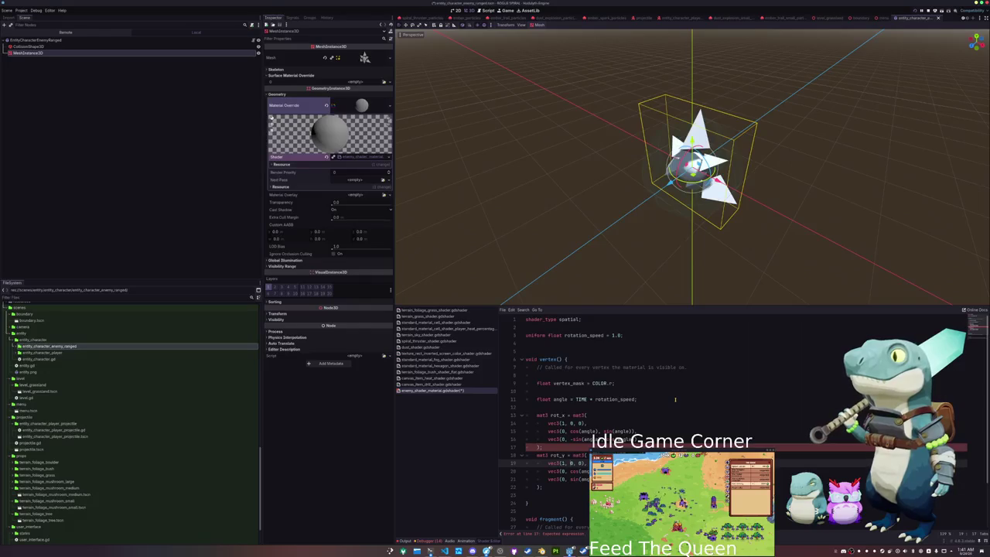
{"action": "type", "text": "cos(angle)"}
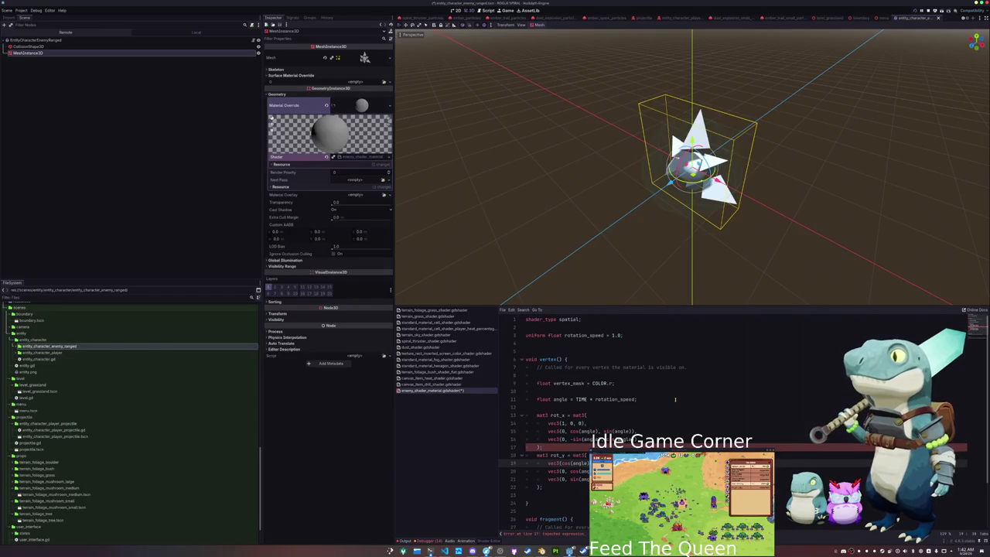
{"action": "type", "text": "cos(angle)"}
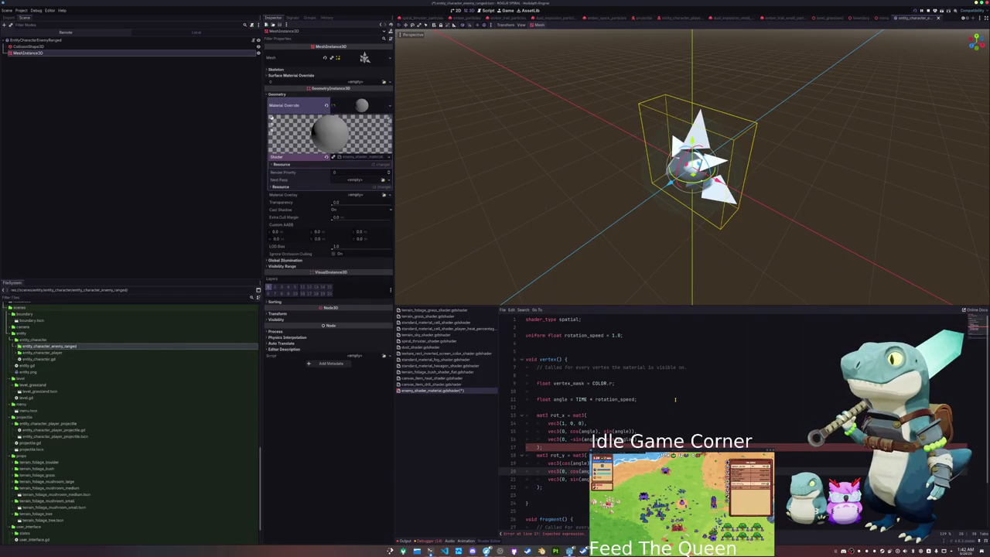
{"action": "key", "text": "Down"}
{"action": "key", "text": "ctrl+shift+Right"}
{"action": "key", "text": "ctrl+shift+Right"}
{"action": "type", "text": "1,"}
{"action": "key", "text": "ctrl+shift+Right"}
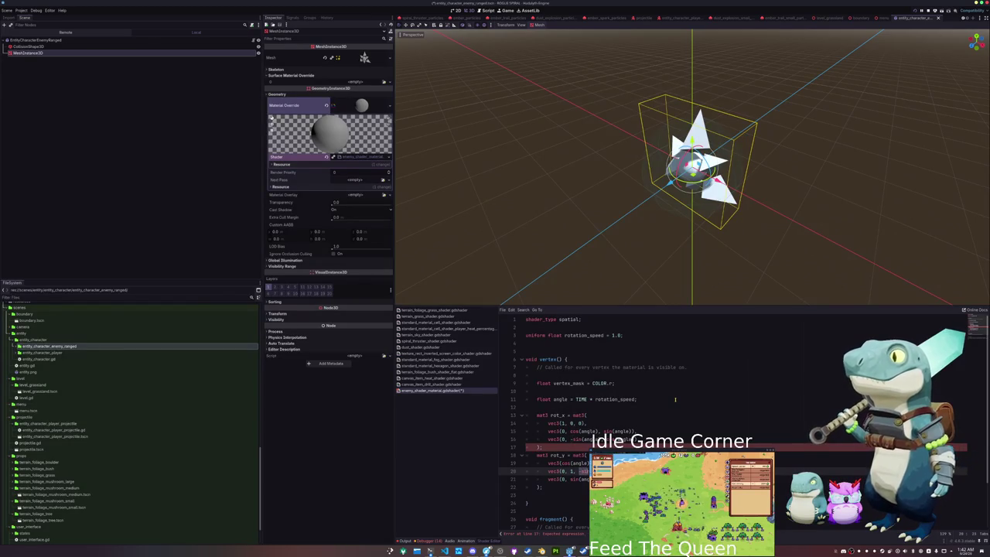
{"action": "type", "text": "0"}
- Fix the matrix syntax errors and add sin(angle) and 0 to rot_y so the shader compiles
{"action": "key", "text": "Up"}
{"action": "key", "text": "Up"}
{"action": "key", "text": "Up"}
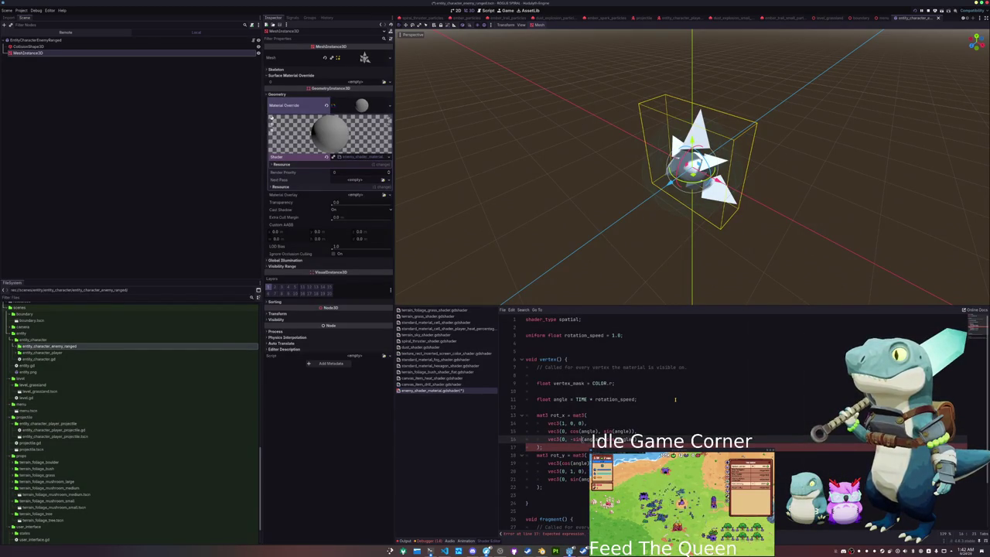
{"action": "key", "text": "Up"}
{"action": "key", "text": "Up"}
{"action": "key", "text": "Up"}
{"action": "key", "text": "End"}
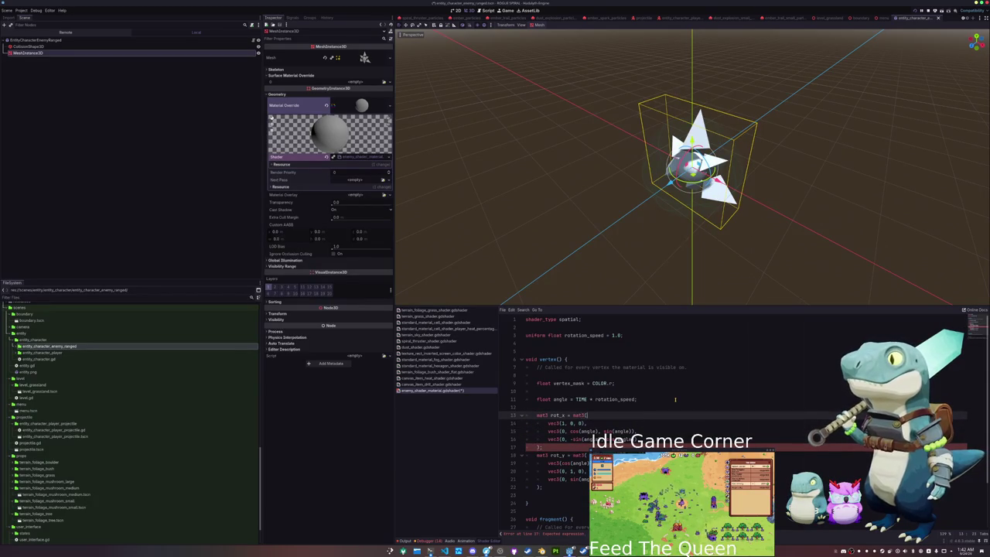
{"action": "key", "text": "Down"}
{"action": "key", "text": "Down"}
{"action": "key", "text": "Up"}
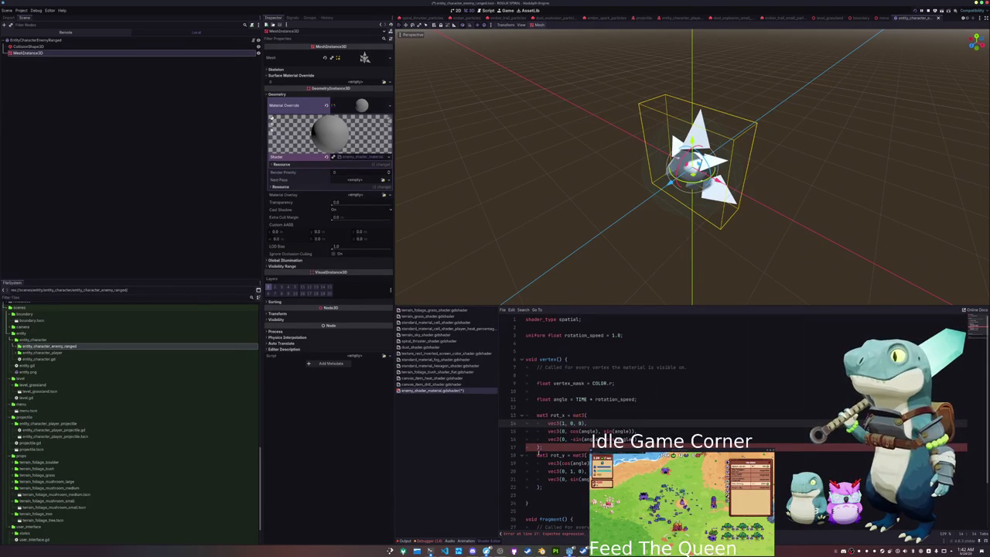
{"action": "left_click", "coordinate": [539, 447]}
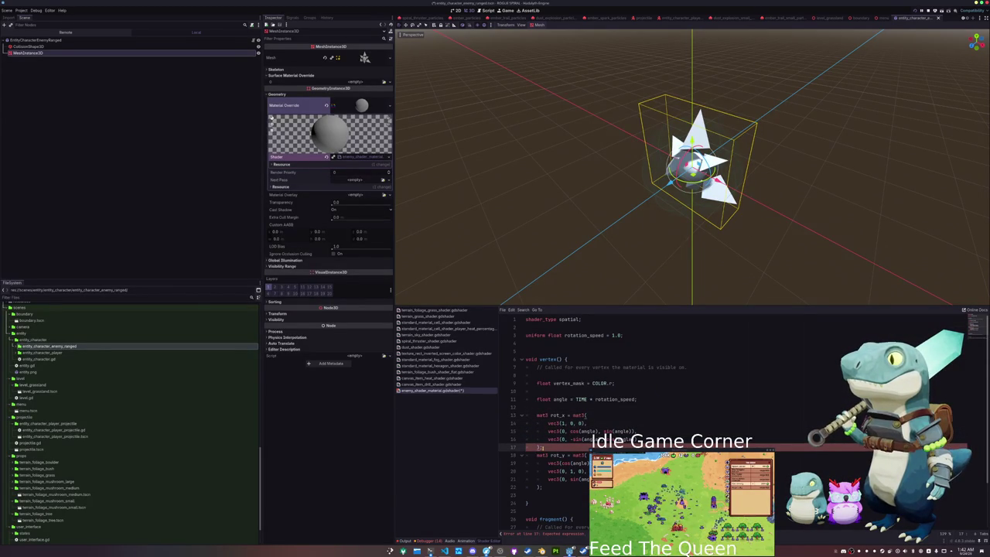
{"action": "key", "text": "Up"}
{"action": "key", "text": "End"}
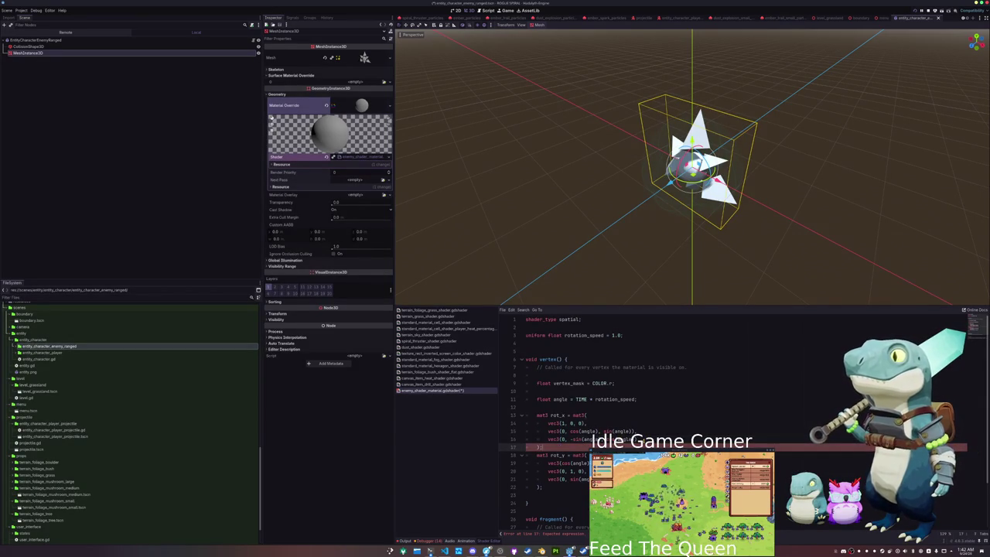
{"action": "left_click", "coordinate": [539, 455]}
{"action": "key", "text": "Down"}
{"action": "key", "text": "Down"}
{"action": "key", "text": "Down"}
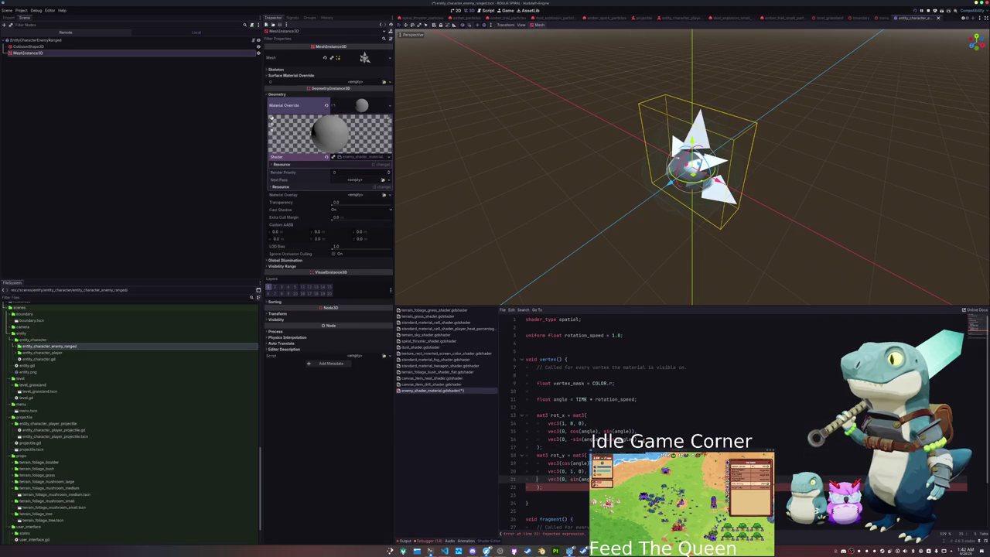
{"action": "key", "text": "BackSpace"}
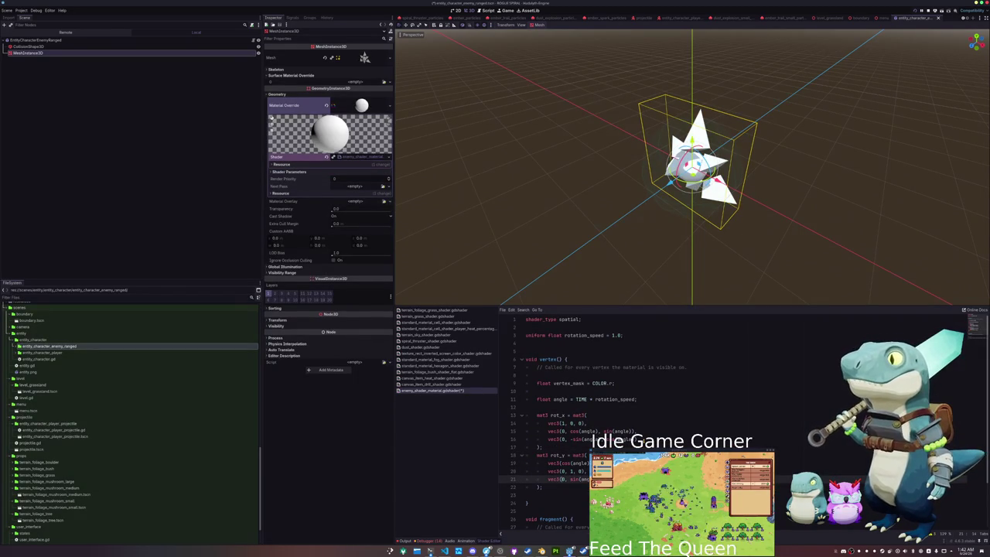
{"action": "type", "text": "sin(angle"}
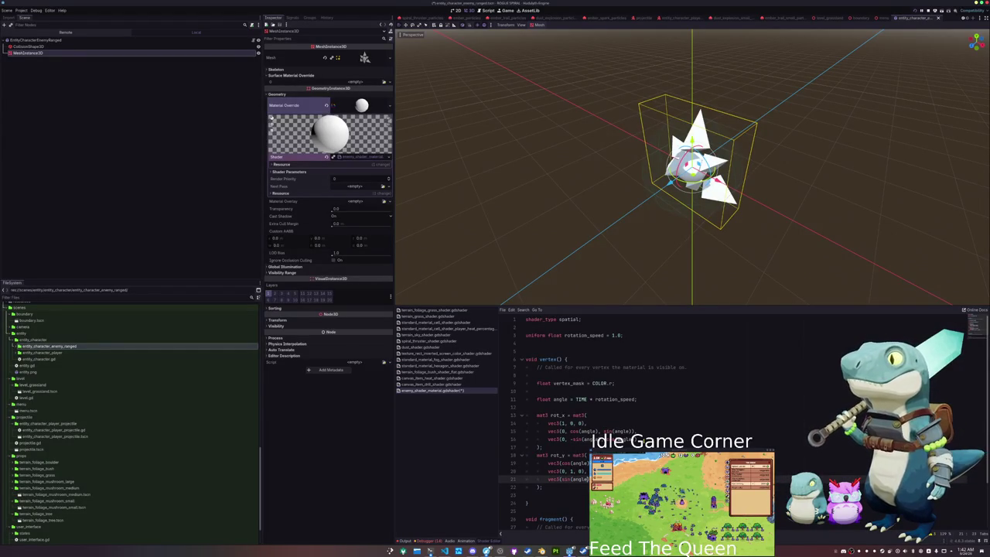
{"action": "type", "text": ")"}
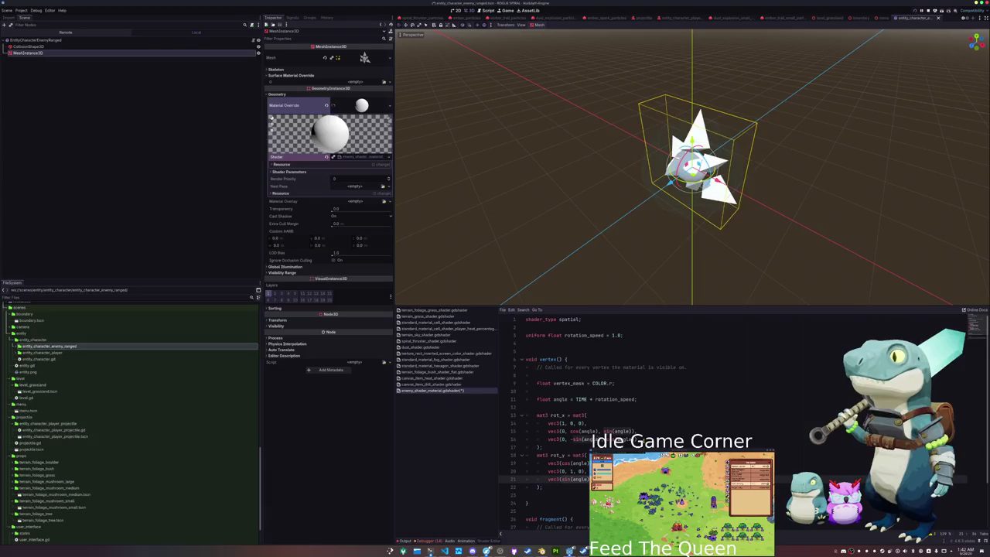
{"action": "type", "text": "0"}
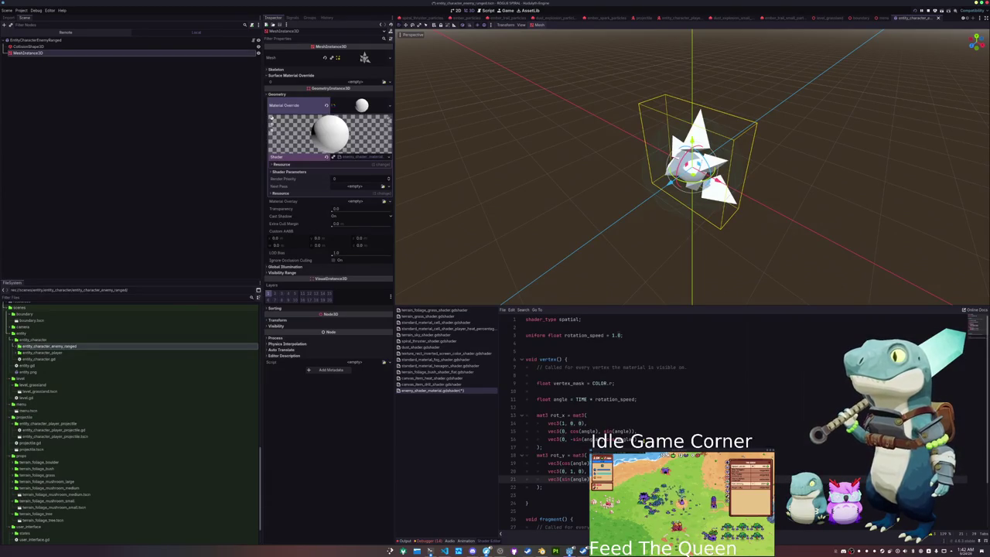
- Rewrite rot_x's integer entries as floats 1.0 and 0.0
{"action": "key", "text": "Up"}
{"action": "key", "text": "Up"}
{"action": "key", "text": "Up"}
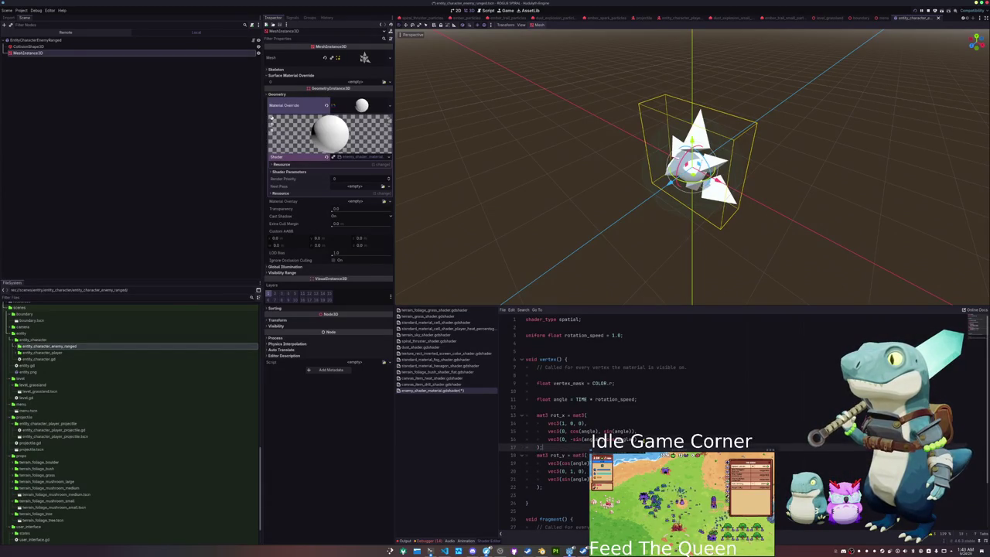
{"action": "type", "text": ".0, 0.0, 0.0"}
{"action": "left_click", "coordinate": [570, 431]}
{"action": "type", "text": ".0"}
{"action": "left_click", "coordinate": [571, 439]}
{"action": "type", "text": ".0"}
{"action": "key", "text": "Down"}
{"action": "key", "text": "Down"}
{"action": "key", "text": "Down"}
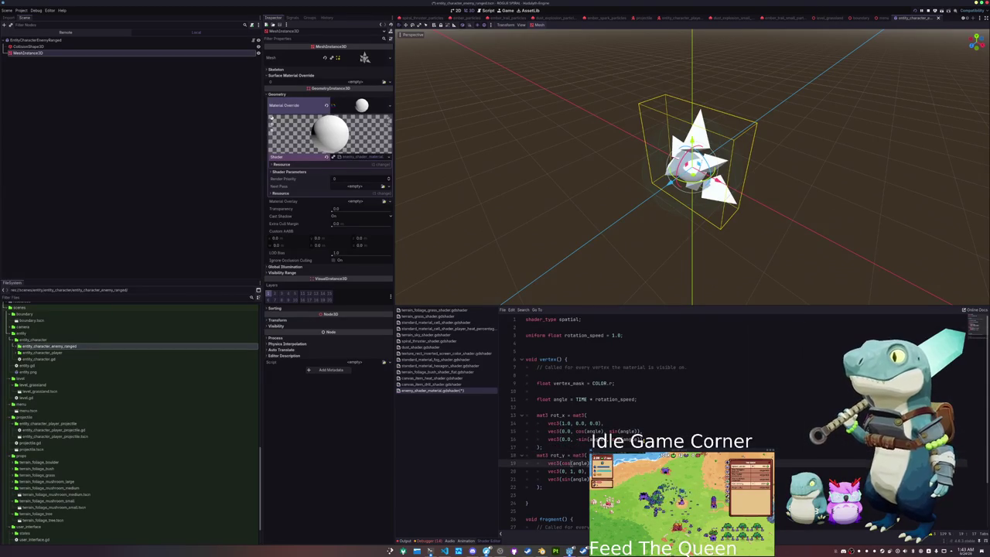
- Rewrite rot_y's second-row integer entries as 0.0 floats
{"action": "left_click", "coordinate": [580, 471]}
{"action": "type", "text": ".0"}
{"action": "key", "text": "Right"}
{"action": "key", "text": "Right"}
{"action": "key", "text": "Right"}
{"action": "type", "text": ".0"}
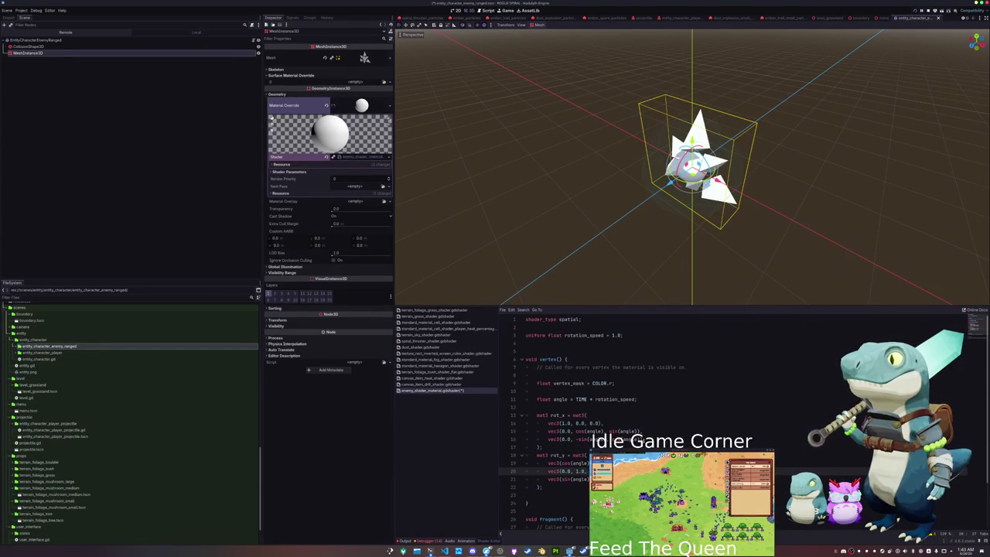
{"action": "left_click", "coordinate": [538, 479]}
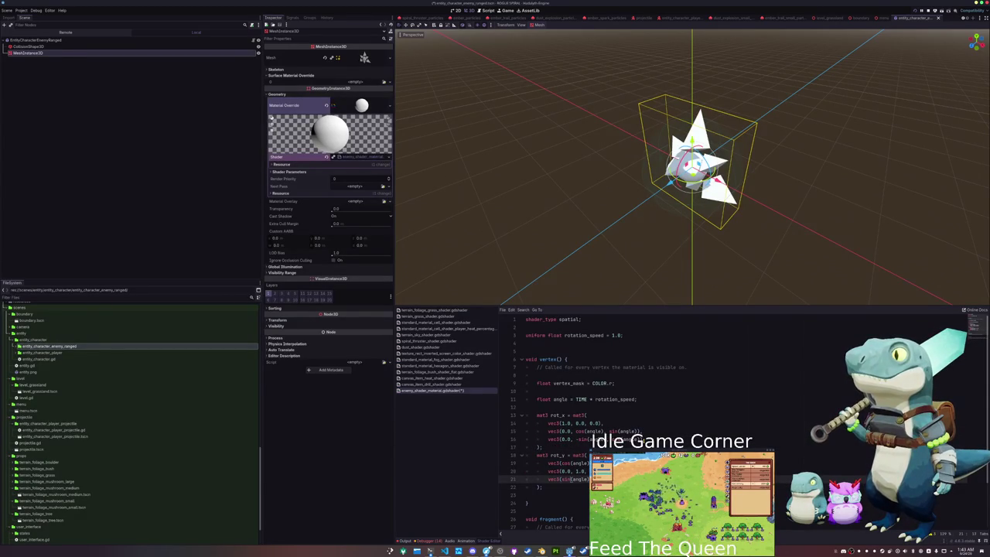
{"action": "left_click", "coordinate": [619, 479]}
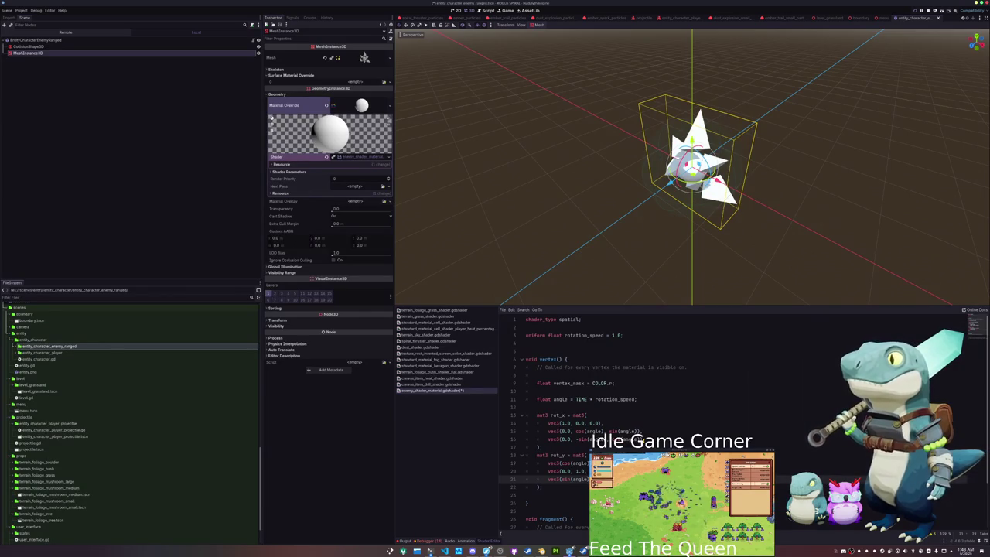
{"action": "left_click_drag", "start_coordinate": [546, 486], "coordinate": [544, 447]}
- Paste a duplicate of the rot_y block below it to become rot_z
{"action": "key", "text": "ctrl+c"}
{"action": "left_click", "coordinate": [546, 487]}
{"action": "key", "text": "ctrl+v"}
{"action": "left_click", "coordinate": [569, 493]}
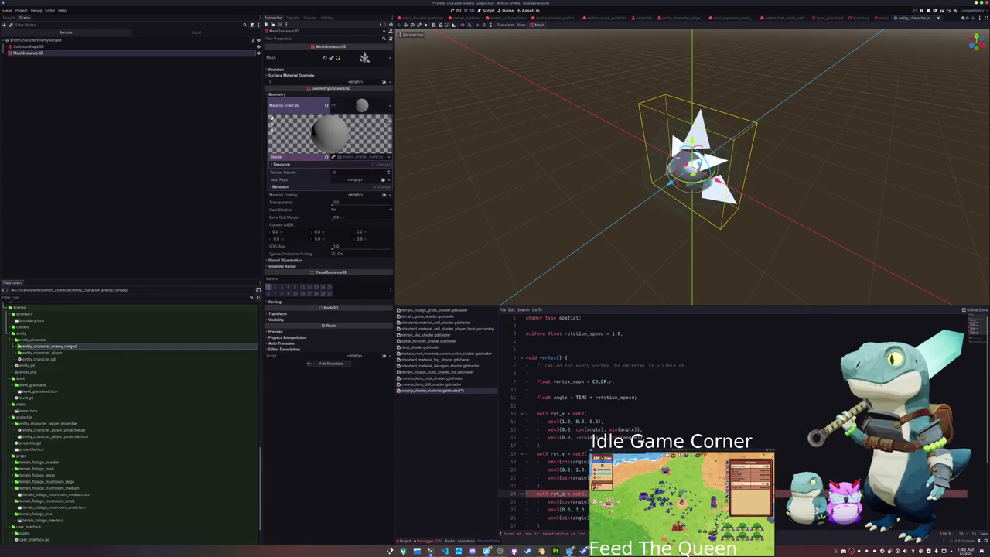
{"action": "left_click", "coordinate": [565, 501]}
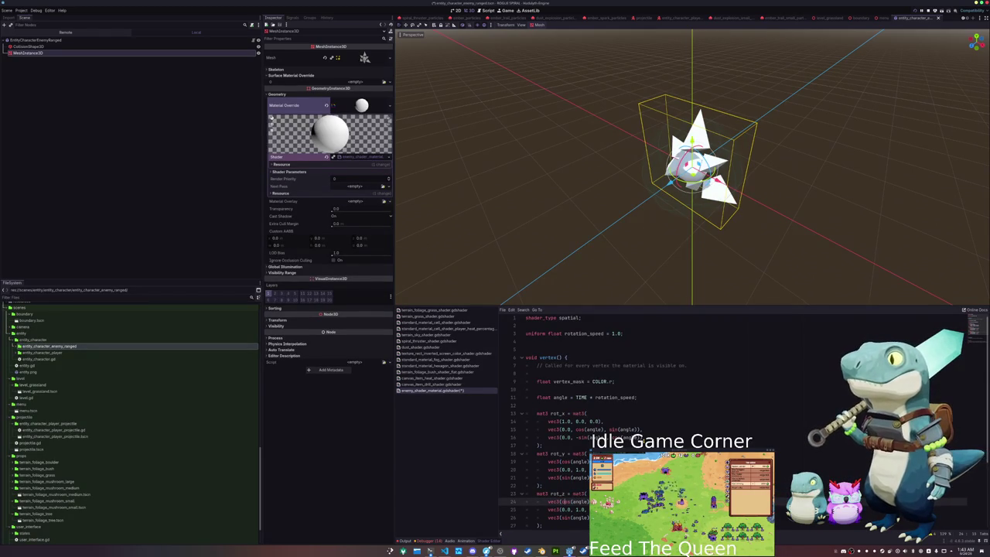
{"action": "type", "text": "co"}
{"action": "double_click", "coordinate": [574, 501]}
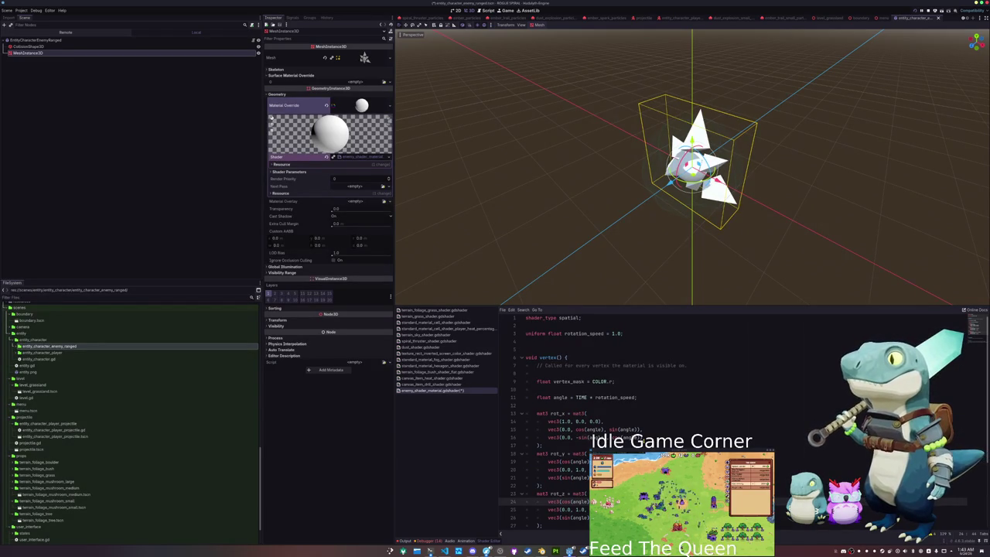
- Edit rot_z's rows to cos(angle), -sin(angle) terms and a 0.0 third row
{"action": "left_click", "coordinate": [557, 509]}
{"action": "double_click", "coordinate": [566, 509]}
{"action": "type", "text": "-sin(angl"}
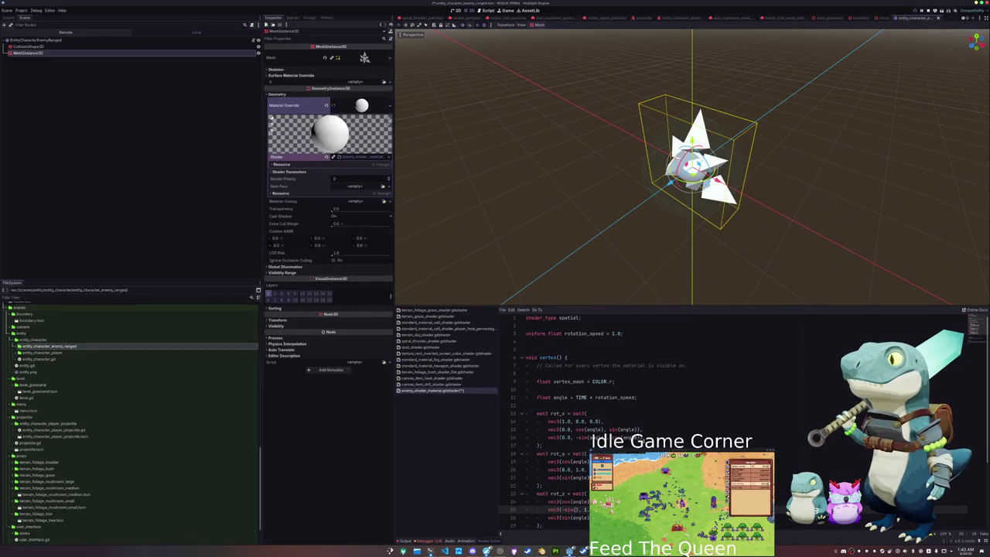
{"action": "type", "text": "e),"}
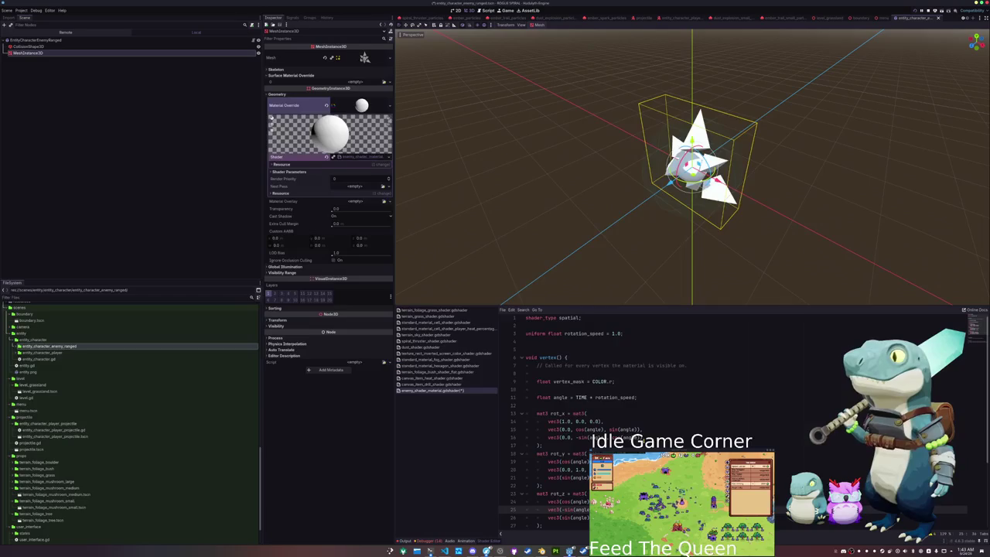
{"action": "type", "text": " co"}
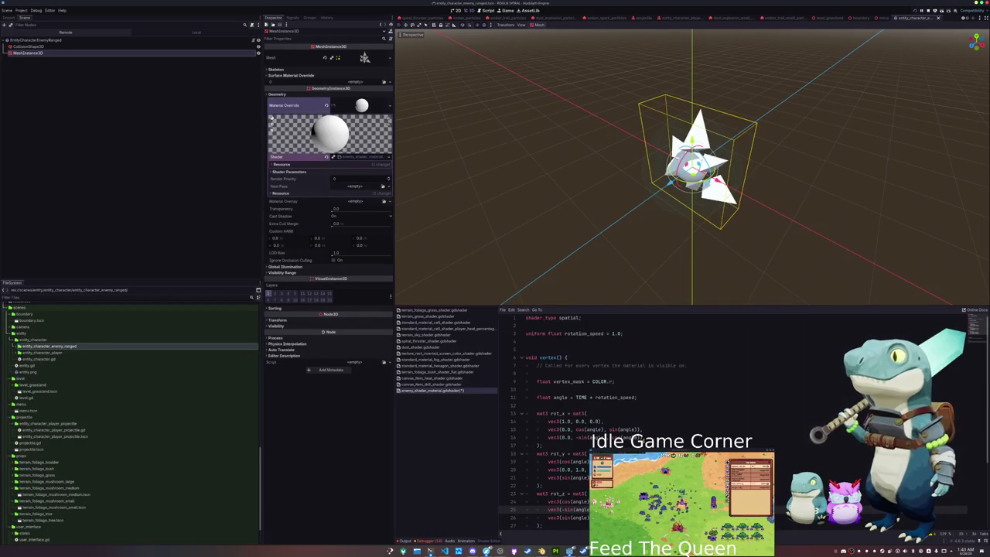
{"action": "left_click", "coordinate": [619, 501]}
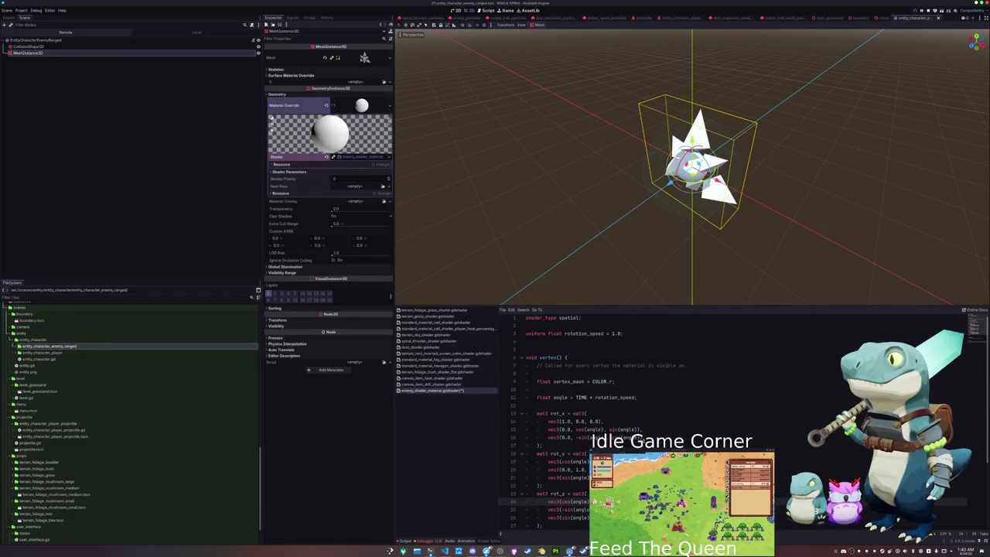
{"action": "left_click", "coordinate": [559, 518]}
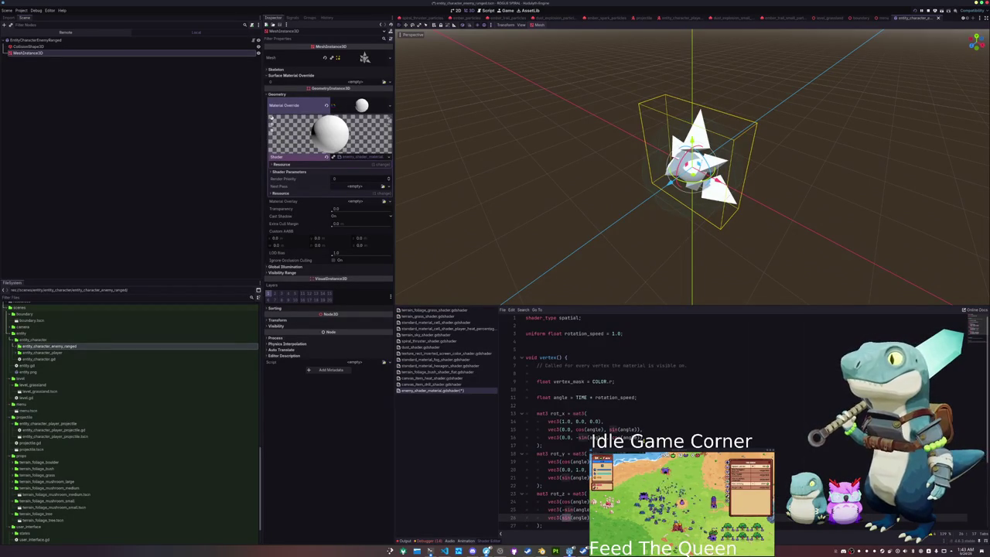
{"action": "double_click", "coordinate": [570, 518]}
{"action": "type", "text": "0.0, 0.0,"}
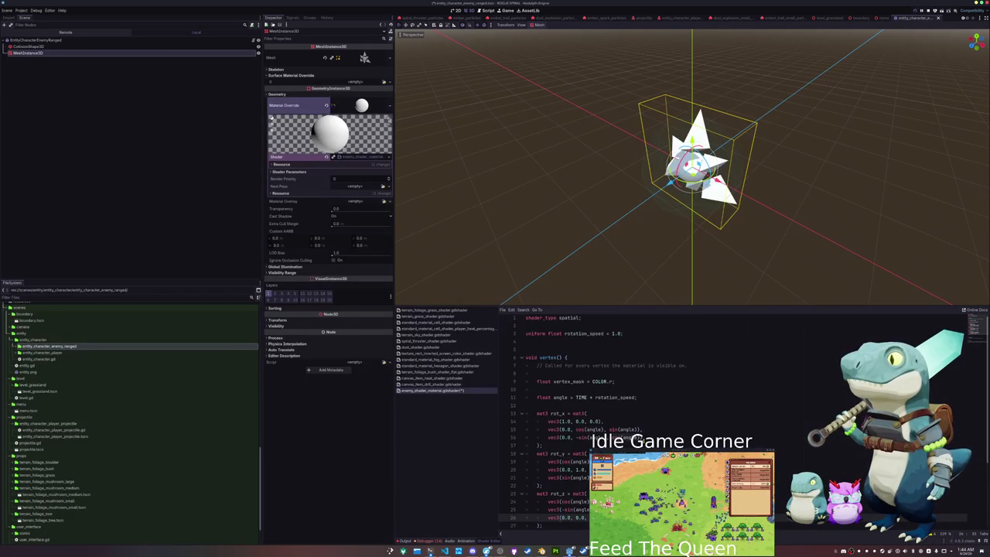
- Save the shader, add 'VERTEX += rot_x' to vertex(), and open a blank line above vertex()
{"action": "scroll", "coordinate": [696, 418], "scroll_direction": "down", "scroll_amount": 1}
{"action": "key", "text": "ctrl+s"}
{"action": "key", "text": "Return"}
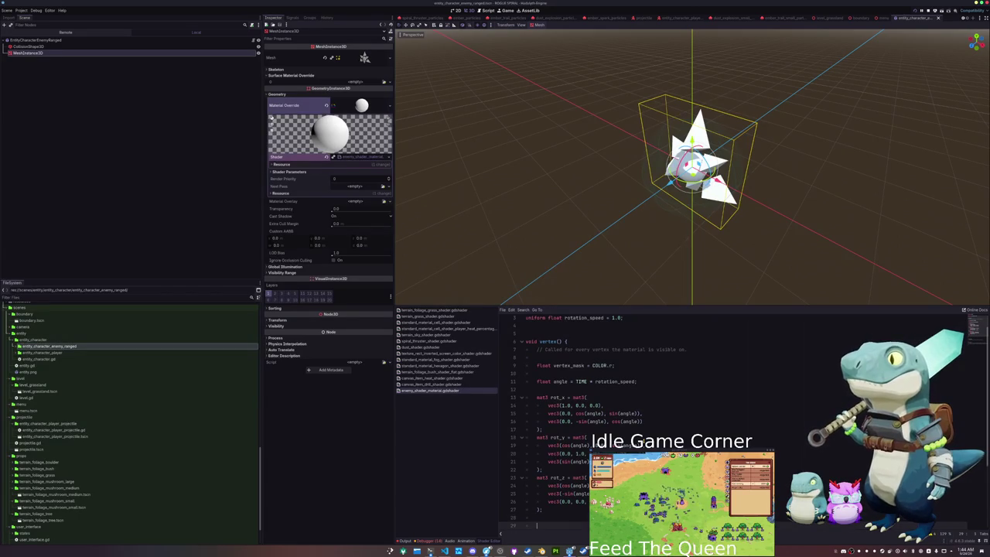
{"action": "type", "text": "VERTEX ="}
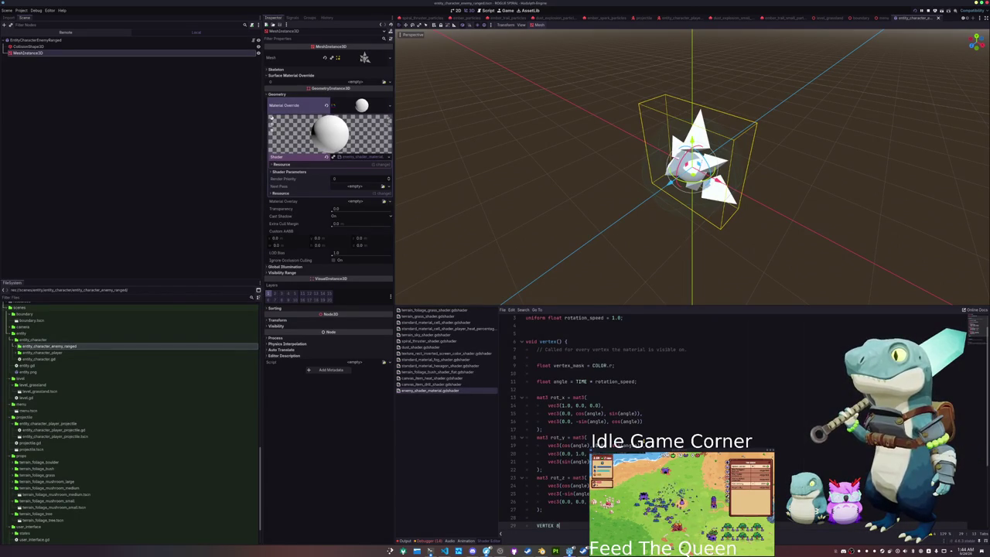
{"action": "key", "text": "BackSpace"}
{"action": "type", "text": "+= rot_x * r"}
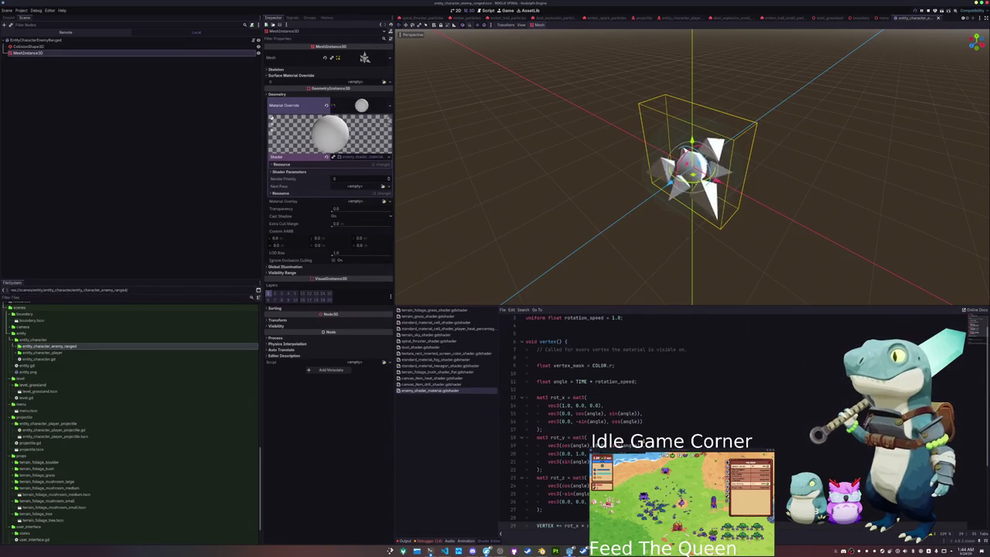
{"action": "key", "text": "Up"}
{"action": "key", "text": "Up"}
{"action": "key", "text": "Up"}
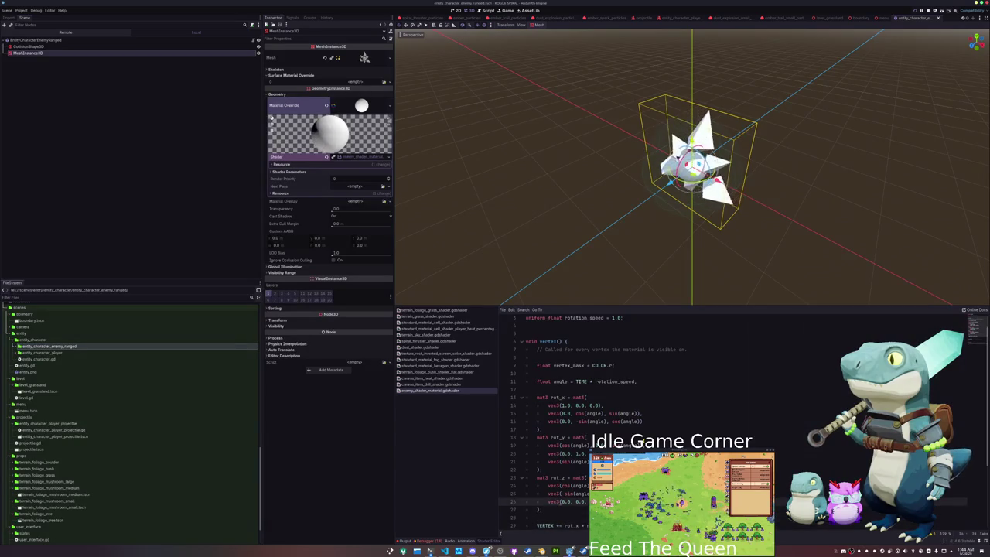
{"action": "key", "text": "Up"}
{"action": "key", "text": "Return"}
{"action": "key", "text": "Up"}
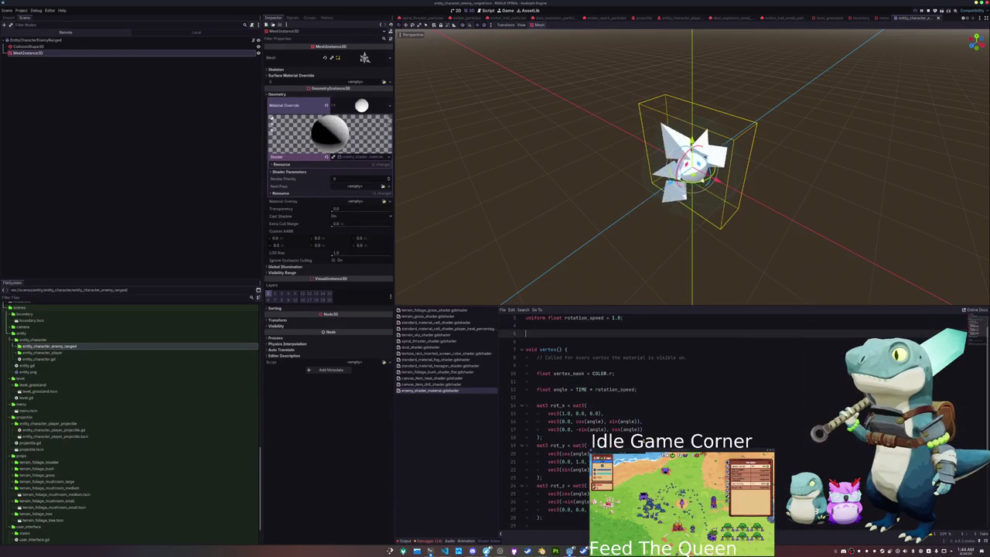
- Add float uniforms rot_x_speed and rot_y_speed (default 0.0), and start rot_z_speed
{"action": "type", "text": "uniform floa"}
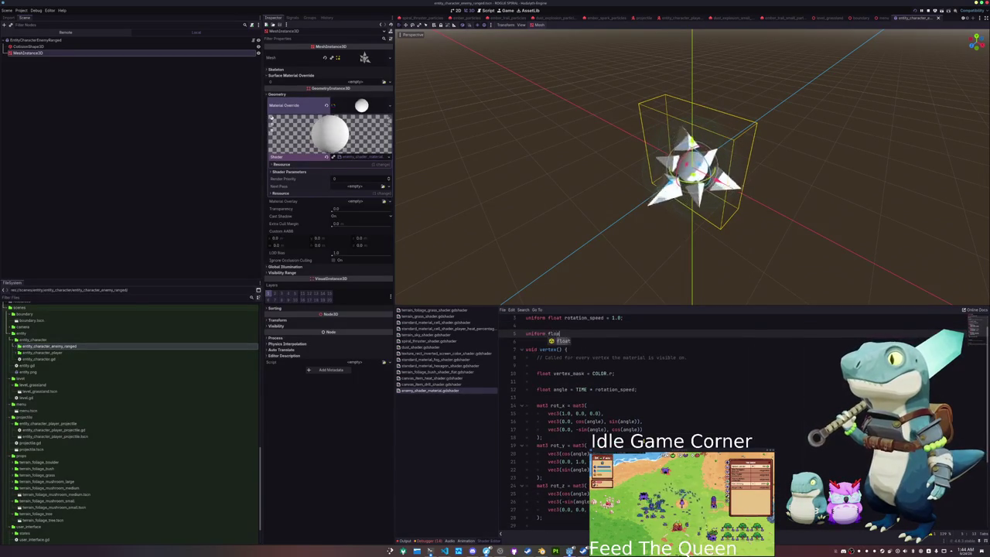
{"action": "type", "text": "t rot_x_s"}
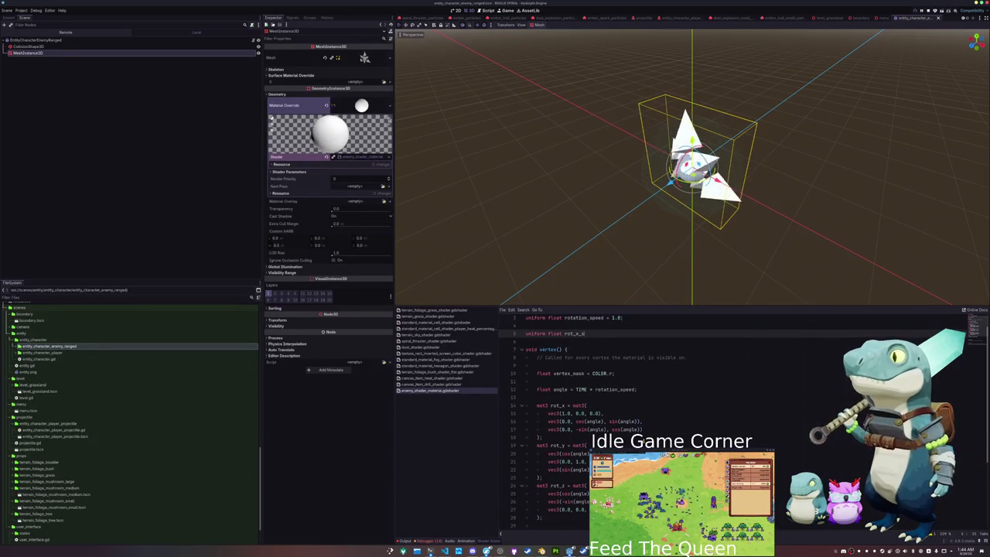
{"action": "type", "text": "peed = 0.0;"}
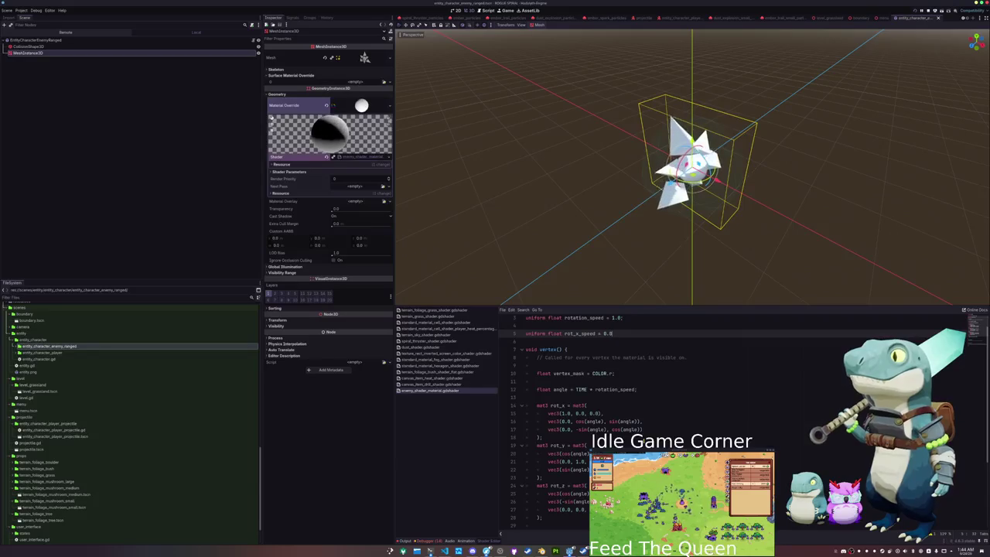
{"action": "key", "text": "Return"}
{"action": "type", "text": "niform float rot_"}
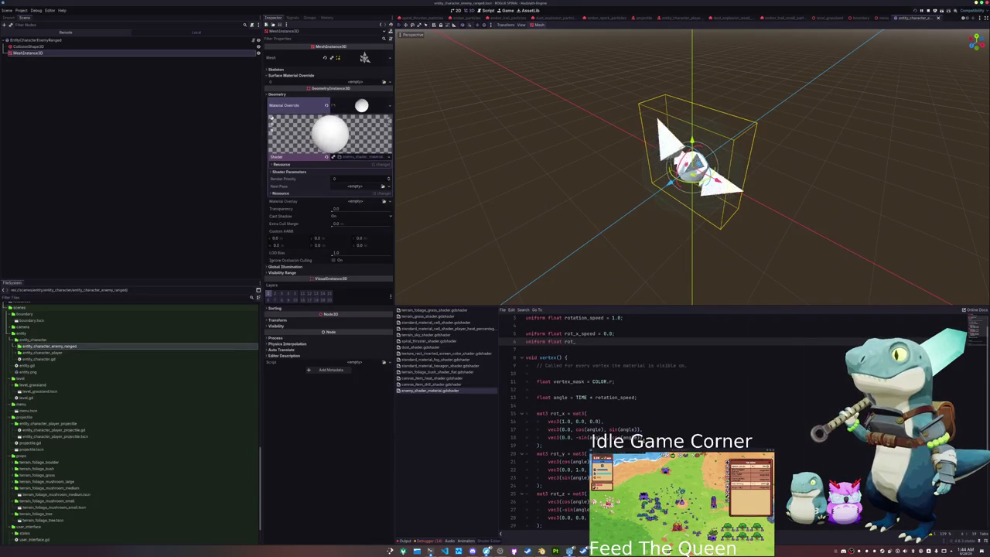
{"action": "type", "text": "y_speed = "}
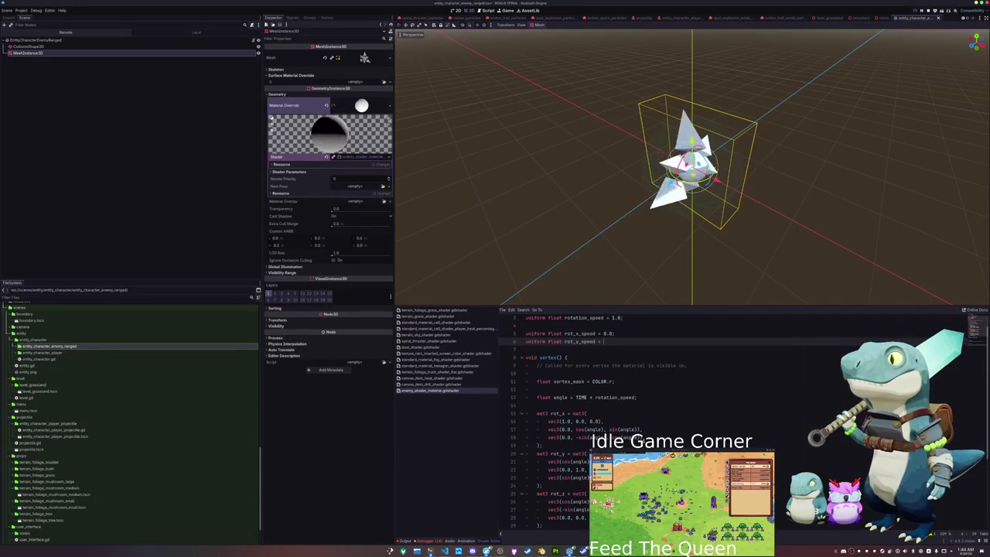
{"action": "type", "text": "0.0;"}
{"action": "key", "text": "Return"}
{"action": "type", "text": "form float rot_z"}
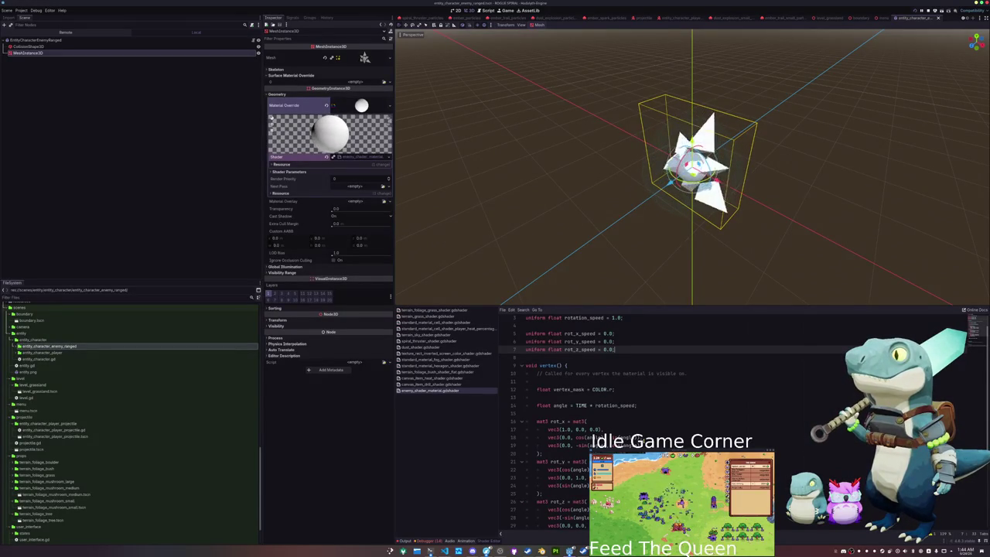
- Declare 'float z_angle = angle * rot_z_speed' above the Z rotation matrix
{"action": "scroll", "coordinate": [619, 387], "scroll_direction": "down", "scroll_amount": 4}
{"action": "left_click", "coordinate": [578, 454]}
{"action": "type", "text": "(rot_x"}
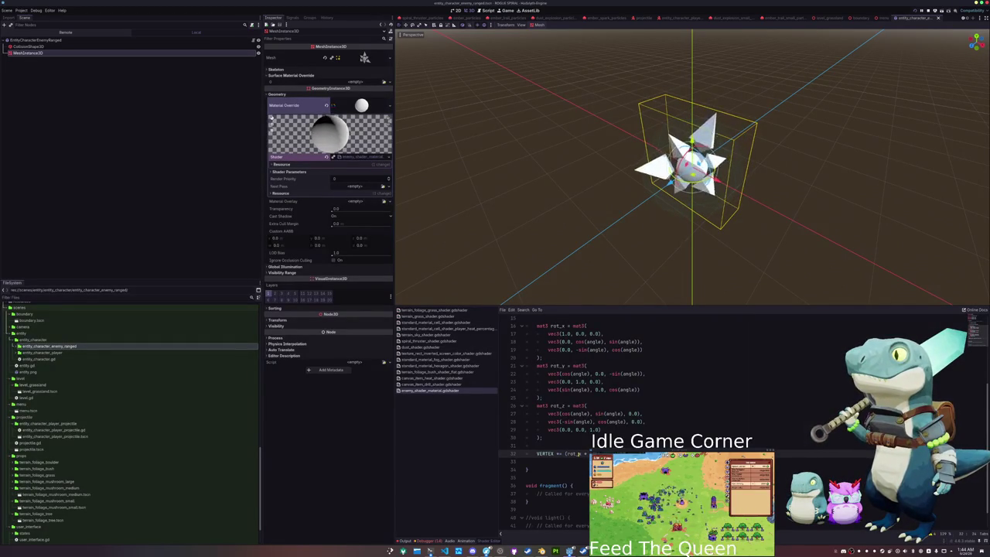
{"action": "key", "text": "BackSpace"}
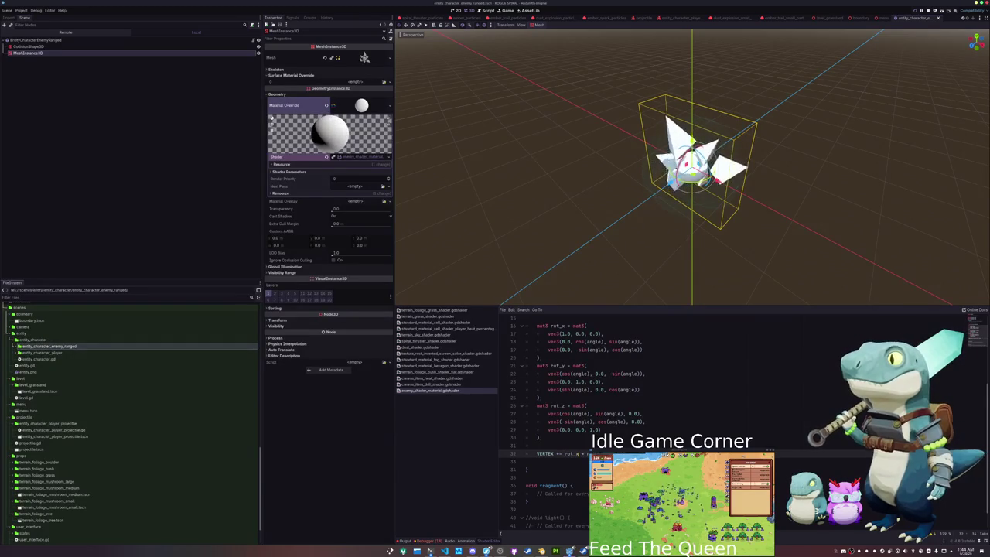
{"action": "left_click", "coordinate": [578, 430]}
{"action": "key", "text": "Up"}
{"action": "key", "text": "Up"}
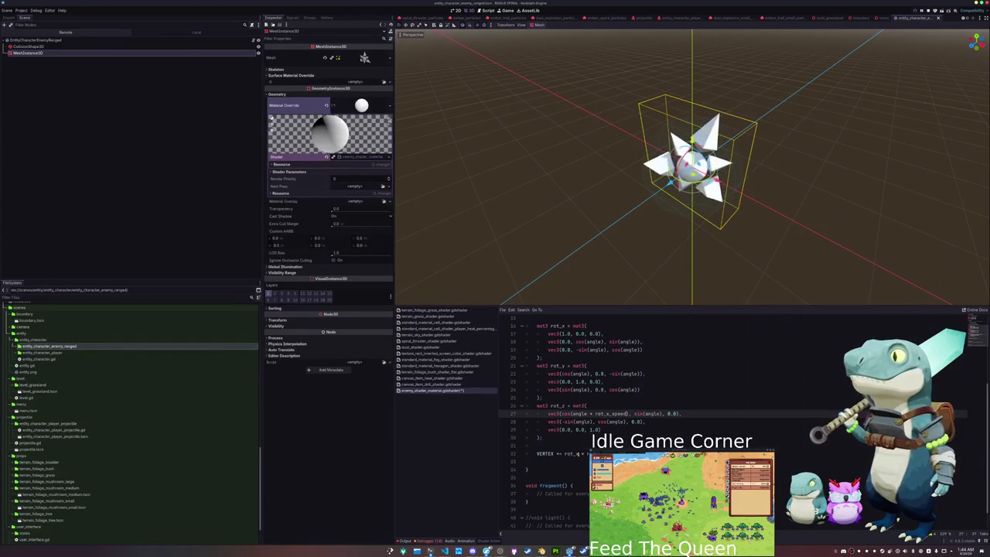
{"action": "key", "text": "Up"}
{"action": "key", "text": "Up"}
{"action": "key", "text": "End"}
{"action": "key", "text": "Return"}
{"action": "type", "text": "float "}
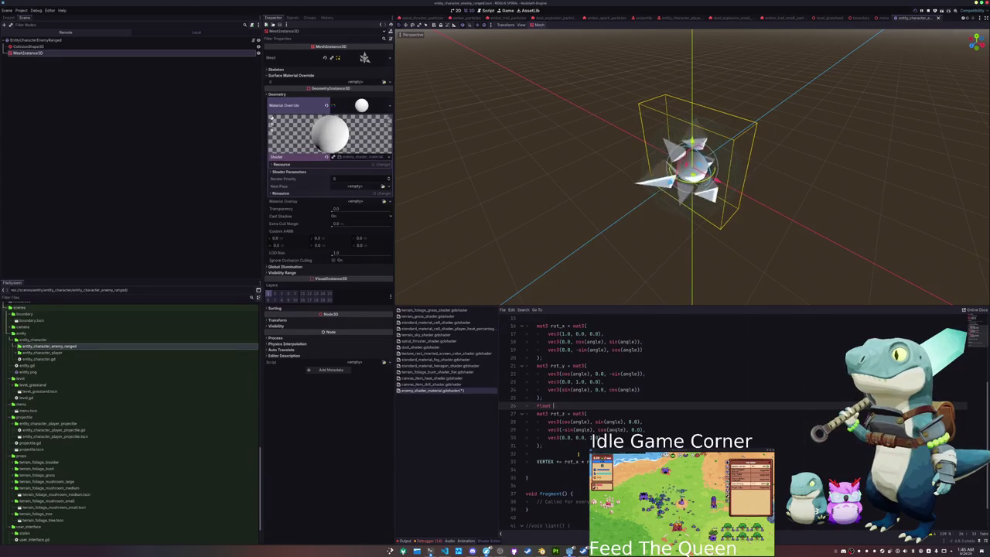
{"action": "type", "text": "z_angle = an"}
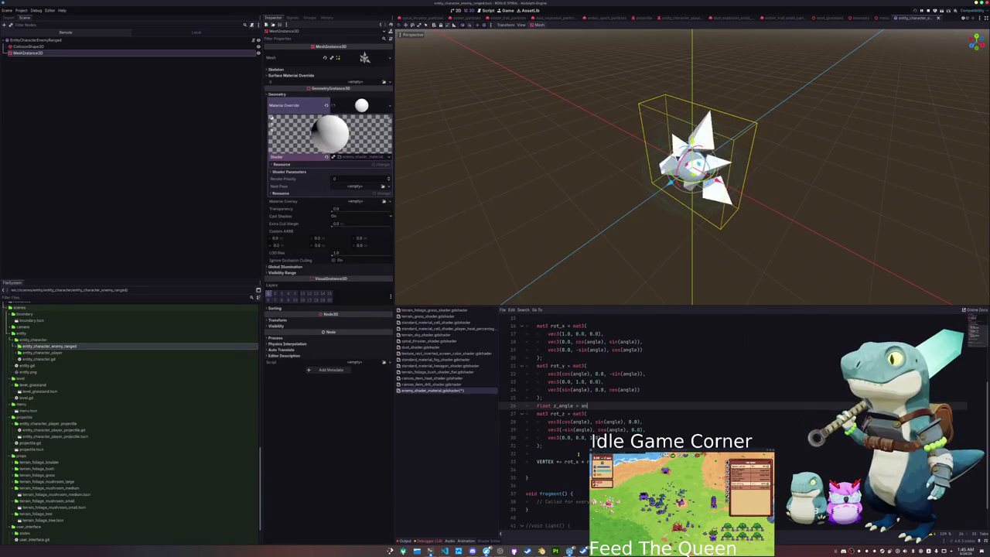
{"action": "type", "text": "gle * rot_z_speed"}
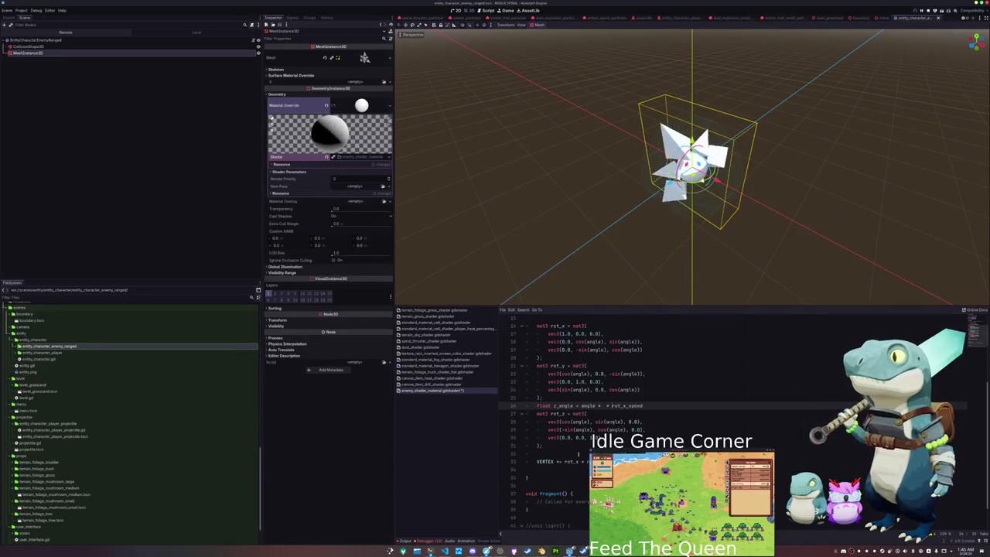
{"action": "key", "text": "Right"}
{"action": "key", "text": "Right"}
{"action": "key", "text": "Right"}
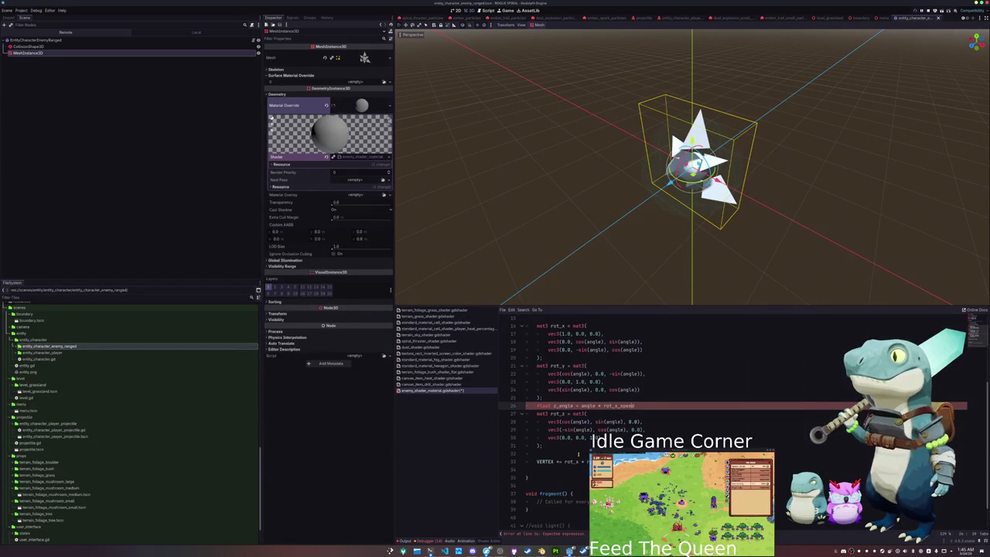
{"action": "key", "text": "BackSpace"}
{"action": "key", "text": "BackSpace"}
{"action": "type", "text": "z_speed"}
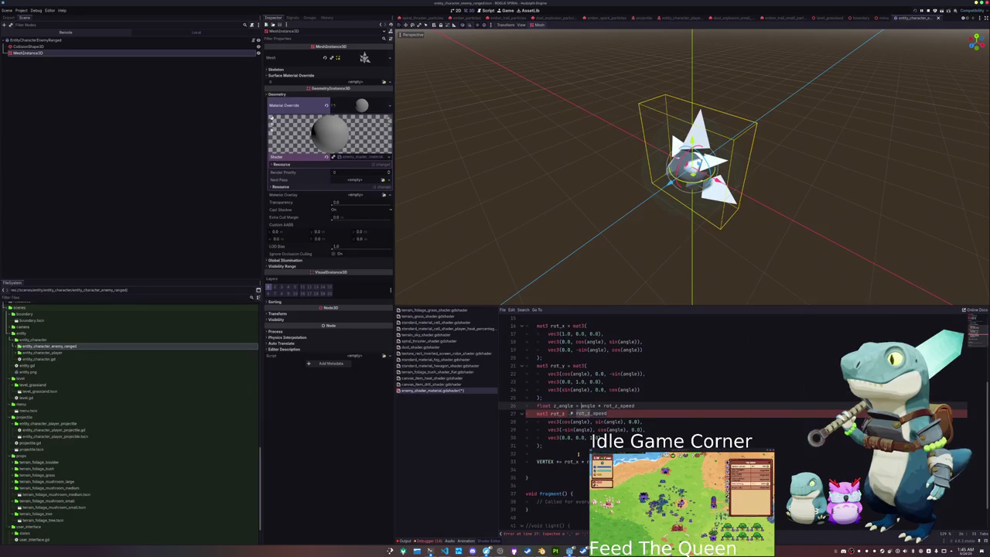
{"action": "key", "text": "Escape"}
- Replace the Z matrix angle arguments with z_angle, end the line, and save
{"action": "left_click", "coordinate": [574, 422]}
{"action": "left_click", "coordinate": [577, 430], "text": "alt"}
{"action": "left_click", "coordinate": [613, 422], "text": "alt"}
{"action": "left_click", "coordinate": [616, 430], "text": "alt"}
{"action": "type", "text": "z_"}
{"action": "key", "text": "Escape"}
{"action": "key", "text": "Up"}
{"action": "type", "text": ";"}
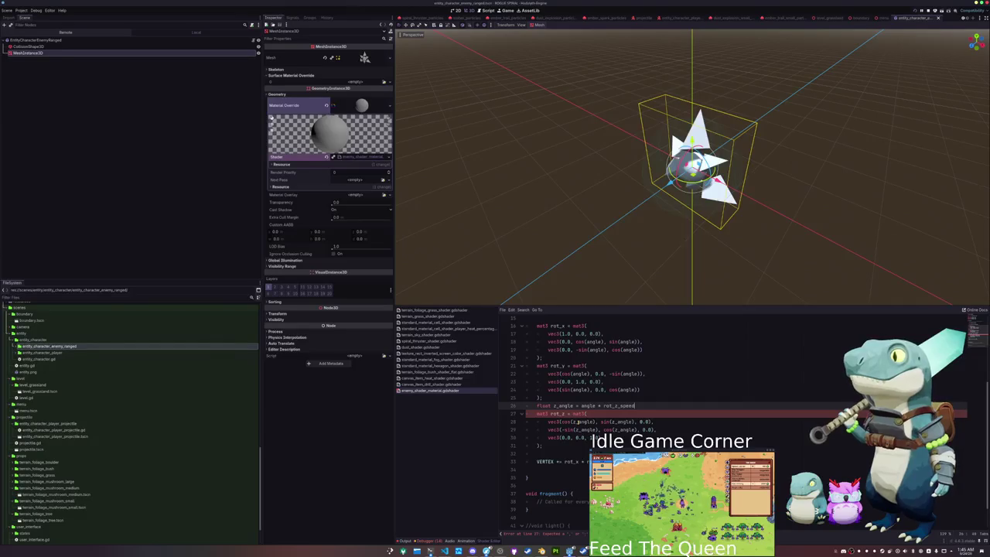
{"action": "key", "text": "ctrl+s"}
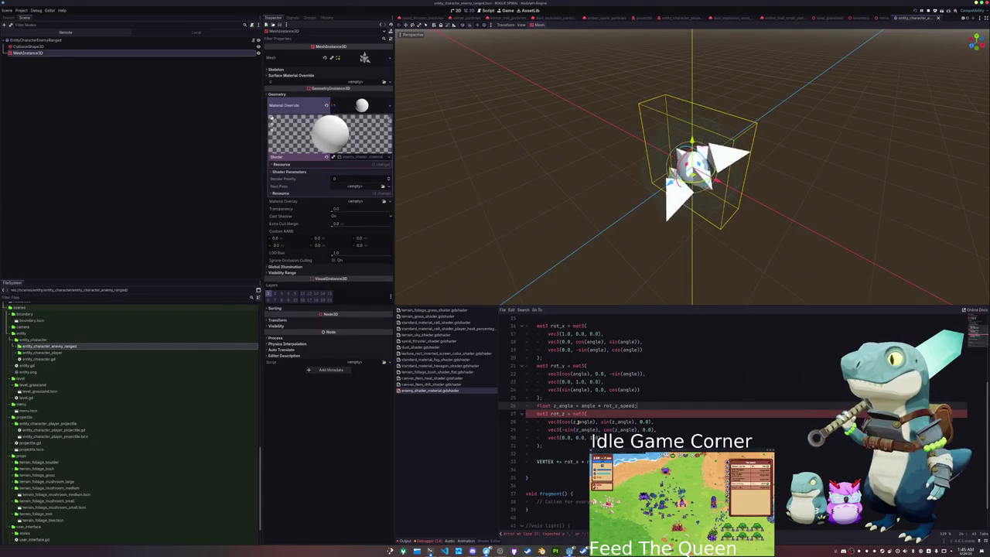
- Declare 'float y_angle = angle * rot_y_speed;' and use y_angle throughout the Y matrix, then save
{"action": "key", "text": "Up"}
{"action": "key", "text": "Up"}
{"action": "key", "text": "Up"}
{"action": "key", "text": "Return"}
{"action": "type", "text": "float y_angle = angle * rot_y_speed;"}
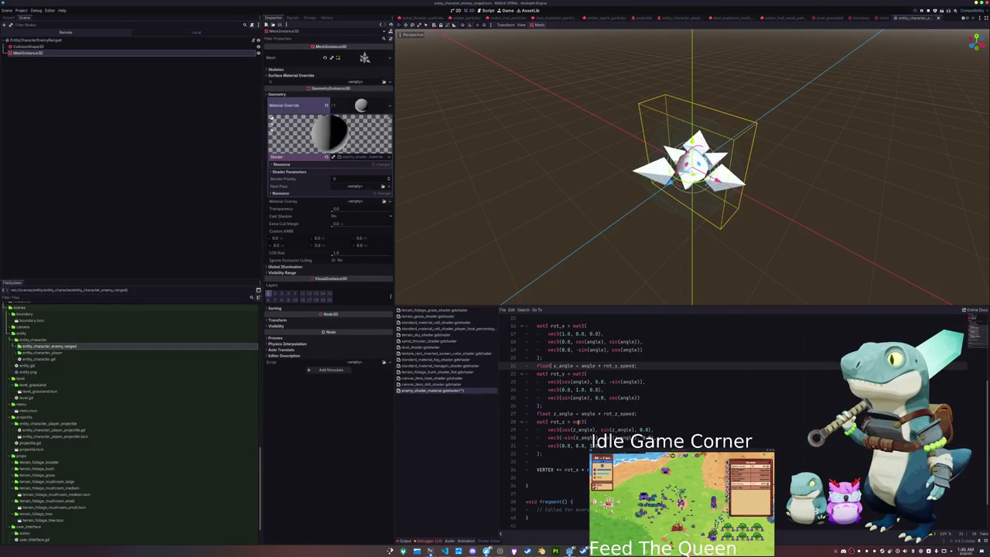
{"action": "key", "text": "Down"}
{"action": "key", "text": "Down"}
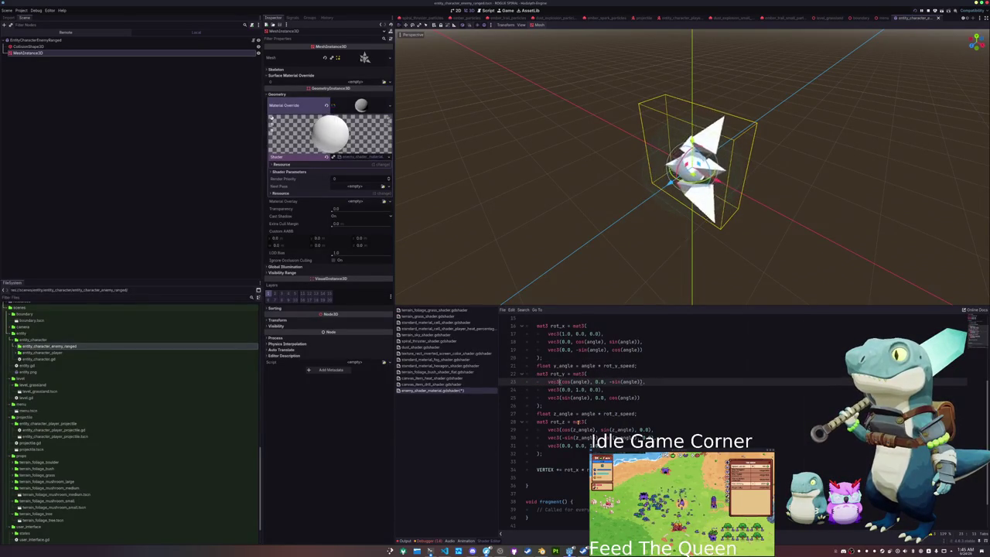
{"action": "key", "text": "ctrl+d"}
{"action": "key", "text": "ctrl+d"}
{"action": "key", "text": "ctrl+d"}
{"action": "type", "text": "y_angle"}
{"action": "key", "text": "Escape"}
{"action": "key", "text": "ctrl+s"}
- Declare 'float x_angle = angle * rot_x_speed' and use x_angle in the X matrix, then save
{"action": "key", "text": "Up"}
{"action": "key", "text": "Up"}
{"action": "key", "text": "Up"}
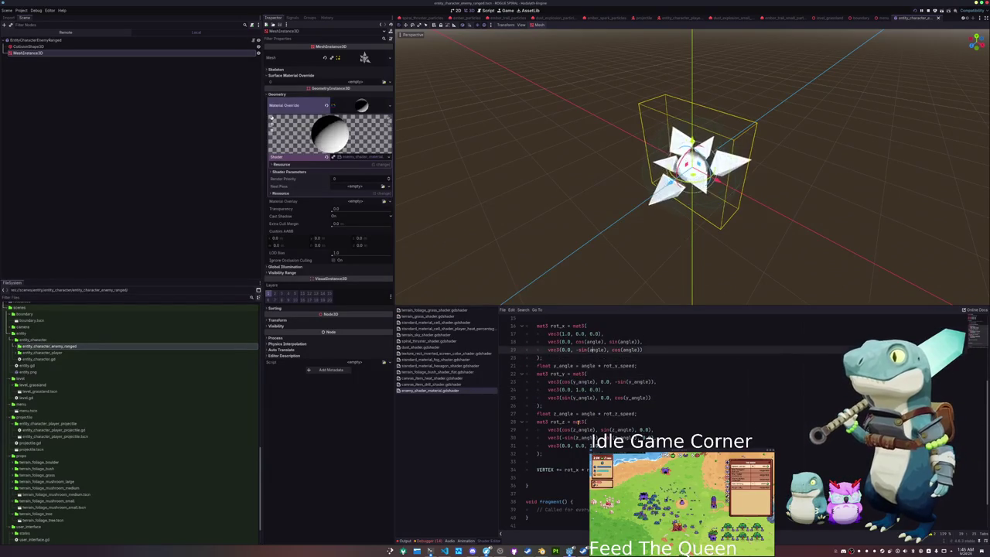
{"action": "key", "text": "ctrl+shift+Return"}
{"action": "type", "text": "flo"}
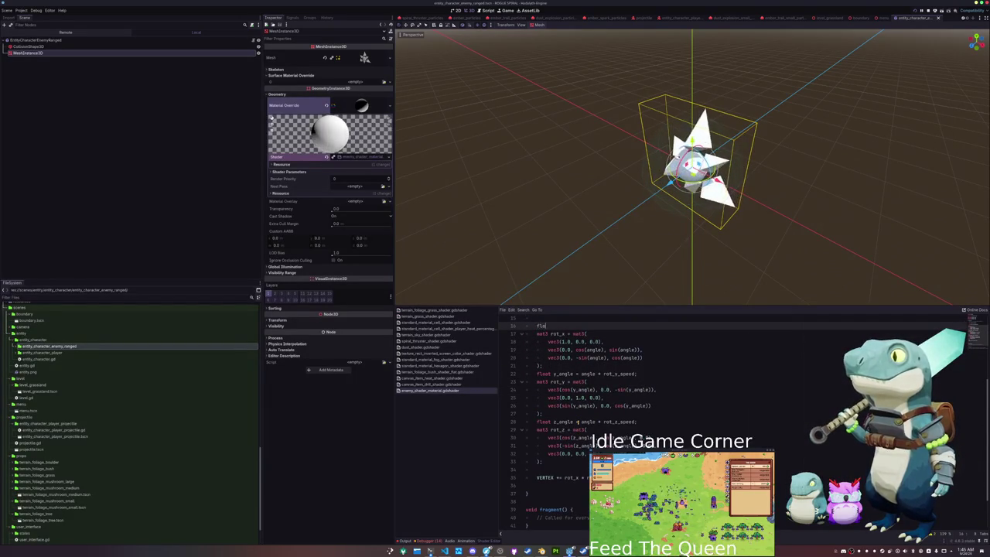
{"action": "type", "text": "at x_angle = ang"}
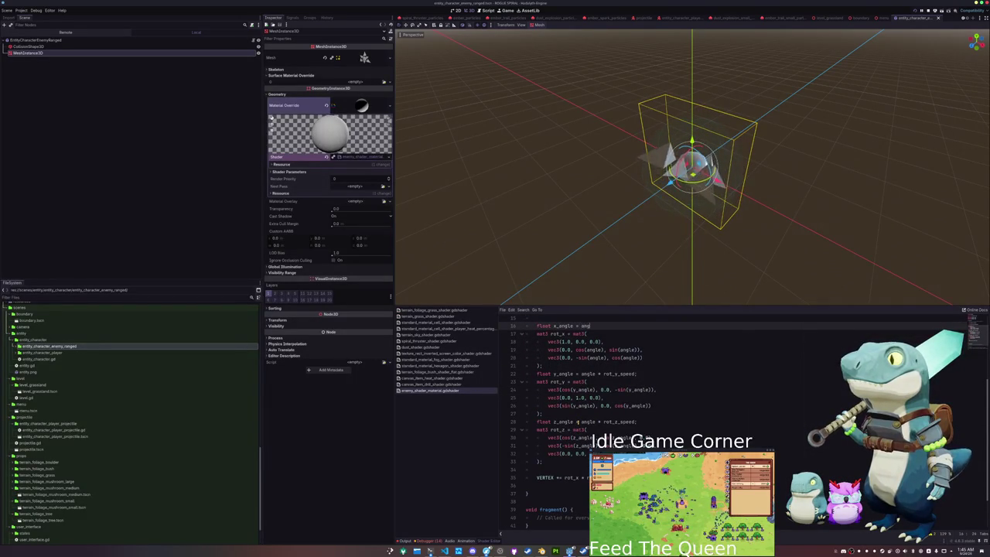
{"action": "type", "text": "le * rot_x_speed;"}
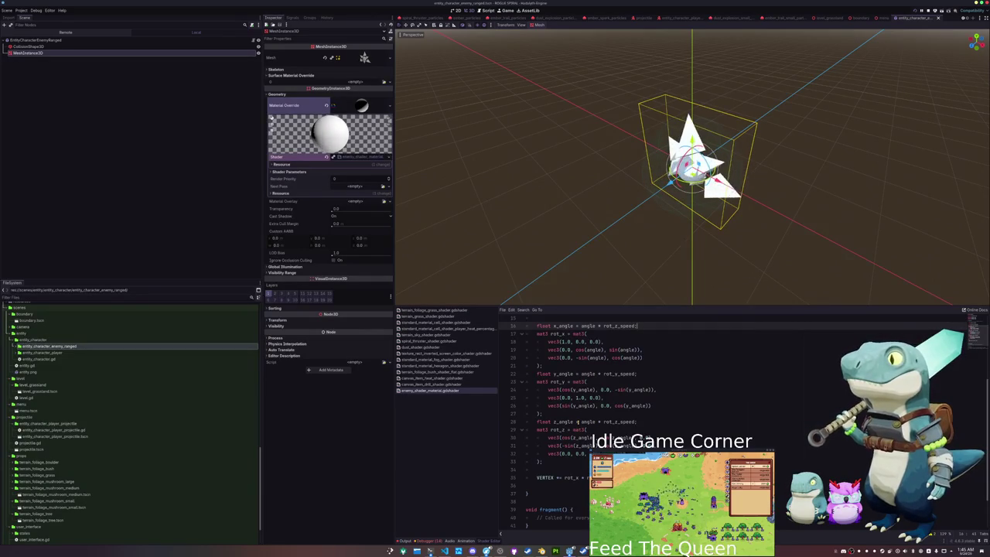
{"action": "key", "text": "ctrl+space"}
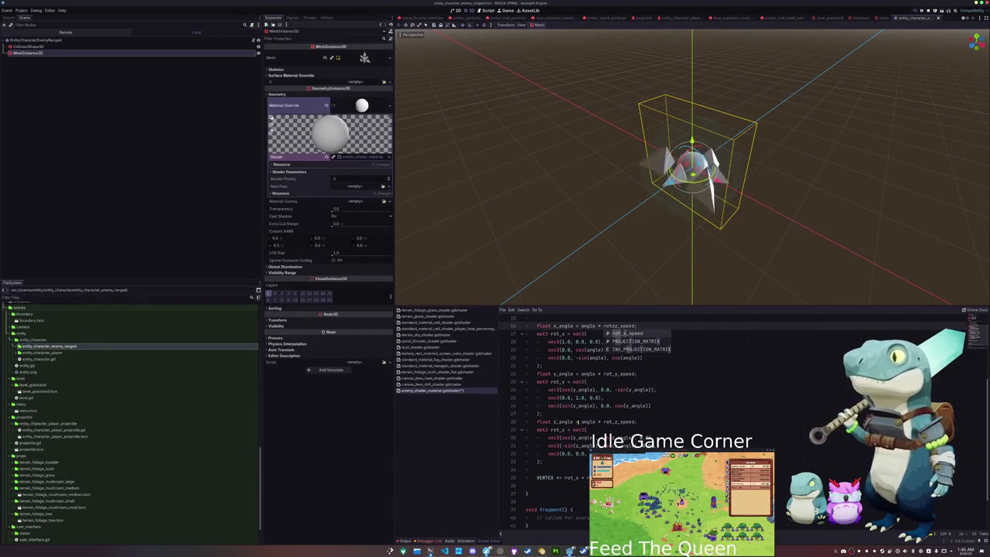
{"action": "type", "text": "x"}
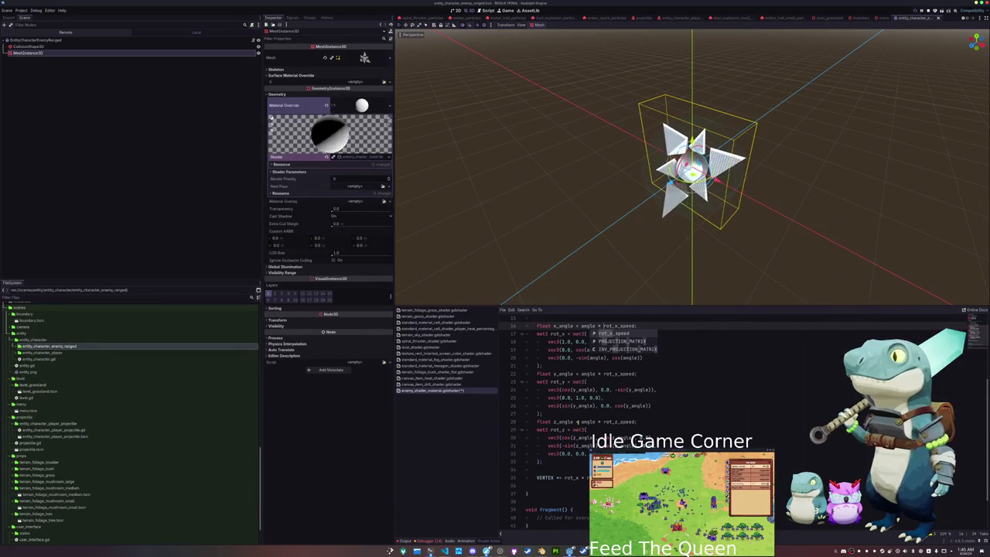
{"action": "left_click", "coordinate": [596, 341]}
{"action": "left_click", "coordinate": [595, 350]}
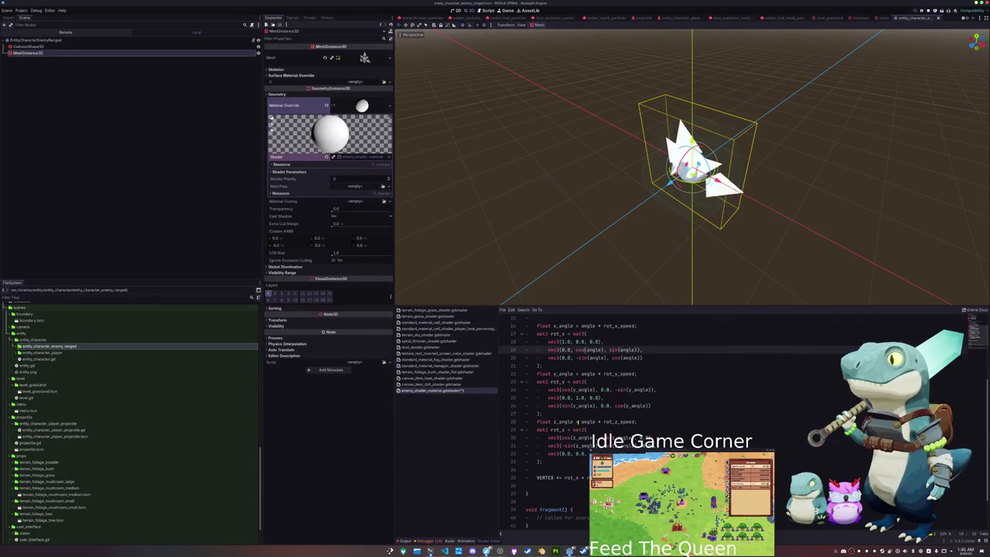
{"action": "key", "text": "ctrl+d"}
{"action": "key", "text": "ctrl+d"}
{"action": "key", "text": "ctrl+d"}
{"action": "type", "text": "x_angle"}
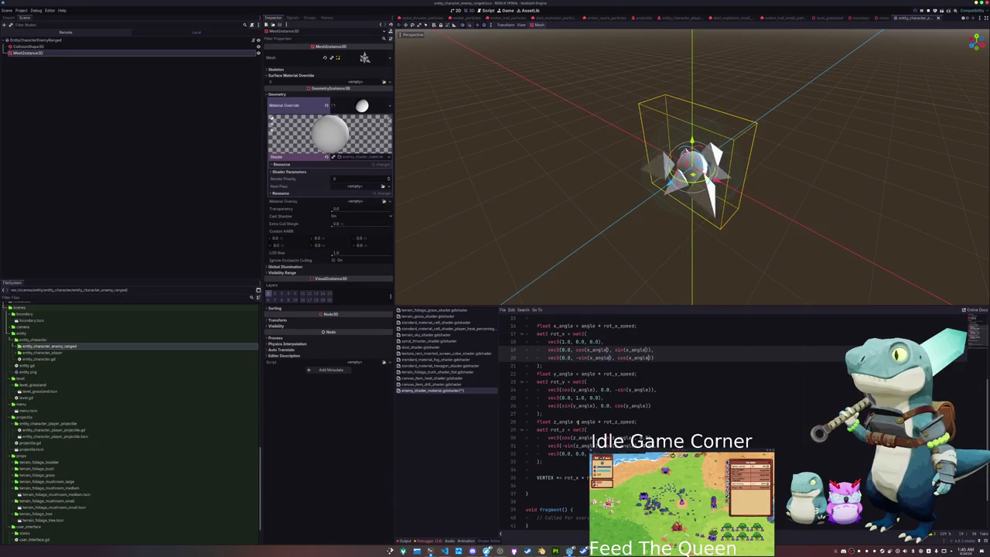
{"action": "left_click", "coordinate": [605, 374]}
{"action": "key", "text": "Down"}
{"action": "key", "text": "Down"}
{"action": "key", "text": "Down"}
{"action": "key", "text": "ctrl+s"}
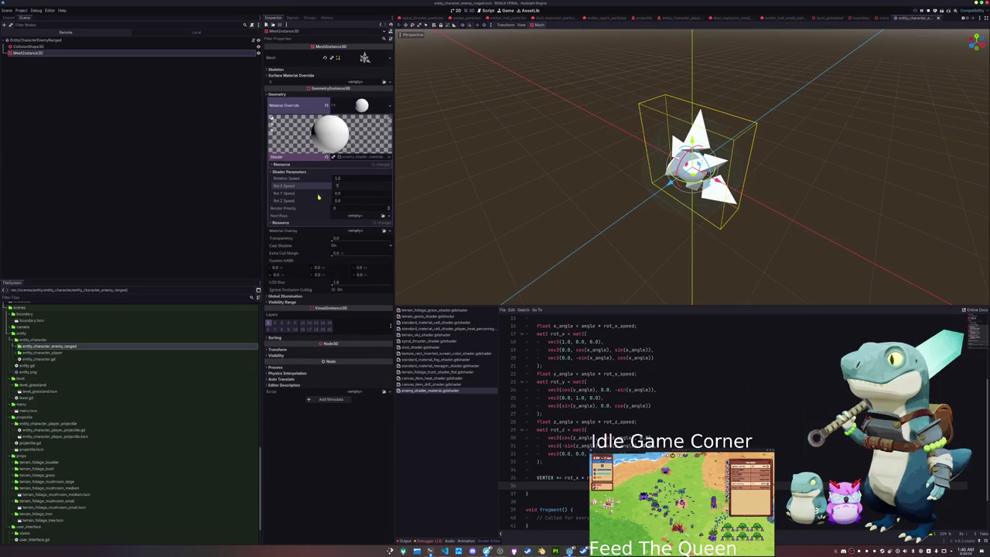
{"action": "left_click", "coordinate": [338, 186]}
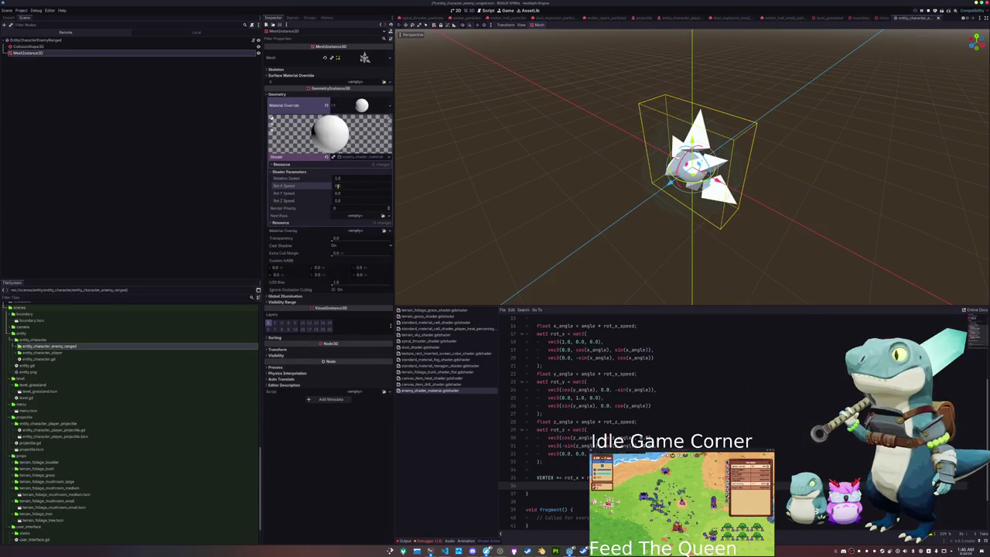
{"action": "left_click", "coordinate": [336, 195]}
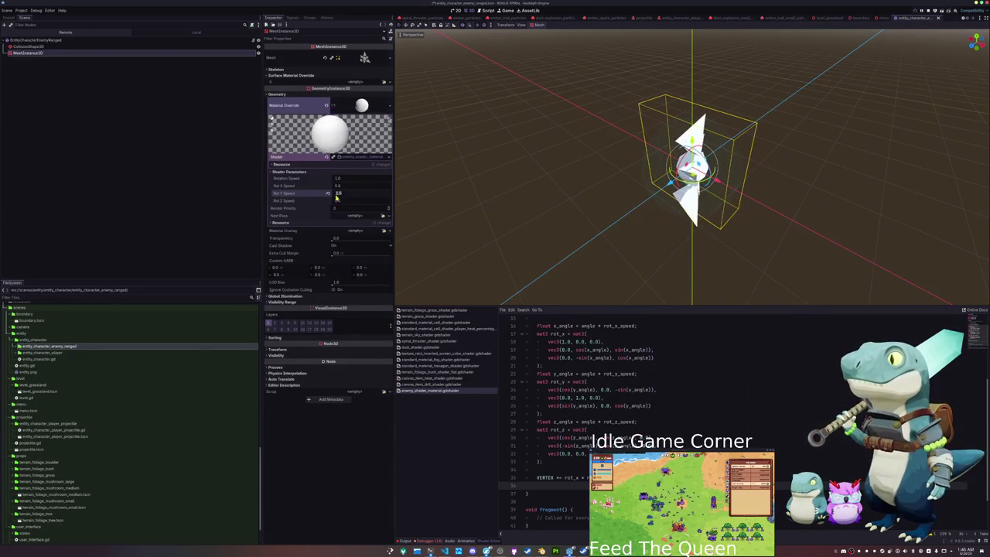
{"action": "left_click", "coordinate": [338, 200]}
{"action": "type", "text": "1"}
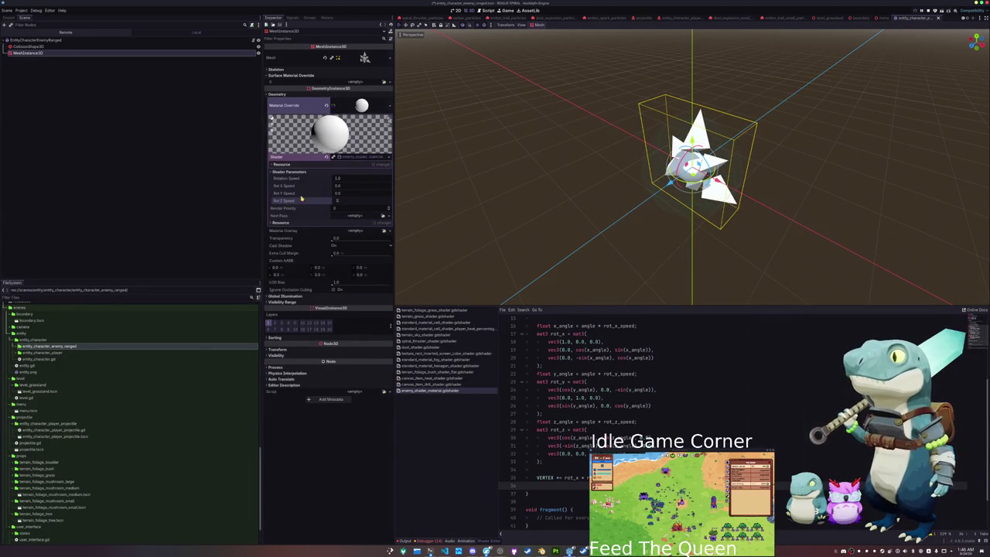
{"action": "key", "text": "Return"}
{"action": "left_click_drag", "start_coordinate": [542, 222], "coordinate": [548, 206]}
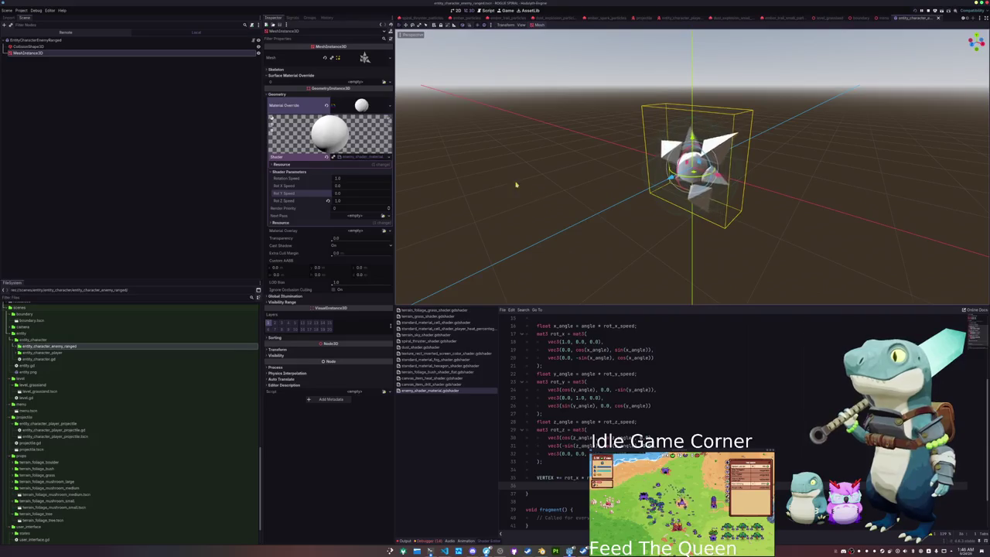
{"action": "key", "text": "r"}
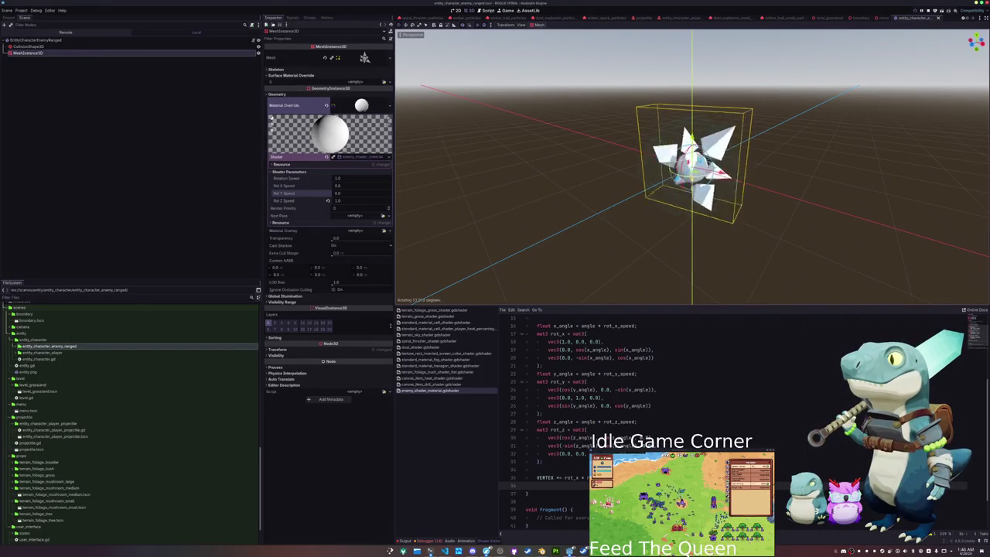
{"action": "key", "text": "Escape"}
{"action": "left_click", "coordinate": [617, 391]}
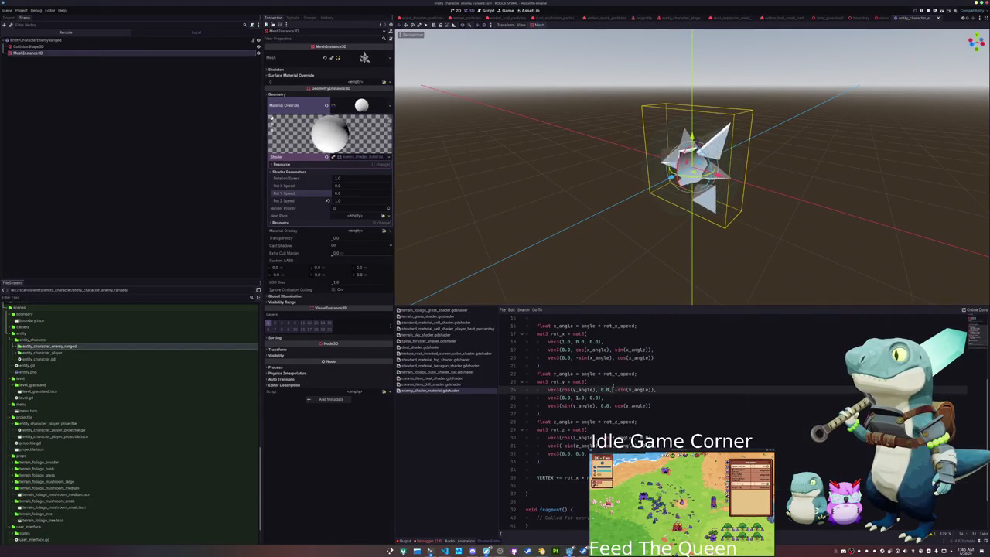
{"action": "scroll", "coordinate": [617, 392], "scroll_direction": "down", "scroll_amount": 2}
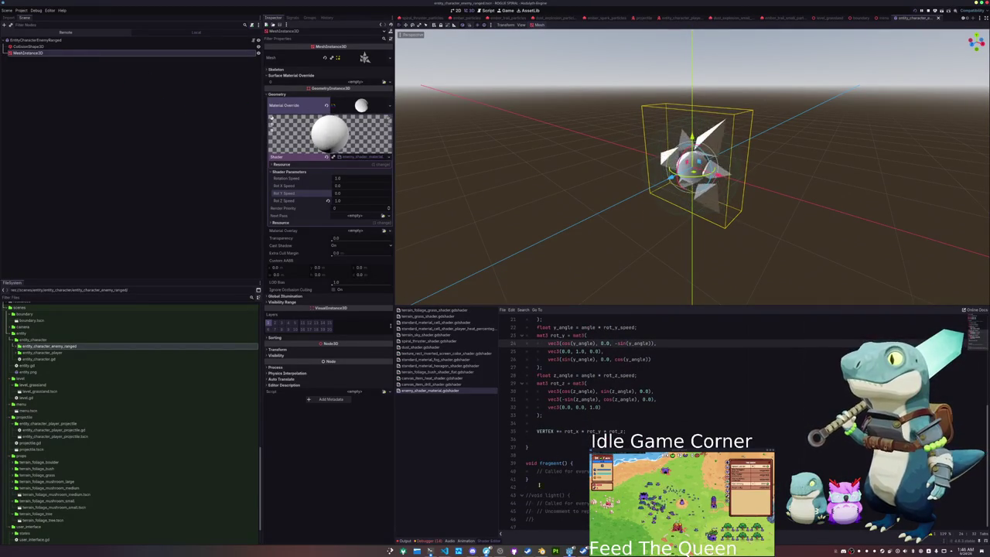
- Paste the light() function from the cell shader into the enemy shader
{"action": "left_click", "coordinate": [425, 322]}
{"action": "left_click", "coordinate": [521, 462]}
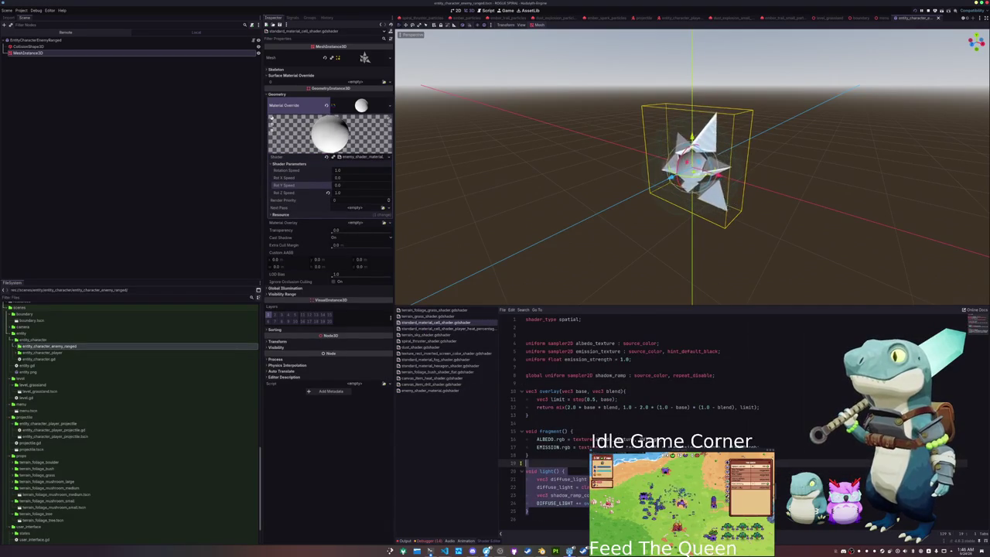
{"action": "left_click", "coordinate": [428, 390]}
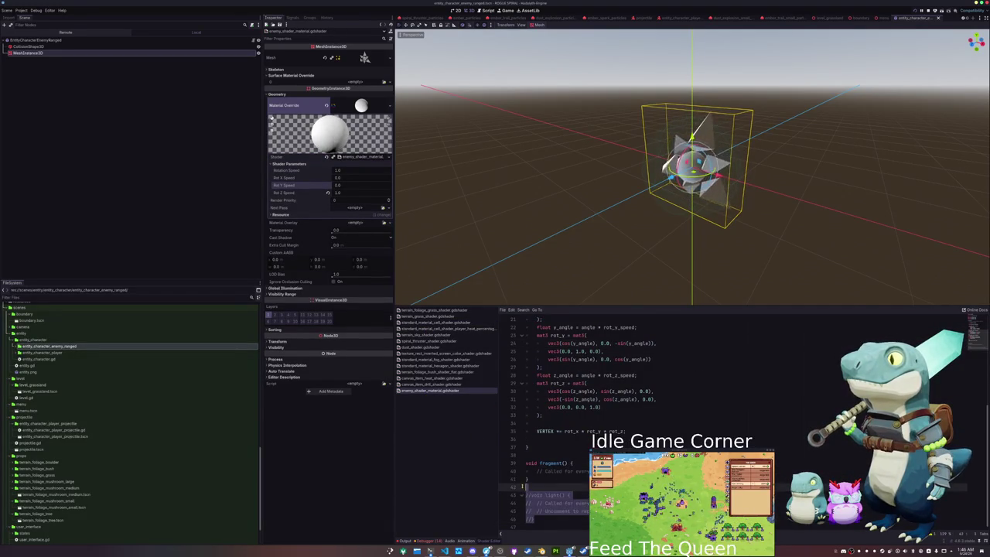
{"action": "key", "text": "ctrl+v"}
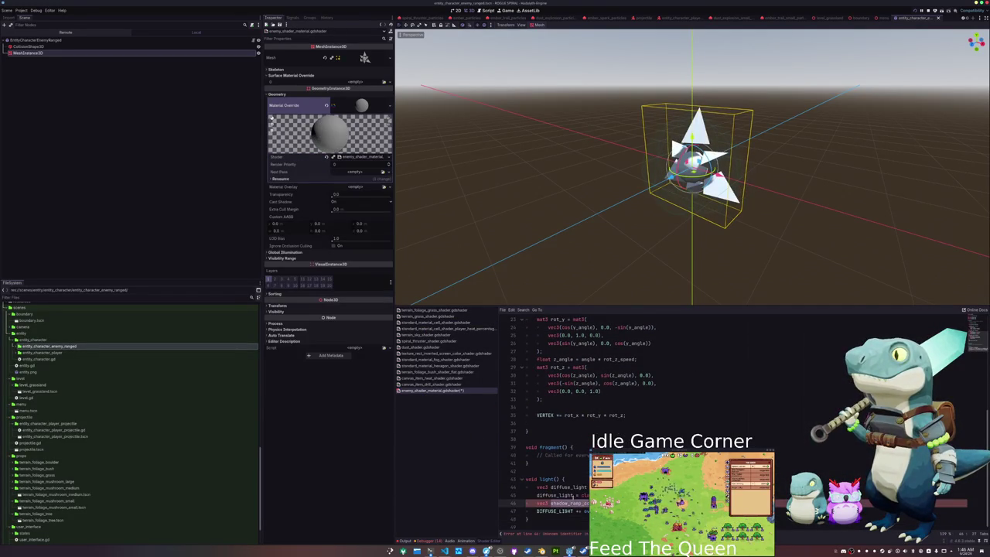
- Add 'global uniform sampler2D shadow_ramp : repeat_disable;' at the top of the enemy shader
{"action": "scroll", "coordinate": [540, 387], "scroll_direction": "up", "scroll_amount": 8}
{"action": "left_click", "coordinate": [539, 327]}
{"action": "key", "text": "Return"}
{"action": "key", "text": "Return"}
{"action": "key", "text": "Up"}
{"action": "type", "text": "global uniform "}
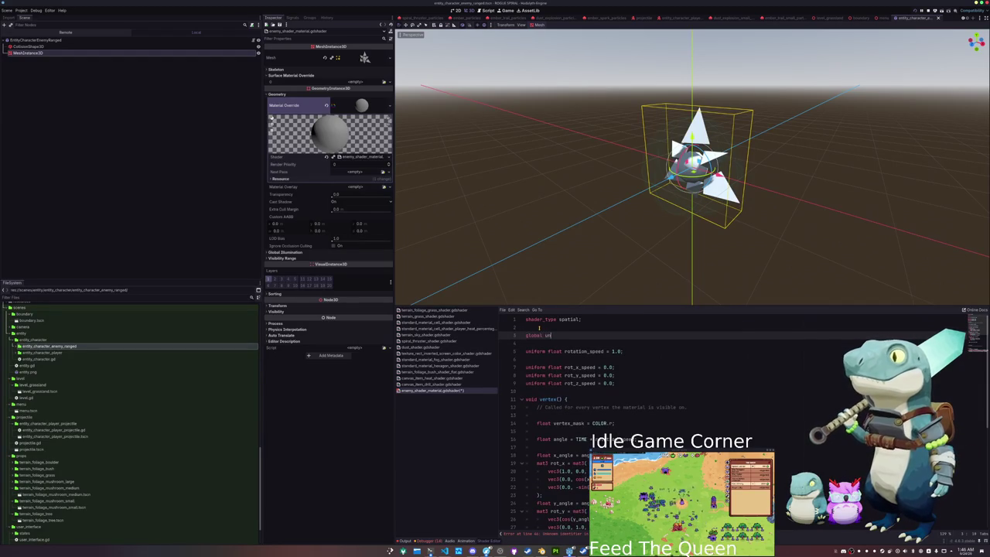
{"action": "type", "text": "sampler2d shadow_ram"}
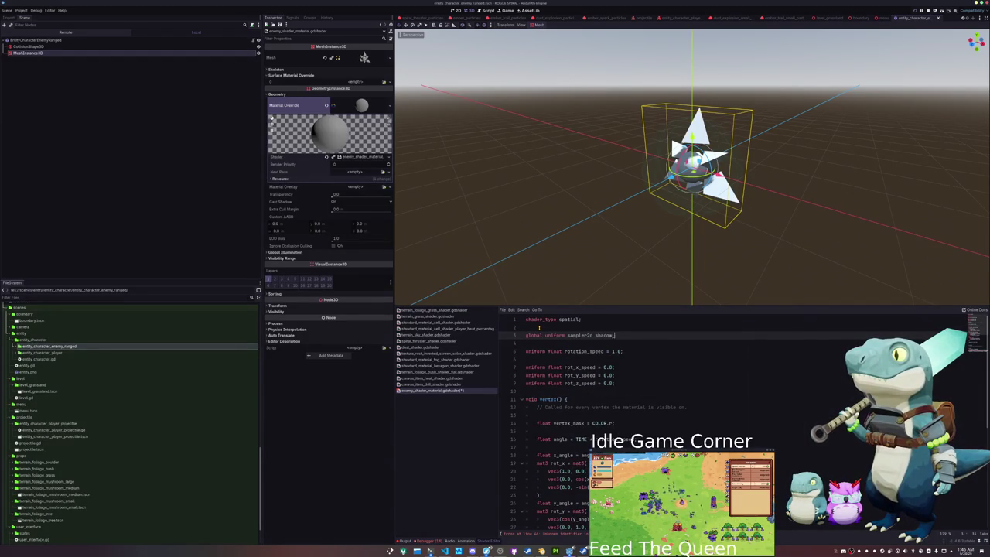
{"action": "type", "text": "p : repeat_dis"}
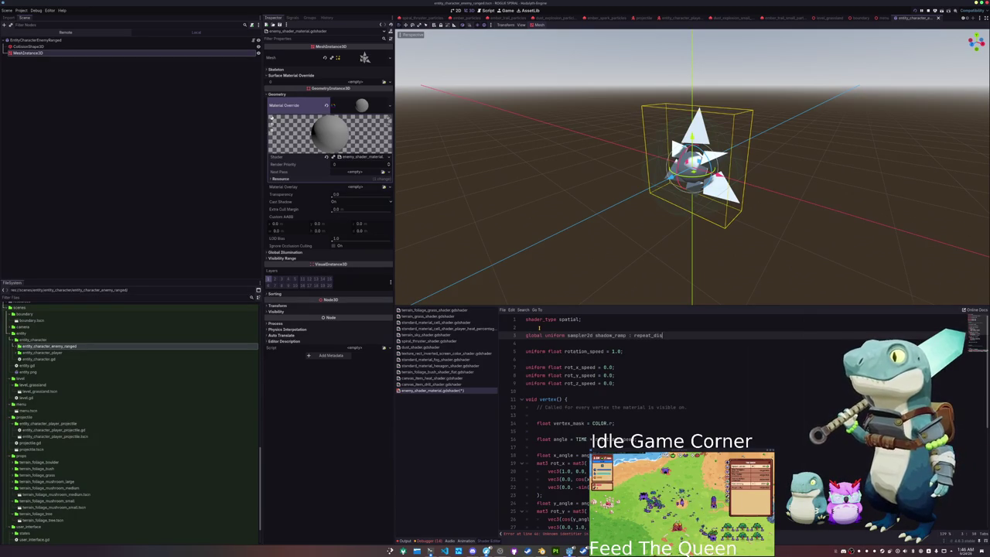
{"action": "key", "text": "BackSpace"}
{"action": "key", "text": "BackSpace"}
{"action": "key", "text": "BackSpace"}
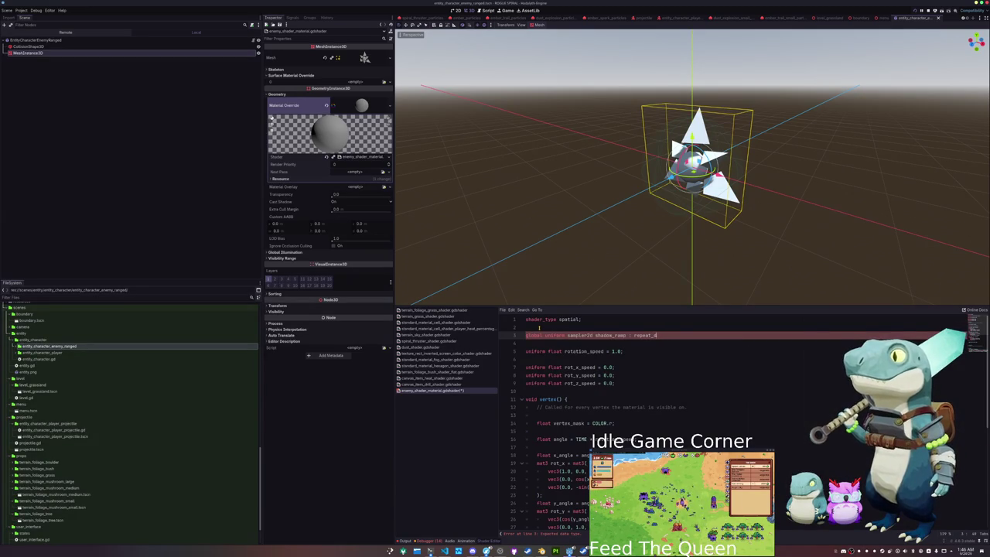
{"action": "key", "text": "Right"}
{"action": "key", "text": "Right"}
{"action": "key", "text": "Right"}
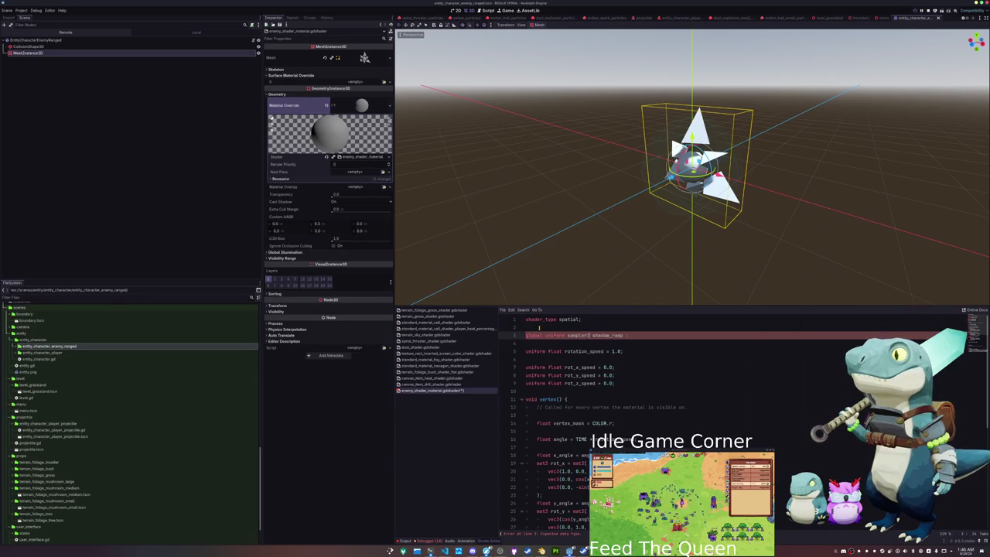
{"action": "type", "text": "repeat_disable;"}
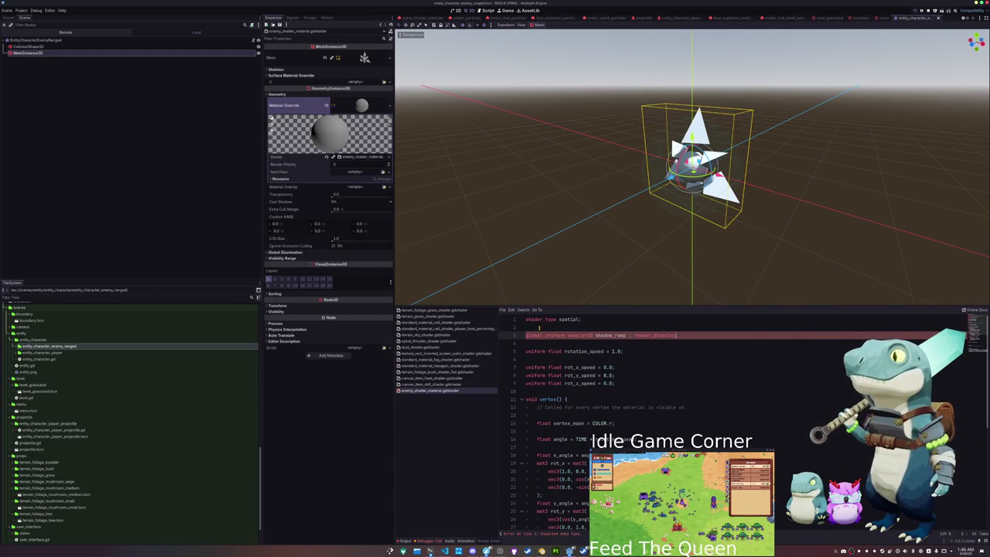
- Copy the overlay() function from the cell shader and paste it below the enemy shader's uniforms
{"action": "scroll", "coordinate": [633, 368], "scroll_direction": "down", "scroll_amount": 8}
{"action": "scroll", "coordinate": [604, 427], "scroll_direction": "down", "scroll_amount": 1}
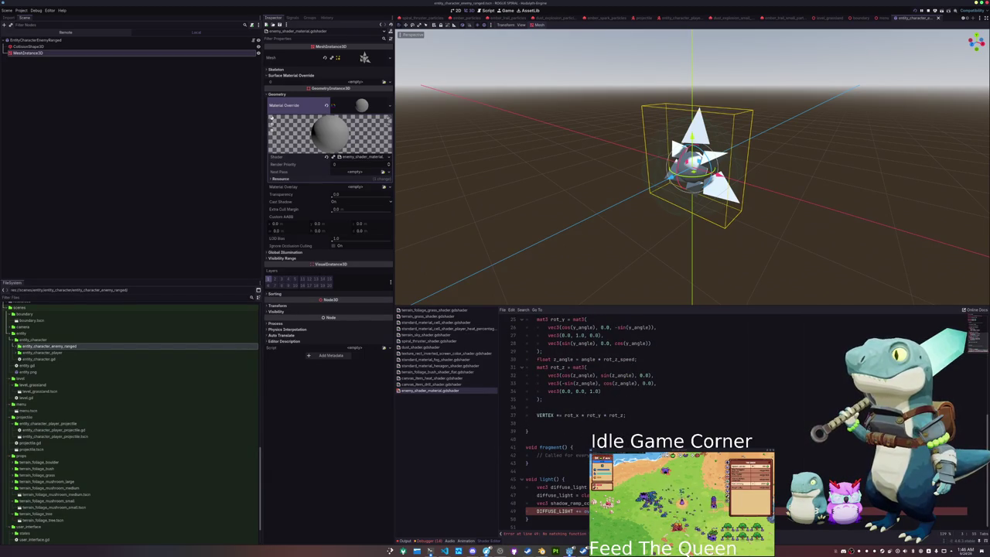
{"action": "left_click", "coordinate": [437, 322]}
{"action": "left_click_drag", "start_coordinate": [531, 416], "coordinate": [526, 383]}
{"action": "key", "text": "ctrl+c"}
{"action": "left_click", "coordinate": [430, 390]}
{"action": "scroll", "coordinate": [530, 390], "scroll_direction": "up", "scroll_amount": 5}
{"action": "left_click", "coordinate": [530, 390]}
{"action": "key", "text": "ctrl+v"}
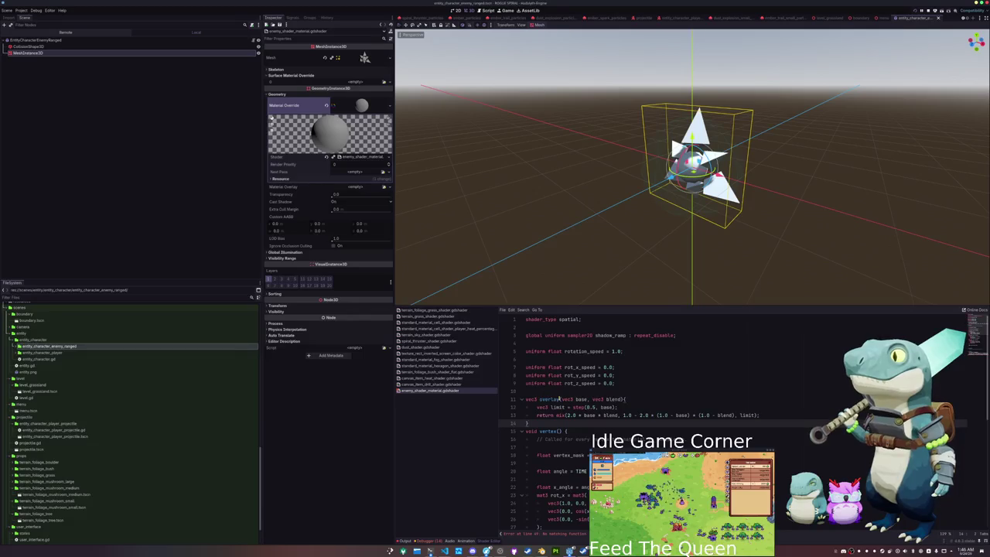
- Add a blank line after overlay() so the shader recompiles, and orbit to check the spinning star mesh
{"action": "key", "text": "Return"}
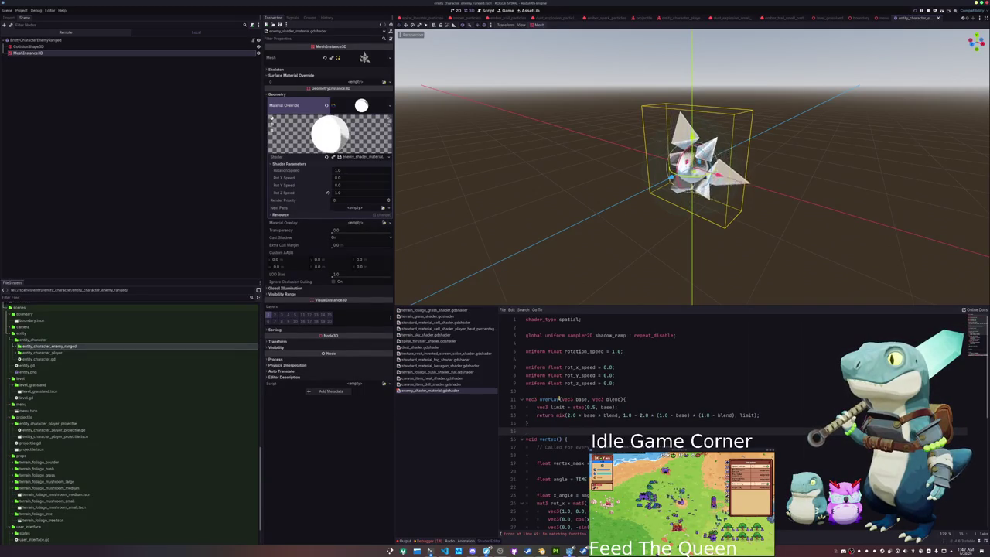
{"action": "scroll", "coordinate": [614, 239], "scroll_direction": "up", "scroll_amount": 3}
{"action": "mouse_move", "coordinate": [614, 239]}
{"action": "left_mouse_down"}
{"action": "mouse_move", "coordinate": [613, 266]}
{"action": "mouse_move", "coordinate": [621, 249]}
{"action": "left_mouse_up"}
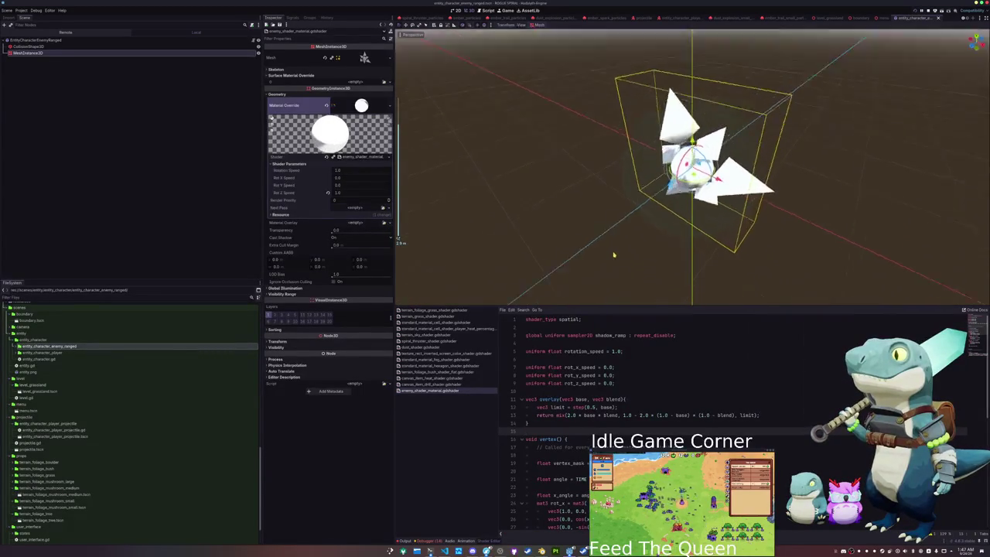
{"action": "scroll", "coordinate": [621, 249], "scroll_direction": "down", "scroll_amount": 3}
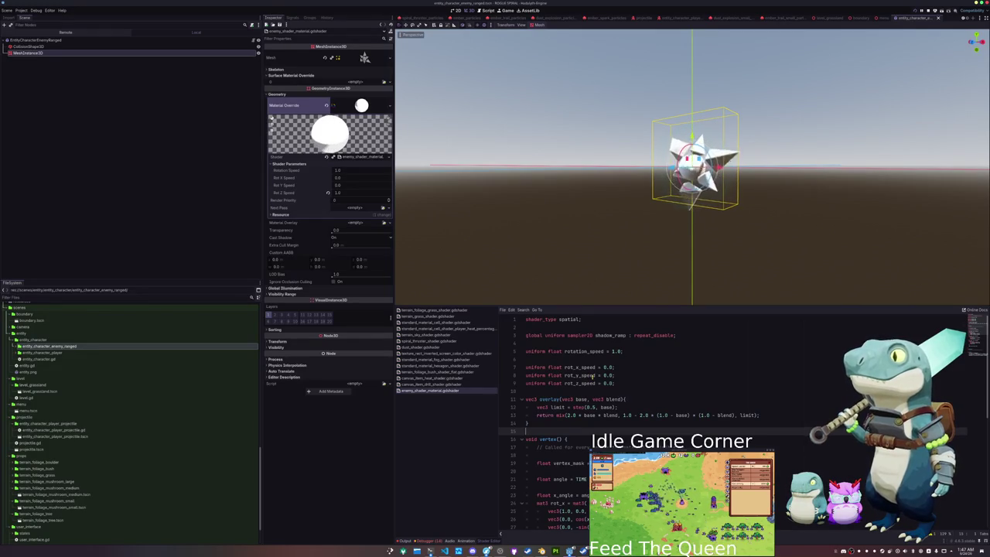
{"action": "left_click", "coordinate": [568, 392]}
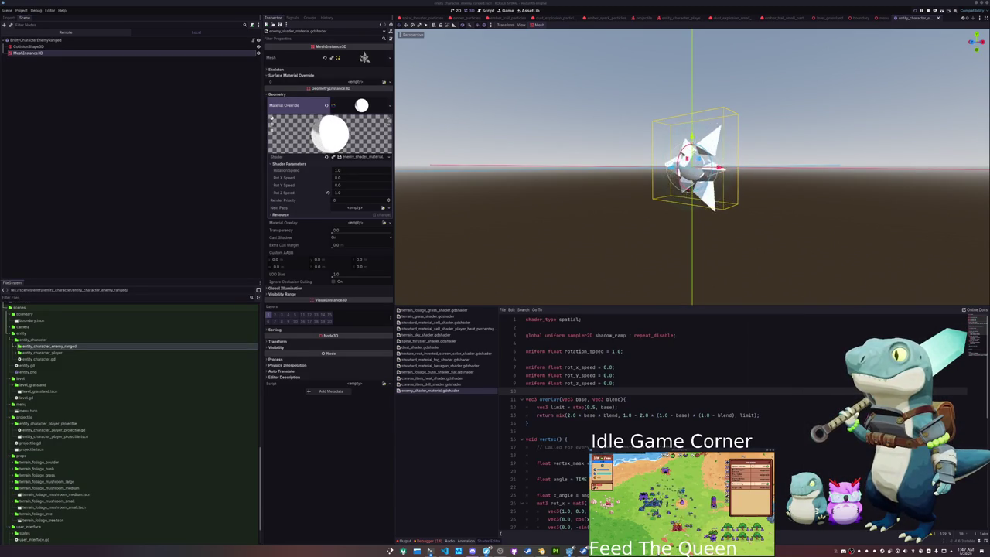
{"action": "key", "text": "KP_8"}
{"action": "key", "text": "KP_4"}
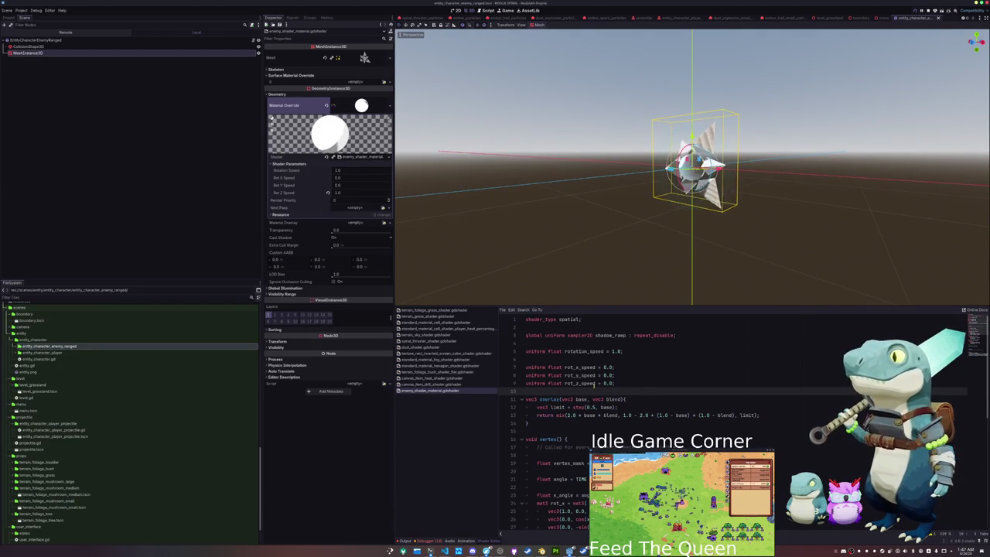
{"action": "scroll", "coordinate": [577, 391], "scroll_direction": "down", "scroll_amount": 1}
{"action": "key", "text": "Down"}
{"action": "key", "text": "Down"}
{"action": "key", "text": "Down"}
{"action": "scroll", "coordinate": [559, 405], "scroll_direction": "down", "scroll_amount": 6}
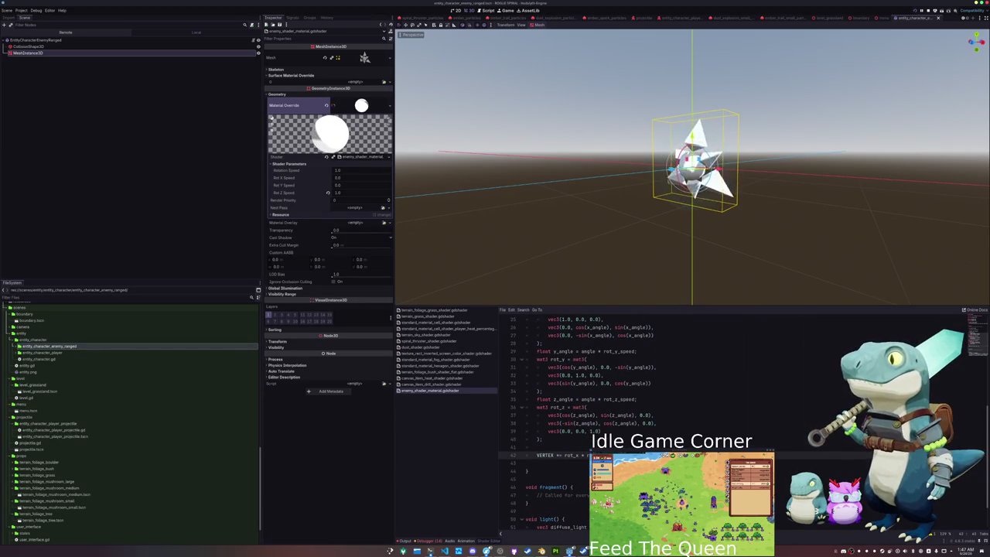
{"action": "key", "text": "Up"}
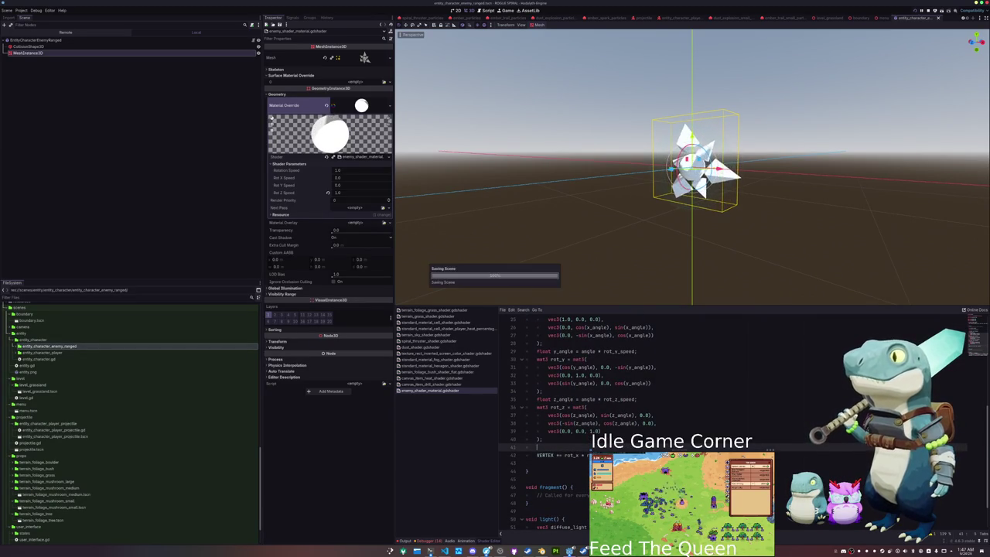
{"action": "key", "text": "Up"}
{"action": "key", "text": "Up"}
{"action": "key", "text": "Up"}
{"action": "key", "text": "Up"}
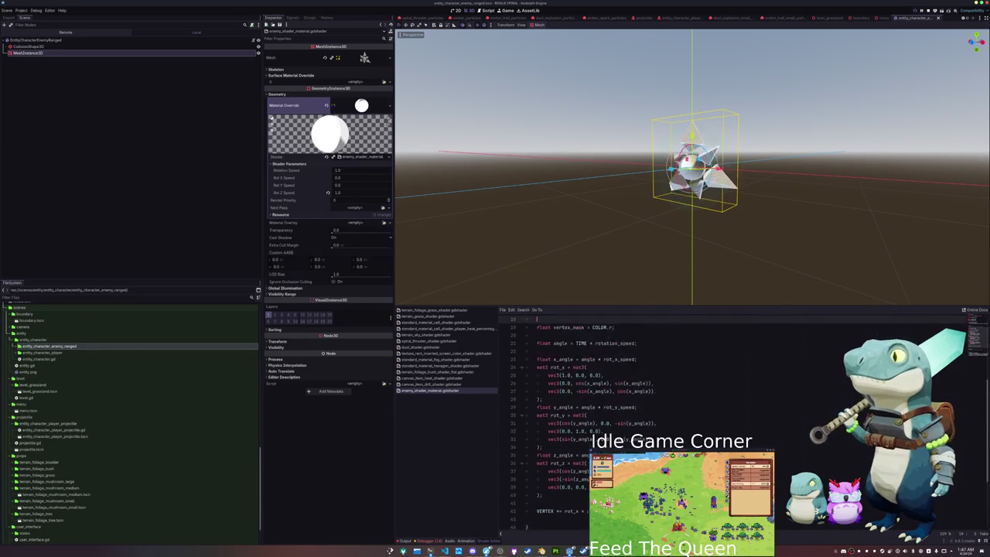
- Open a line before vertex()'s closing brace and start typing 'float size = sin('
{"action": "key", "text": "Down"}
{"action": "key", "text": "Down"}
{"action": "key", "text": "Down"}
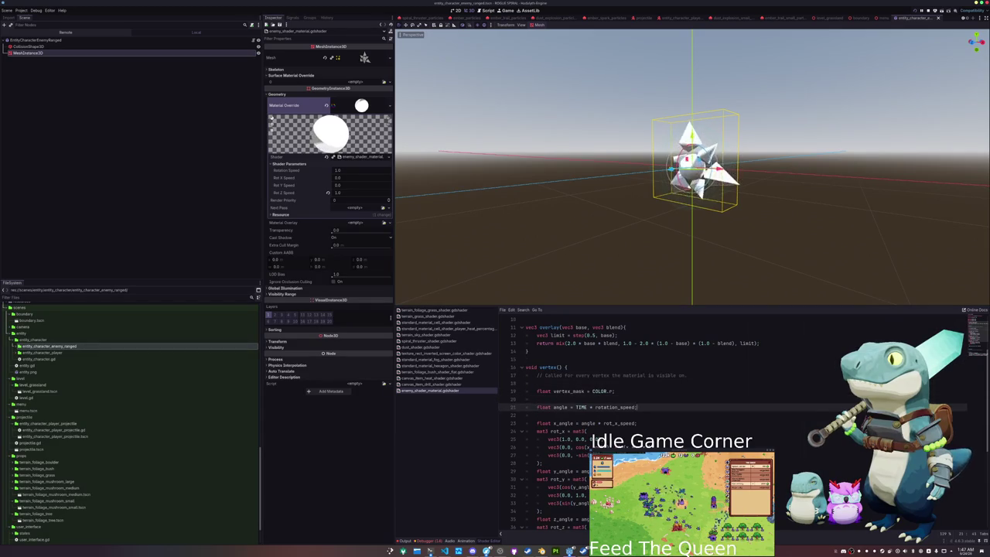
{"action": "key", "text": "Return"}
{"action": "key", "text": "Delete"}
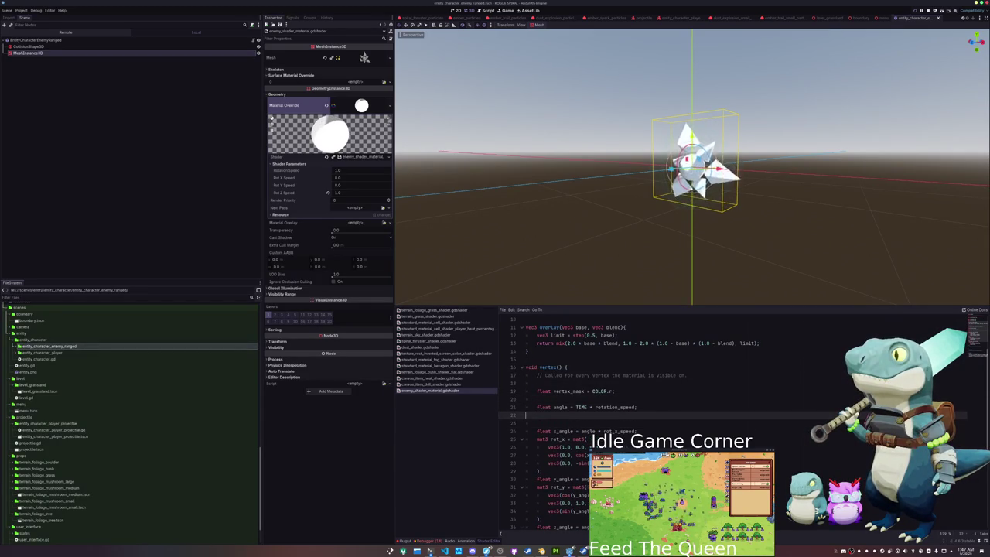
{"action": "key", "text": "Down"}
{"action": "key", "text": "Down"}
{"action": "key", "text": "Down"}
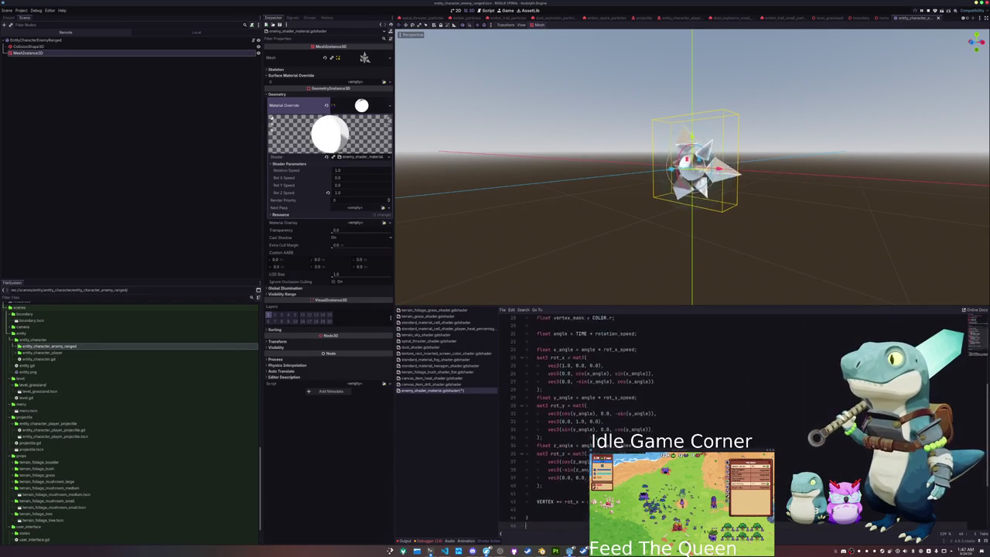
{"action": "key", "text": "Up"}
{"action": "key", "text": "Up"}
{"action": "key", "text": "Up"}
{"action": "key", "text": "Return"}
{"action": "key", "text": "Return"}
{"action": "key", "text": "Up"}
{"action": "type", "text": "float "}
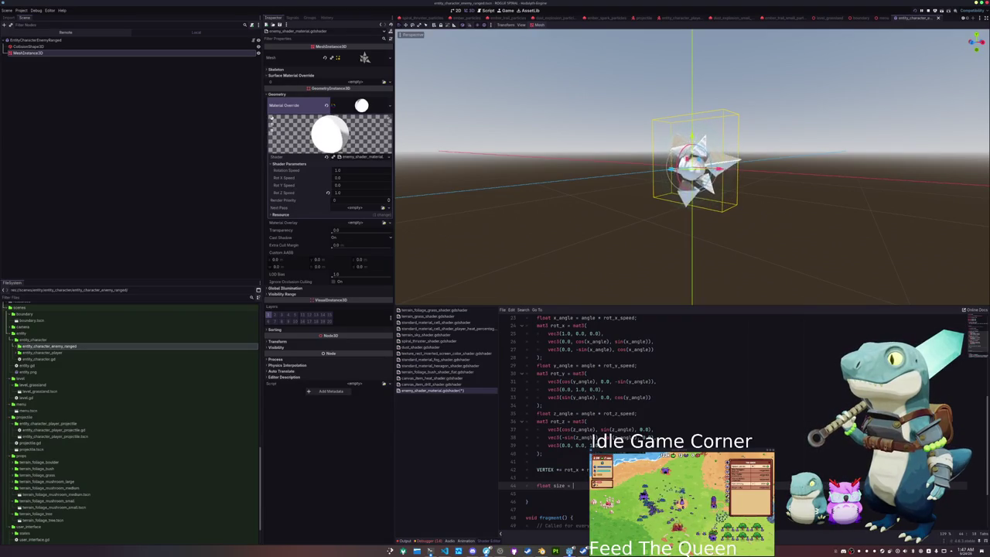
{"action": "type", "text": "n"}
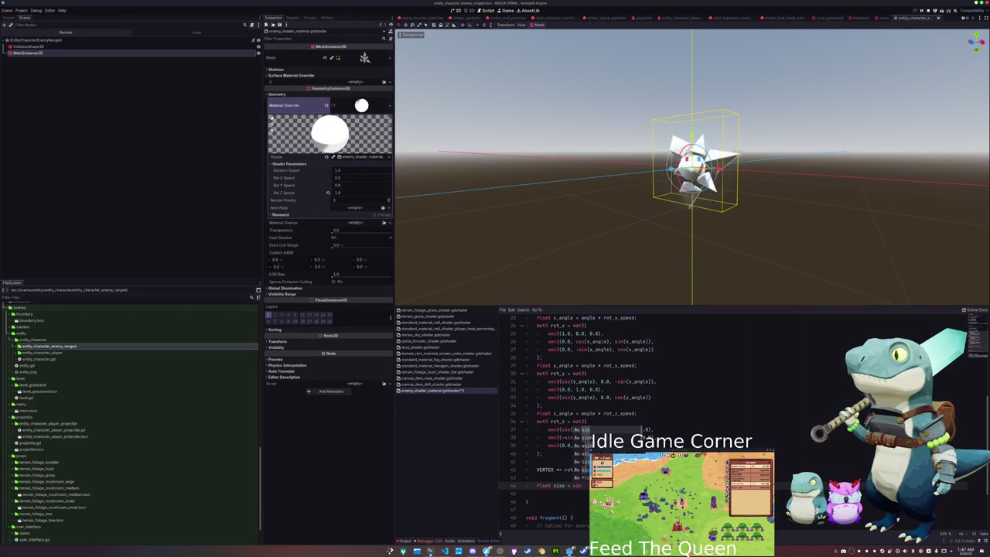
{"action": "type", "text": "("}
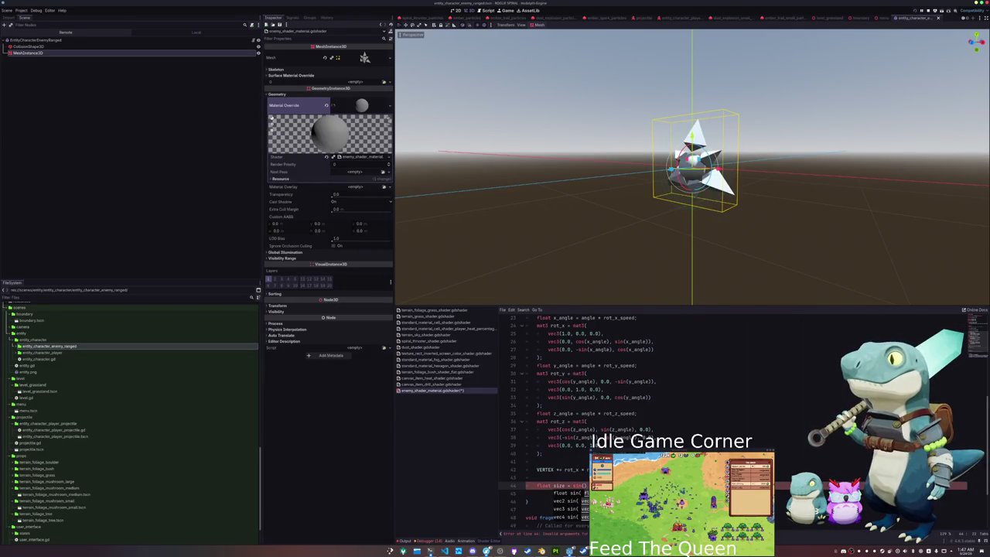
{"action": "key", "text": "Escape"}
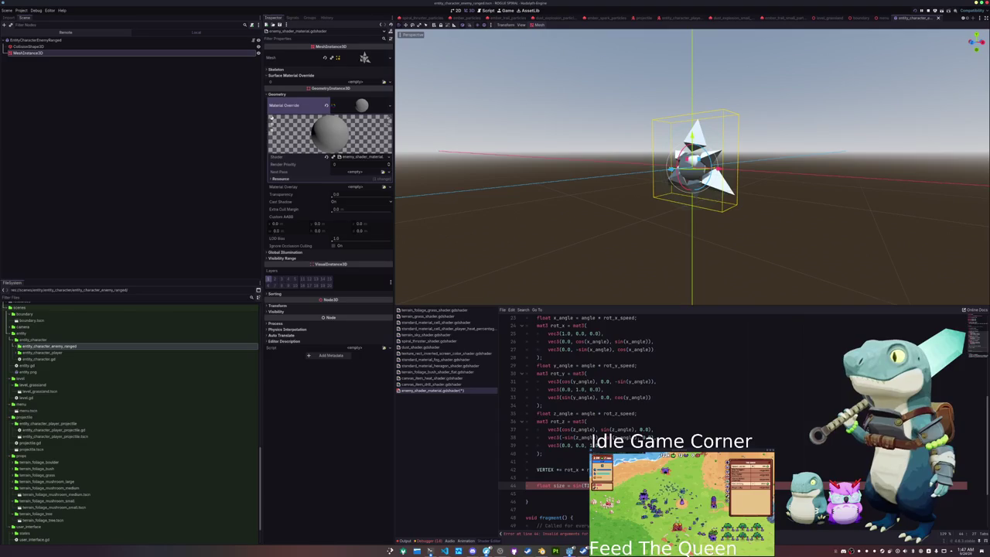
{"action": "key", "text": "Left"}
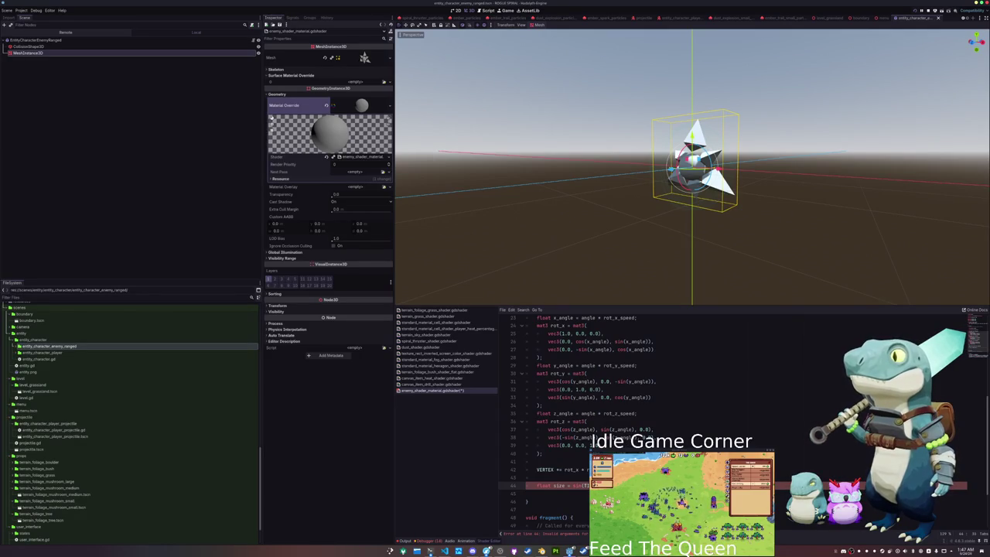
{"action": "scroll", "coordinate": [560, 423], "scroll_direction": "up", "scroll_amount": 7}
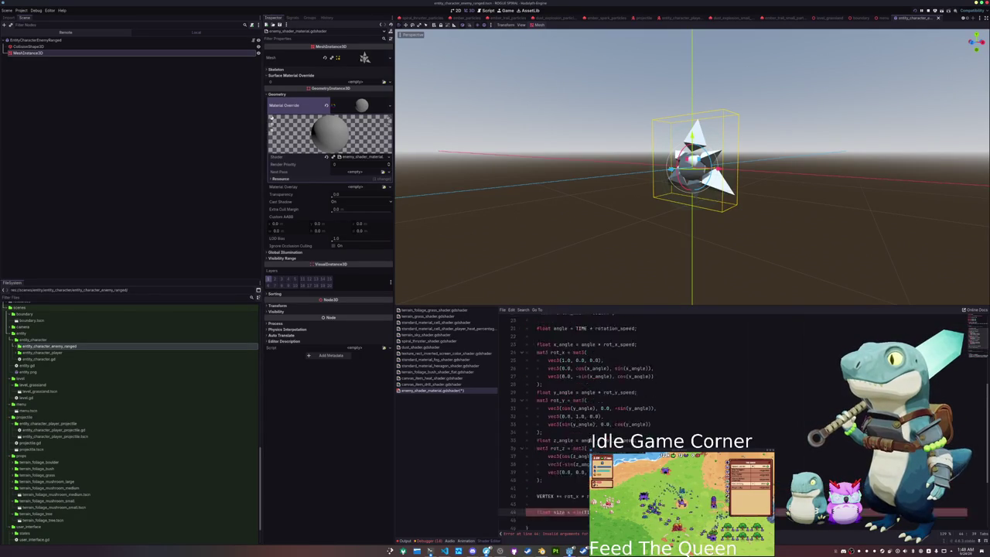
- Add a size_speed uniform below rotation_speed, then return to the end of the size line
{"action": "left_click", "coordinate": [542, 359]}
{"action": "key", "text": "Return"}
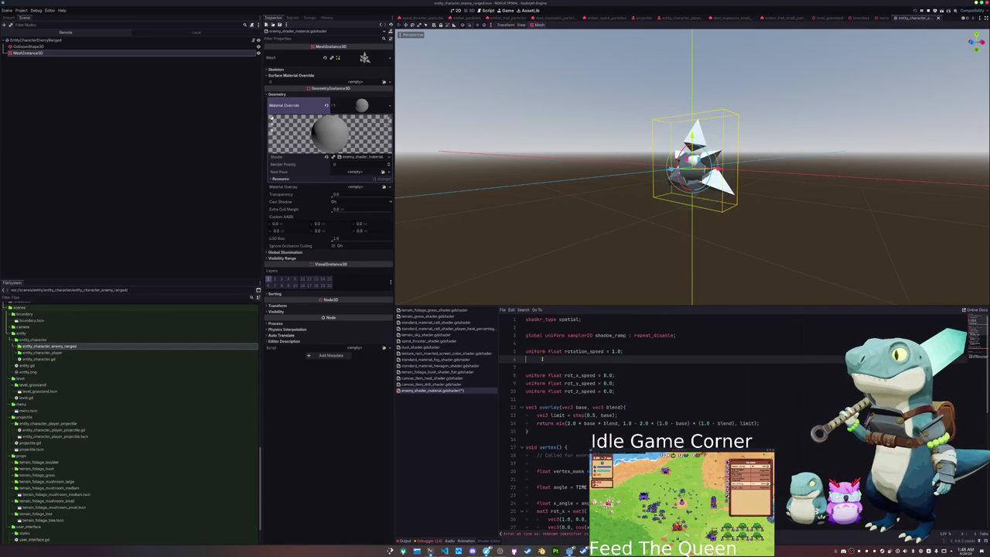
{"action": "type", "text": "uniform float size_sp"}
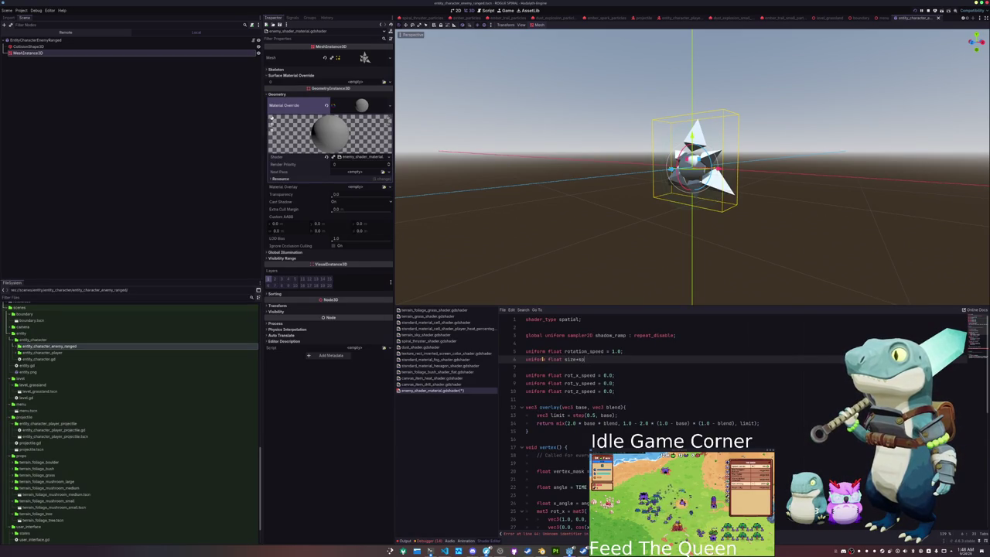
{"action": "key", "text": "BackSpace"}
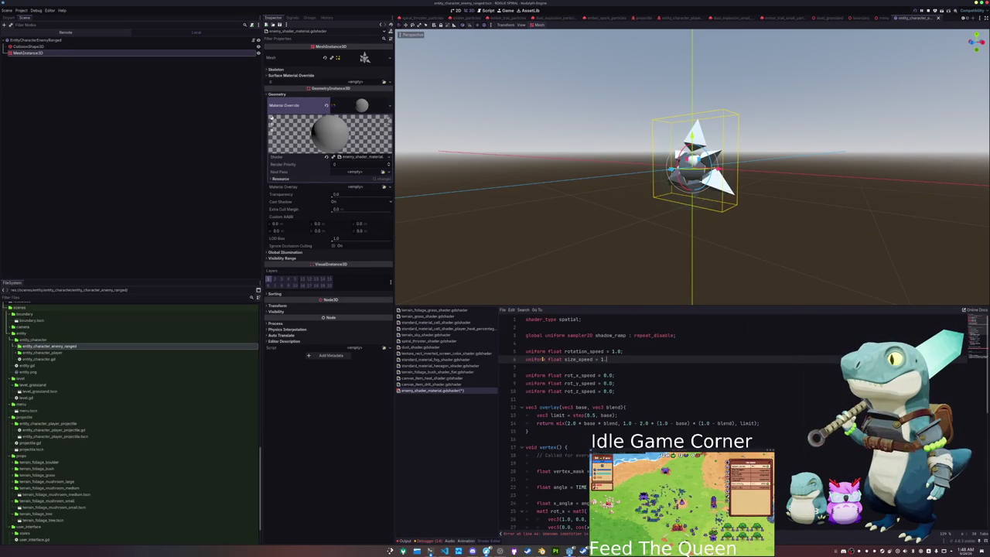
{"action": "scroll", "coordinate": [565, 362], "scroll_direction": "down", "scroll_amount": 10}
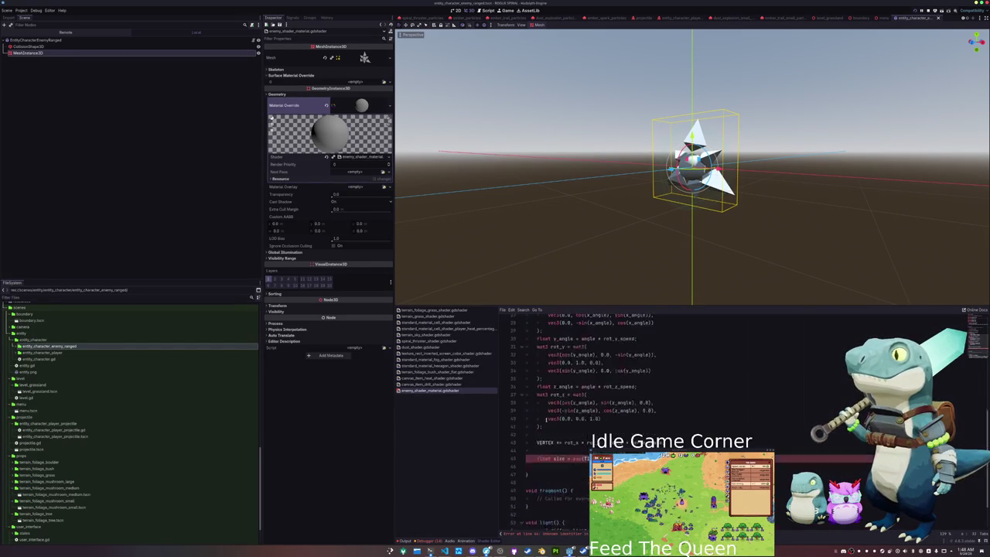
{"action": "left_click", "coordinate": [564, 424]}
{"action": "left_click", "coordinate": [645, 416]}
- Finish the size line and add 'VERTEX *= size * vertex_mask;' to vertex()
{"action": "type", "text": ";"}
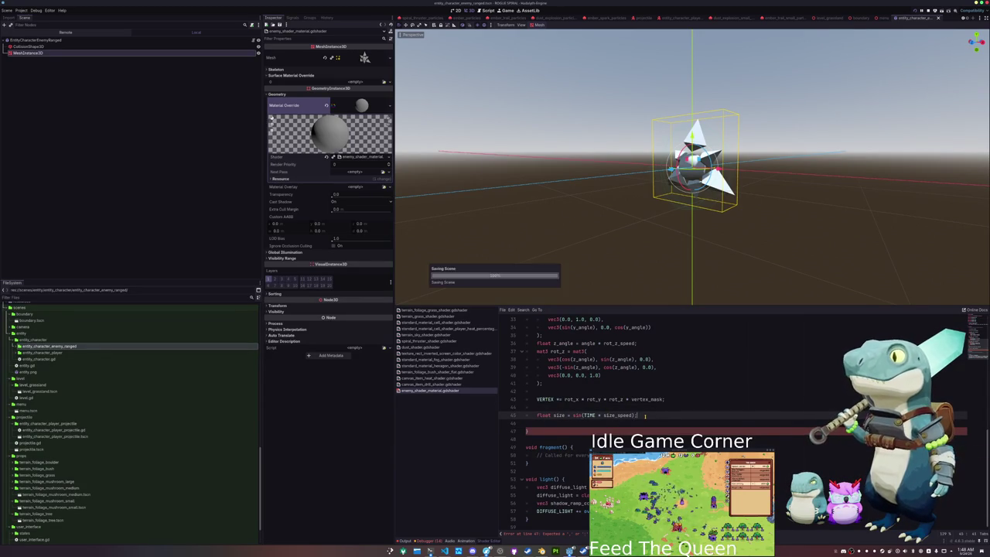
{"action": "key", "text": "Return"}
{"action": "key", "text": "Return"}
{"action": "type", "text": "vERTEX +"}
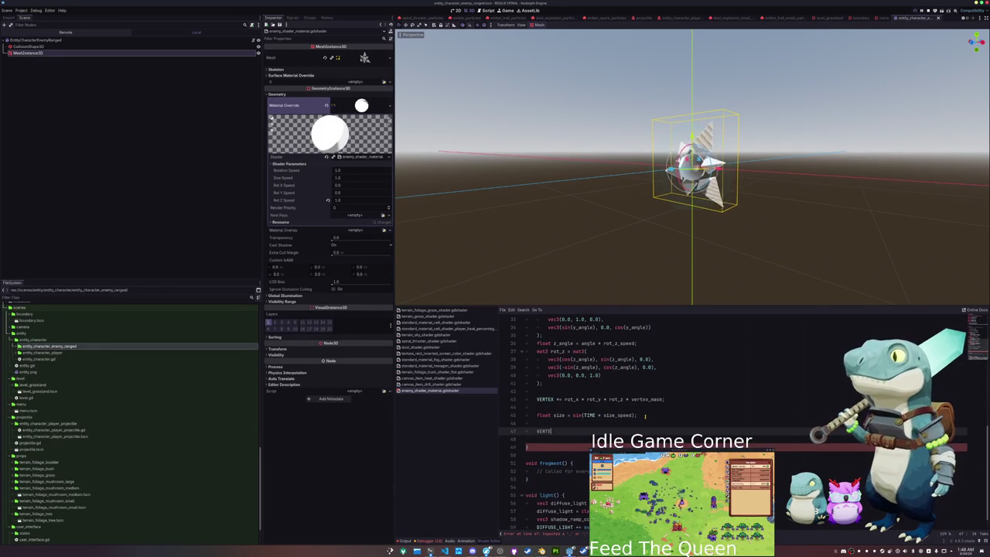
{"action": "type", "text": "="}
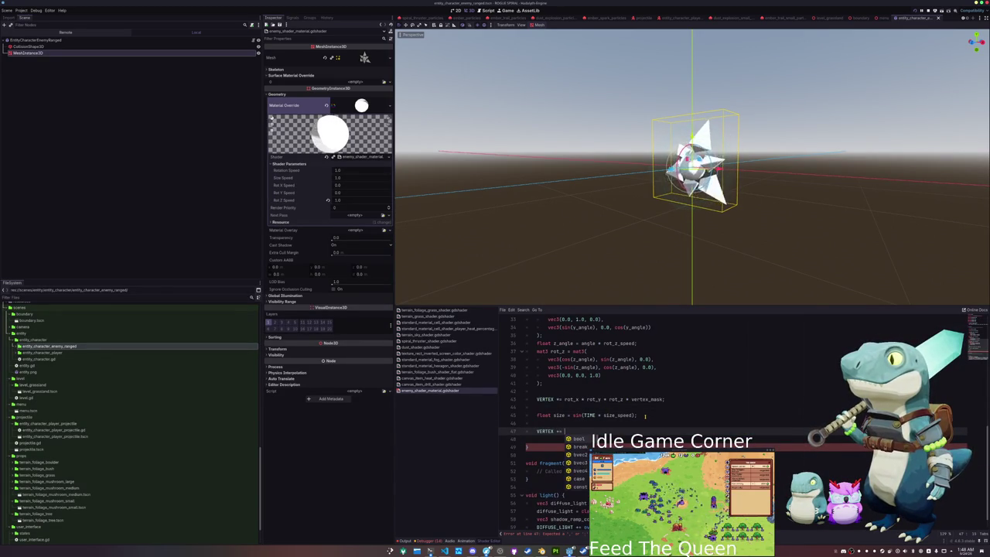
{"action": "key", "text": "BackSpace"}
{"action": "key", "text": "BackSpace"}
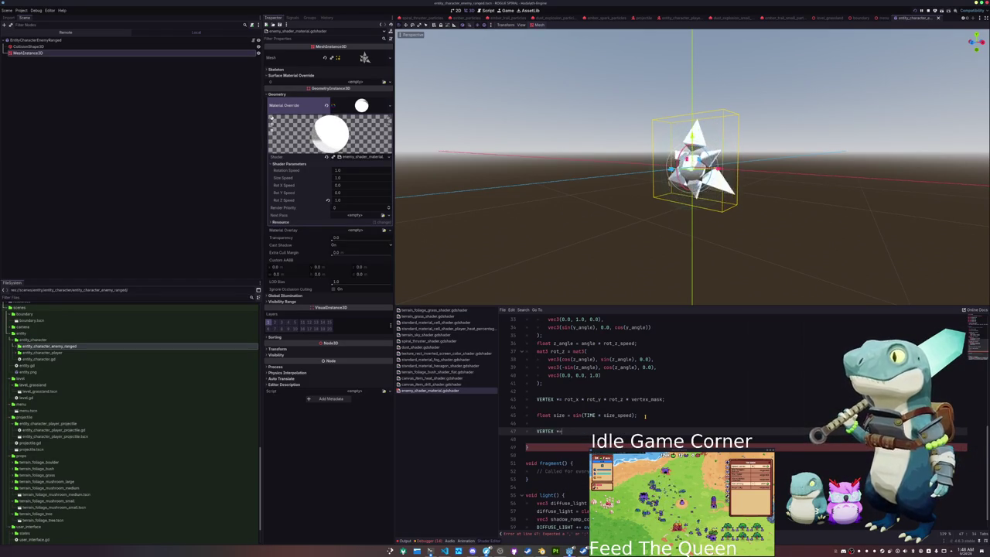
{"action": "type", "text": " siz"}
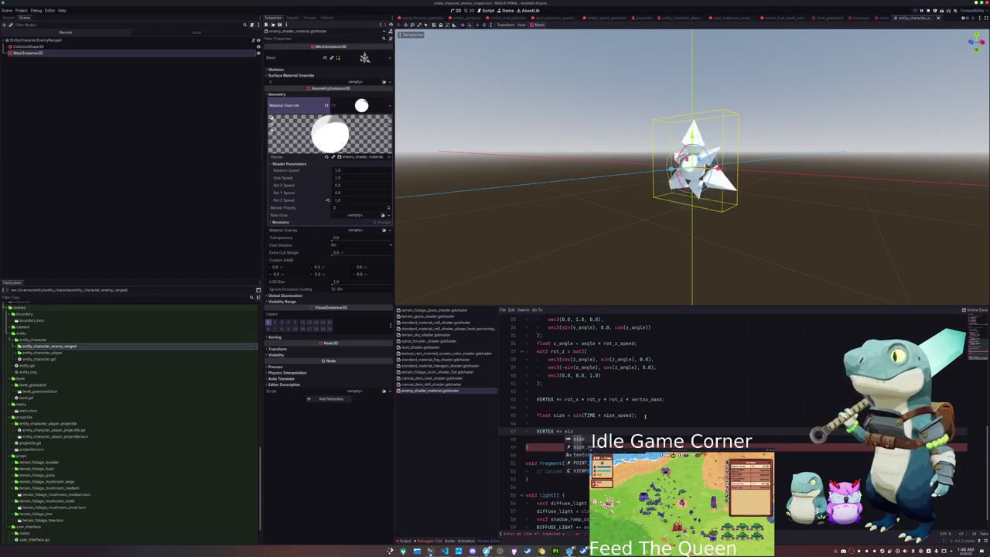
{"action": "type", "text": "e*"}
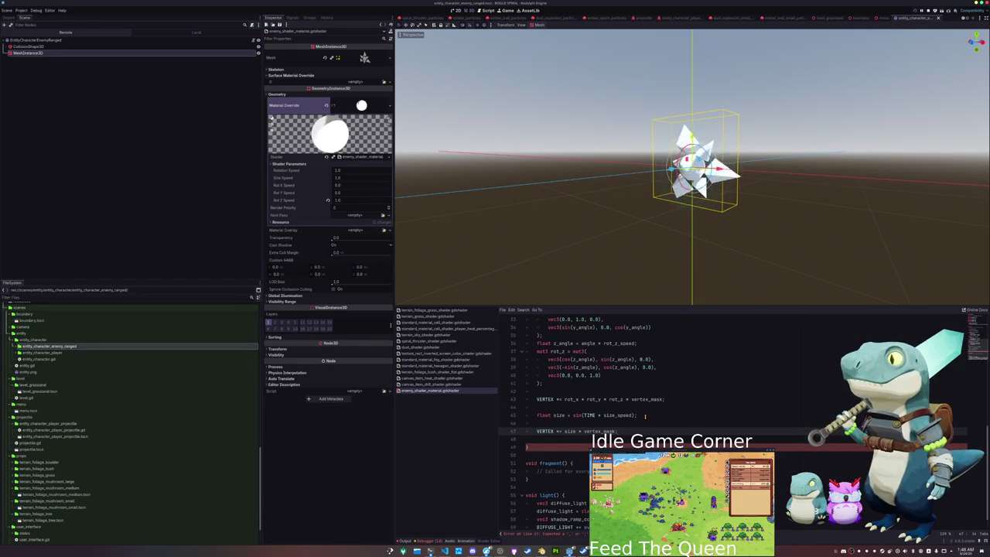
{"action": "type", "text": ";"}
{"action": "left_click", "coordinate": [646, 415]}
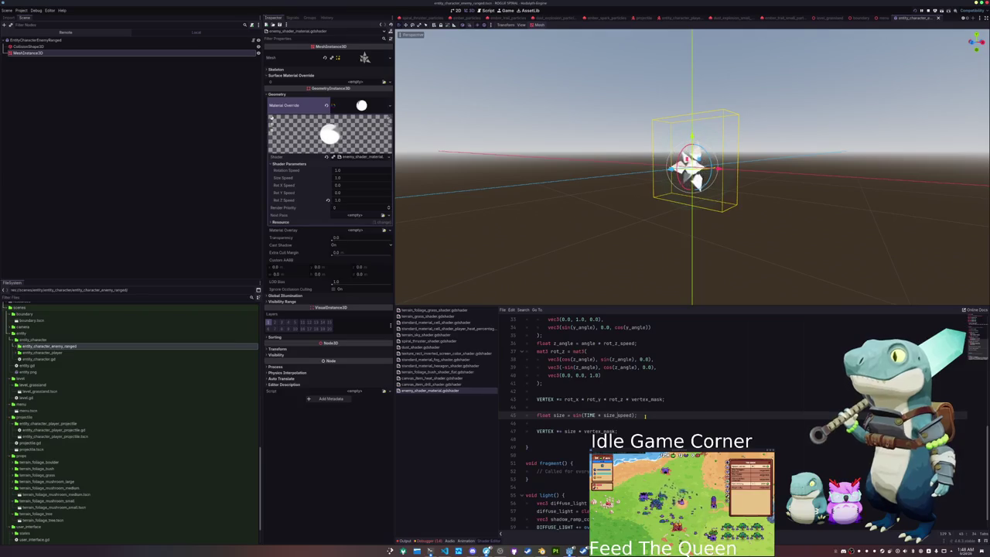
{"action": "key", "text": "Up"}
{"action": "key", "text": "Up"}
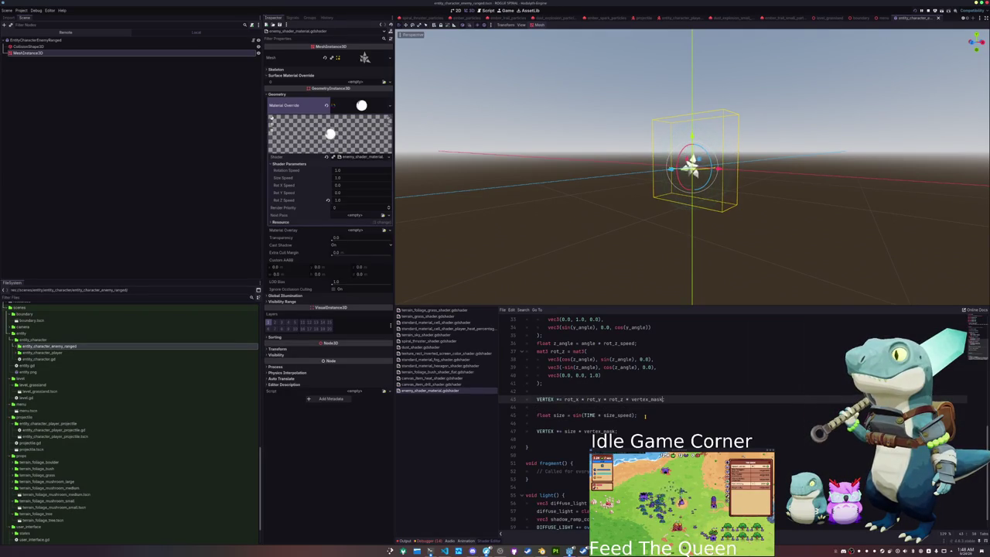
- Set ALBEDO = vec3(COLOR) in fragment() and save the shader and scene
{"action": "scroll", "coordinate": [645, 416], "scroll_direction": "down", "scroll_amount": 1}
{"action": "left_click", "coordinate": [611, 455]}
{"action": "key", "text": "Return"}
{"action": "key", "text": "Return"}
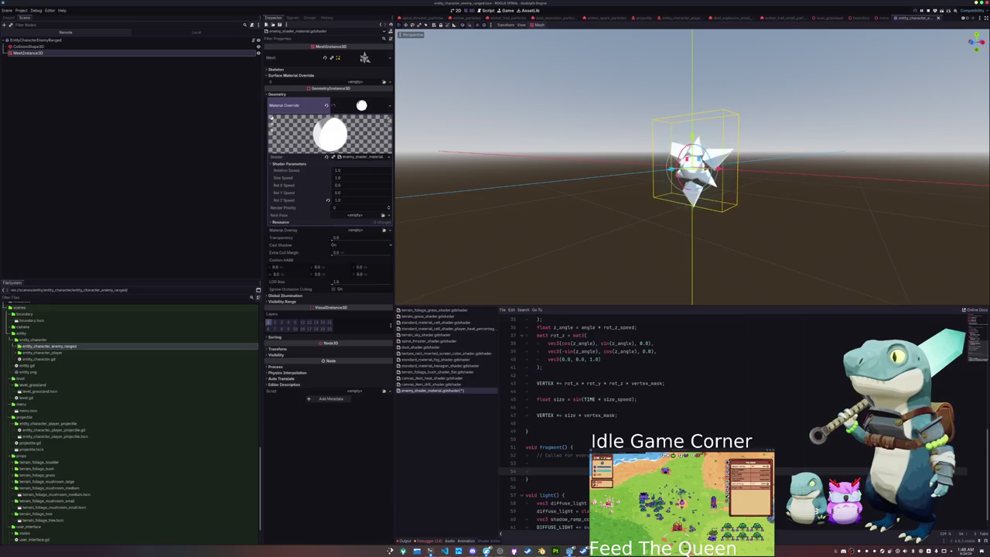
{"action": "type", "text": "ALBEDO =vec3(COLOR"}
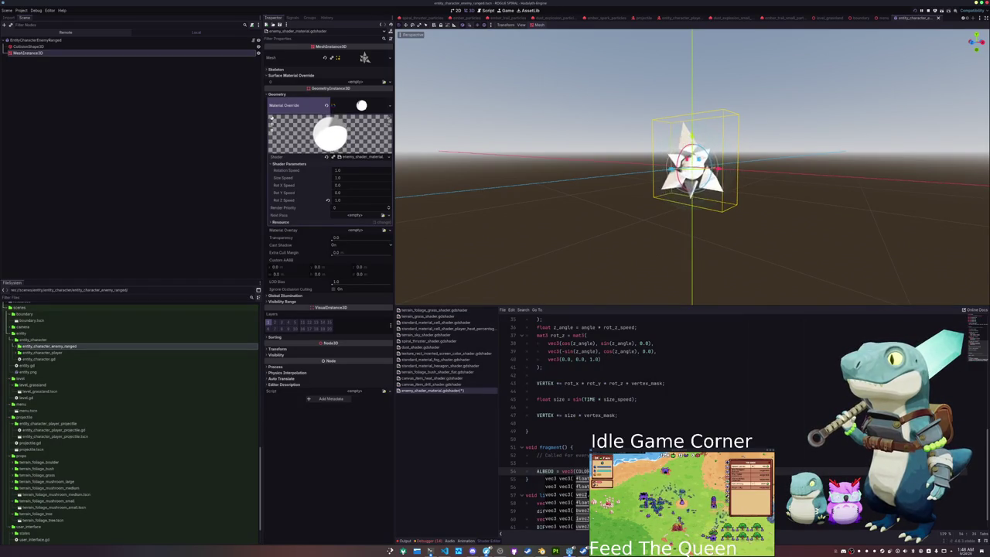
{"action": "type", "text": ")"}
{"action": "key", "text": "ctrl+s"}
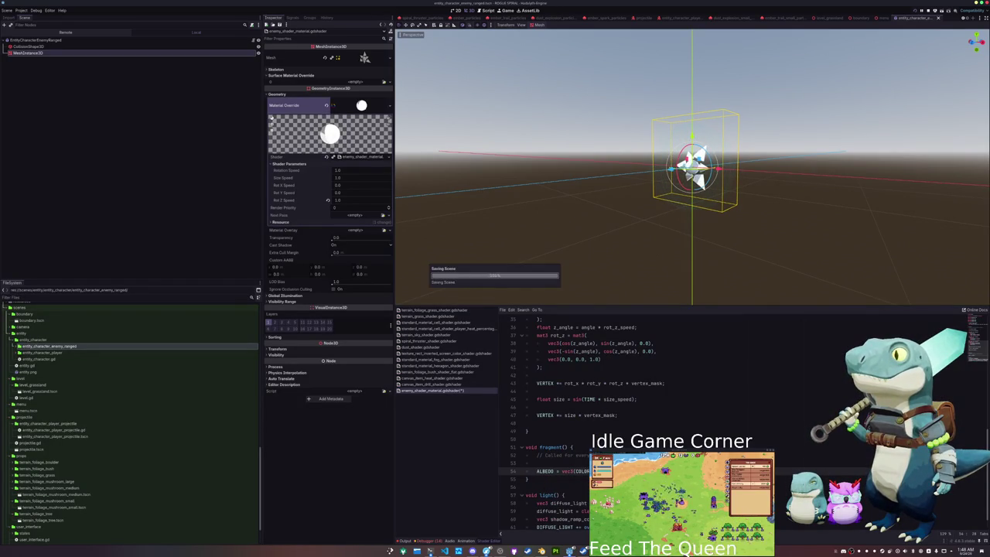
{"action": "key", "text": "ctrl+s"}
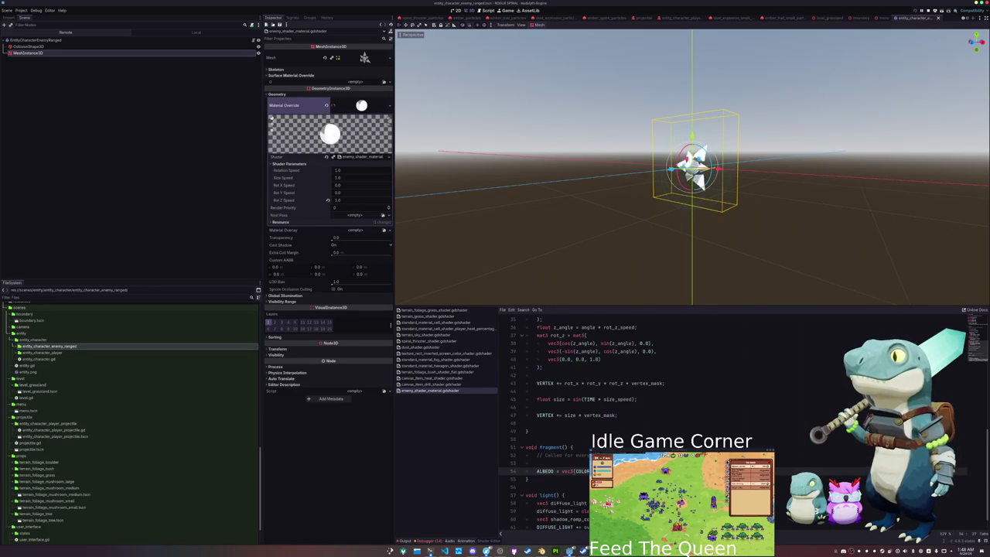
{"action": "left_click", "coordinate": [542, 551]}
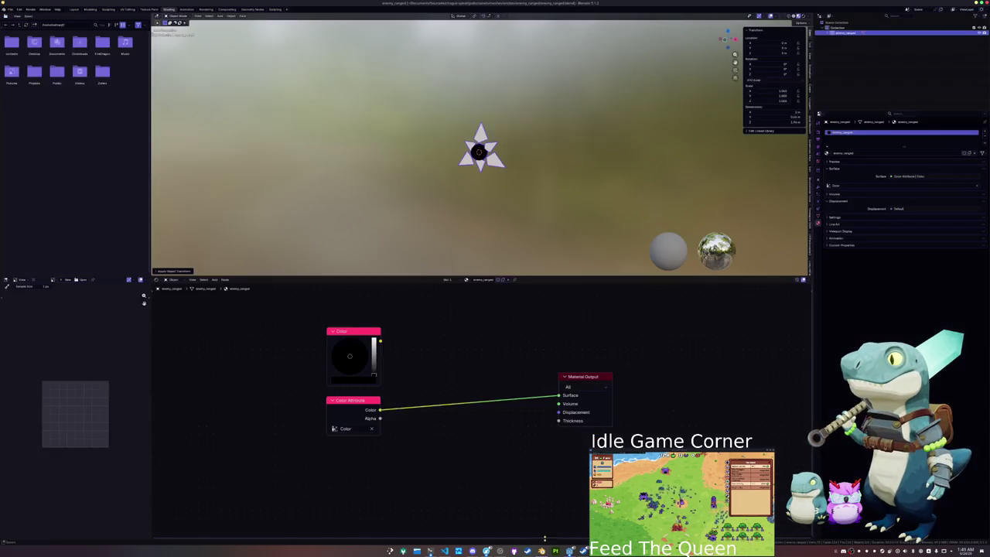
- Apply the star mesh's transforms and save the blend file
{"action": "key", "text": "KP_Decimal"}
{"action": "right_click", "coordinate": [484, 163]}
{"action": "left_click", "coordinate": [484, 176]}
{"action": "key", "text": "ctrl+s"}
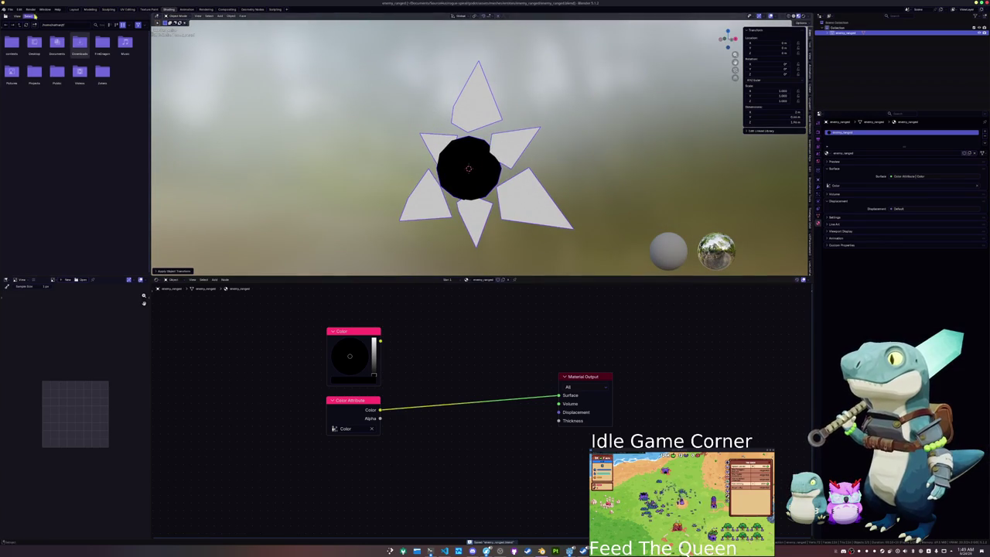
- Export the mesh as Wavefront OBJ over enemy_ranged.obj, make Color the active attribute, and save
{"action": "left_click", "coordinate": [10, 8]}
{"action": "mouse_move", "coordinate": [27, 93]}
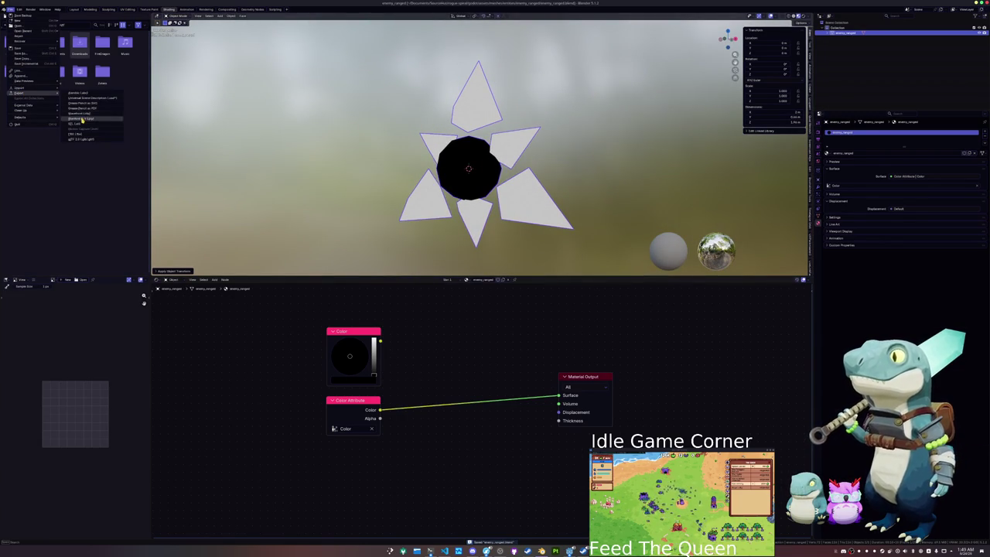
{"action": "left_click", "coordinate": [93, 120]}
{"action": "left_click", "coordinate": [542, 46]}
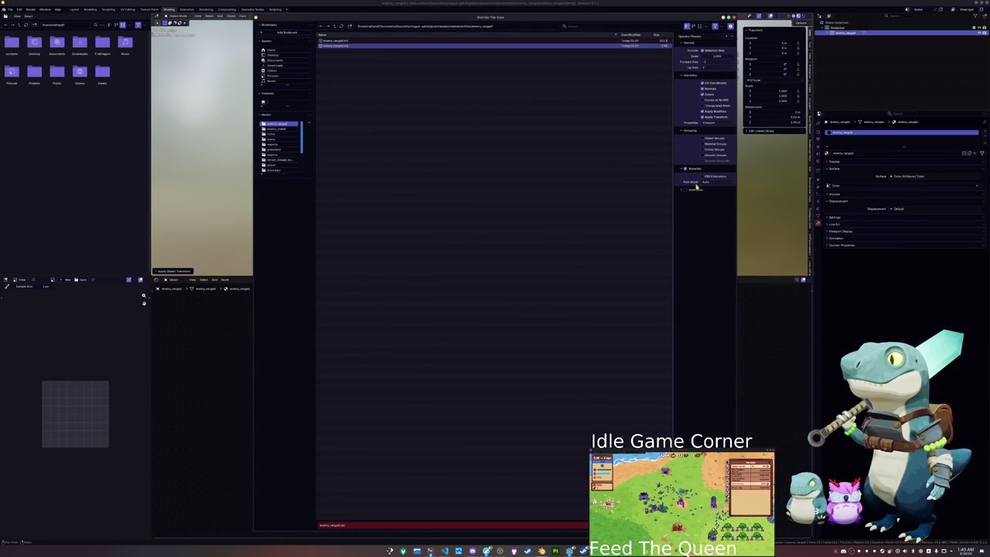
{"action": "key", "text": "Return"}
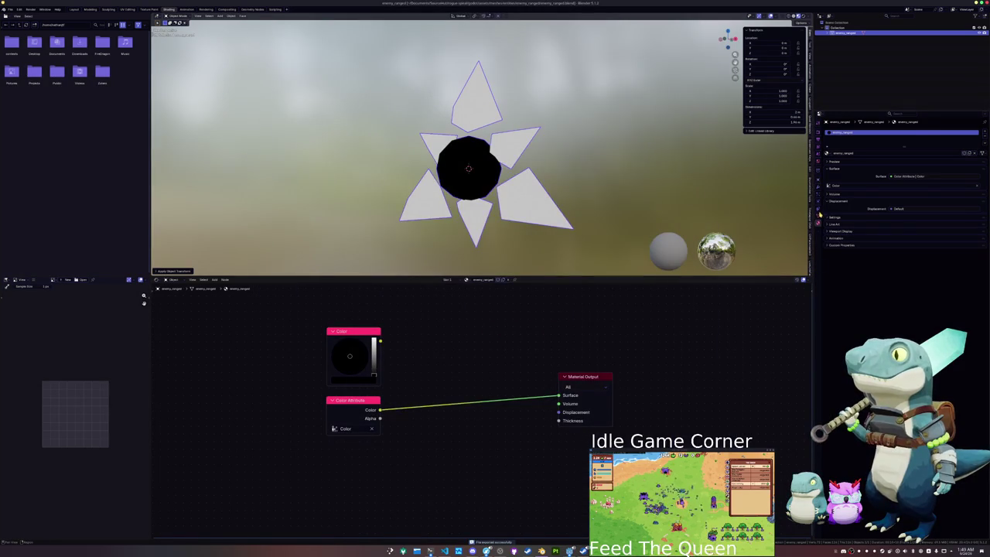
{"action": "left_click", "coordinate": [850, 235]}
{"action": "key", "text": "ctrl+s"}
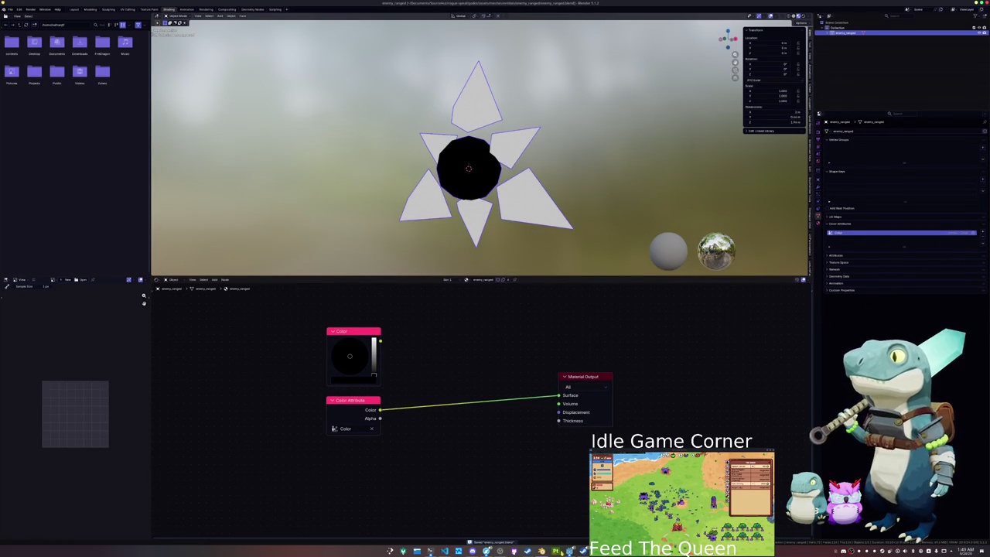
{"action": "mouse_move", "coordinate": [570, 551]}
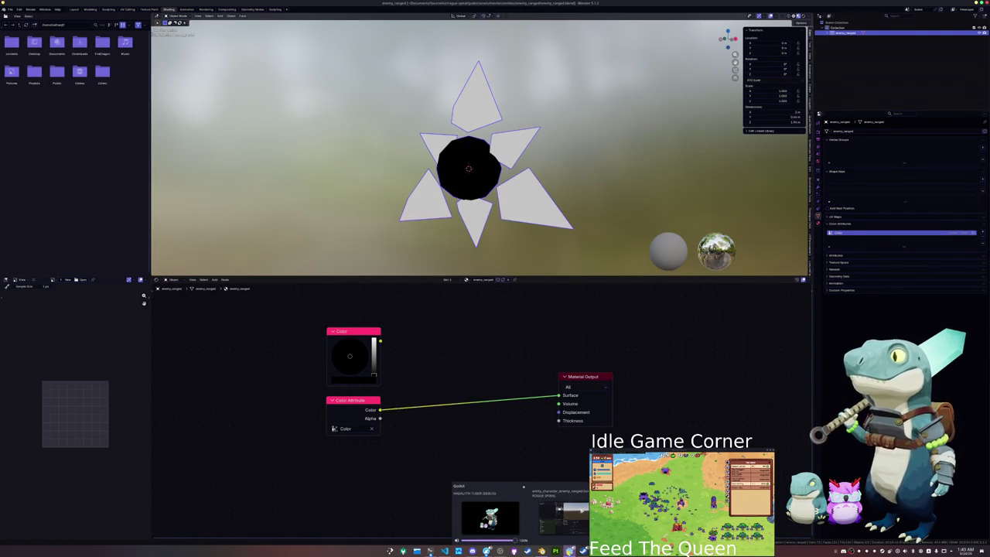
{"action": "left_click", "coordinate": [564, 517]}
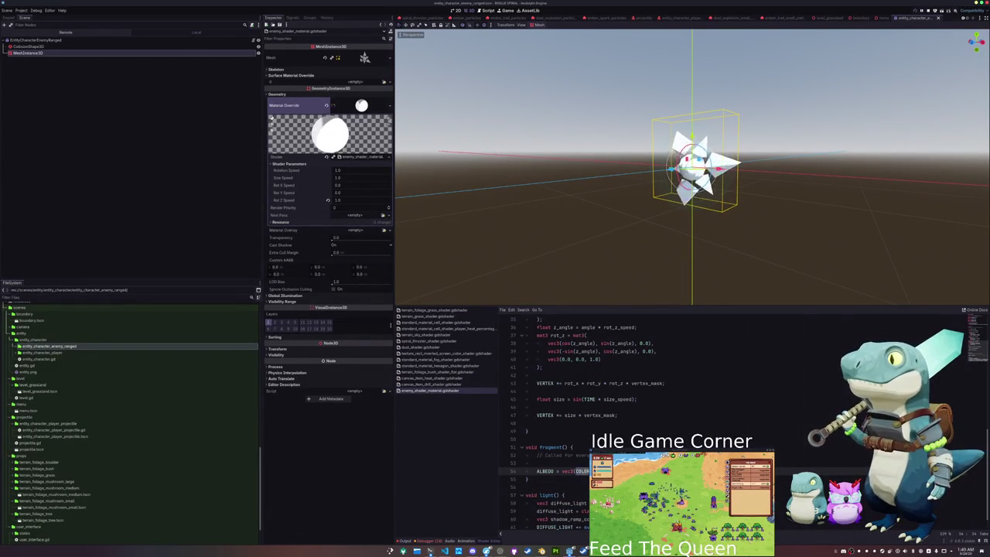
{"action": "key", "text": "ctrl+space"}
{"action": "type", "text": "l"}
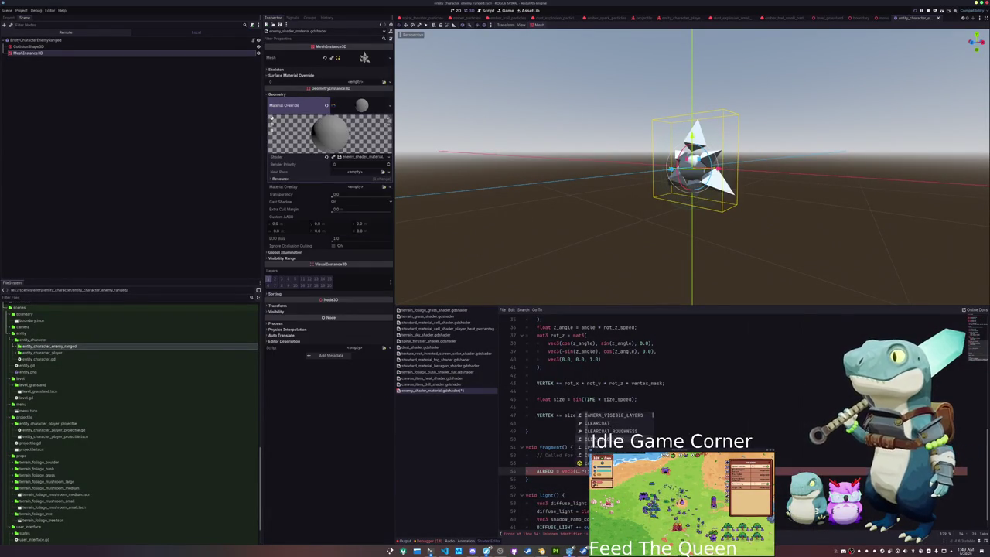
{"action": "key", "text": "ctrl+z"}
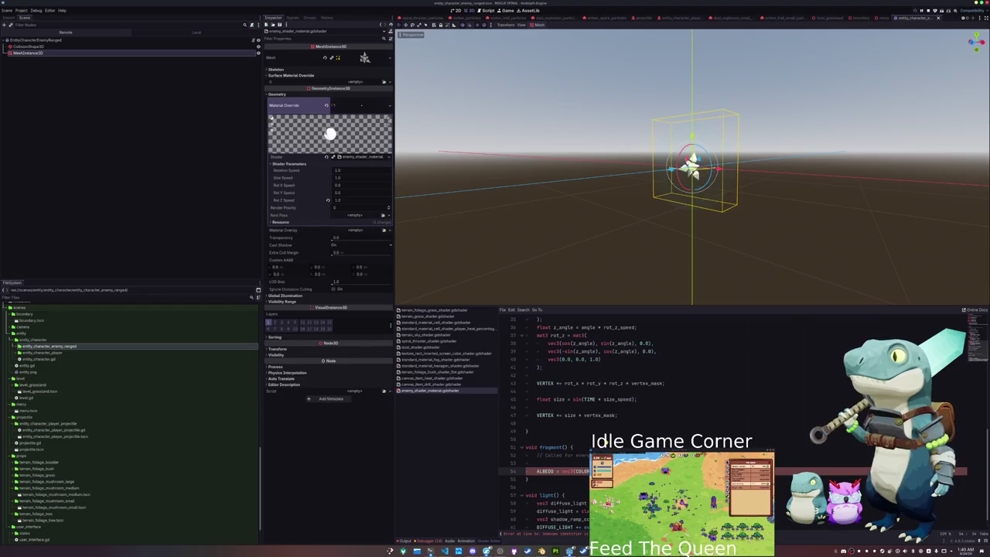
{"action": "scroll", "coordinate": [589, 433], "scroll_direction": "up", "scroll_amount": 10}
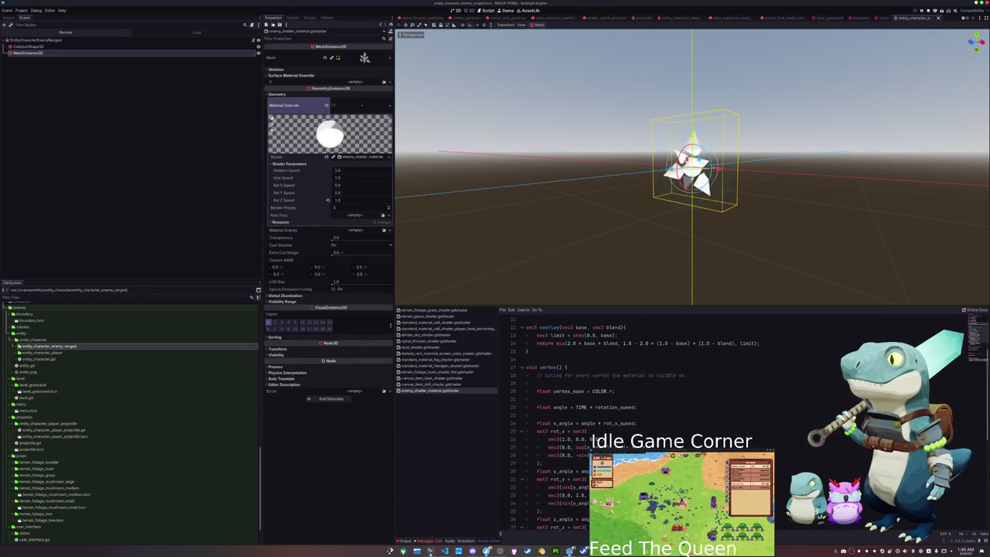